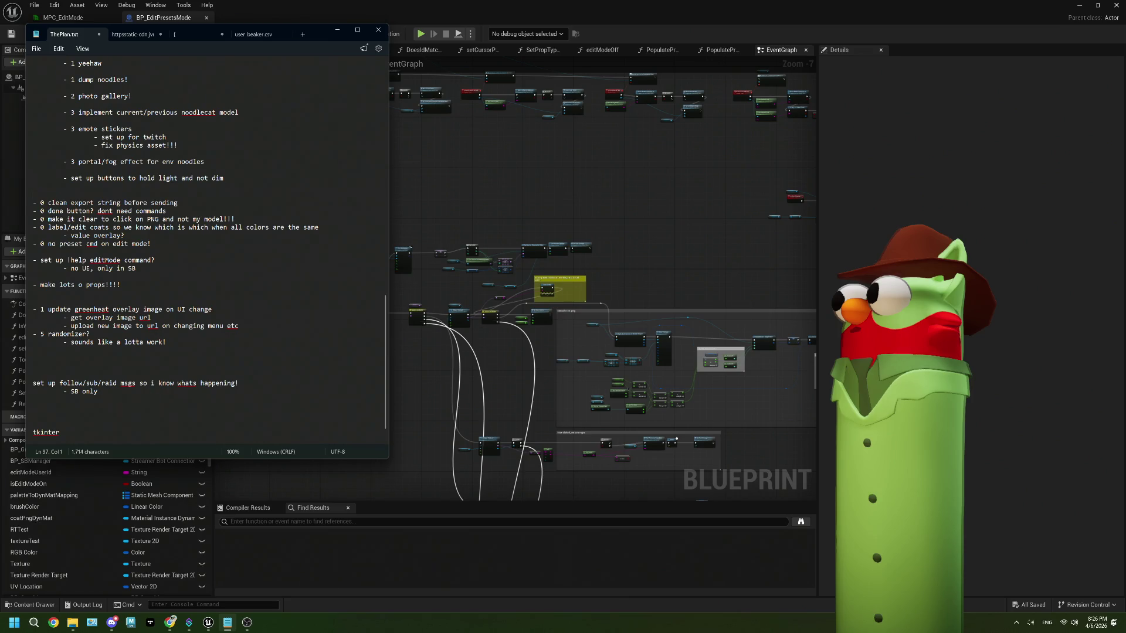
# - Select the 'clean export string before sending' to-do in ThePlan.txt, then save BP_EditPresetsMode
pyautogui.click(199, 205)
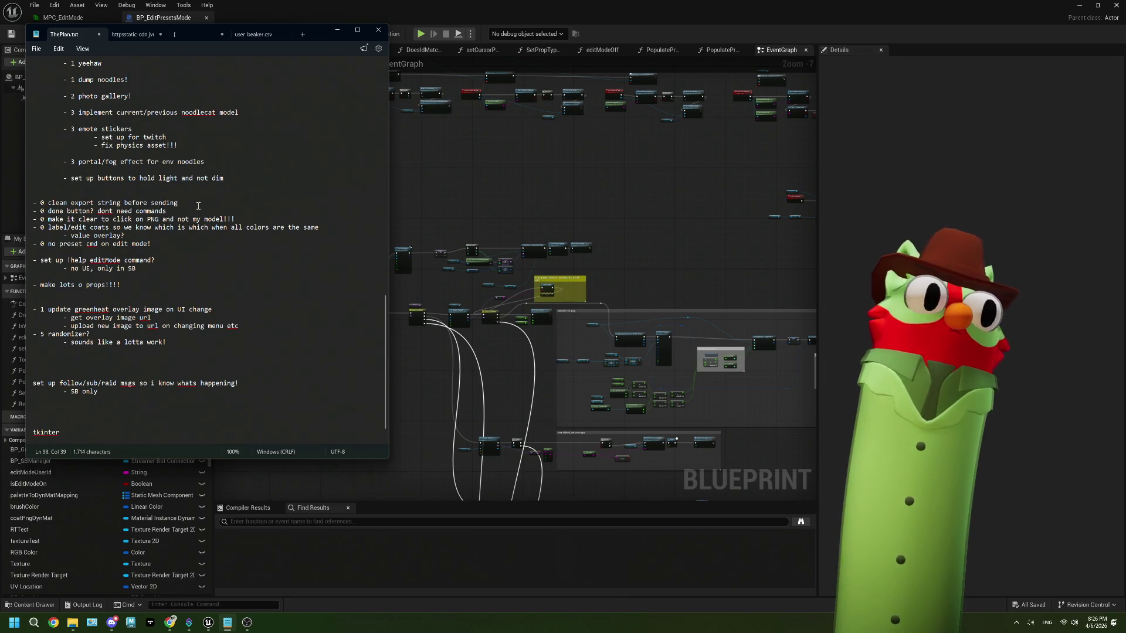
pyautogui.tripleClick(198, 206)
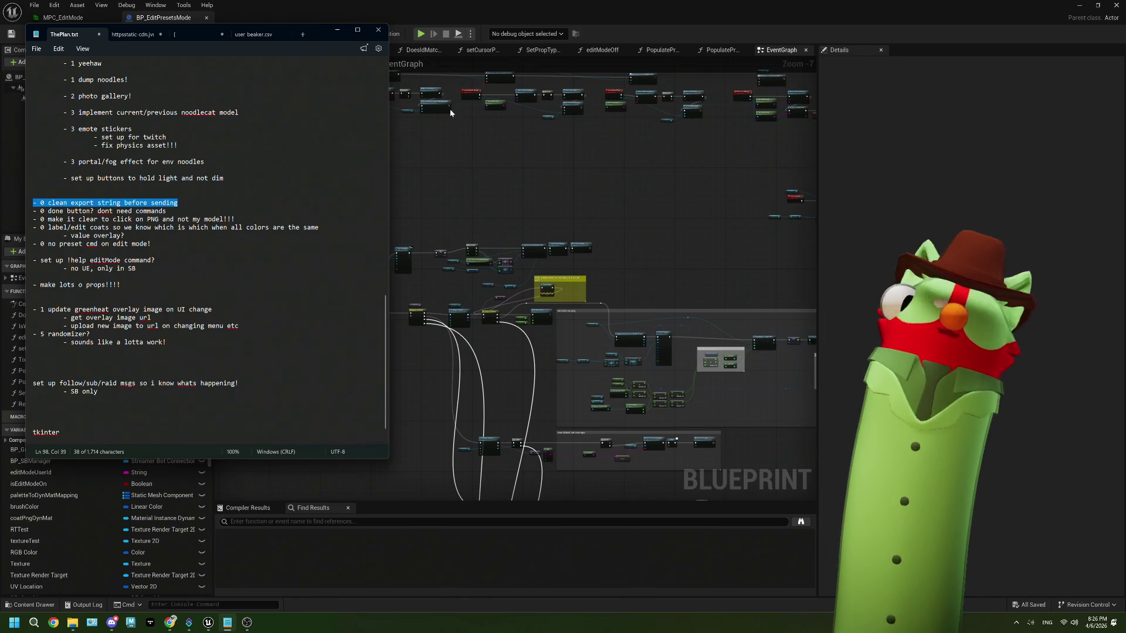
pyautogui.click(577, 208)
pyautogui.hotkey('ctrl', 's')
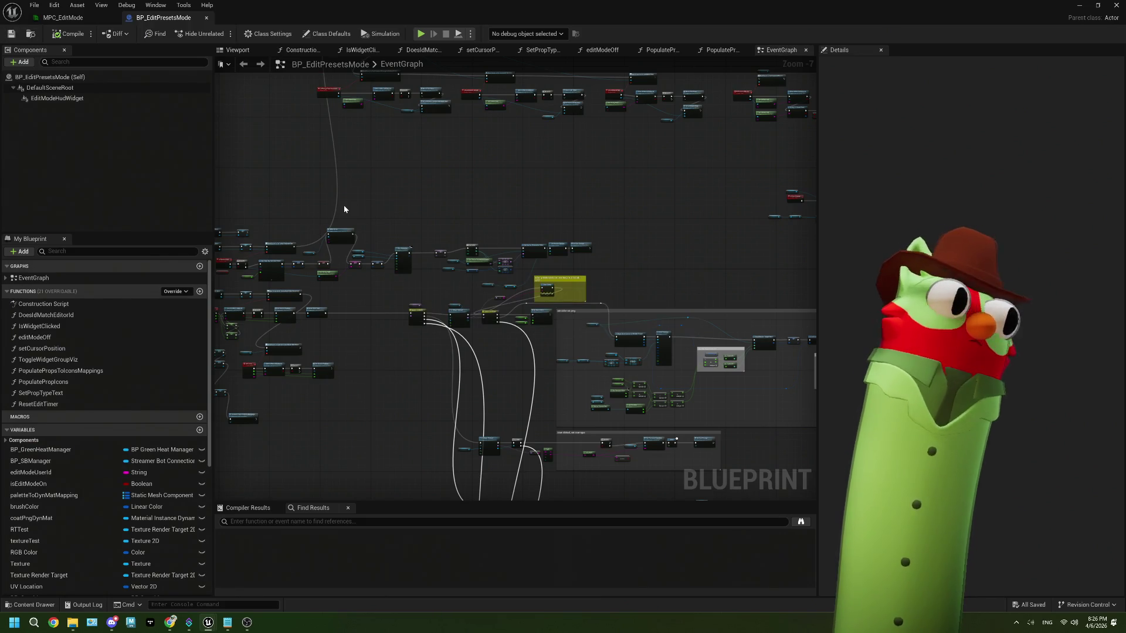
# - Delete the debug Print String and reroute nodes from the colour-click logic and compile
pyautogui.scroll(6, 528, 311)
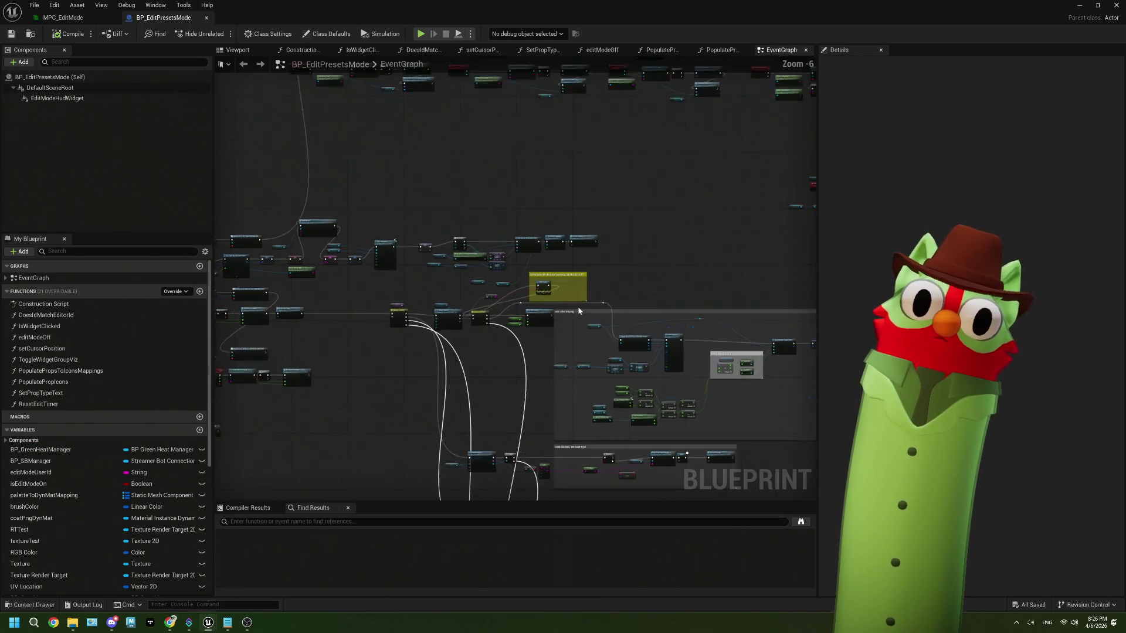
pyautogui.moveTo(361, 317)
pyautogui.mouseDown()
pyautogui.moveTo(422, 324)
pyautogui.moveTo(381, 290)
pyautogui.moveTo(463, 241)
pyautogui.moveTo(592, 235)
pyautogui.mouseUp()
pyautogui.press('Delete')
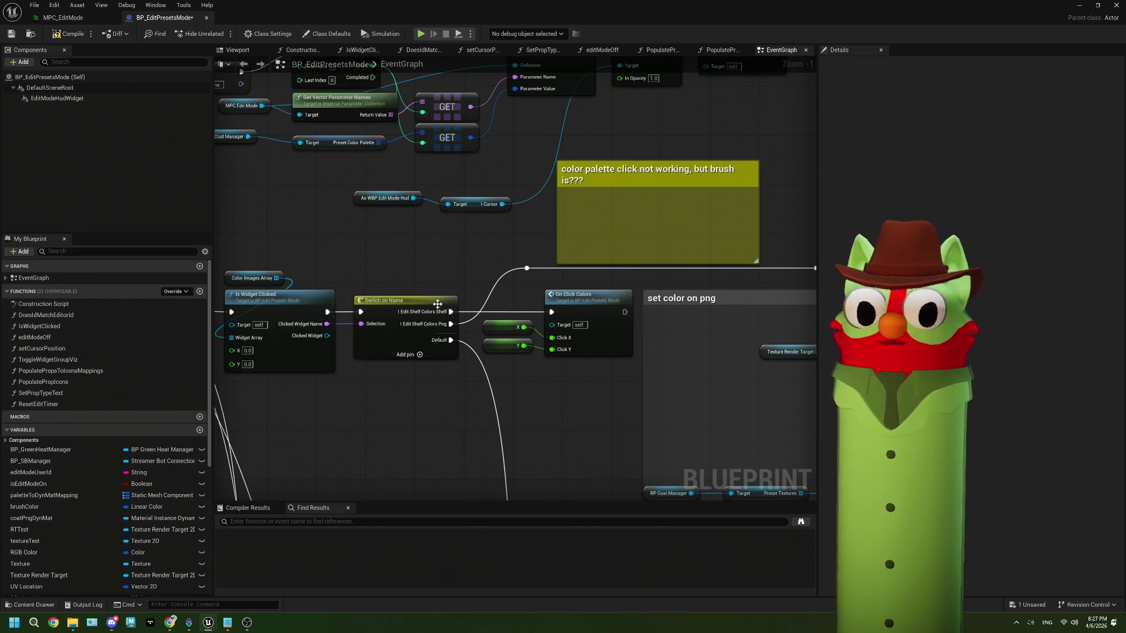
pyautogui.scroll(-2, 439, 302)
pyautogui.click(68, 34)
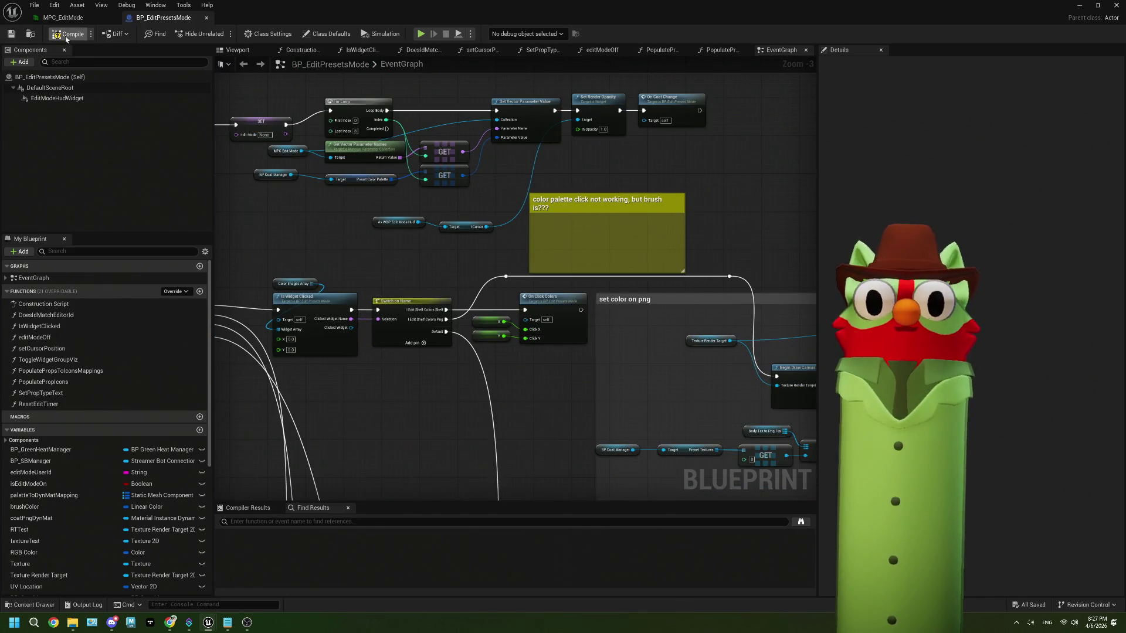
pyautogui.scroll(-4, 511, 328)
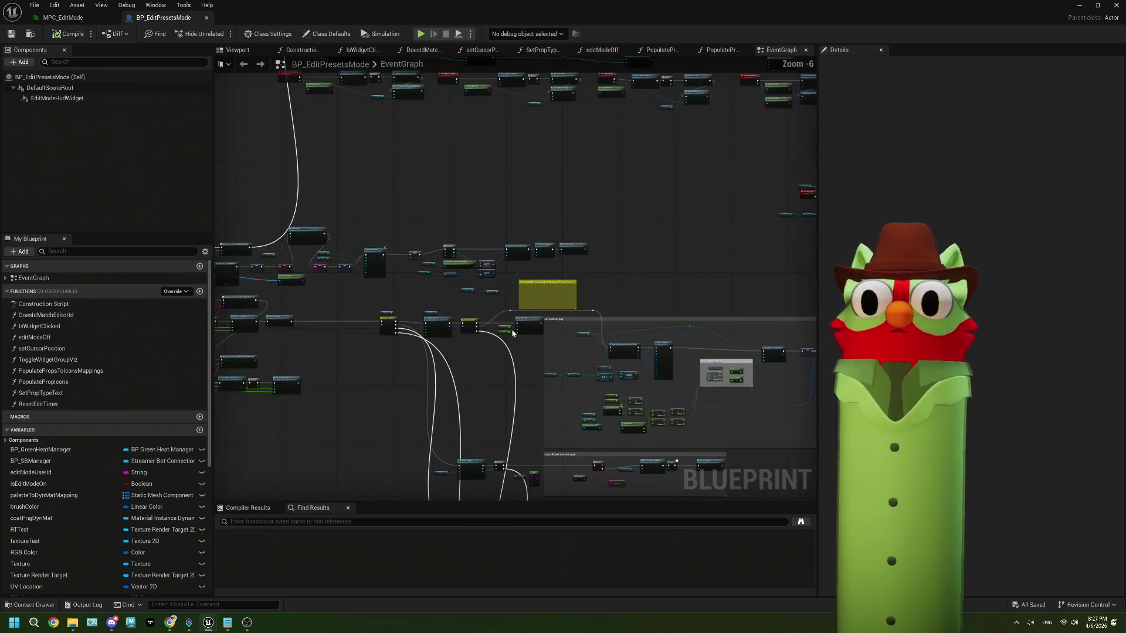
pyautogui.scroll(1, 623, 304)
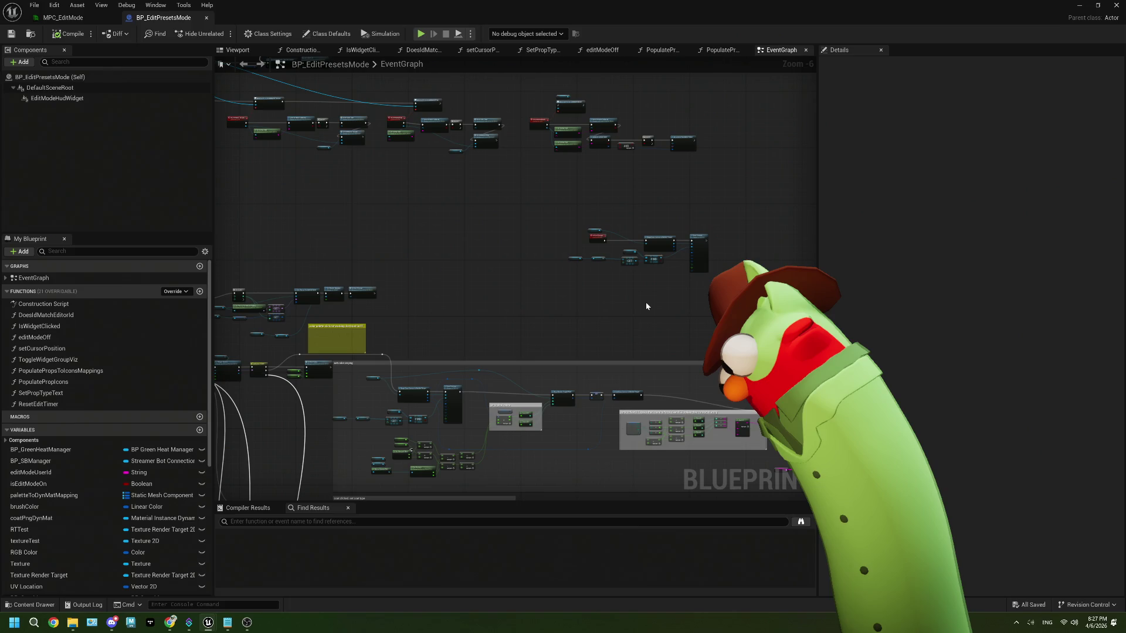
# - Move the yellow comment note up and right, then bring ThePlan.txt back up
pyautogui.scroll(3, 393, 322)
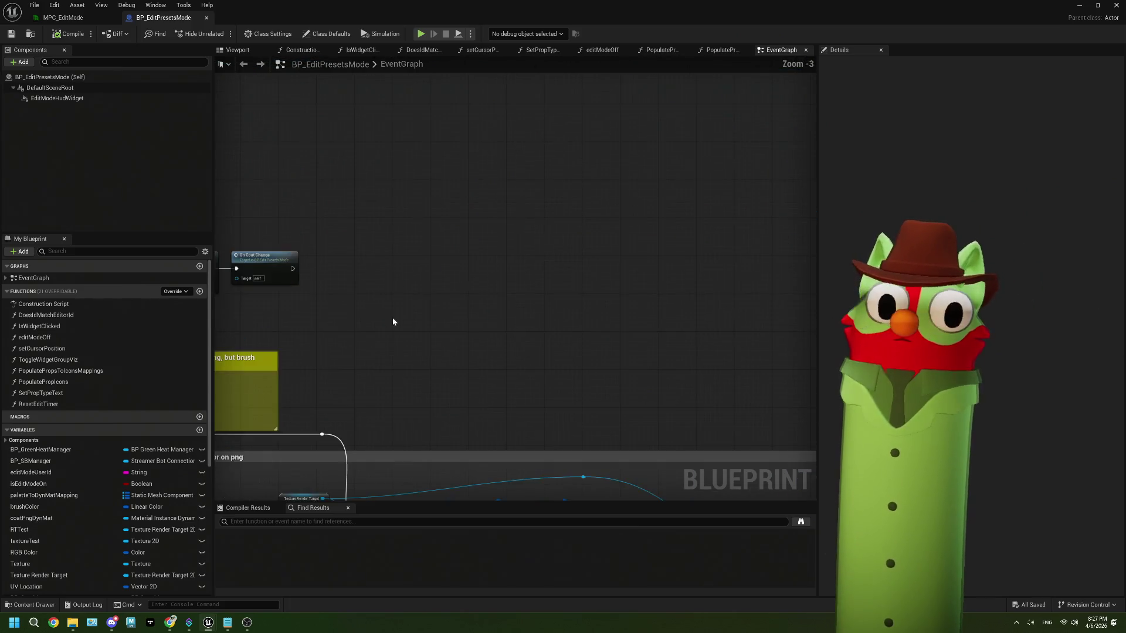
pyautogui.moveTo(246, 358); pyautogui.dragTo(420, 332)
pyautogui.click(526, 303)
pyautogui.scroll(-4, 526, 303)
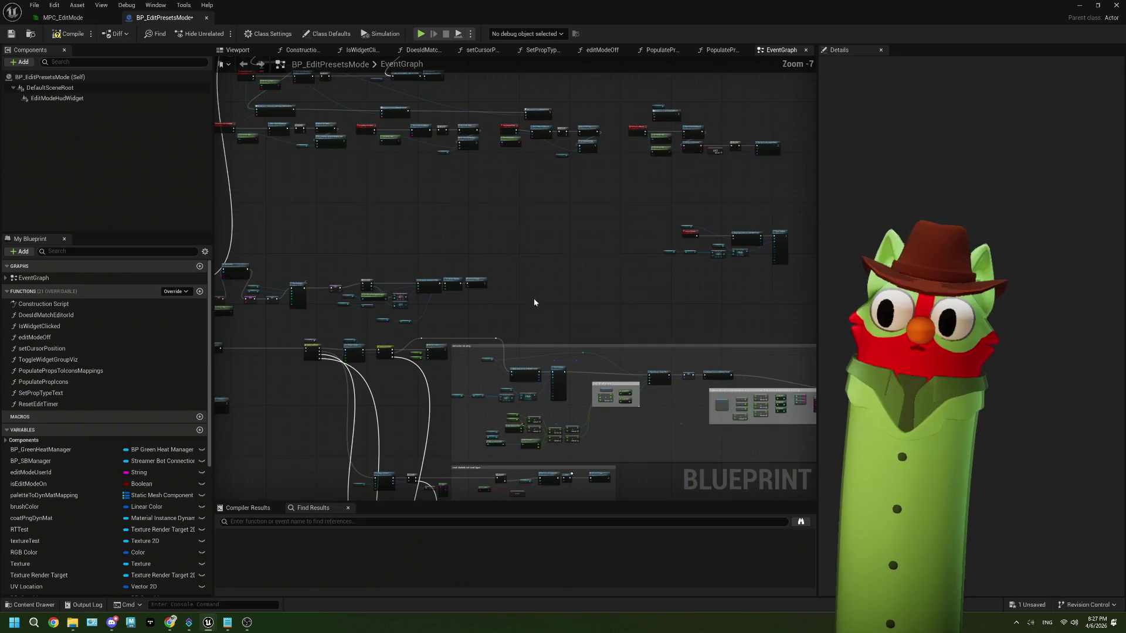
pyautogui.moveTo(526, 303); pyautogui.dragTo(409, 311)
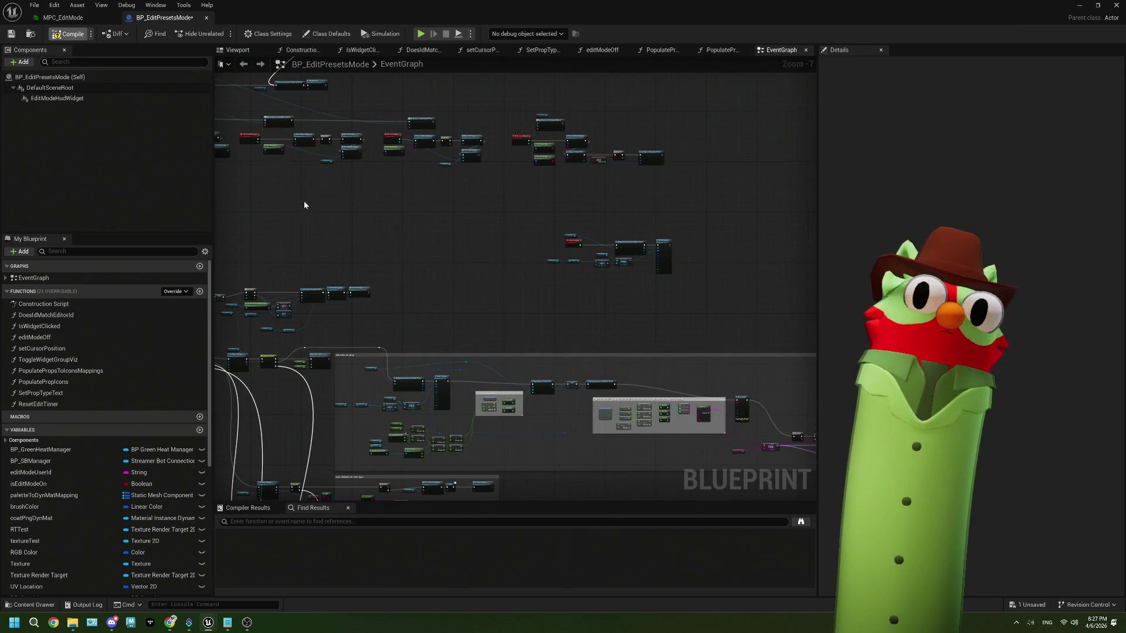
pyautogui.moveTo(335, 332)
pyautogui.mouseDown()
pyautogui.moveTo(441, 280)
pyautogui.moveTo(546, 252)
pyautogui.mouseUp()
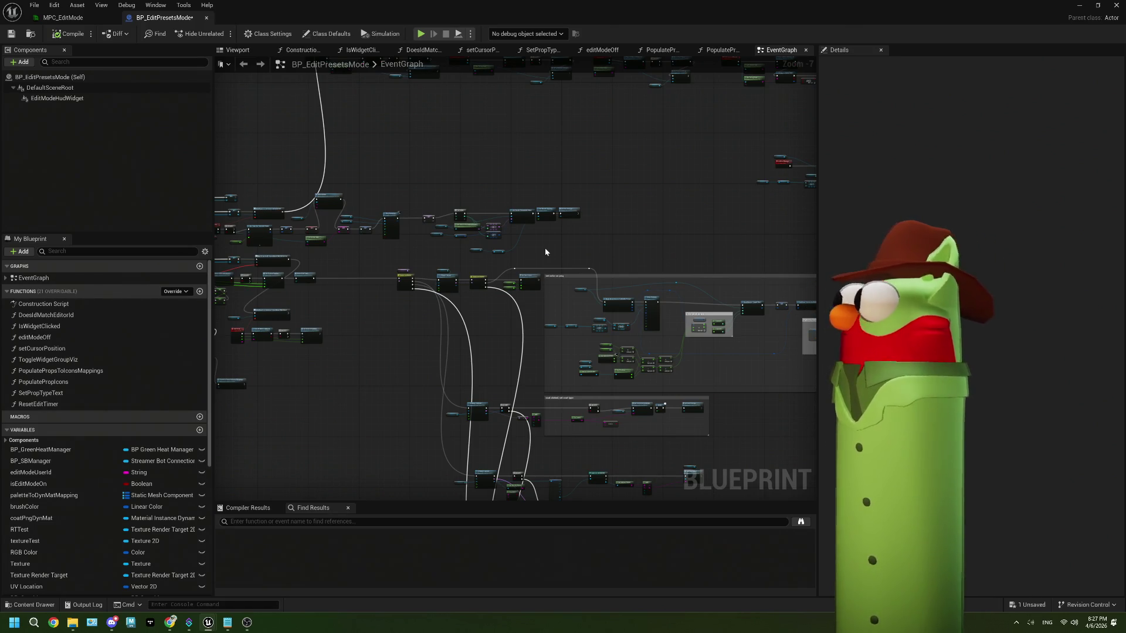
pyautogui.scroll(-3, 410, 299)
pyautogui.moveTo(367, 338); pyautogui.dragTo(498, 299)
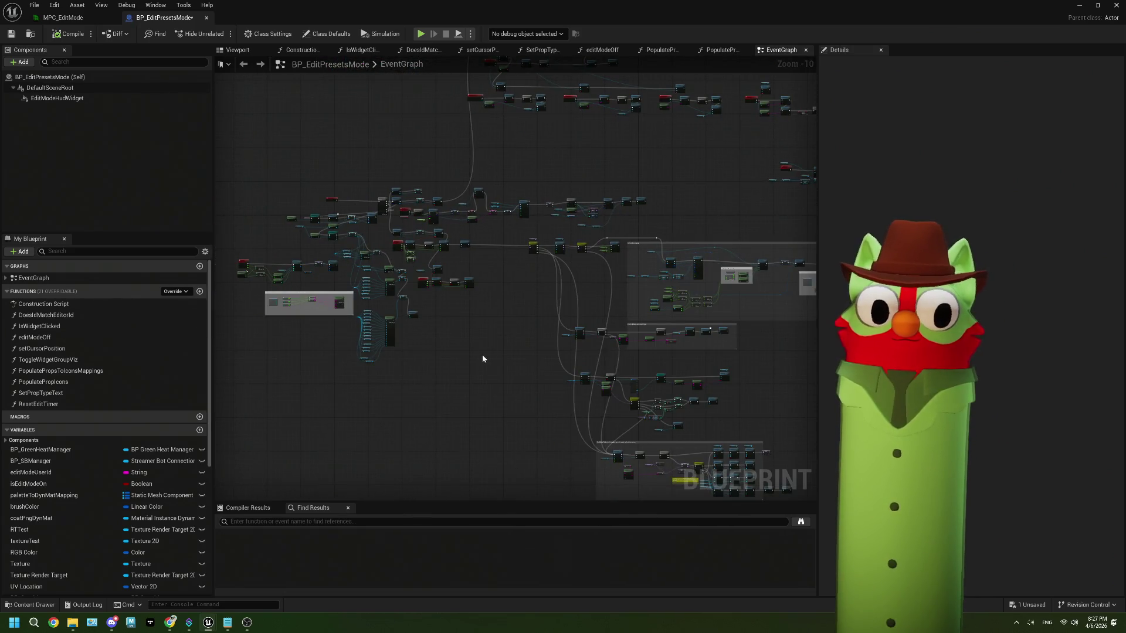
pyautogui.scroll(7, 483, 359)
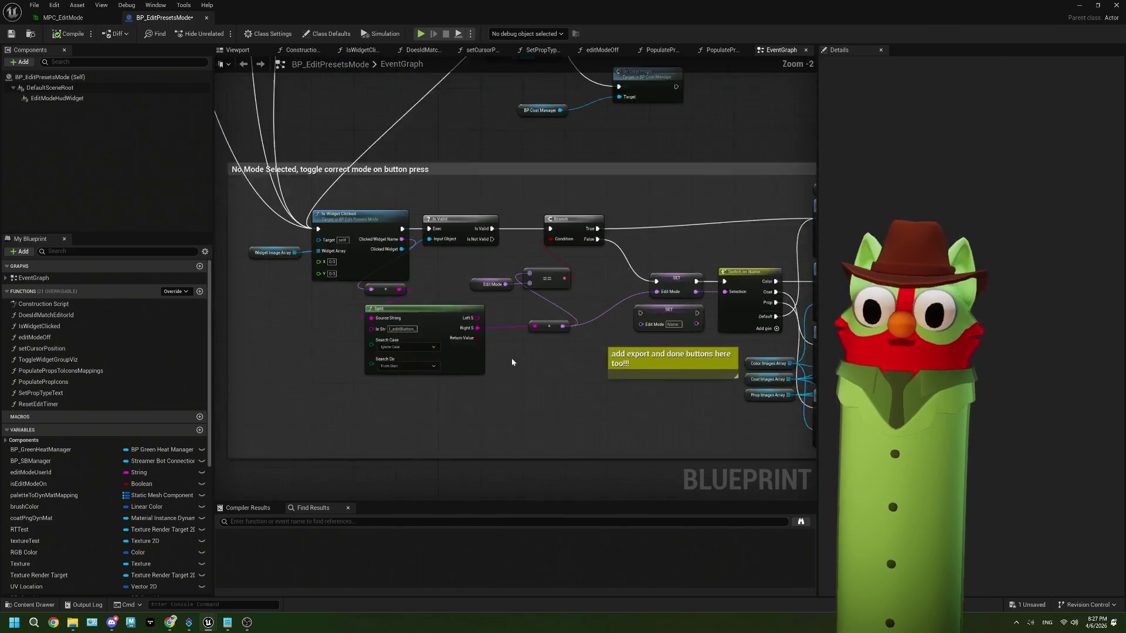
pyautogui.scroll(2, 511, 362)
pyautogui.moveTo(233, 625)
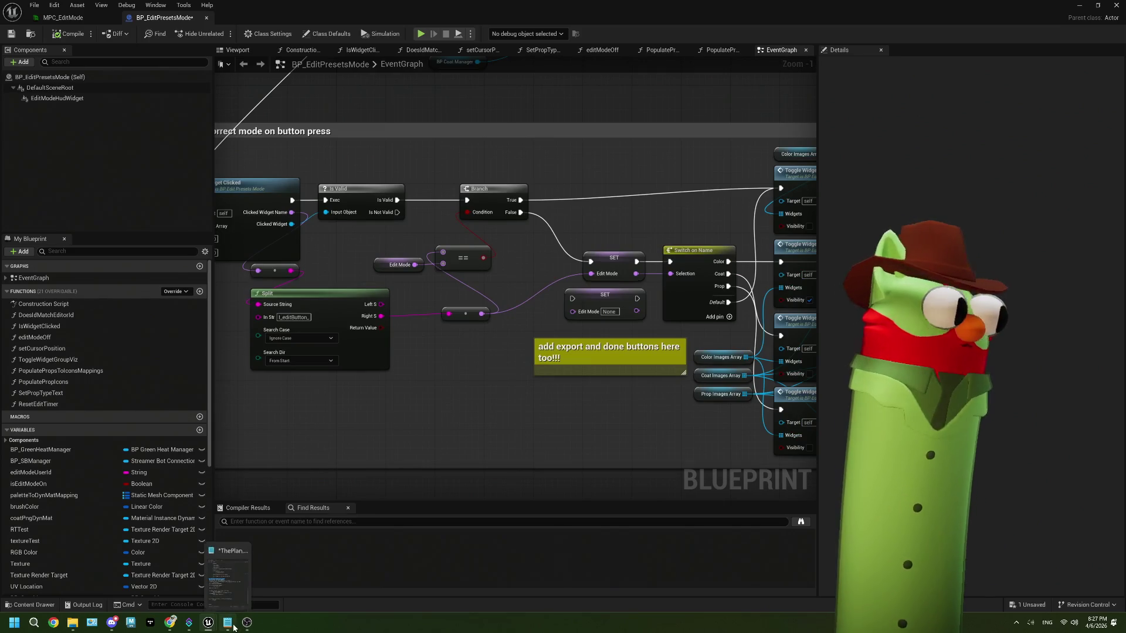
pyautogui.click(226, 577)
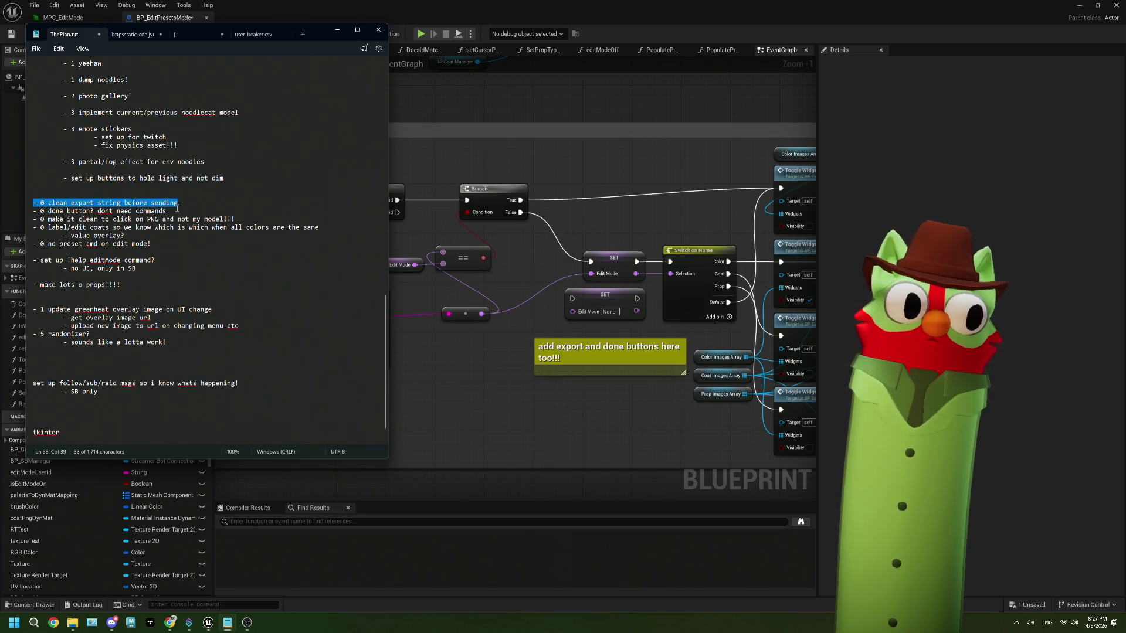
pyautogui.click(205, 212)
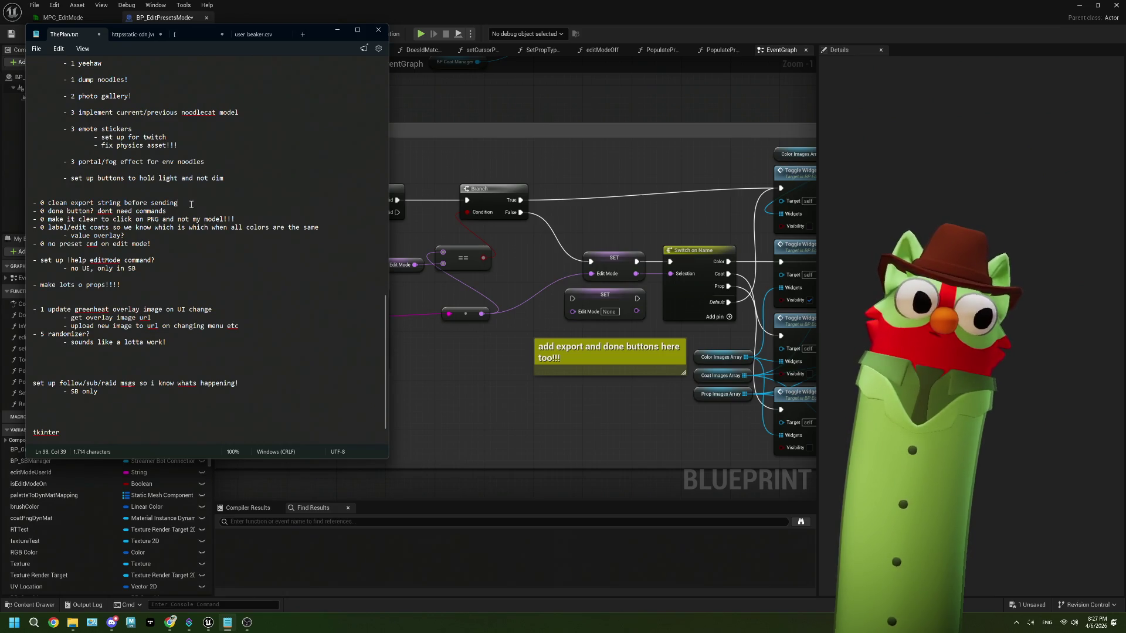
pyautogui.click(258, 219)
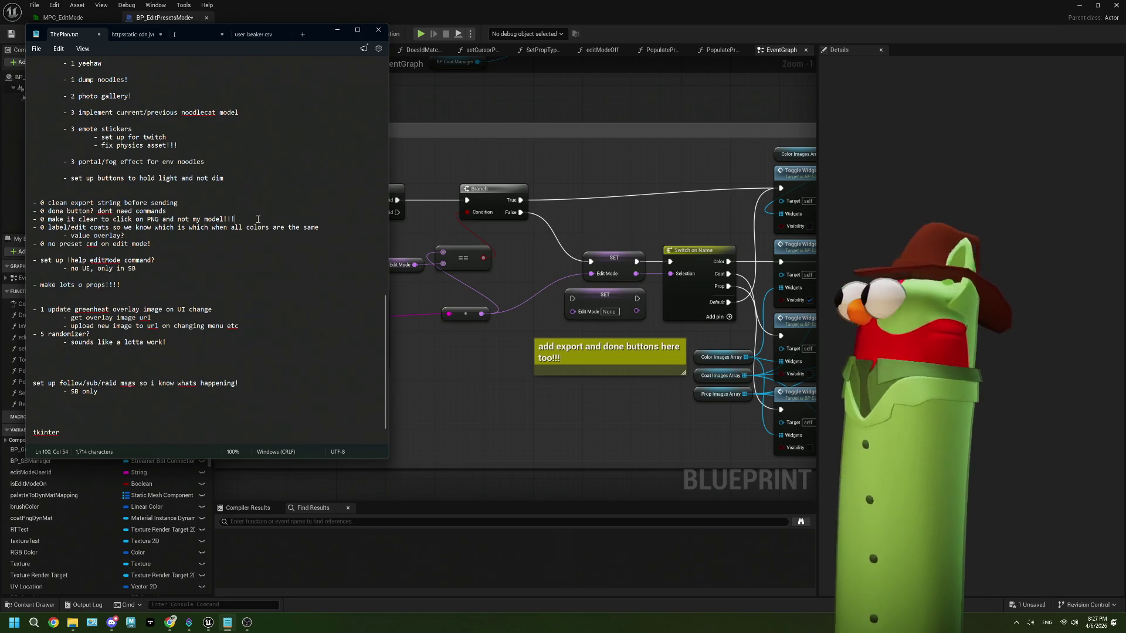
pyautogui.click(465, 404)
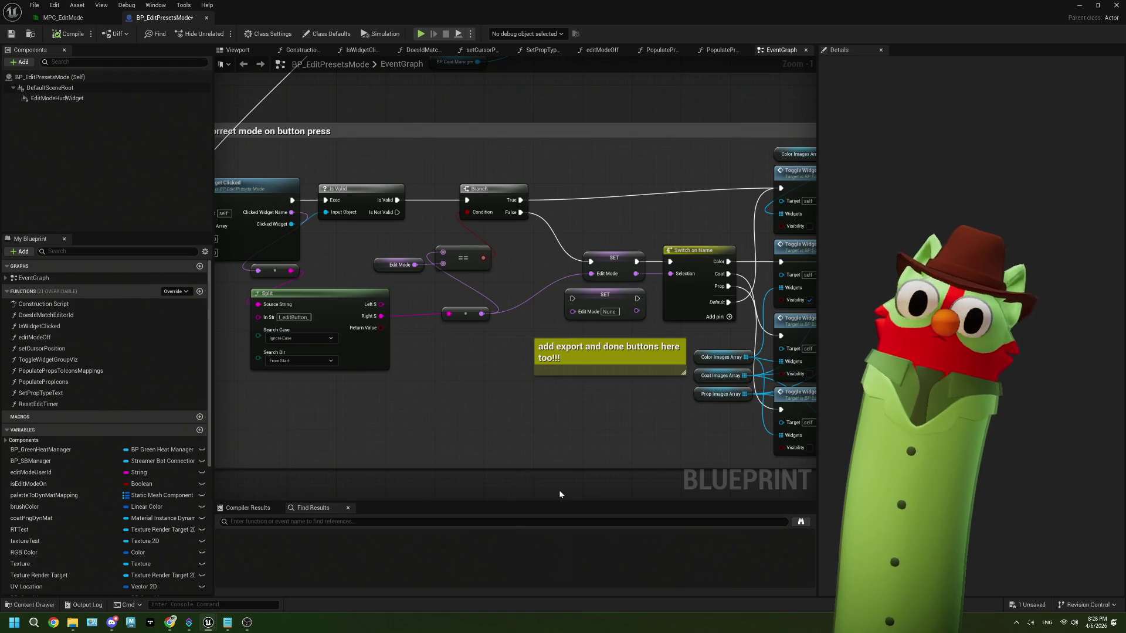
# - Compile, then align the SET, Populate Prop Icons and Set Prop Type Text nodes
pyautogui.click(52, 33)
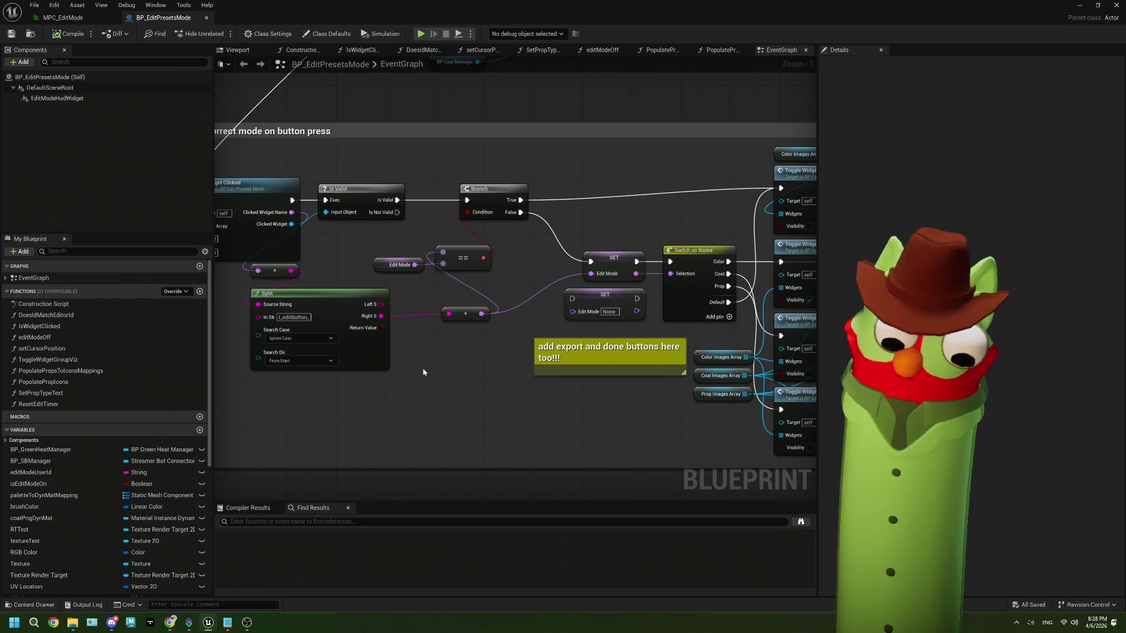
pyautogui.scroll(-2, 492, 375)
pyautogui.moveTo(762, 378); pyautogui.dragTo(498, 380)
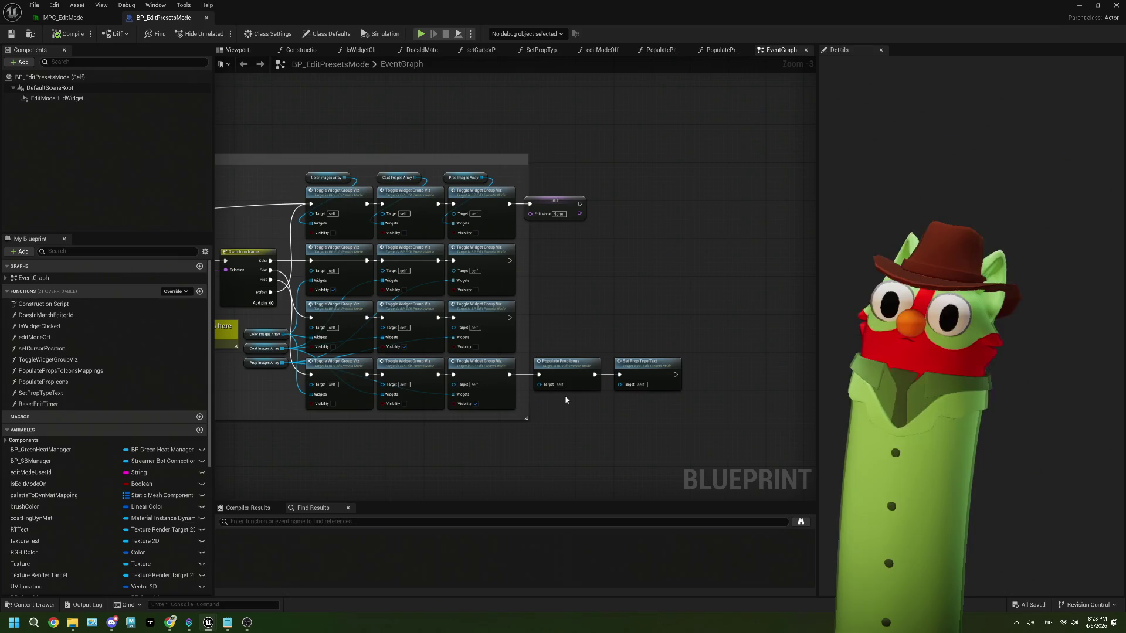
pyautogui.moveTo(386, 339)
pyautogui.mouseDown()
pyautogui.moveTo(495, 335)
pyautogui.moveTo(498, 325)
pyautogui.moveTo(505, 362)
pyautogui.mouseUp()
pyautogui.moveTo(706, 244)
pyautogui.mouseDown()
pyautogui.moveTo(586, 188)
pyautogui.moveTo(472, 187)
pyautogui.moveTo(492, 223)
pyautogui.mouseUp()
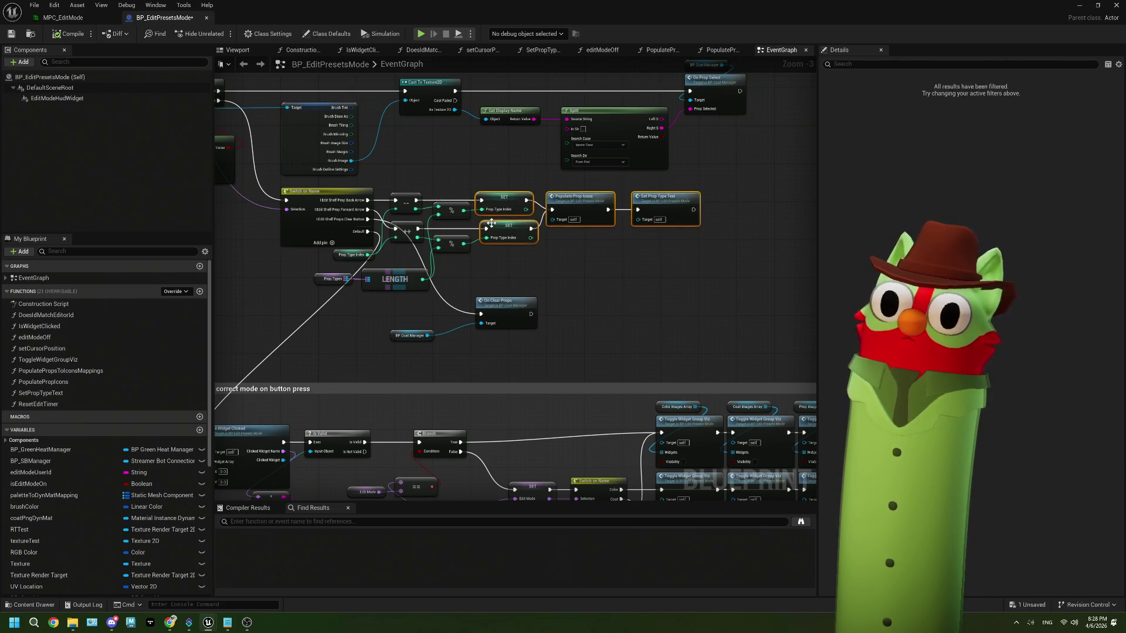
pyautogui.click(621, 305)
pyautogui.moveTo(614, 293)
pyautogui.mouseDown()
pyautogui.moveTo(636, 214)
pyautogui.moveTo(585, 207)
pyautogui.mouseUp()
pyautogui.moveTo(514, 221); pyautogui.dragTo(510, 222)
pyautogui.click(544, 279)
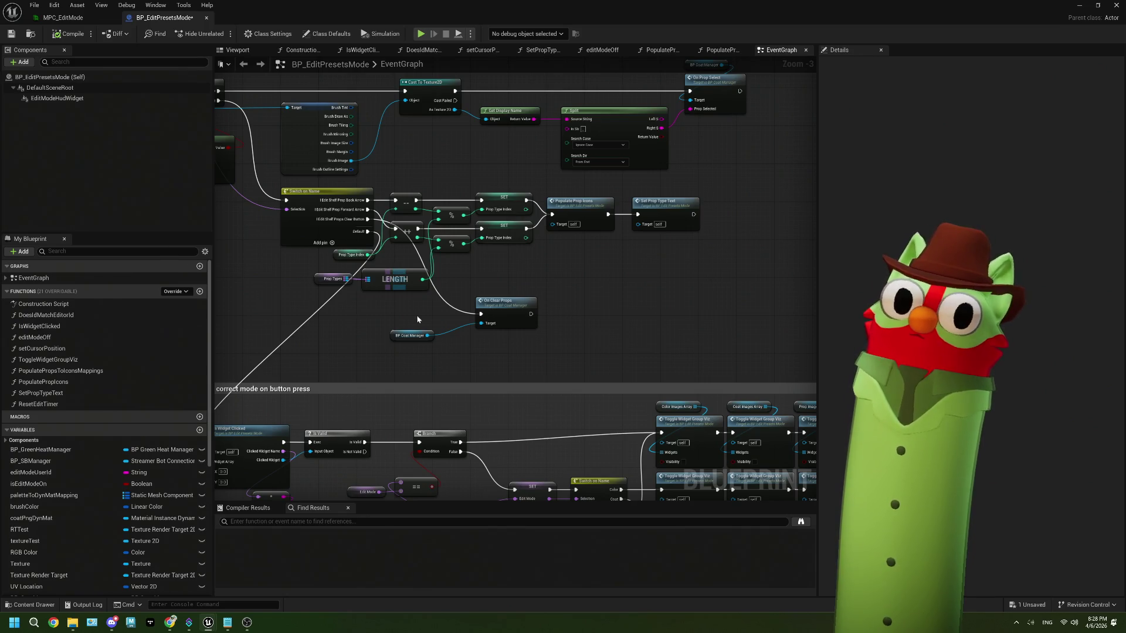
pyautogui.scroll(-2, 416, 319)
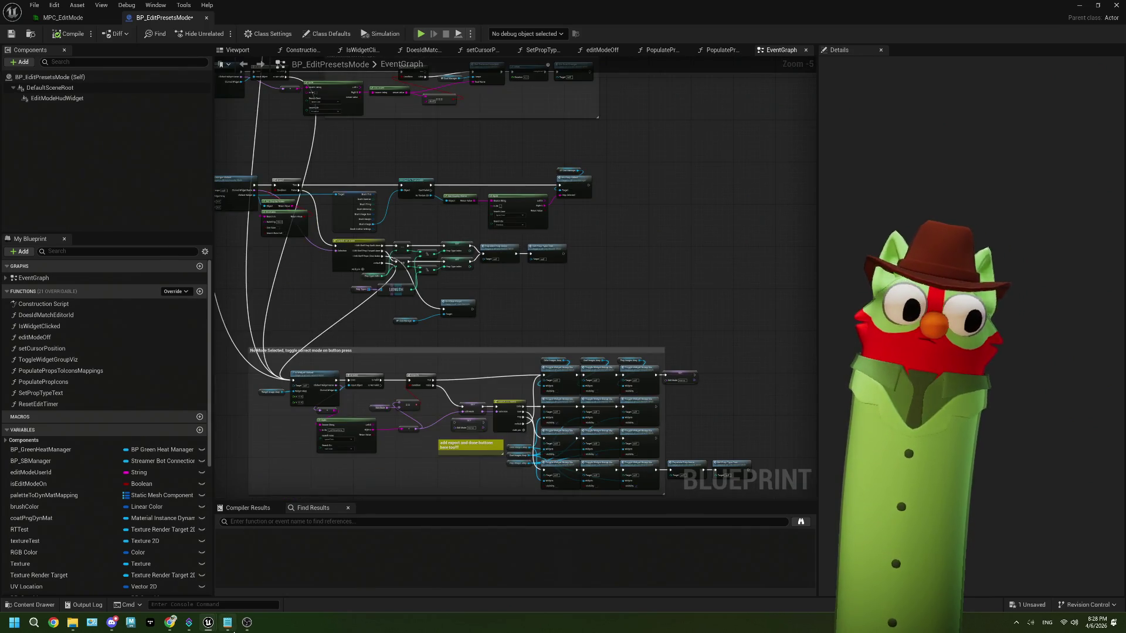
# - Select the label/edit coats to-do in ThePlan.txt and return to the blueprint
pyautogui.click(230, 626)
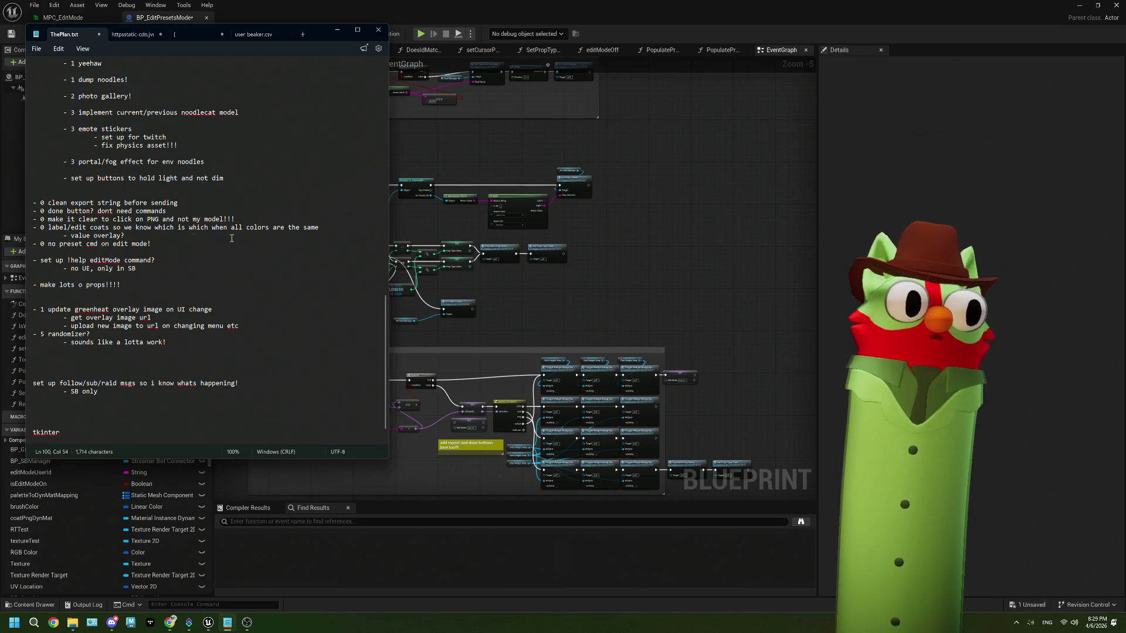
pyautogui.moveTo(125, 236); pyautogui.dragTo(33, 225)
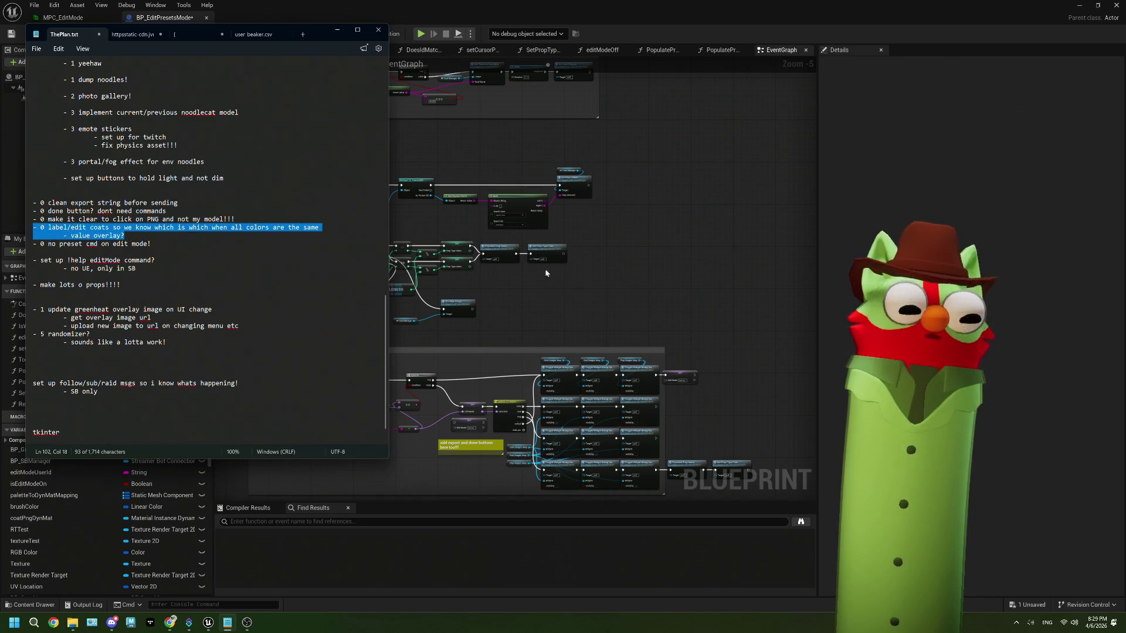
pyautogui.click(426, 271)
pyautogui.scroll(-4, 538, 299)
pyautogui.scroll(6, 474, 261)
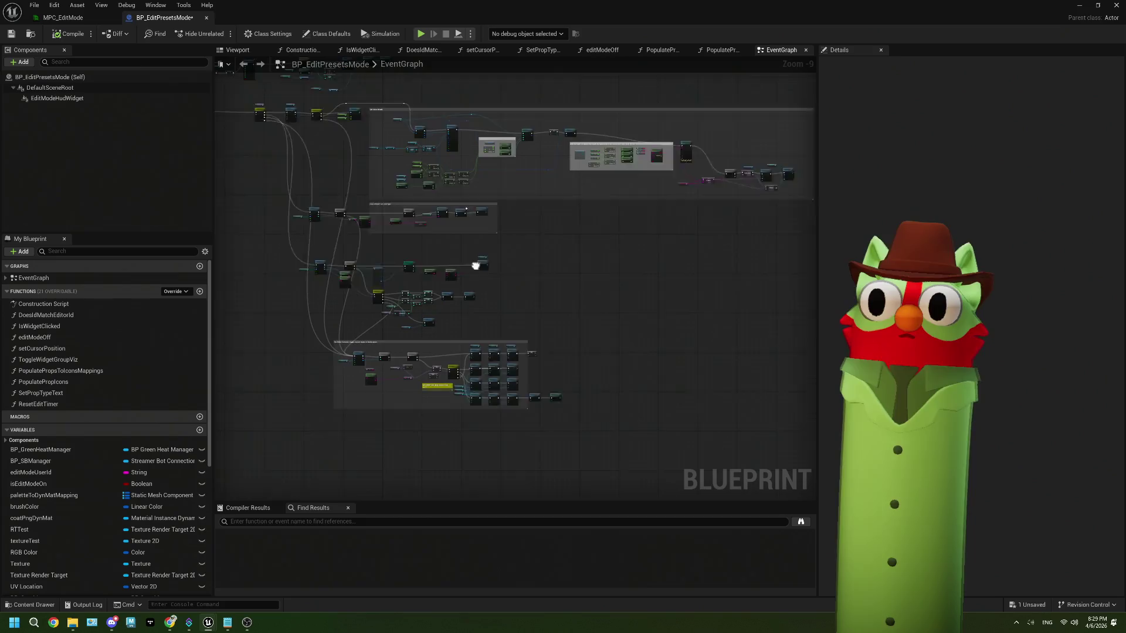
pyautogui.scroll(2, 610, 252)
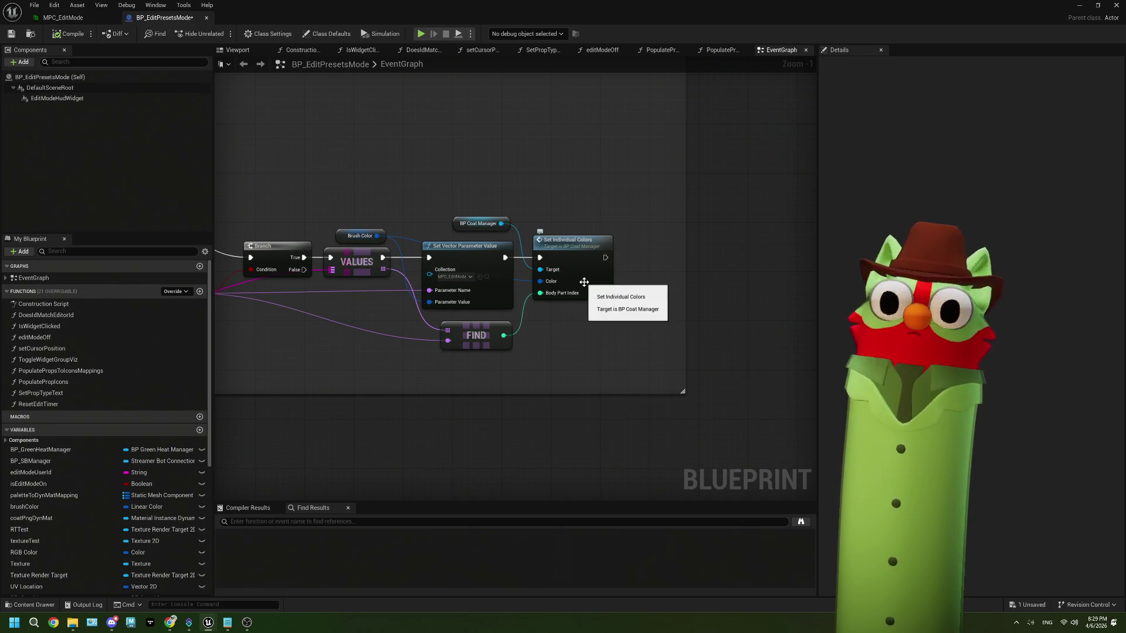
pyautogui.scroll(-2, 500, 303)
pyautogui.moveTo(221, 321)
pyautogui.mouseDown()
pyautogui.moveTo(460, 339)
pyautogui.moveTo(529, 321)
pyautogui.moveTo(808, 367)
pyautogui.mouseUp()
pyautogui.scroll(-2, 530, 326)
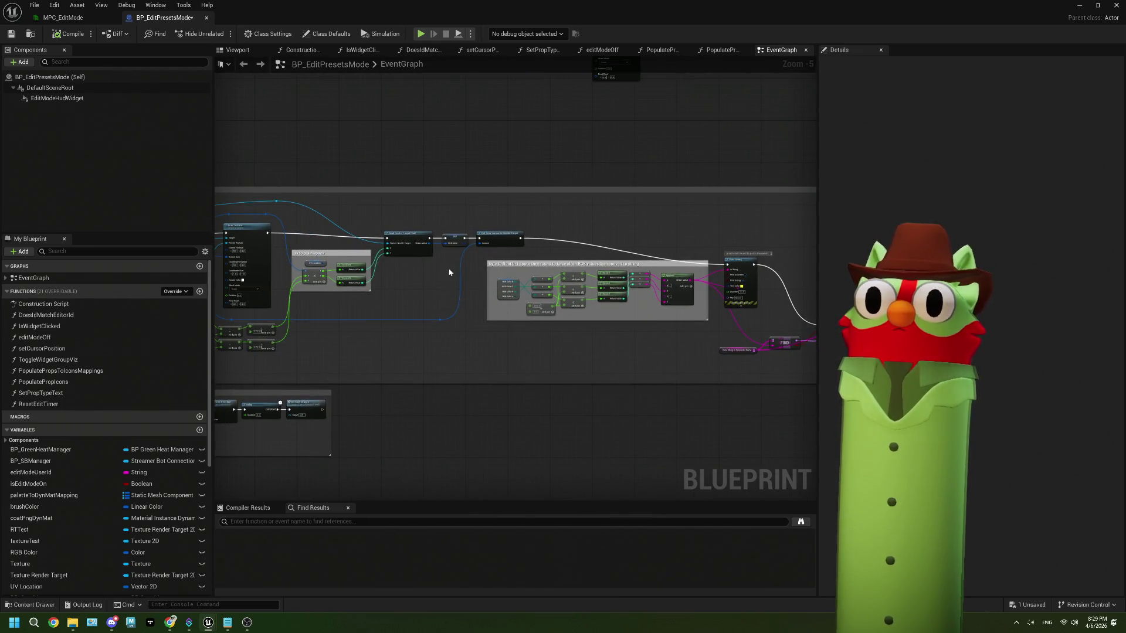
pyautogui.scroll(1, 445, 274)
pyautogui.scroll(2, 532, 291)
pyautogui.moveTo(533, 291); pyautogui.dragTo(701, 296)
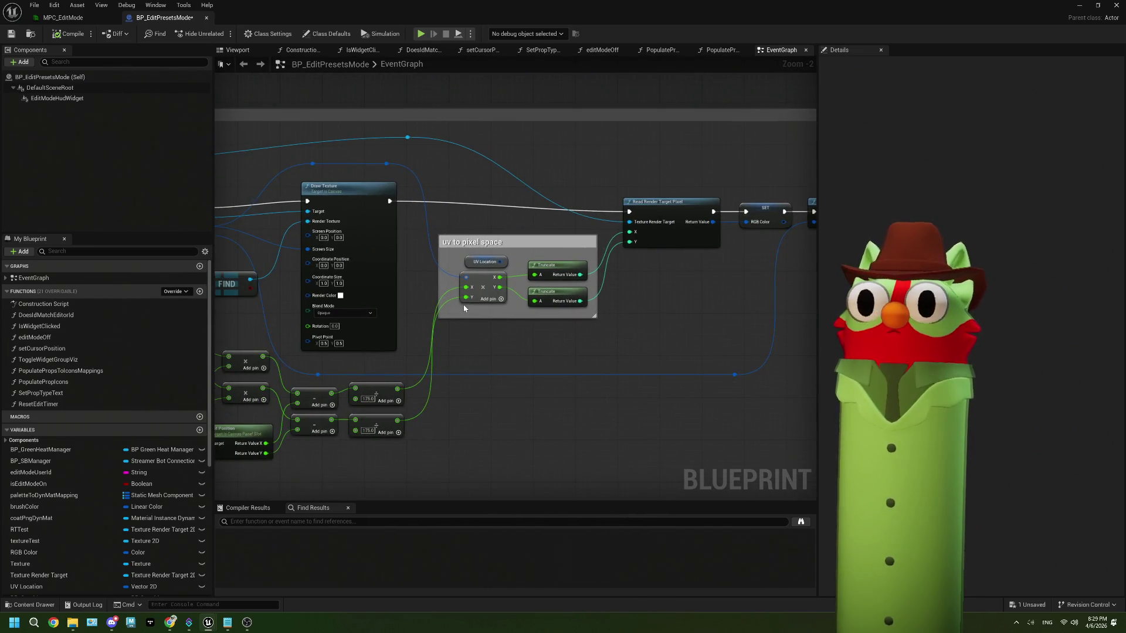
pyautogui.moveTo(408, 322)
pyautogui.mouseDown()
pyautogui.moveTo(567, 294)
pyautogui.moveTo(502, 281)
pyautogui.moveTo(563, 290)
pyautogui.moveTo(639, 325)
pyautogui.moveTo(329, 293)
pyautogui.mouseUp()
pyautogui.scroll(2, 583, 344)
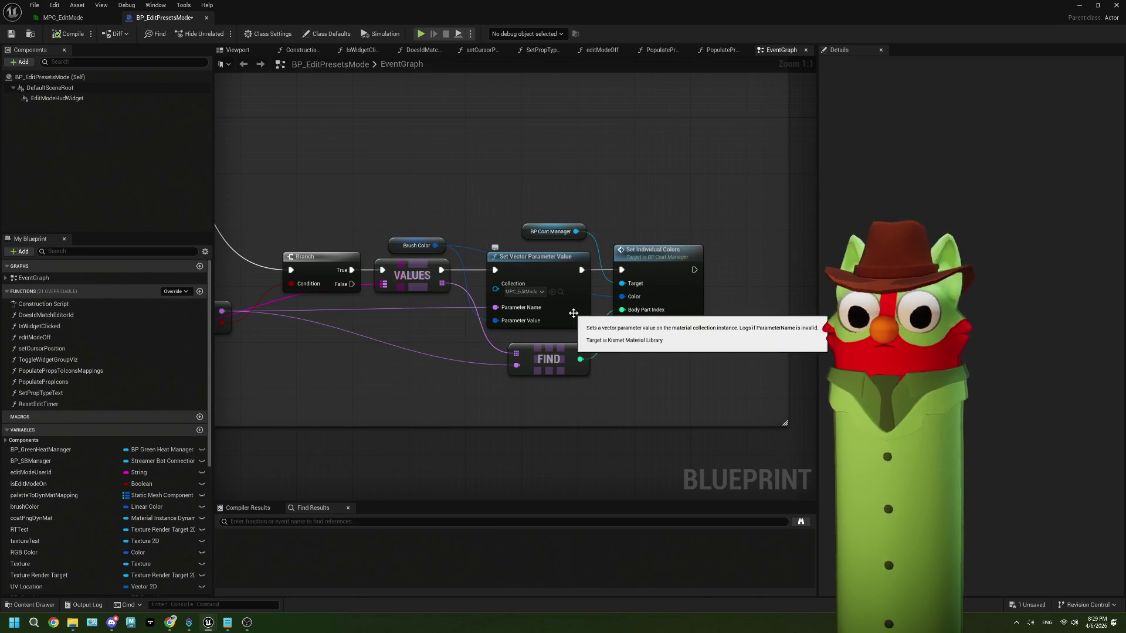
pyautogui.moveTo(484, 303); pyautogui.dragTo(526, 347)
pyautogui.moveTo(482, 300); pyautogui.dragTo(557, 217)
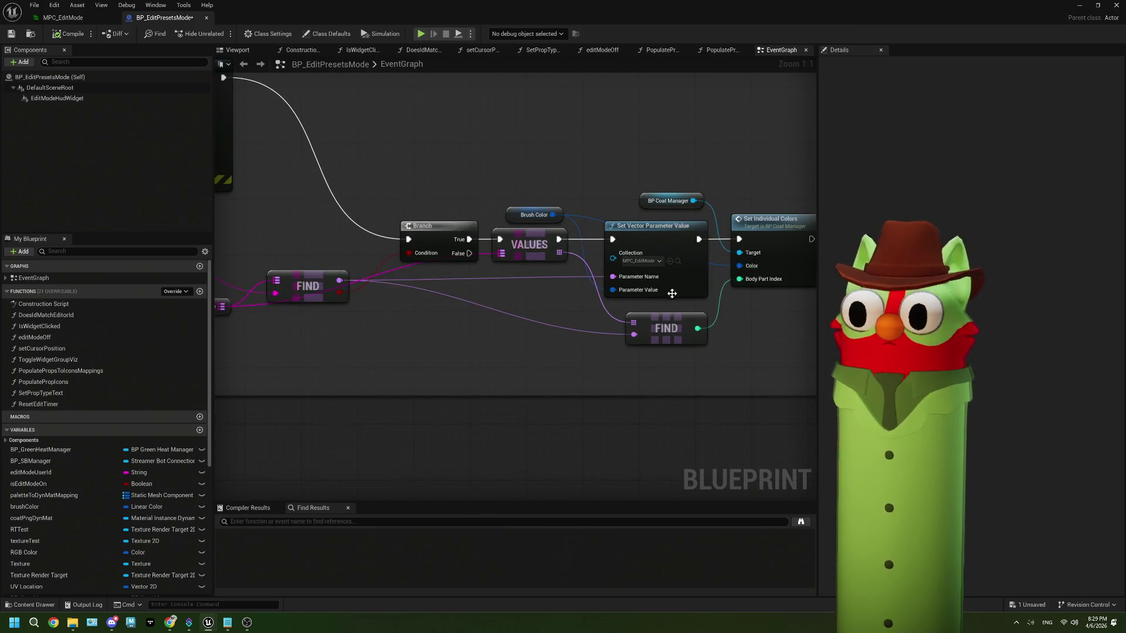
pyautogui.moveTo(531, 317); pyautogui.dragTo(565, 314)
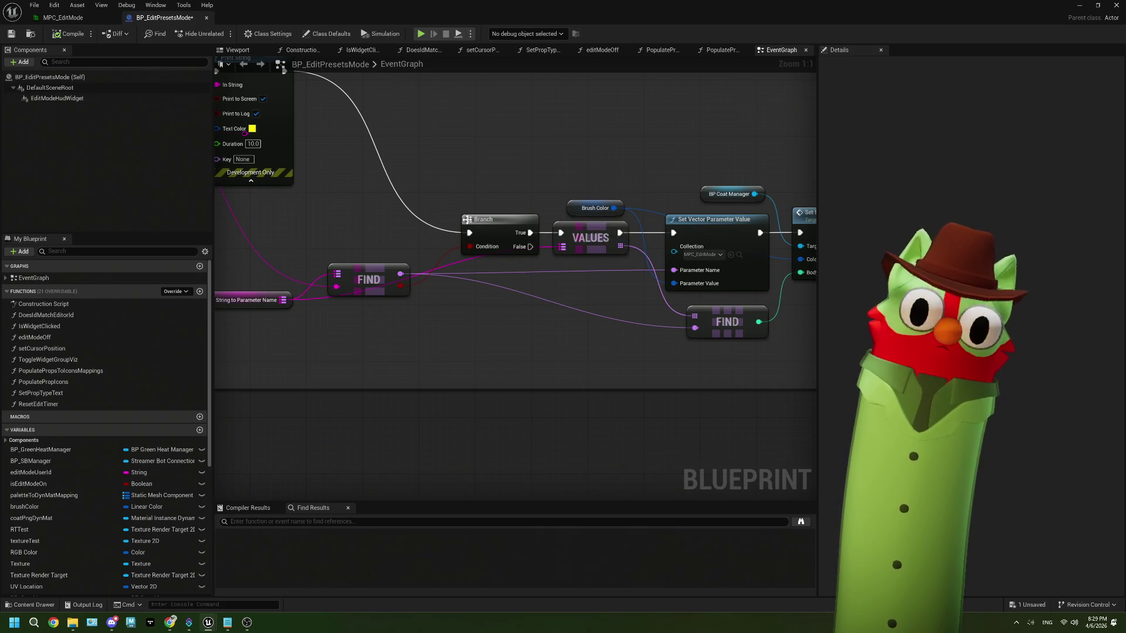
pyautogui.moveTo(454, 236); pyautogui.dragTo(584, 272)
# - Move Branch and VALUES left, discard a trial Switch on Int, and wire VALUES into Set Vector Parameter Value
pyautogui.moveTo(599, 227)
pyautogui.mouseDown()
pyautogui.moveTo(548, 229)
pyautogui.moveTo(509, 361)
pyautogui.mouseUp()
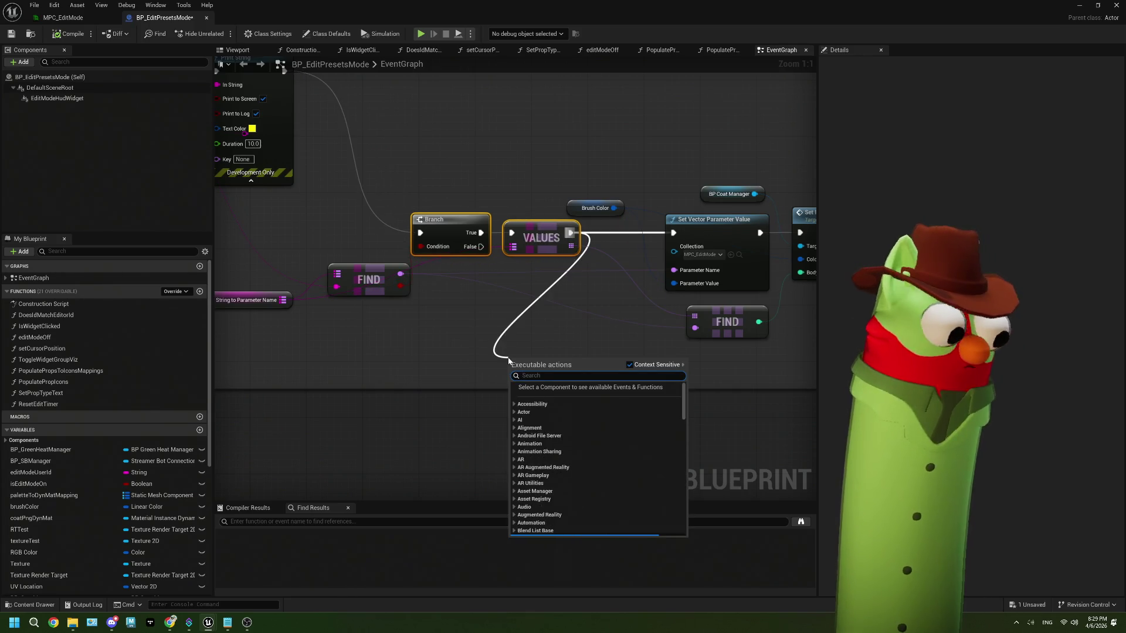
pyautogui.write('swith')
pyautogui.press('BackSpace')
pyautogui.write('ch')
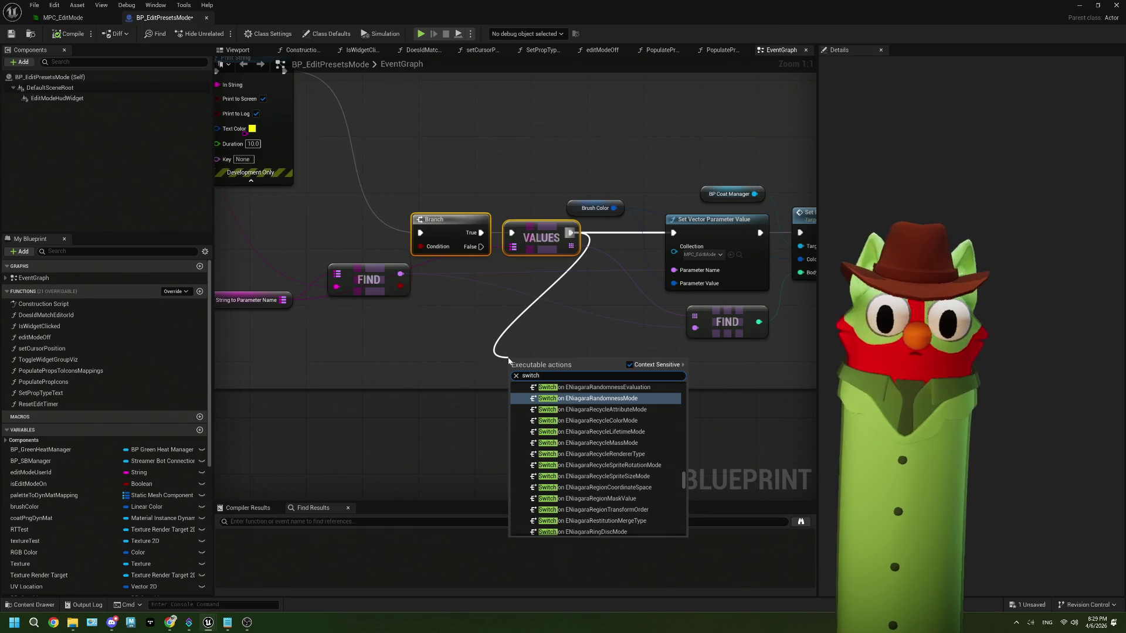
pyautogui.write(' on int')
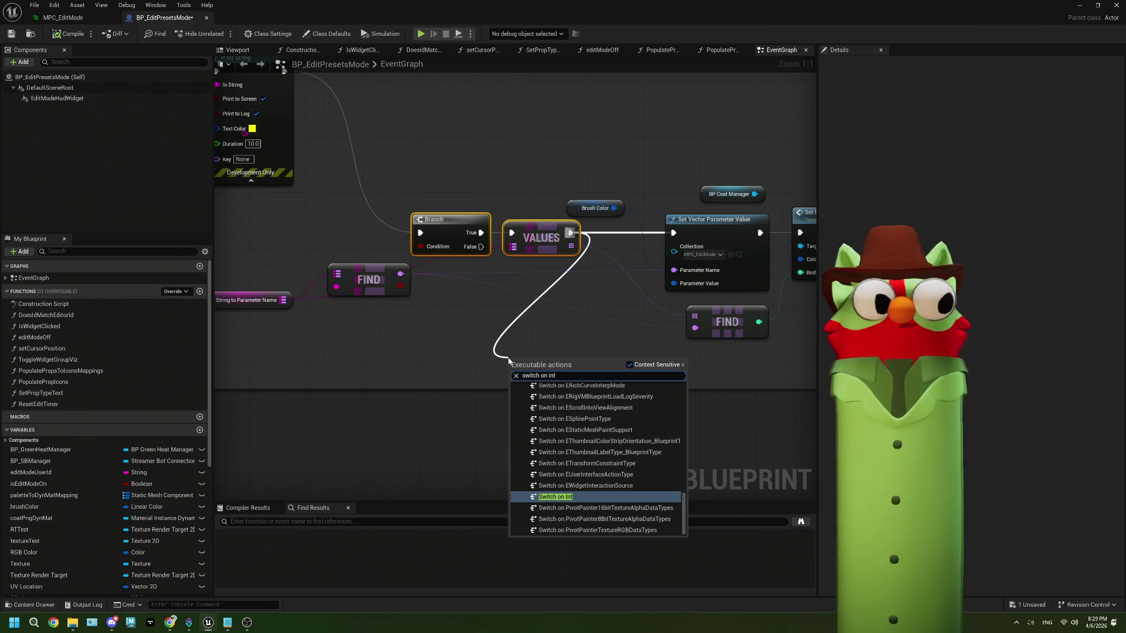
pyautogui.press('Return')
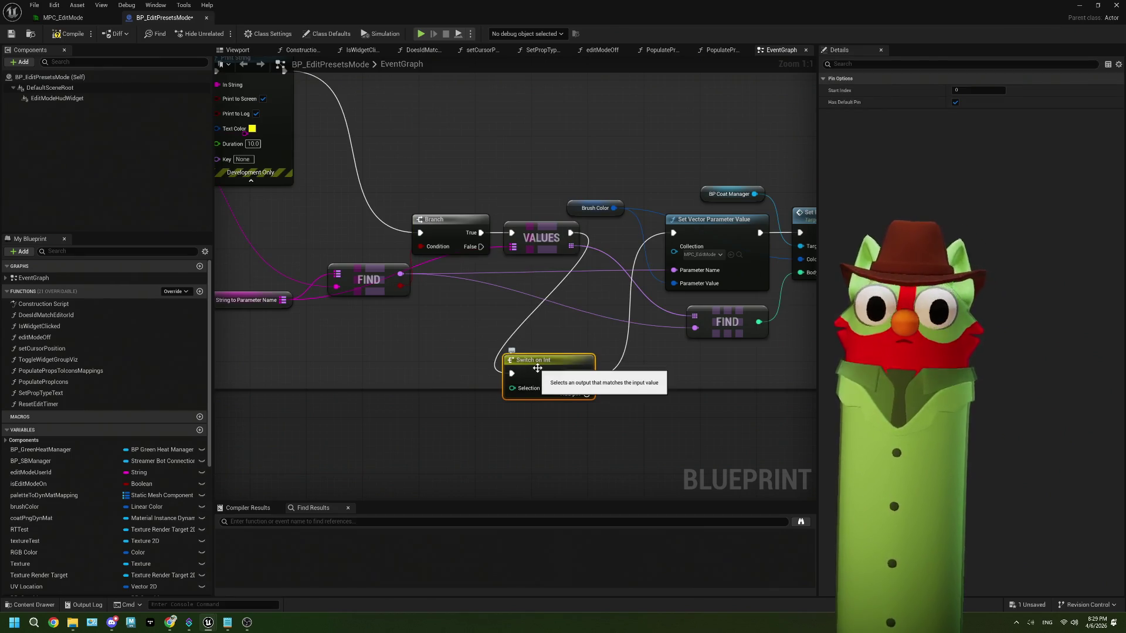
pyautogui.press('Delete')
pyautogui.moveTo(570, 233); pyautogui.dragTo(674, 233)
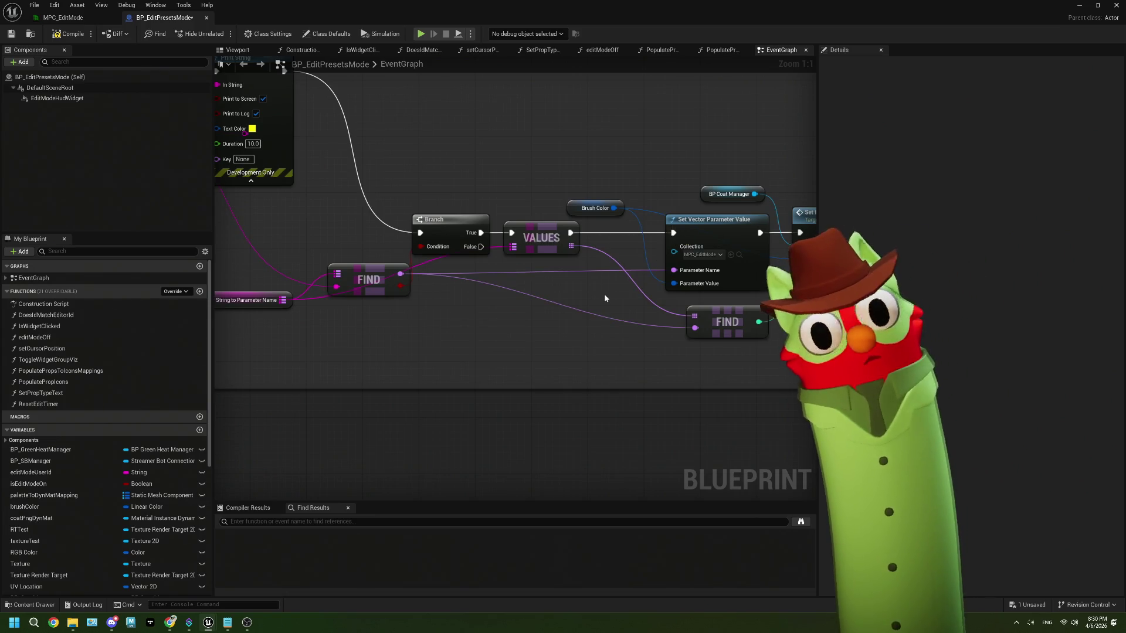
# - Move the lower FIND node left and list the nodes that accept its integer output
pyautogui.moveTo(499, 323); pyautogui.dragTo(438, 332)
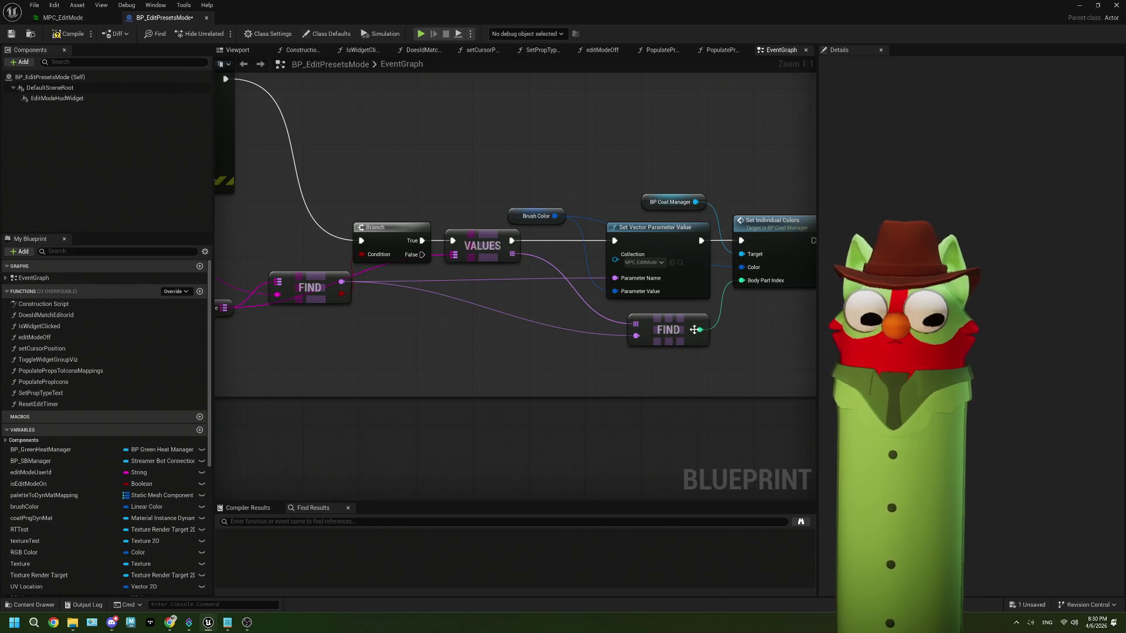
pyautogui.moveTo(678, 330)
pyautogui.mouseDown()
pyautogui.moveTo(480, 336)
pyautogui.moveTo(487, 327)
pyautogui.moveTo(538, 356)
pyautogui.mouseUp()
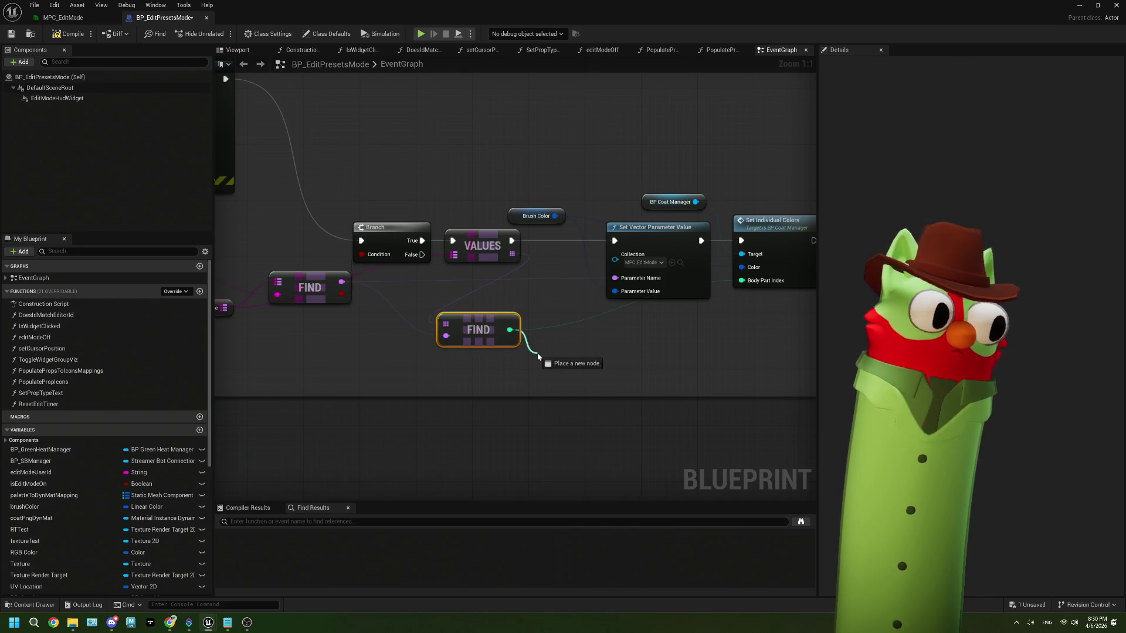
pyautogui.moveTo(538, 356); pyautogui.dragTo(538, 356)
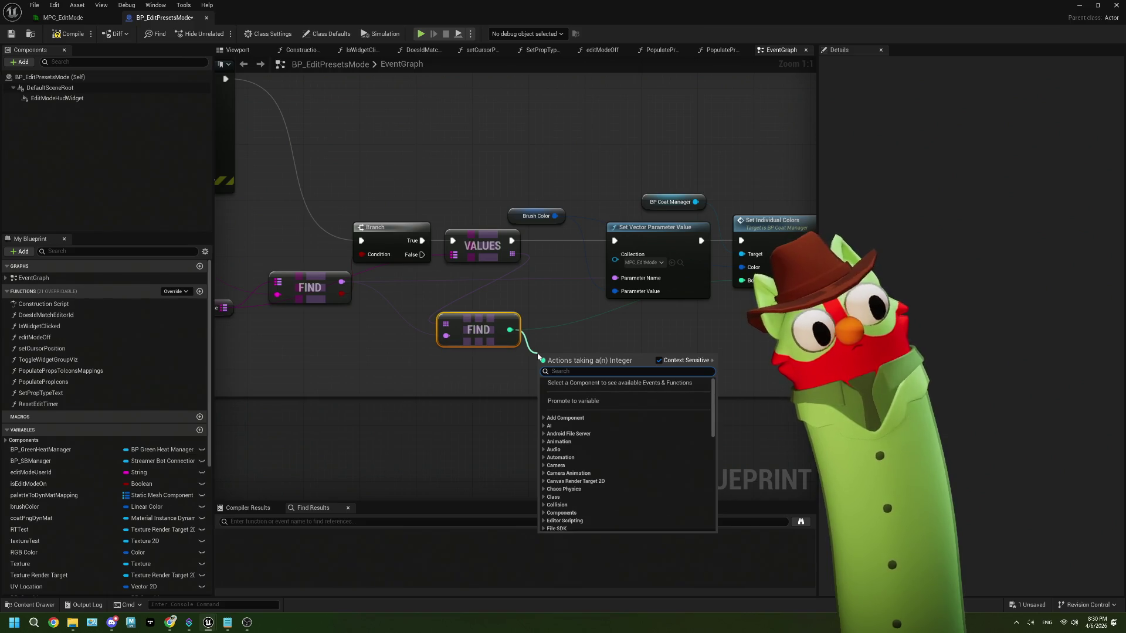
# - Add a trial Multiply node after FIND's output, then delete it
pyautogui.write('mul')
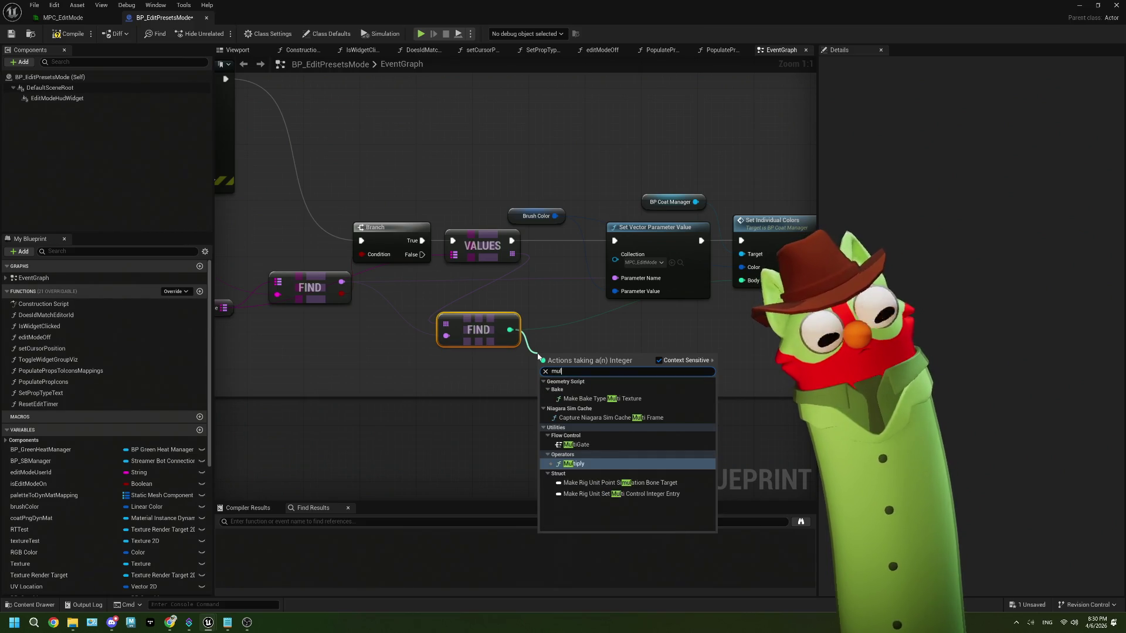
pyautogui.press('Return')
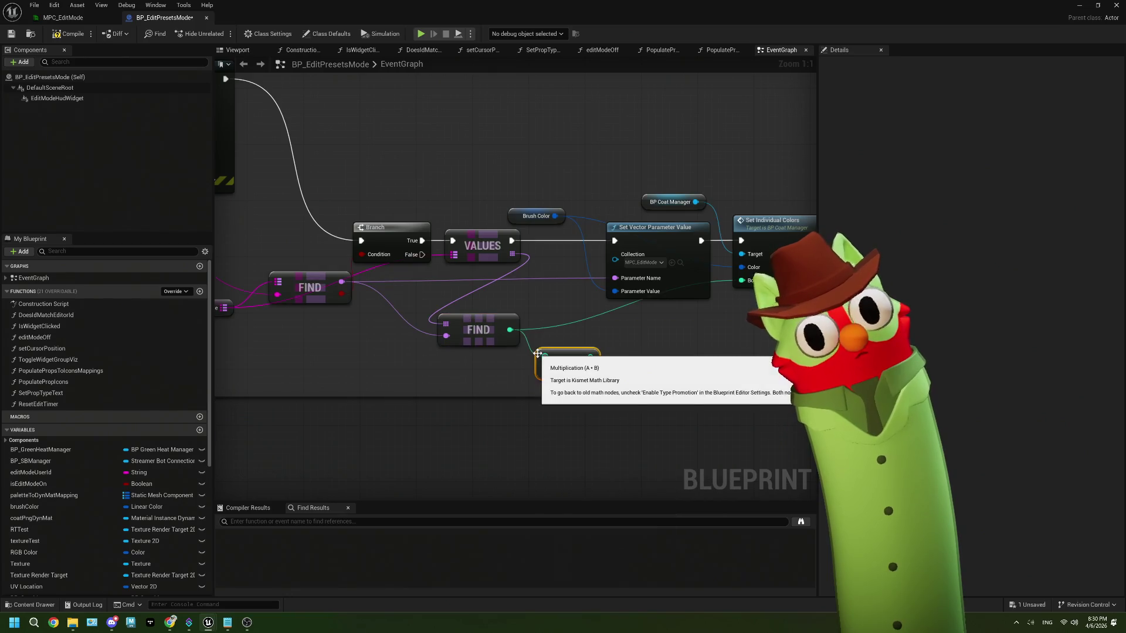
pyautogui.click(551, 370)
pyautogui.press('Return')
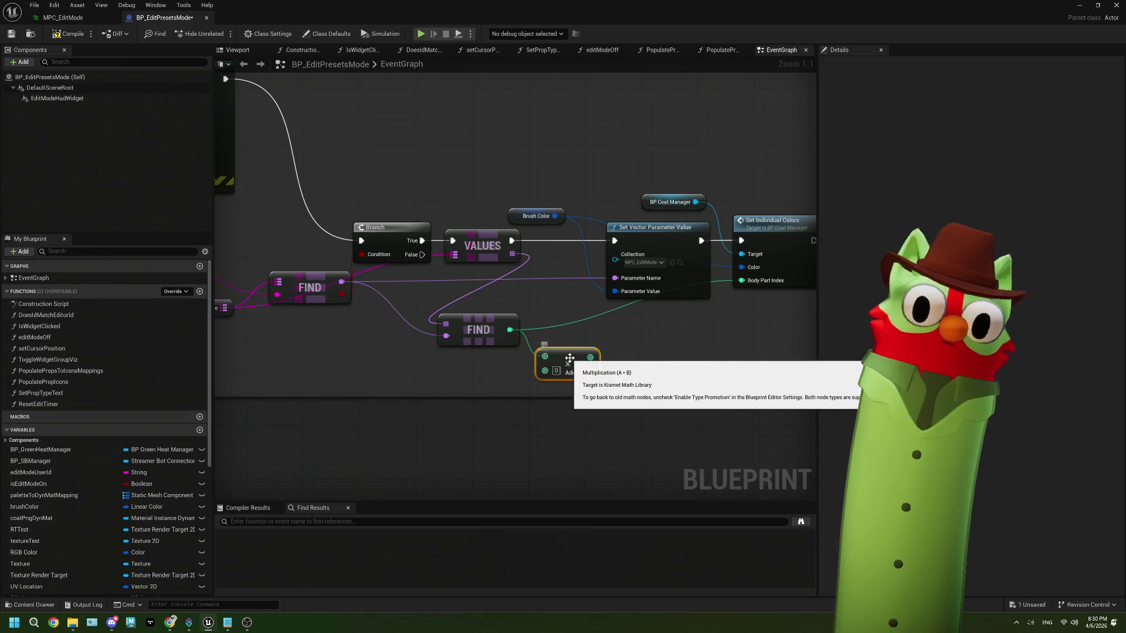
pyautogui.click(554, 371)
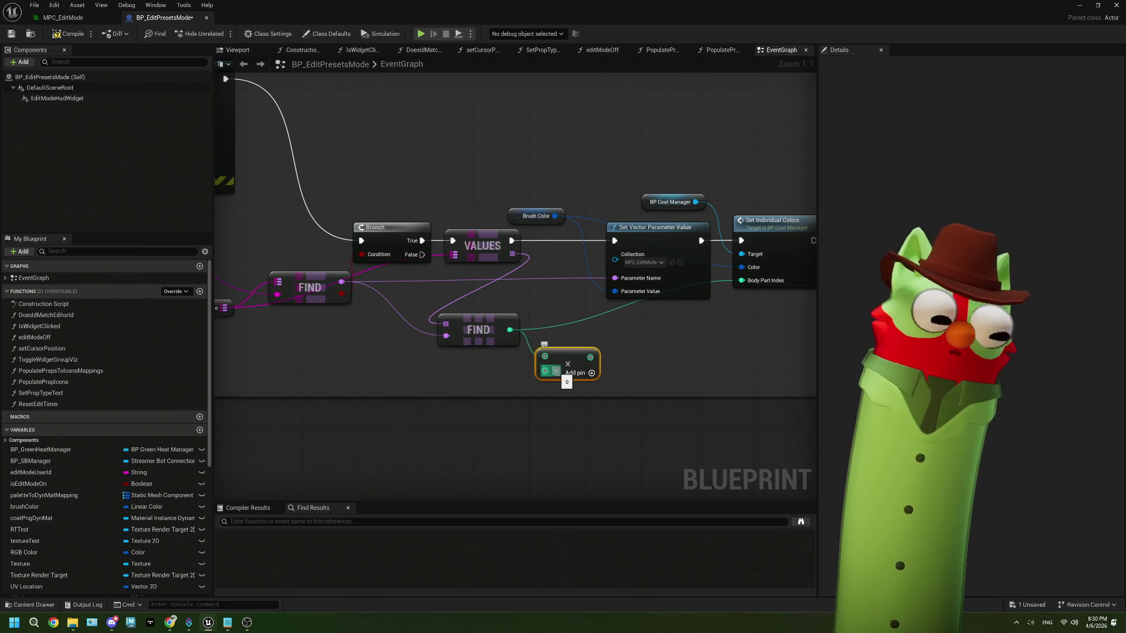
pyautogui.click(562, 358)
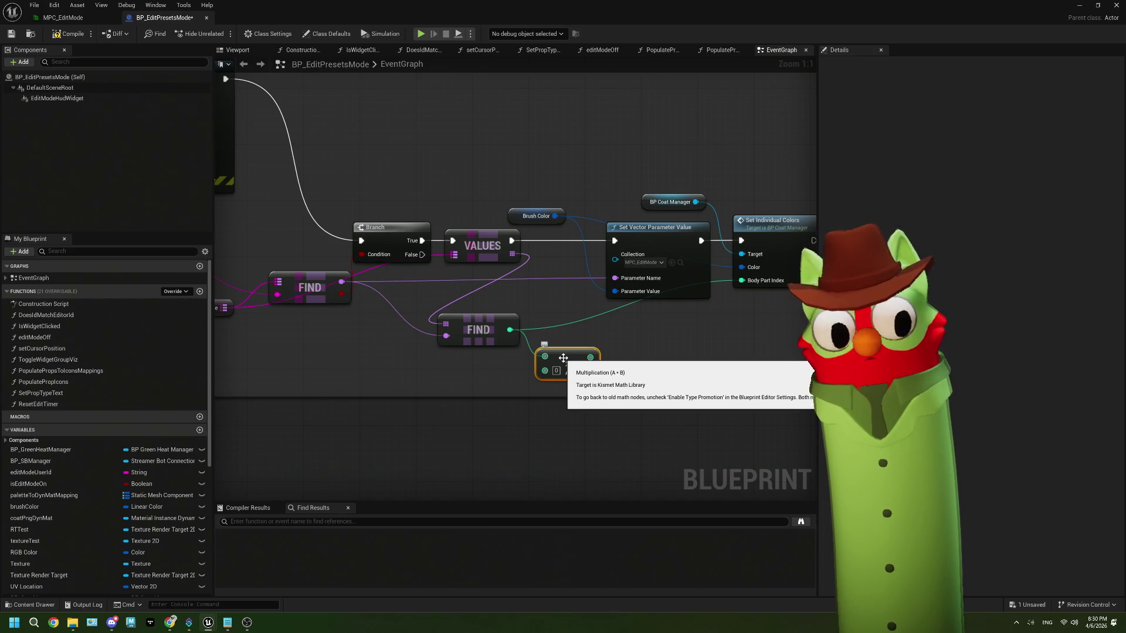
pyautogui.press('Delete')
# - Feed FIND into an Add node adding 1, followed by a divide node beside it
pyautogui.moveTo(510, 330); pyautogui.dragTo(540, 367)
pyautogui.write('a')
pyautogui.click(578, 402)
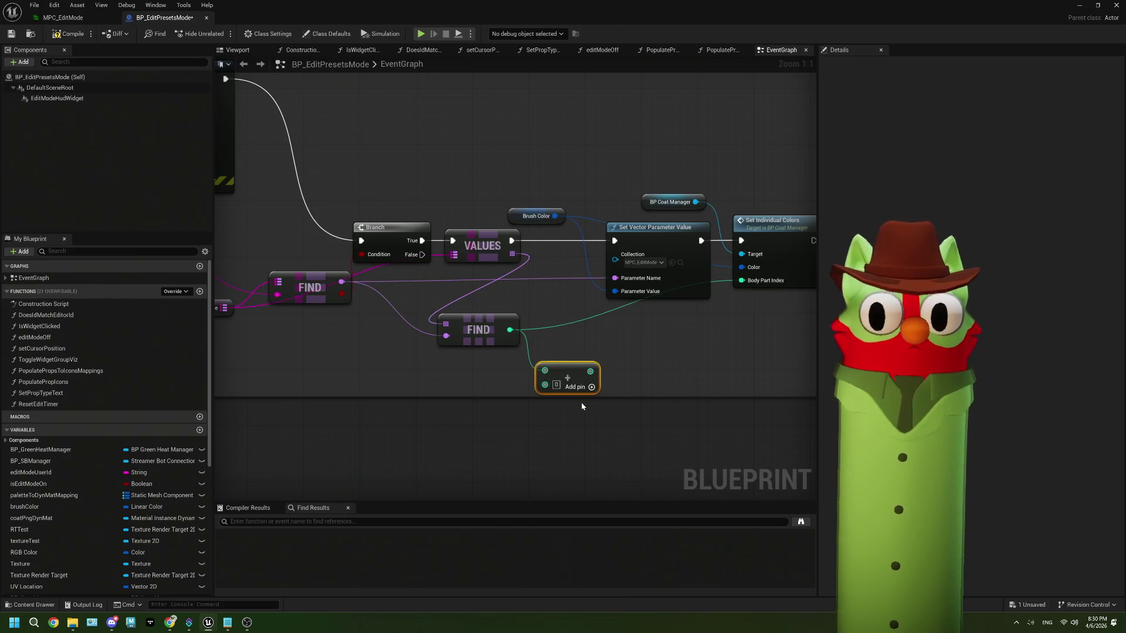
pyautogui.write('1')
pyautogui.moveTo(557, 375)
pyautogui.mouseDown()
pyautogui.moveTo(558, 353)
pyautogui.moveTo(624, 376)
pyautogui.mouseUp()
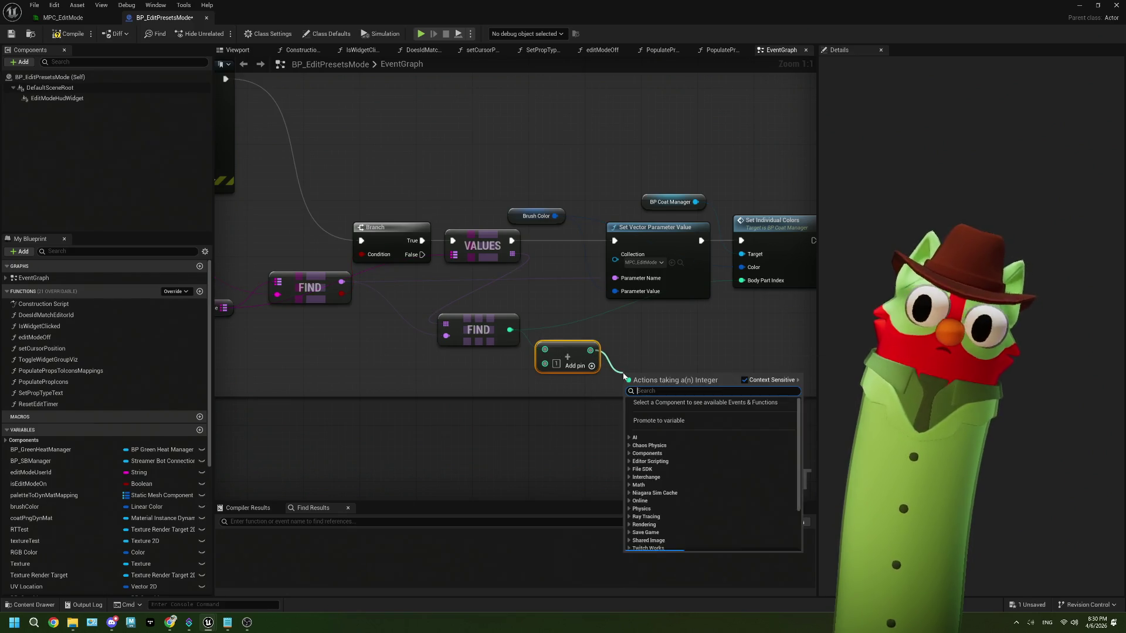
pyautogui.write('/')
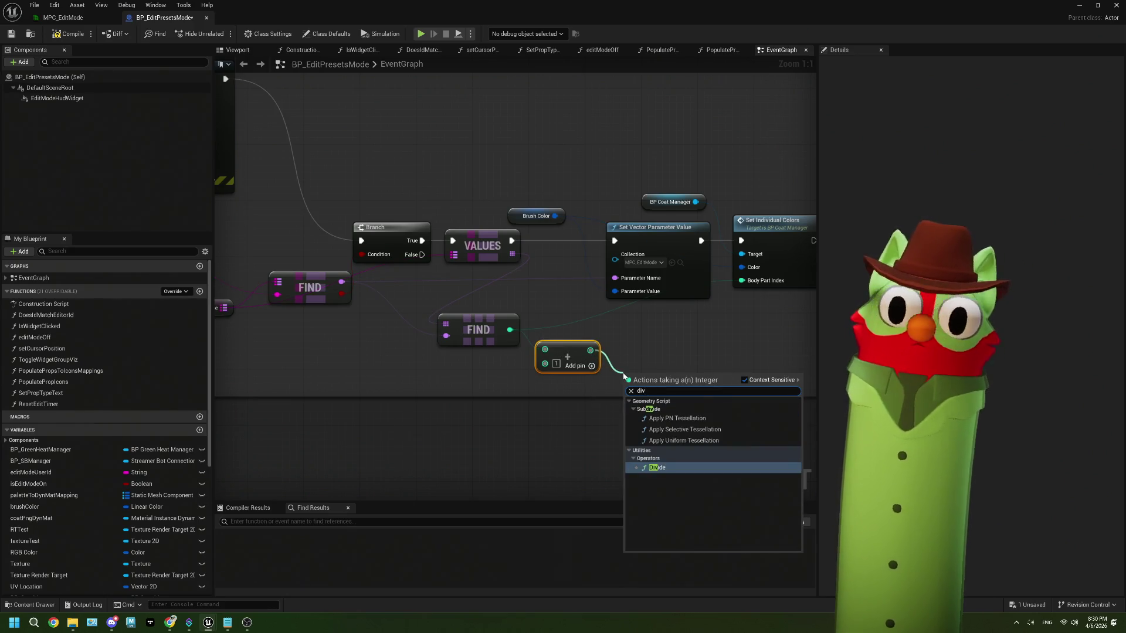
pyautogui.click(671, 473)
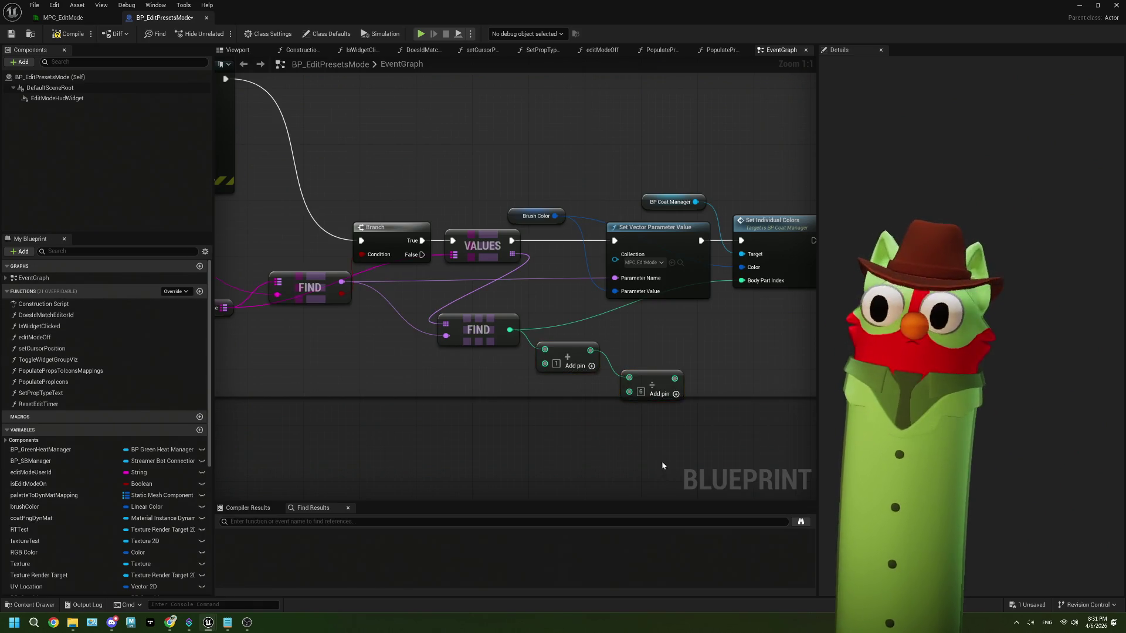
pyautogui.moveTo(647, 380); pyautogui.dragTo(639, 350)
pyautogui.moveTo(645, 393); pyautogui.dragTo(607, 391)
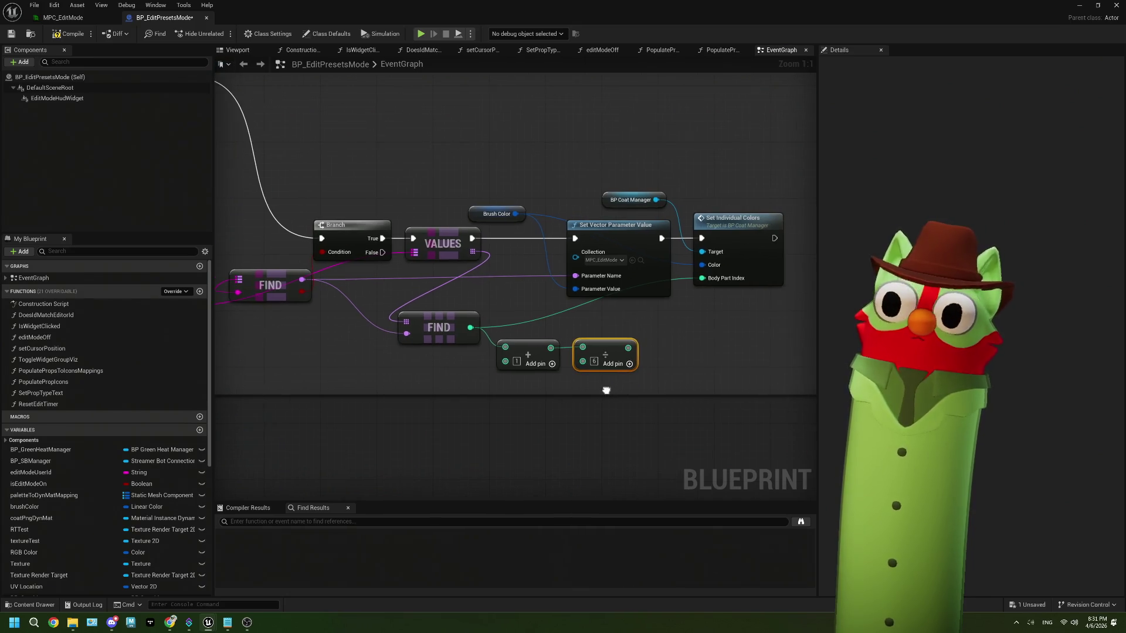
pyautogui.rightClick(629, 350)
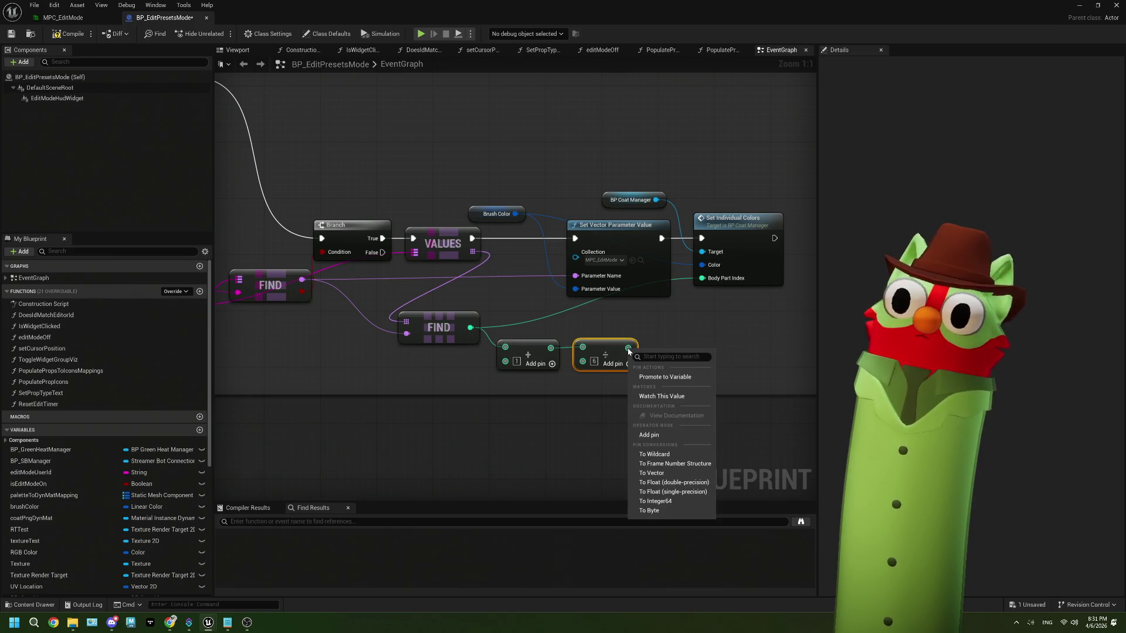
# - Convert the divide output to single-precision float and add a Multiply node fed by Brush Color
pyautogui.click(675, 494)
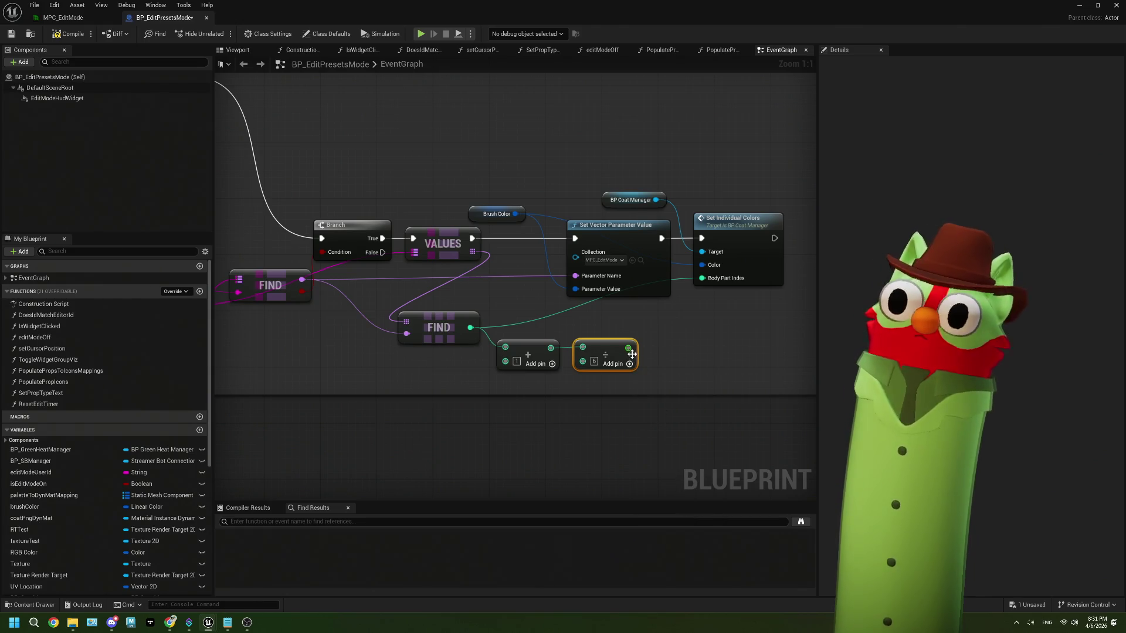
pyautogui.moveTo(627, 348); pyautogui.dragTo(678, 356)
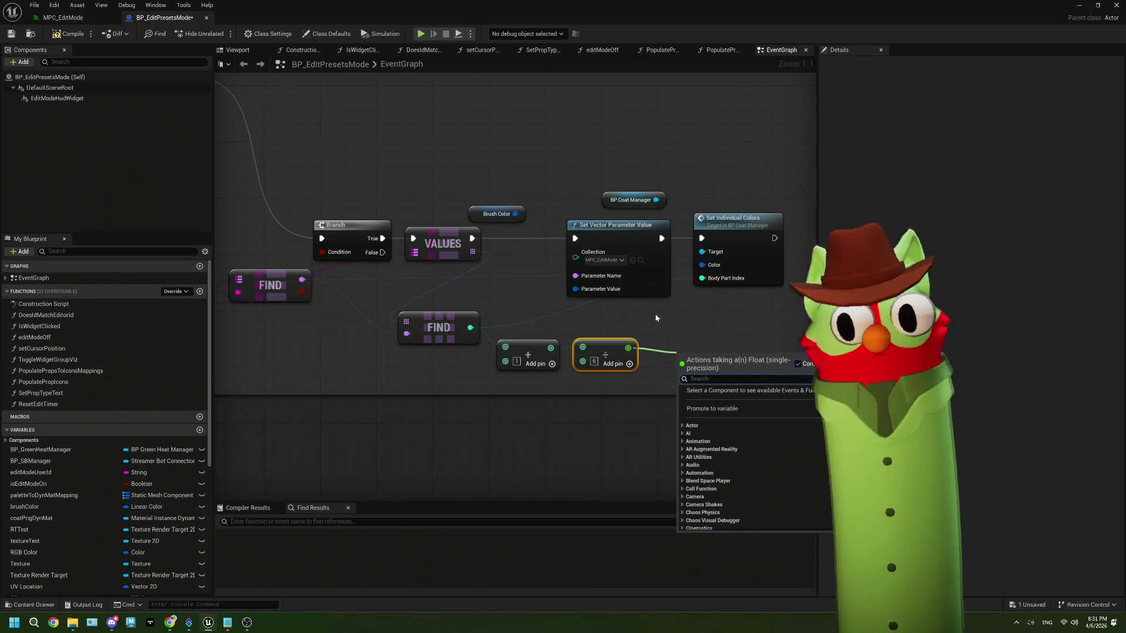
pyautogui.click(531, 225)
pyautogui.moveTo(516, 214); pyautogui.dragTo(577, 324)
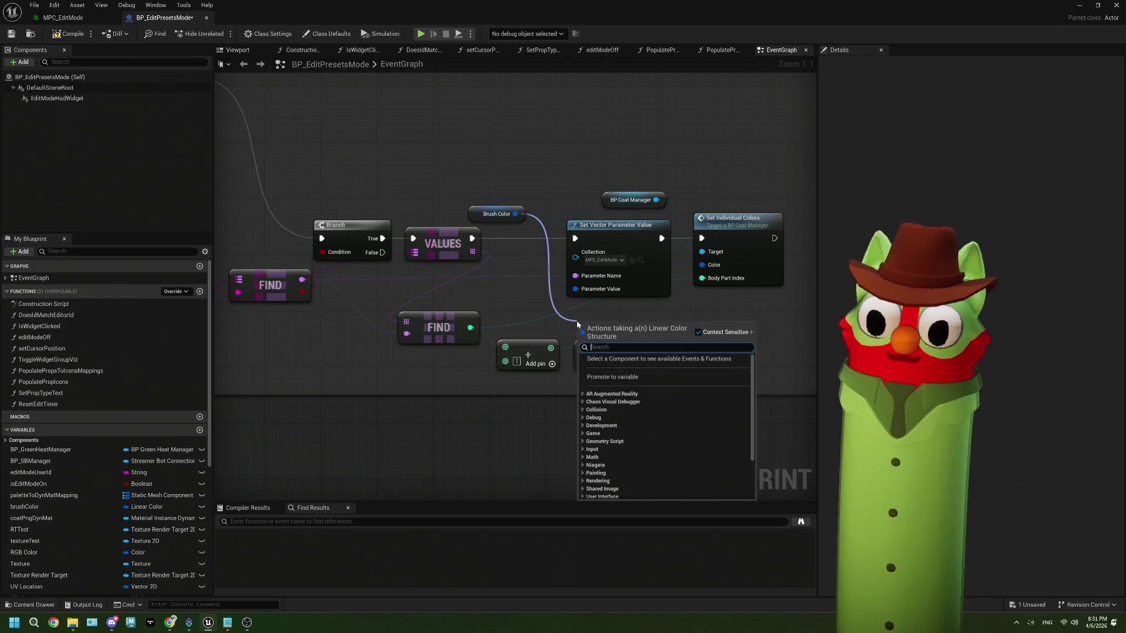
pyautogui.write('mult')
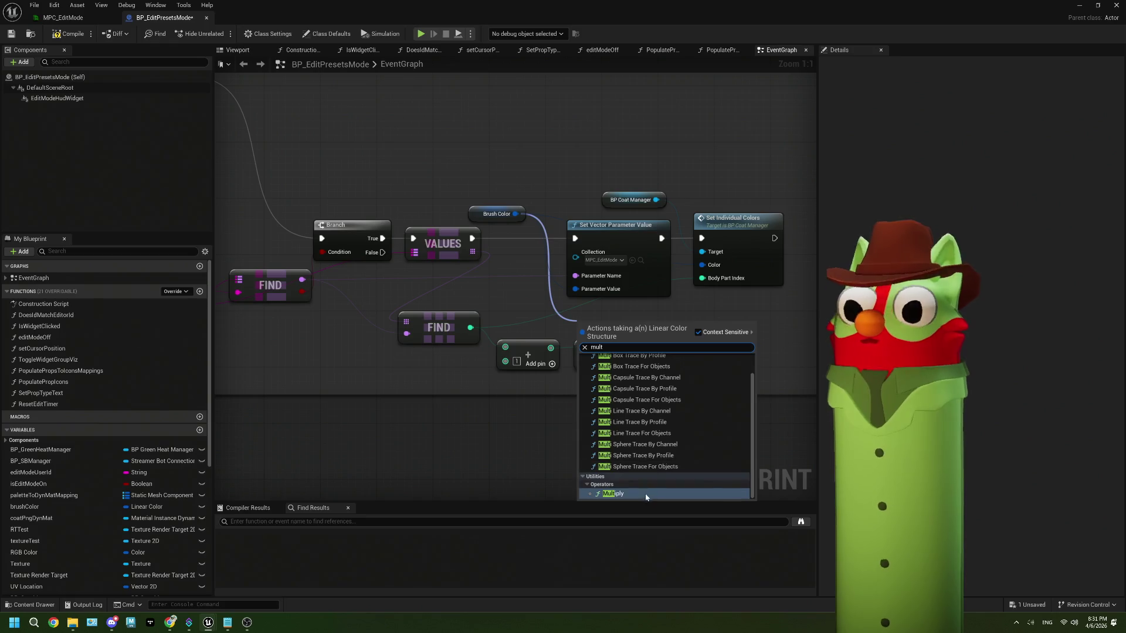
pyautogui.click(646, 495)
pyautogui.moveTo(608, 331); pyautogui.dragTo(677, 321)
# - Split the Multiply's second input, wire the divide result to R, G, B, then delete all three nodes
pyautogui.moveTo(627, 348); pyautogui.dragTo(653, 332)
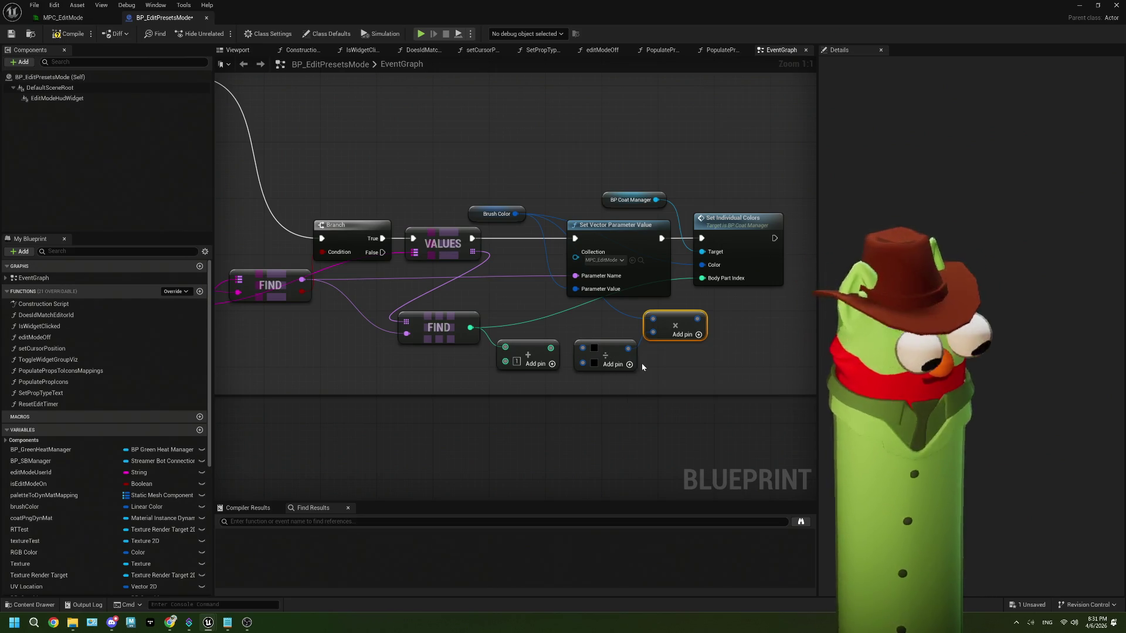
pyautogui.hotkey('ctrl', 'z')
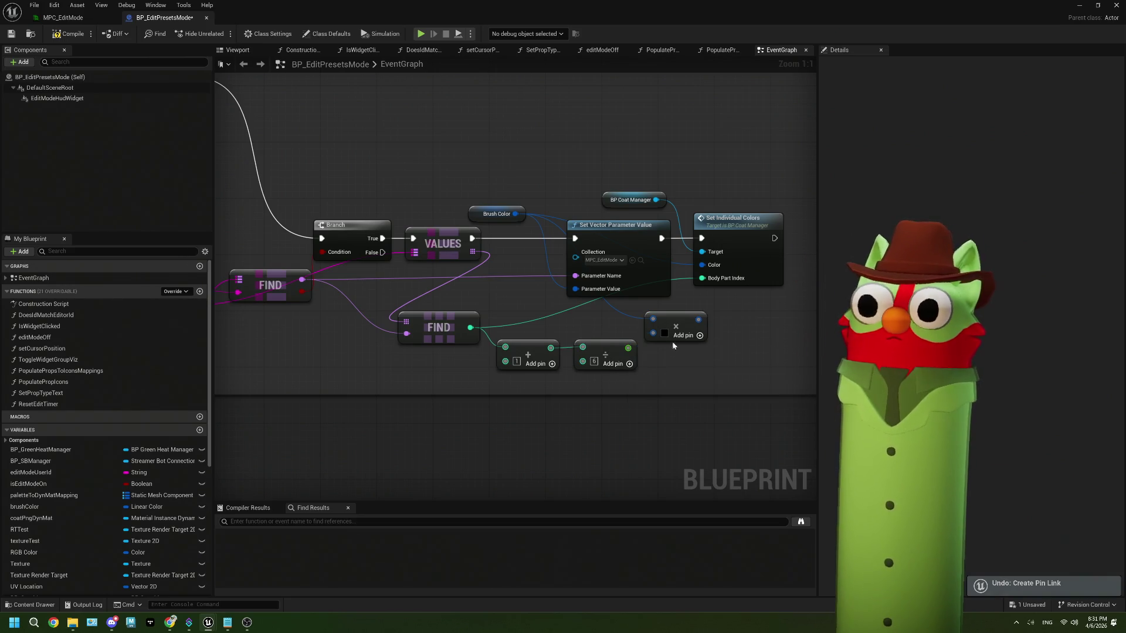
pyautogui.moveTo(664, 323); pyautogui.dragTo(707, 324)
pyautogui.rightClick(694, 333)
pyautogui.click(732, 375)
pyautogui.moveTo(628, 348); pyautogui.dragTo(695, 332)
pyautogui.moveTo(627, 348)
pyautogui.mouseDown()
pyautogui.moveTo(694, 346)
pyautogui.moveTo(694, 358)
pyautogui.moveTo(613, 290)
pyautogui.mouseUp()
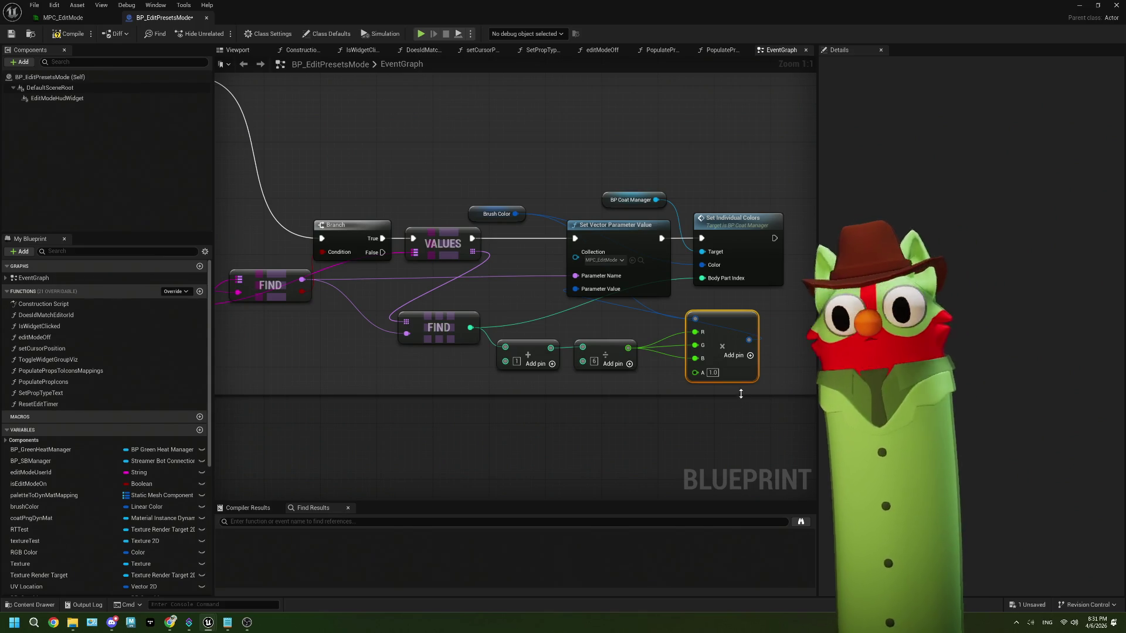
pyautogui.moveTo(610, 368); pyautogui.dragTo(538, 343)
pyautogui.press('Delete')
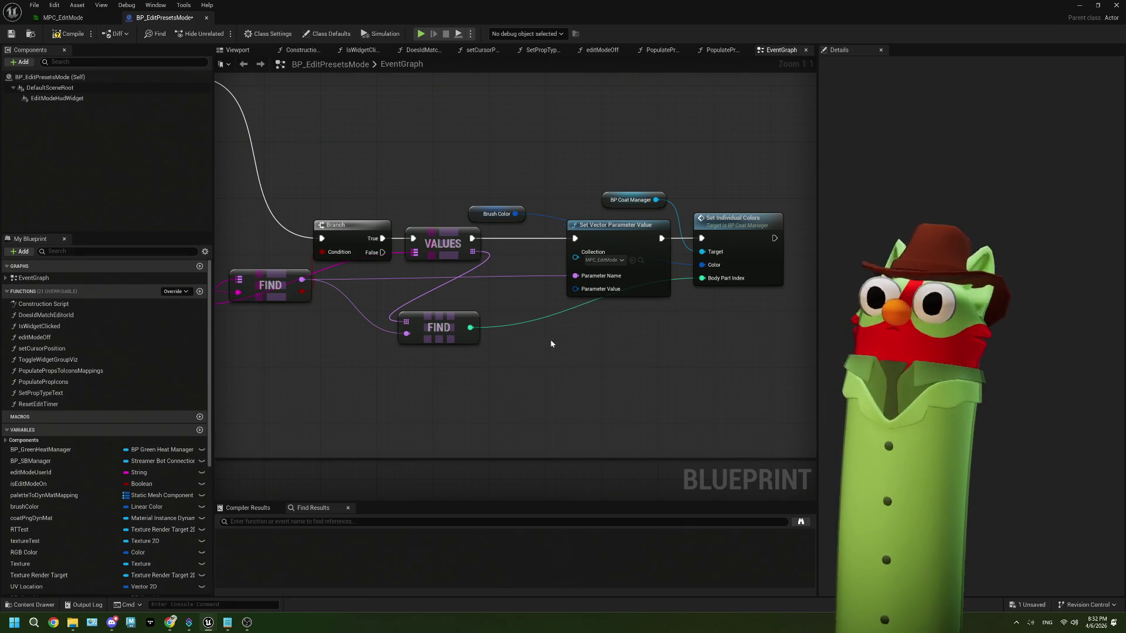
# - Paste two more Set Vector Parameter Value nodes and wire FIND into their Parameter Names
pyautogui.click(621, 240)
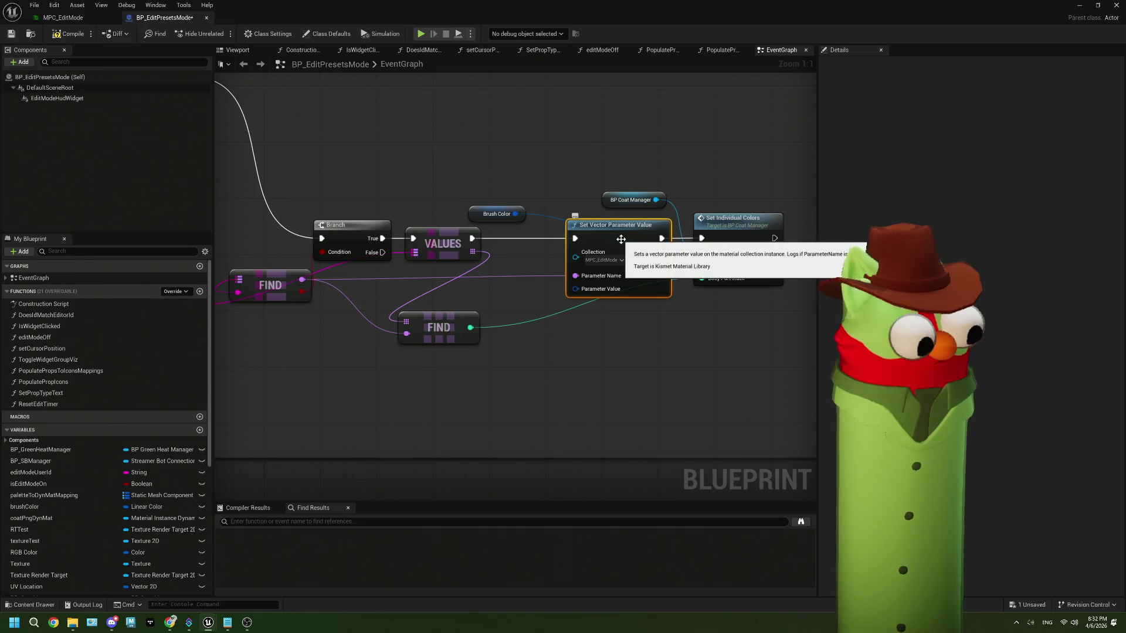
pyautogui.hotkey('ctrl', 'c')
pyautogui.hotkey('ctrl', 'v')
pyautogui.moveTo(667, 353); pyautogui.dragTo(627, 318)
pyautogui.hotkey('ctrl', 'v')
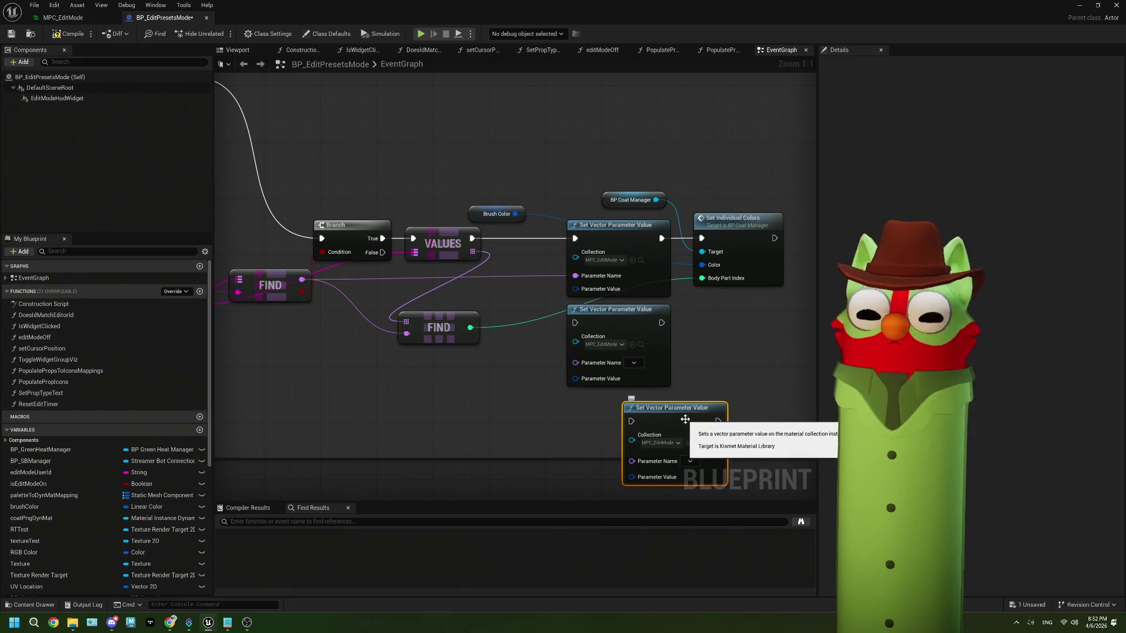
pyautogui.moveTo(680, 421); pyautogui.dragTo(630, 421)
pyautogui.moveTo(481, 412); pyautogui.dragTo(503, 396)
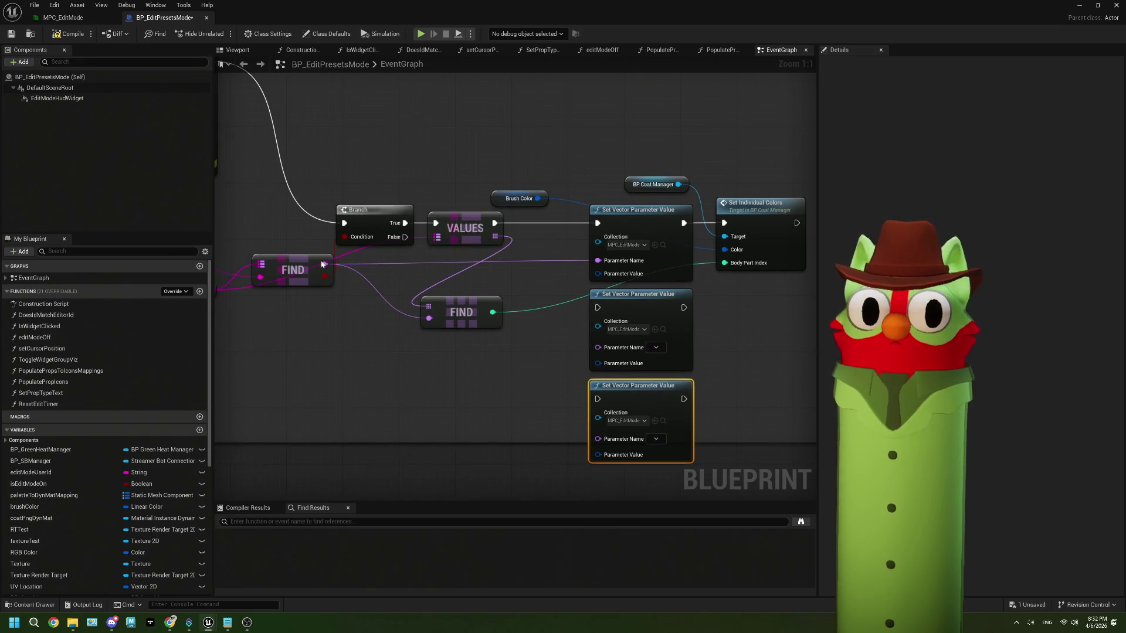
pyautogui.moveTo(324, 264); pyautogui.dragTo(597, 439)
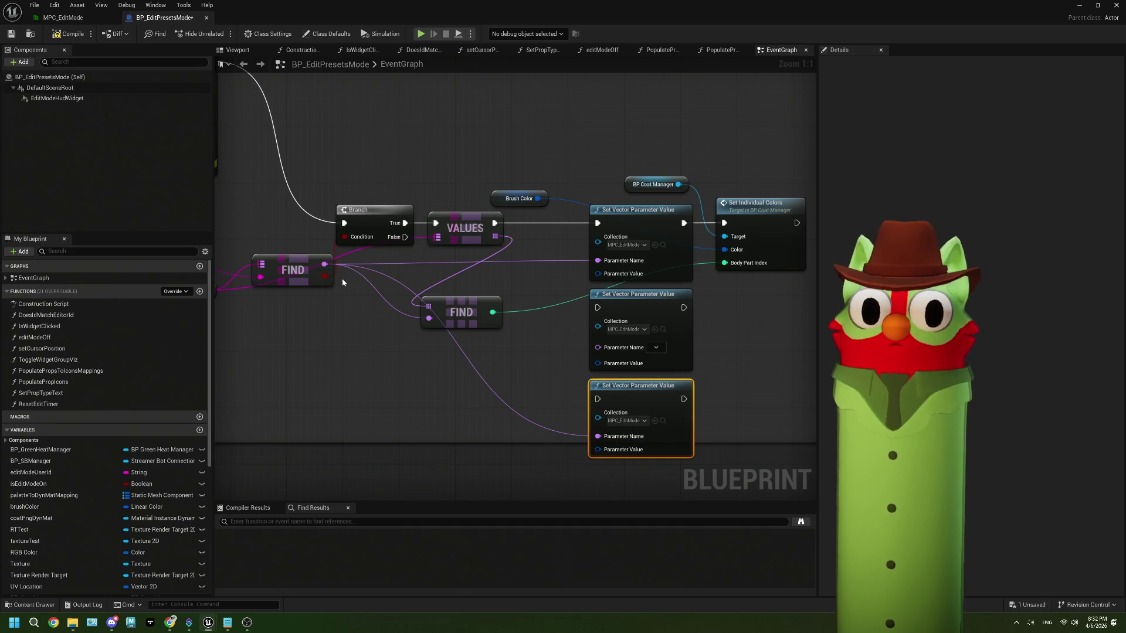
pyautogui.moveTo(325, 263); pyautogui.dragTo(598, 345)
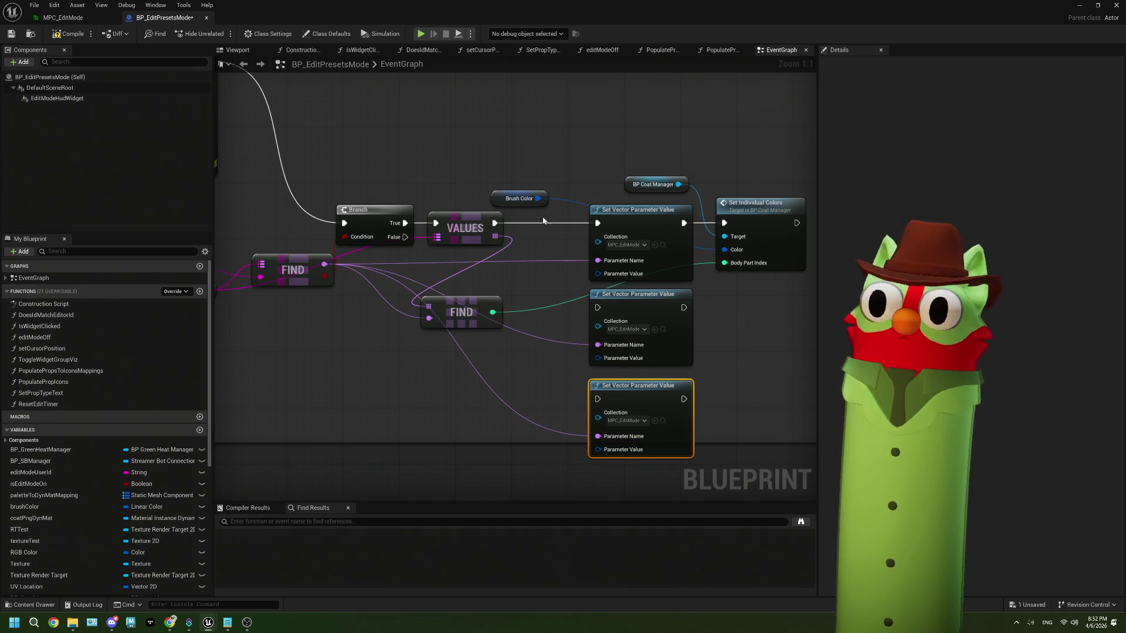
# - Add a Switch on Int after VALUES and rearrange the colour-setting and Brush Color nodes
pyautogui.moveTo(494, 223); pyautogui.dragTo(523, 227)
pyautogui.write('swit')
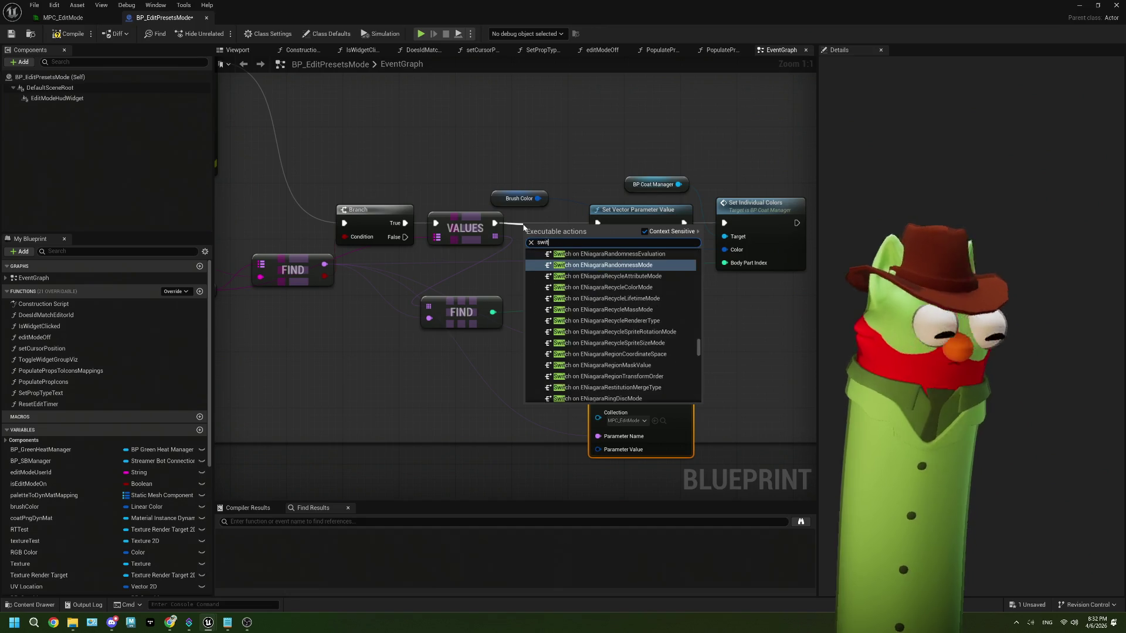
pyautogui.write('ch on int')
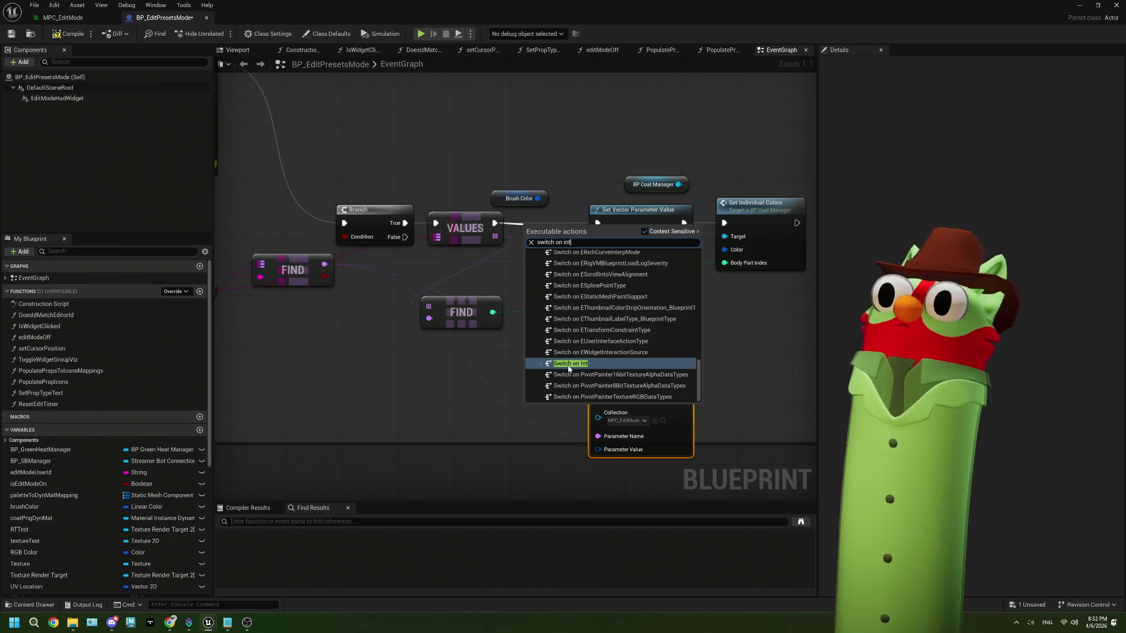
pyautogui.click(559, 266)
pyautogui.moveTo(558, 261)
pyautogui.mouseDown()
pyautogui.moveTo(546, 217)
pyautogui.moveTo(469, 157)
pyautogui.moveTo(624, 459)
pyautogui.mouseUp()
pyautogui.moveTo(586, 235); pyautogui.dragTo(647, 230)
pyautogui.moveTo(362, 180)
pyautogui.mouseDown()
pyautogui.moveTo(381, 165)
pyautogui.moveTo(451, 158)
pyautogui.moveTo(369, 167)
pyautogui.moveTo(383, 252)
pyautogui.mouseUp()
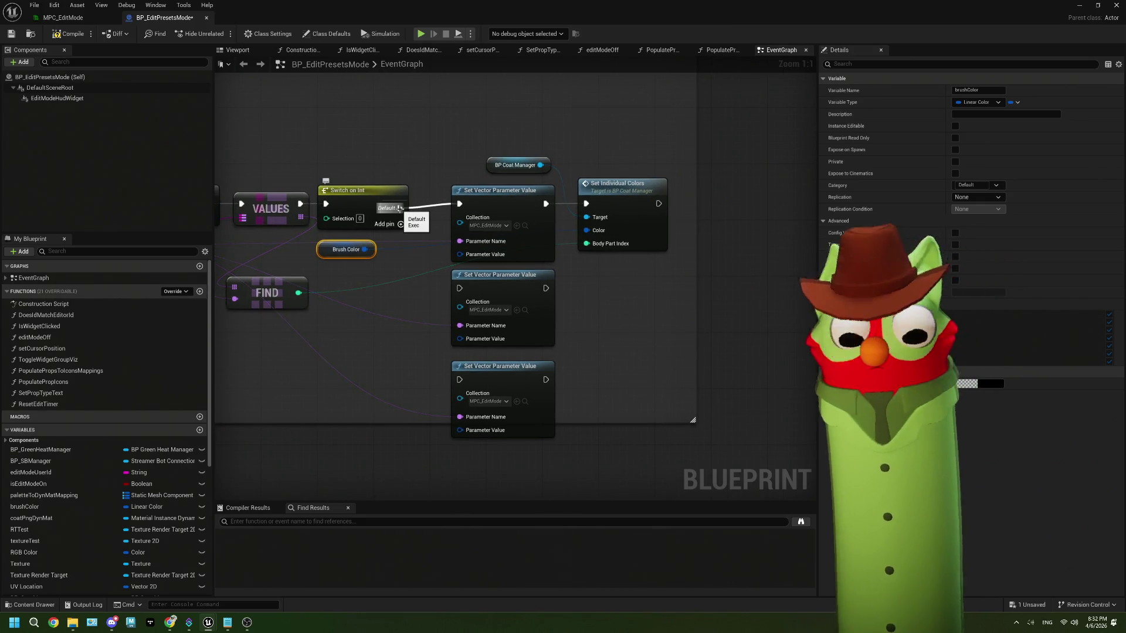
# - Paste a fourth Set Vector Parameter Value node below the others, fed by FIND's value
pyautogui.click(532, 412)
pyautogui.hotkey('ctrl', 'v')
pyautogui.moveTo(604, 451)
pyautogui.mouseDown()
pyautogui.moveTo(619, 453)
pyautogui.moveTo(531, 405)
pyautogui.mouseUp()
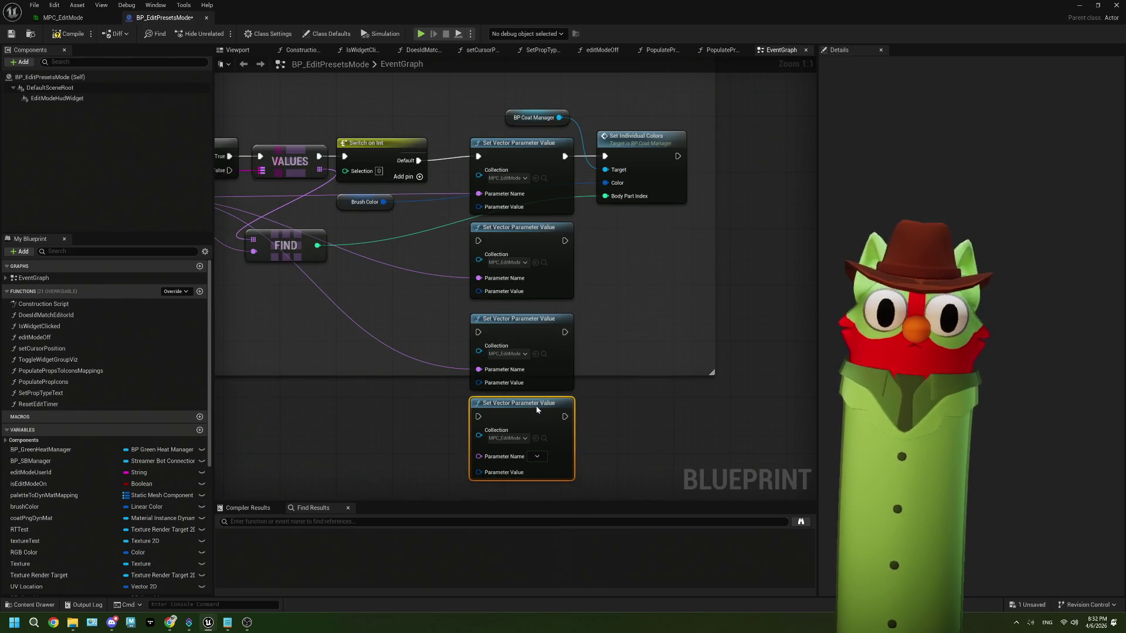
pyautogui.moveTo(388, 196)
pyautogui.mouseDown()
pyautogui.moveTo(307, 459)
pyautogui.moveTo(491, 443)
pyautogui.moveTo(486, 431)
pyautogui.mouseUp()
pyautogui.moveTo(314, 213); pyautogui.dragTo(448, 236)
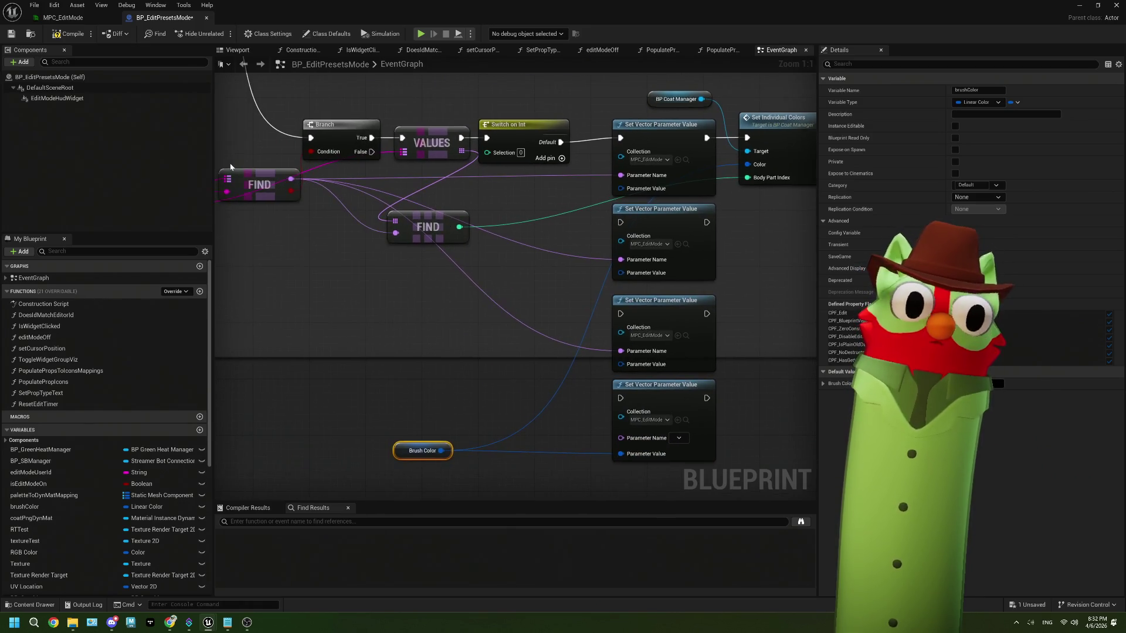
pyautogui.moveTo(291, 179)
pyautogui.mouseDown()
pyautogui.moveTo(511, 400)
pyautogui.moveTo(620, 439)
pyautogui.moveTo(520, 448)
pyautogui.mouseUp()
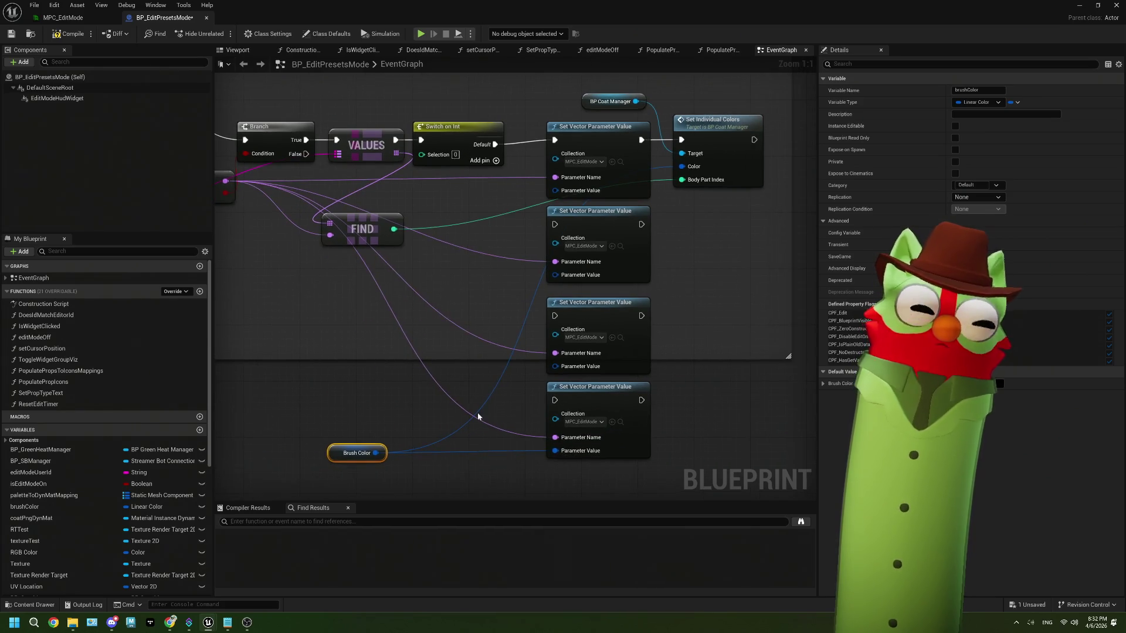
# - Add switch cases 0–2, wire cases and Default to the Set Vector nodes, continuing into Set Individual Colors
pyautogui.click(496, 161)
pyautogui.click(496, 175)
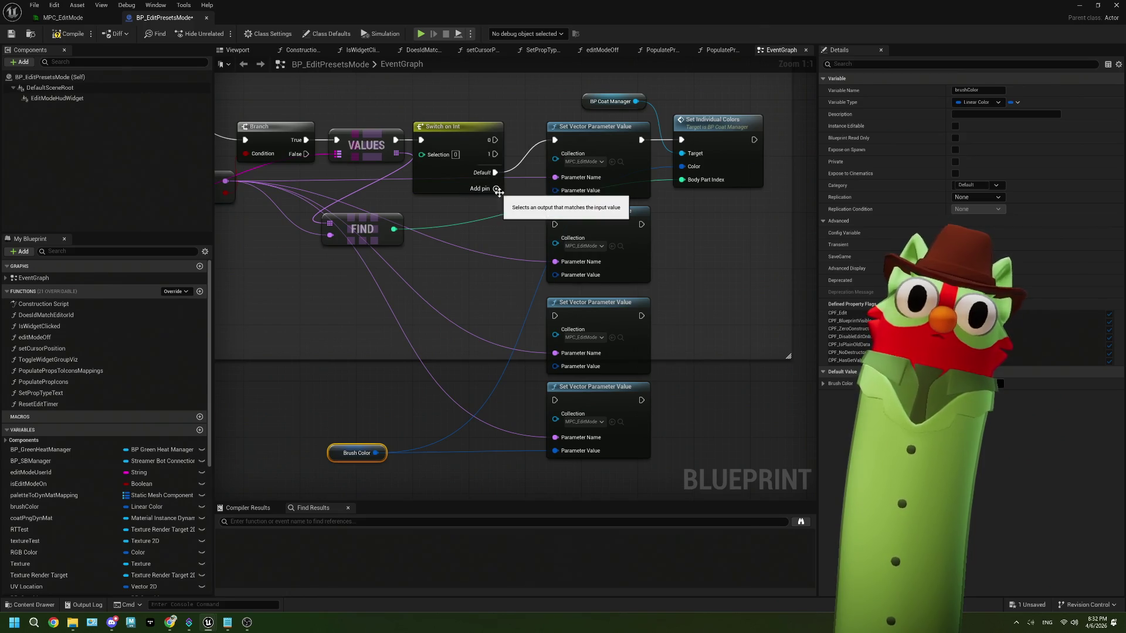
pyautogui.click(496, 189)
pyautogui.moveTo(496, 186); pyautogui.dragTo(555, 400)
pyautogui.moveTo(641, 400)
pyautogui.mouseDown()
pyautogui.moveTo(672, 304)
pyautogui.moveTo(682, 140)
pyautogui.mouseUp()
pyautogui.moveTo(639, 320); pyautogui.dragTo(681, 140)
pyautogui.moveTo(642, 224); pyautogui.dragTo(681, 140)
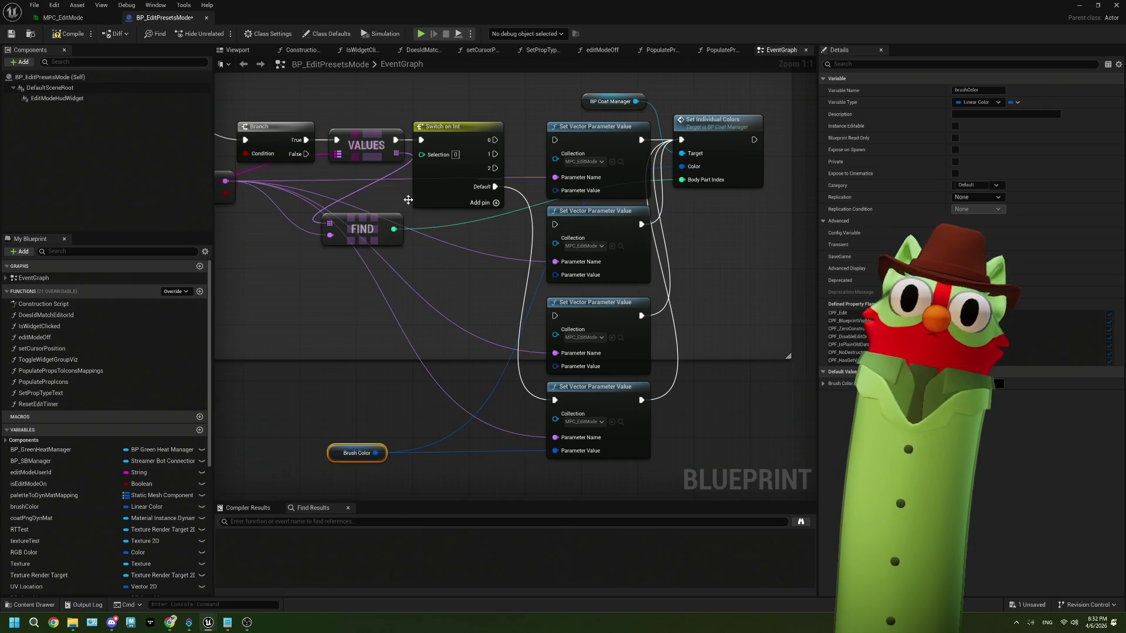
pyautogui.moveTo(492, 139); pyautogui.dragTo(554, 139)
pyautogui.moveTo(495, 167); pyautogui.dragTo(556, 320)
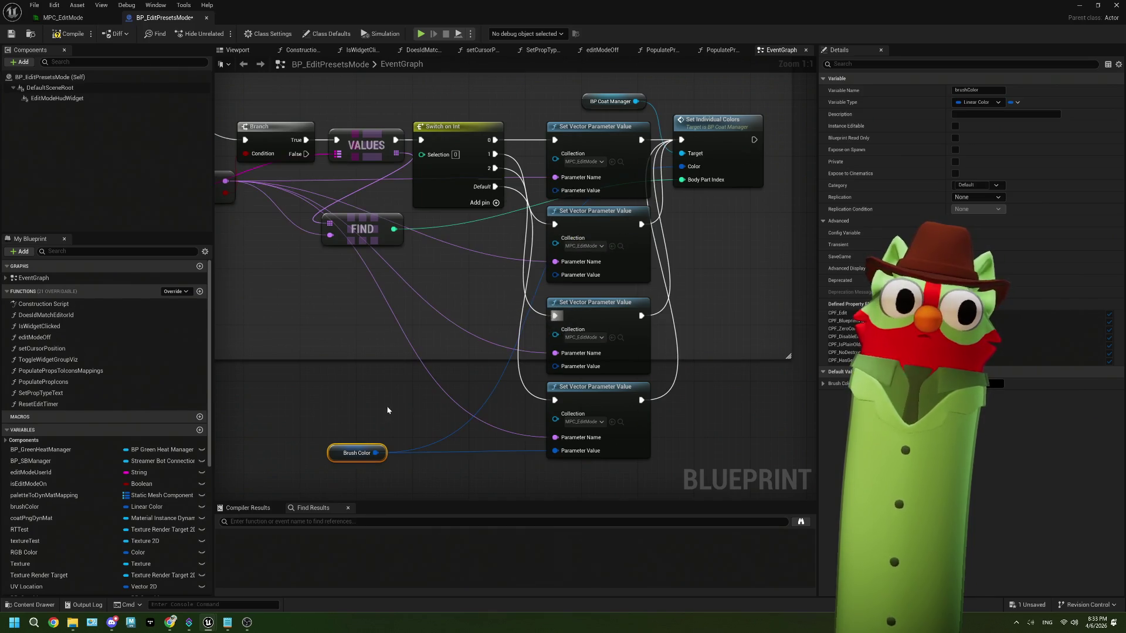
pyautogui.moveTo(377, 453)
pyautogui.mouseDown()
pyautogui.moveTo(405, 358)
pyautogui.moveTo(555, 275)
pyautogui.mouseUp()
pyautogui.moveTo(555, 190); pyautogui.dragTo(474, 292)
# - Add three stacked Multiply nodes feeding the Set Vector nodes' Parameter Values
pyautogui.write('mul')
pyautogui.press('Return')
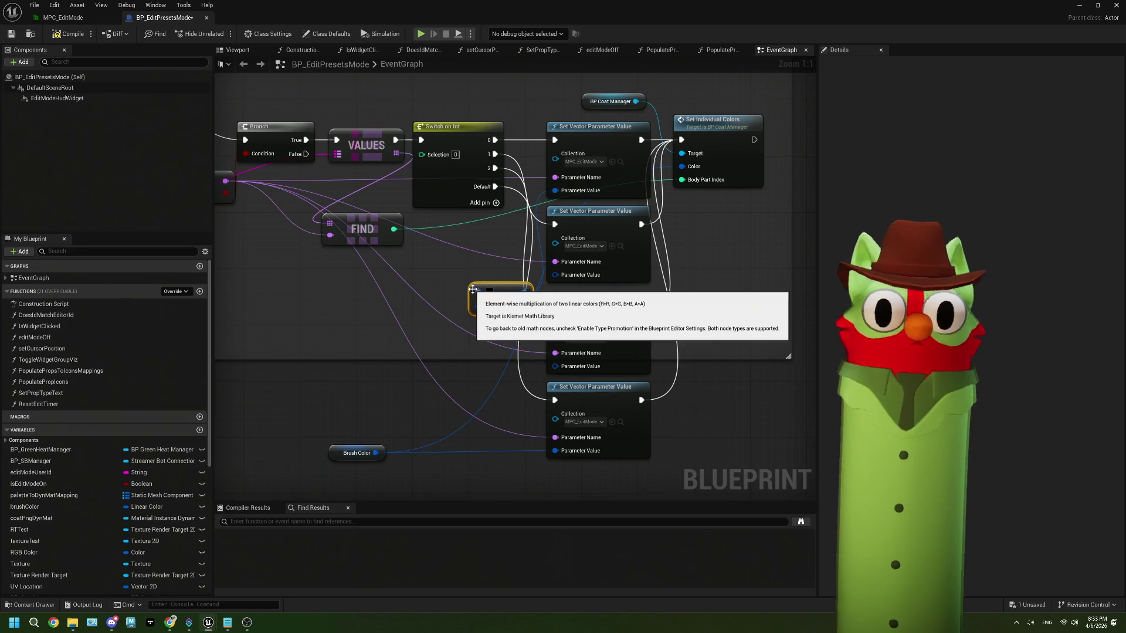
pyautogui.moveTo(488, 276); pyautogui.dragTo(470, 251)
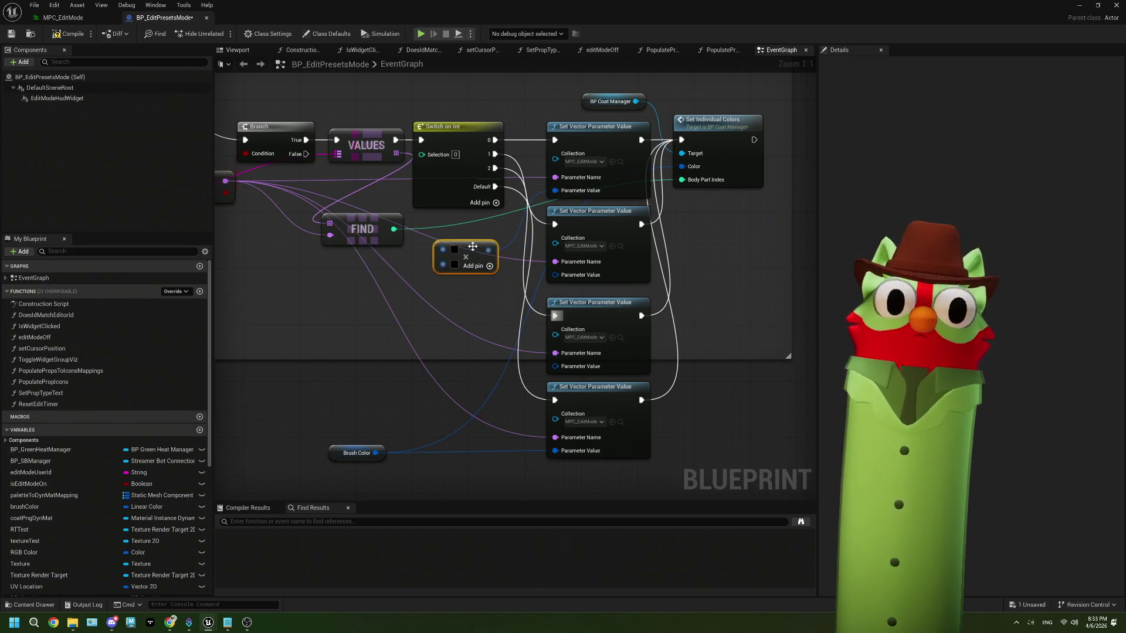
pyautogui.hotkey('ctrl', 'd')
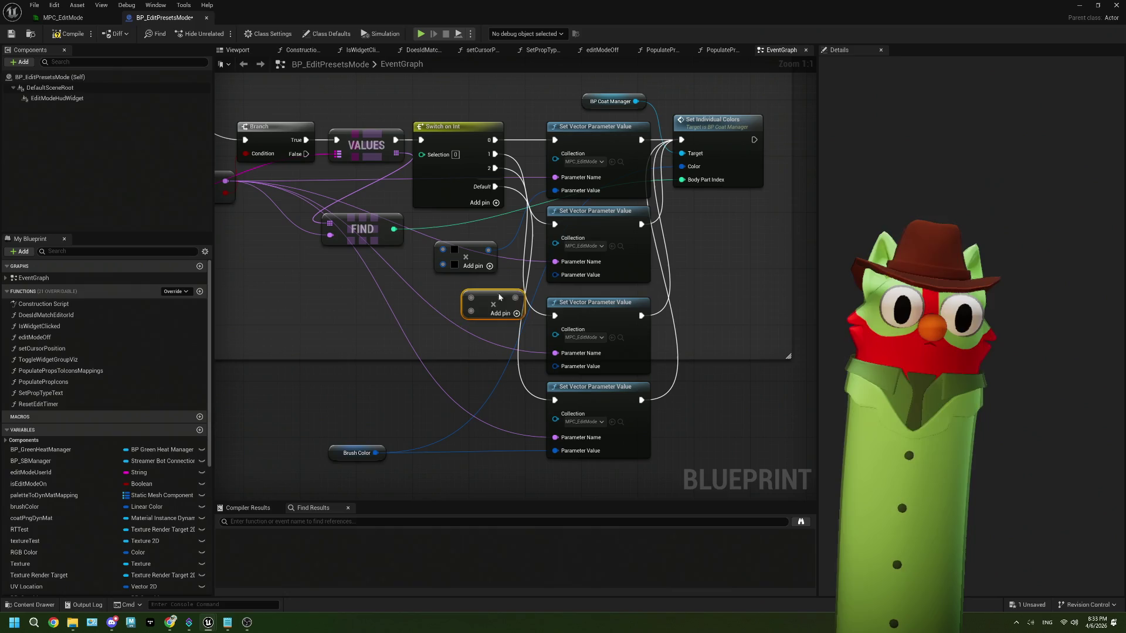
pyautogui.moveTo(500, 297); pyautogui.dragTo(475, 291)
pyautogui.hotkey('ctrl', 'd')
pyautogui.moveTo(502, 338); pyautogui.dragTo(475, 333)
pyautogui.moveTo(551, 274); pyautogui.dragTo(488, 291)
pyautogui.moveTo(557, 370); pyautogui.dragTo(488, 334)
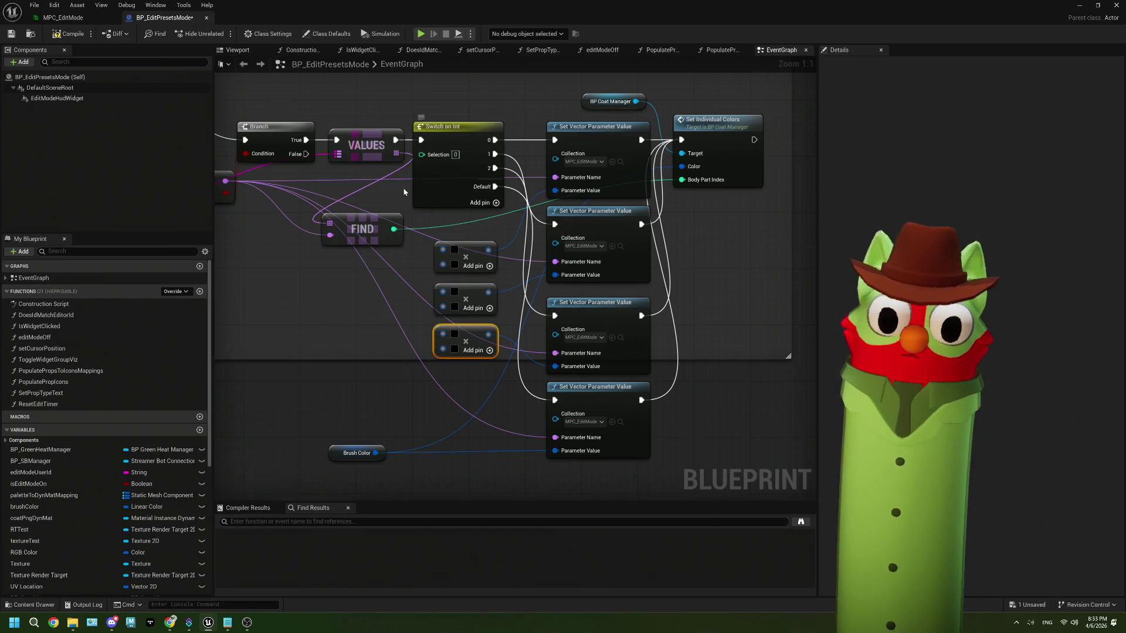
# - Drive the switch selection from FIND and branch FIND's output into an Add node
pyautogui.moveTo(394, 235)
pyautogui.mouseDown()
pyautogui.moveTo(388, 249)
pyautogui.moveTo(422, 161)
pyautogui.mouseUp()
pyautogui.moveTo(381, 305); pyautogui.dragTo(408, 290)
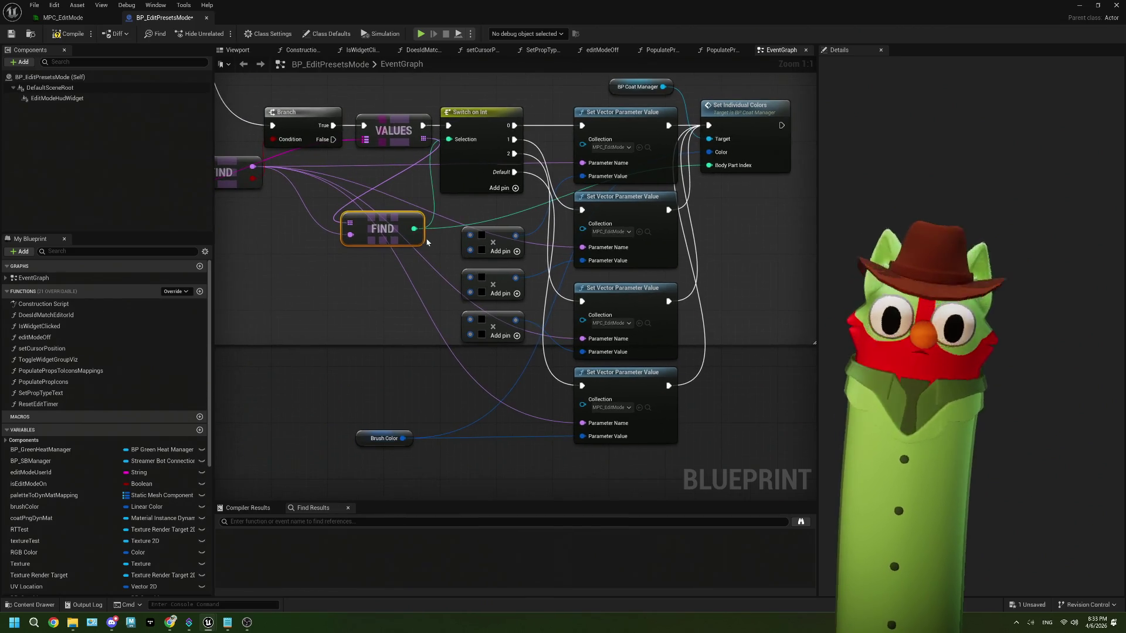
pyautogui.moveTo(414, 228)
pyautogui.mouseDown()
pyautogui.moveTo(392, 283)
pyautogui.moveTo(343, 295)
pyautogui.mouseUp()
pyautogui.write('add')
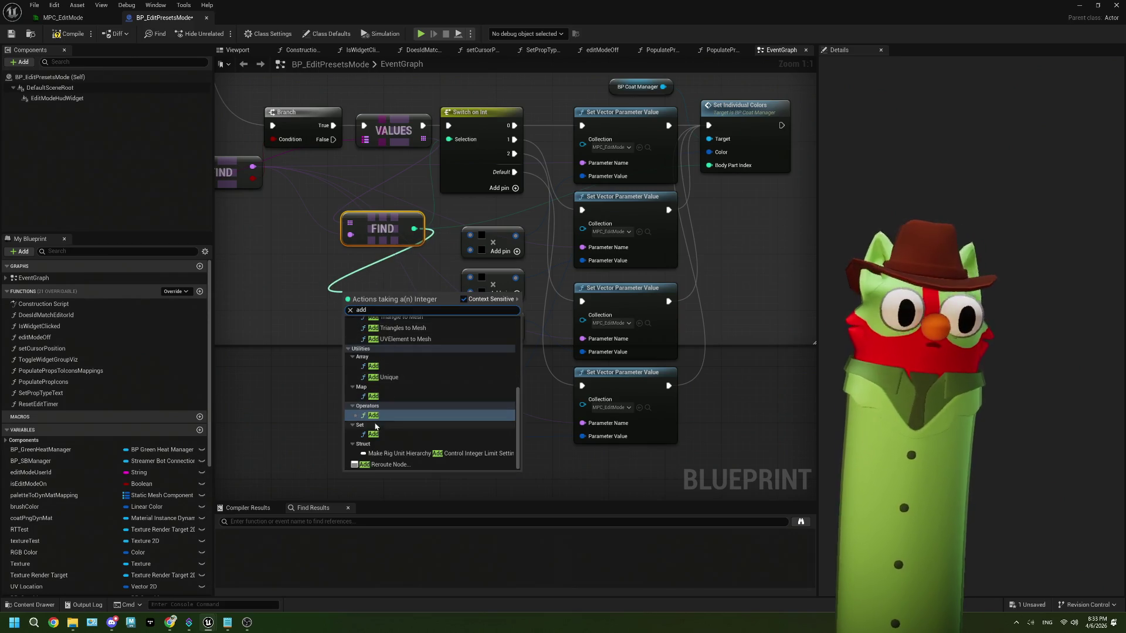
pyautogui.click(374, 420)
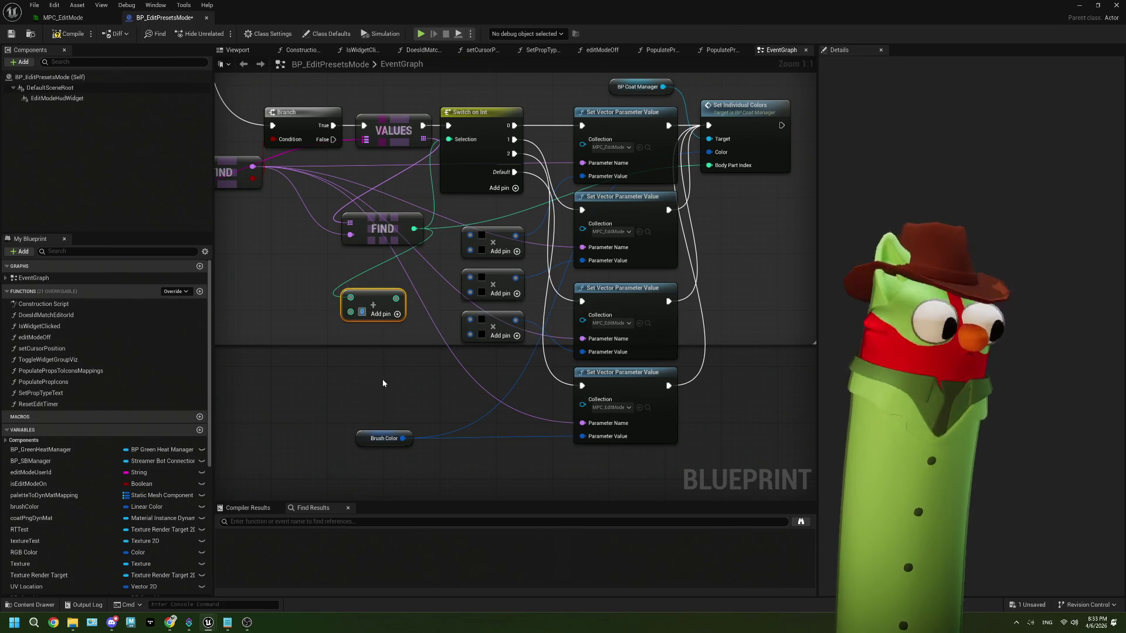
pyautogui.moveTo(375, 302)
pyautogui.mouseDown()
pyautogui.moveTo(326, 287)
pyautogui.moveTo(375, 290)
pyautogui.mouseUp()
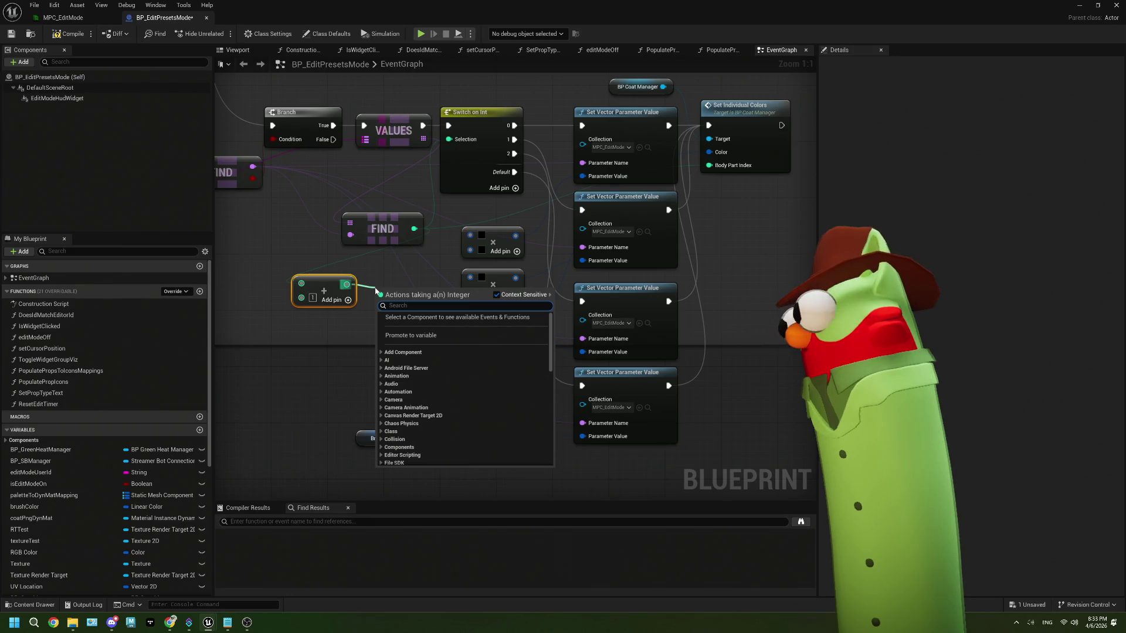
# - Add a Divide node after the Add node with a divisor of 4
pyautogui.write('/')
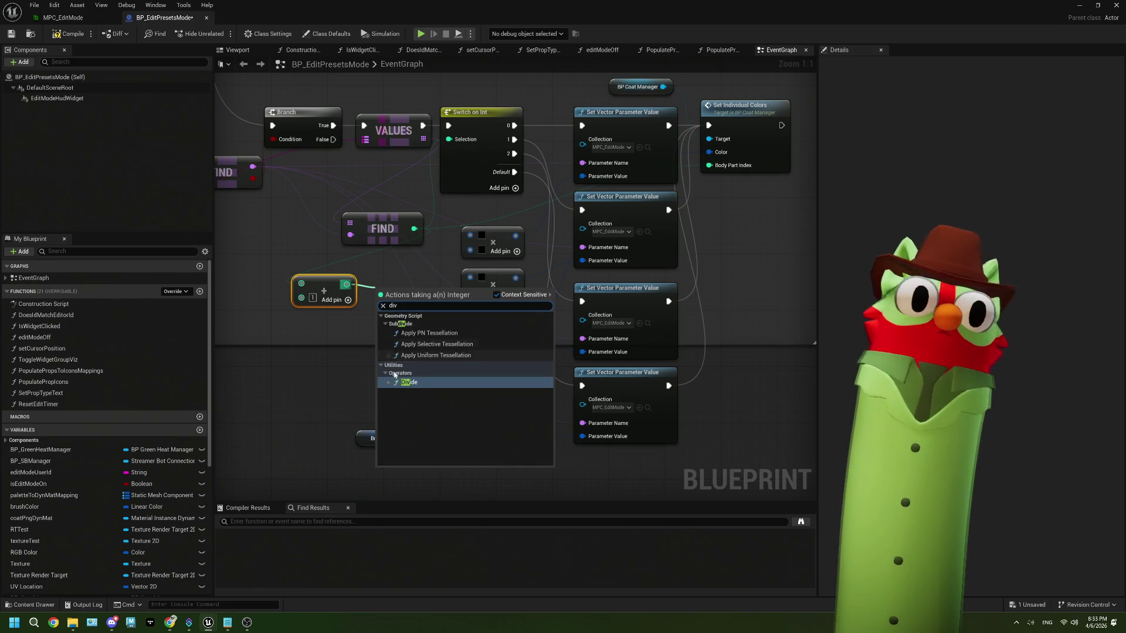
pyautogui.click(409, 384)
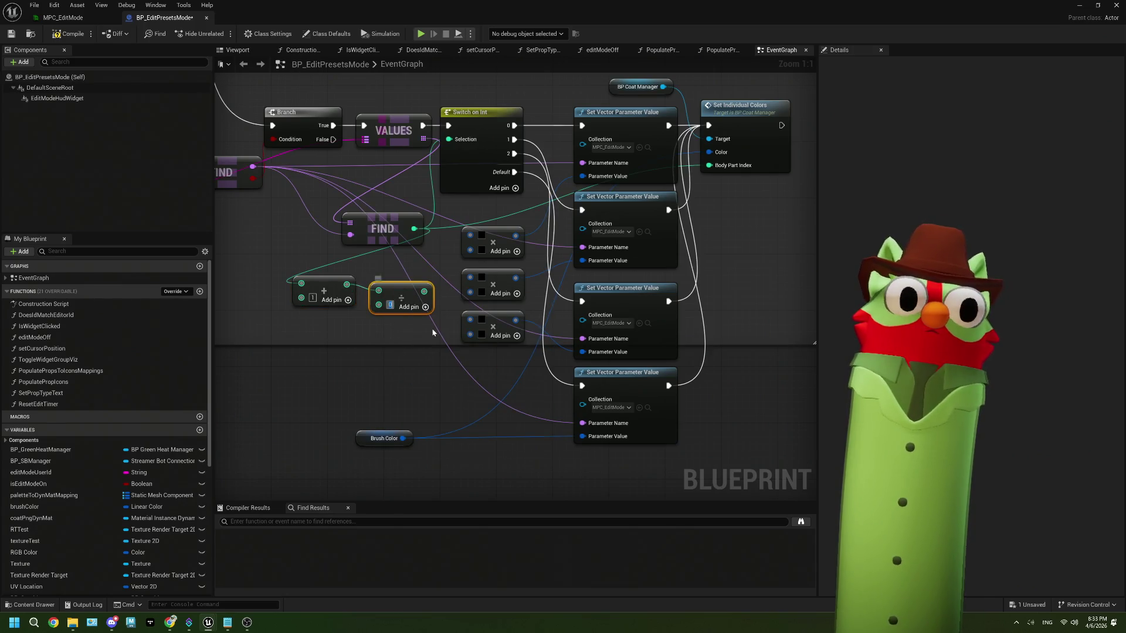
pyautogui.press('Return')
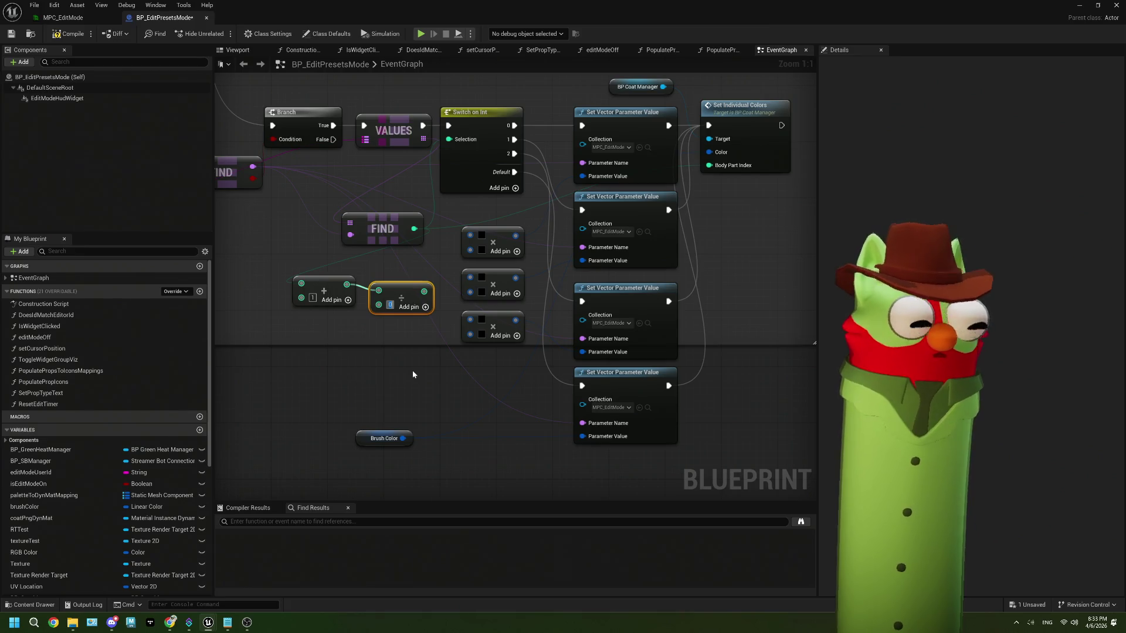
pyautogui.click(413, 374)
pyautogui.click(389, 304)
pyautogui.write('4')
pyautogui.press('Return')
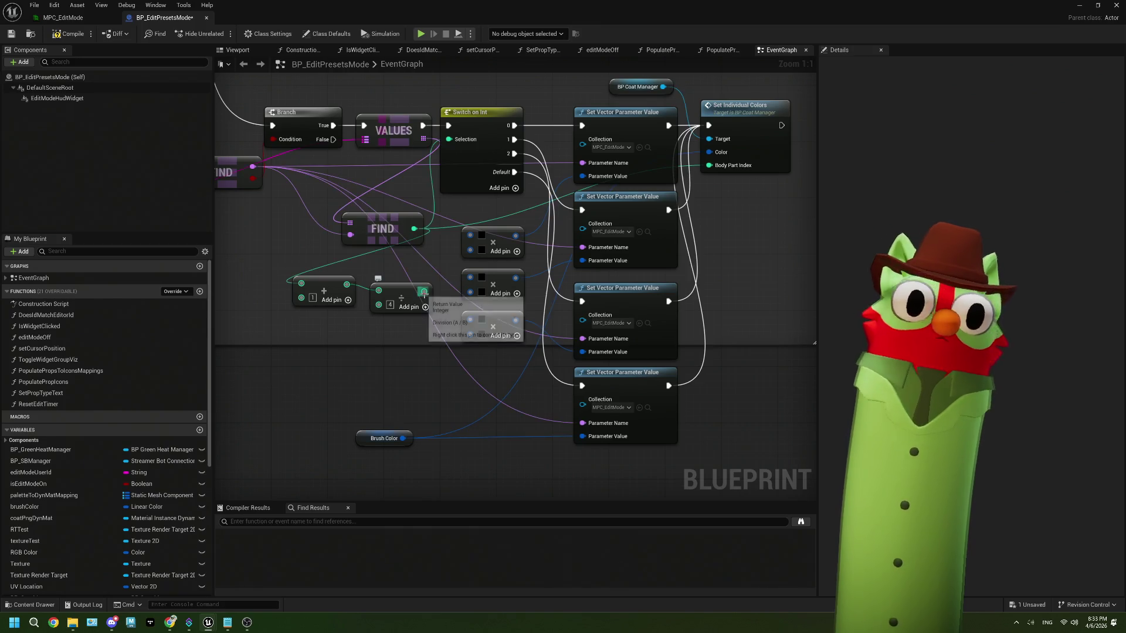
# - Split the Multiply node's colour input into R, G, B and A pins
pyautogui.rightClick(424, 291)
pyautogui.press('Escape')
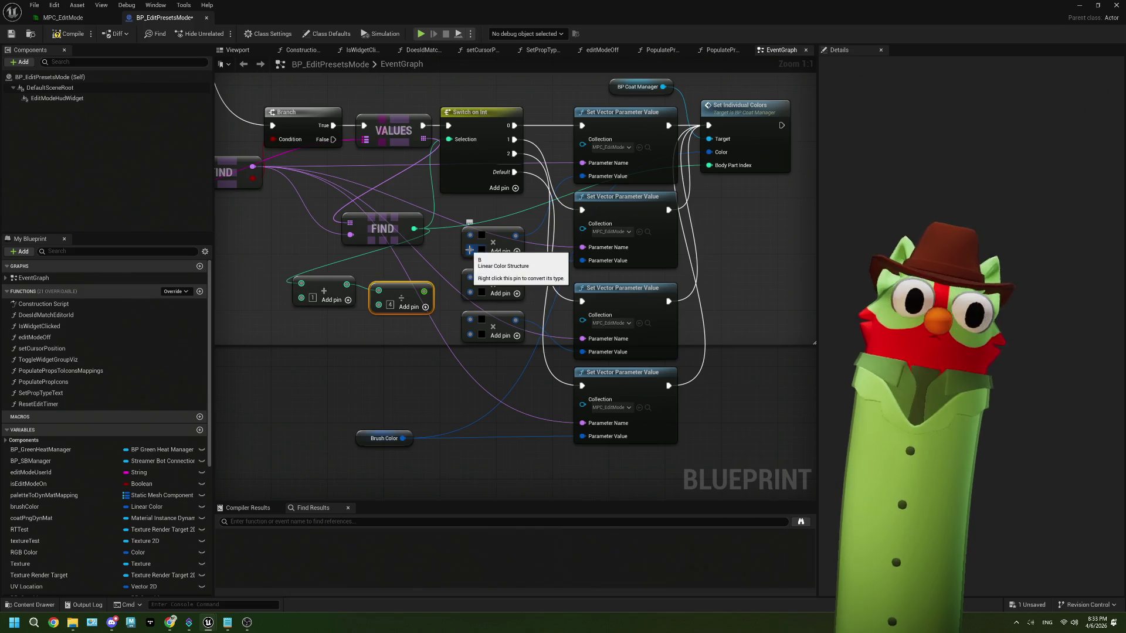
pyautogui.rightClick(469, 250)
pyautogui.click(492, 291)
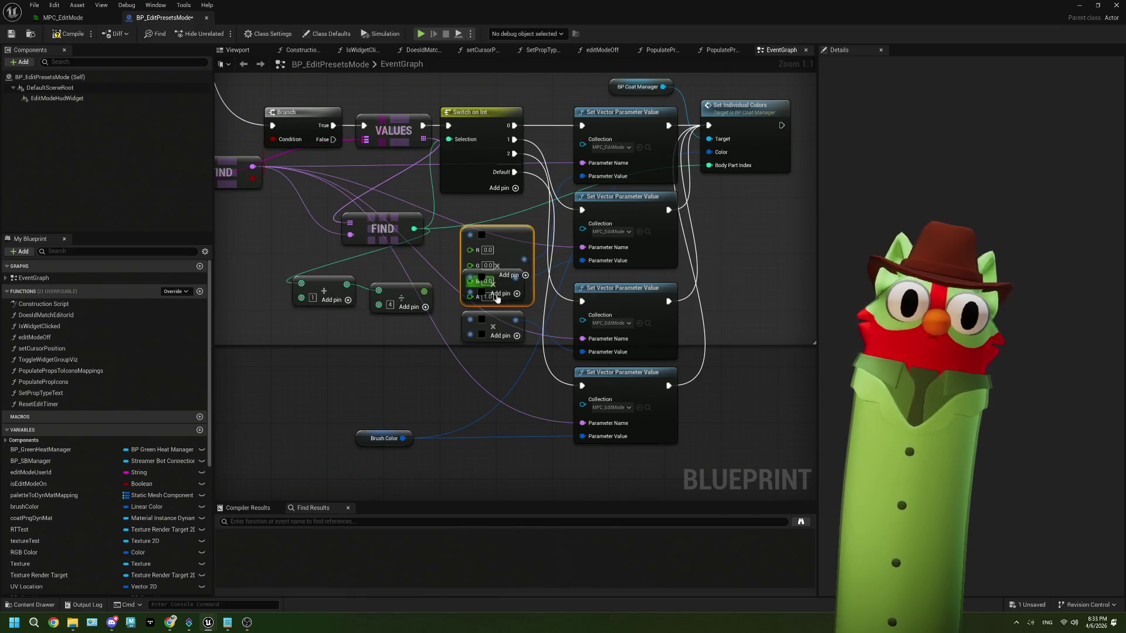
# - Wire the Divide result into R, G and B, and connect Brush Color to the lower Multiply nodes
pyautogui.moveTo(526, 365)
pyautogui.mouseDown()
pyautogui.moveTo(509, 301)
pyautogui.moveTo(509, 407)
pyautogui.mouseUp()
pyautogui.moveTo(423, 291); pyautogui.dragTo(470, 251)
pyautogui.moveTo(423, 291)
pyautogui.mouseDown()
pyautogui.moveTo(471, 263)
pyautogui.moveTo(436, 293)
pyautogui.moveTo(452, 294)
pyautogui.moveTo(470, 275)
pyautogui.mouseUp()
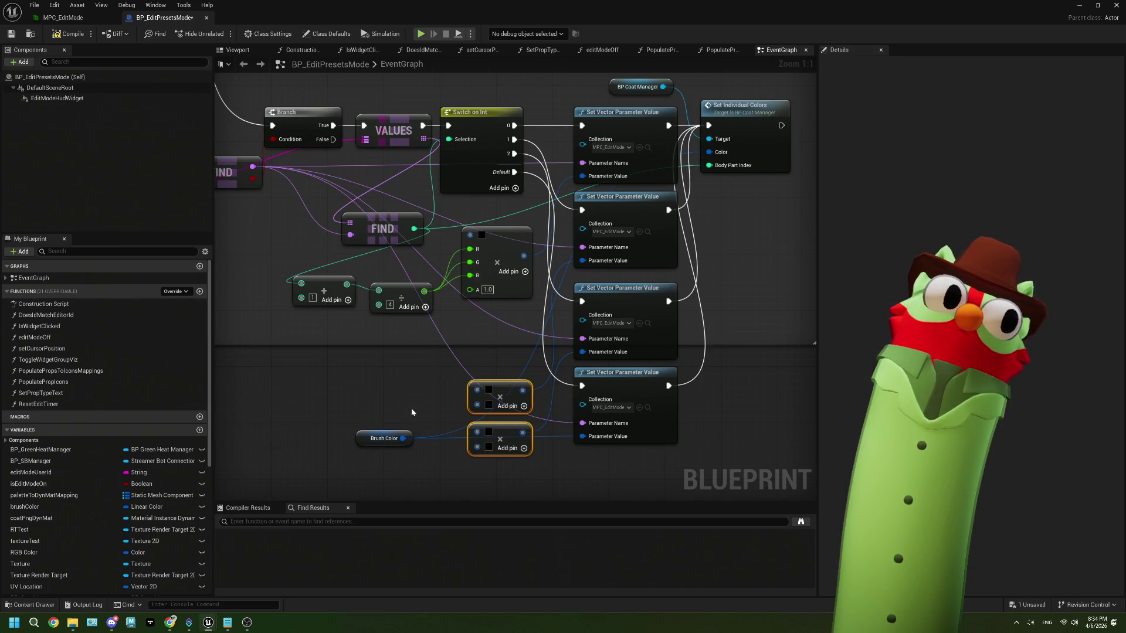
pyautogui.moveTo(403, 437)
pyautogui.mouseDown()
pyautogui.moveTo(464, 236)
pyautogui.moveTo(460, 431)
pyautogui.moveTo(477, 390)
pyautogui.moveTo(477, 432)
pyautogui.mouseUp()
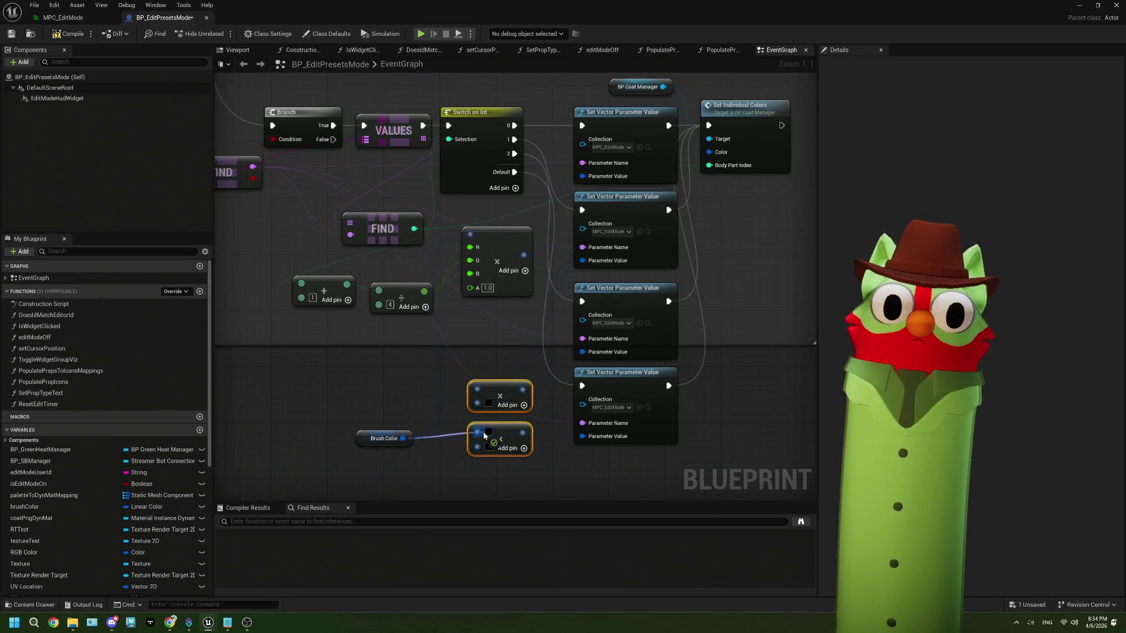
pyautogui.moveTo(500, 388); pyautogui.dragTo(497, 314)
pyautogui.moveTo(501, 359); pyautogui.dragTo(507, 471)
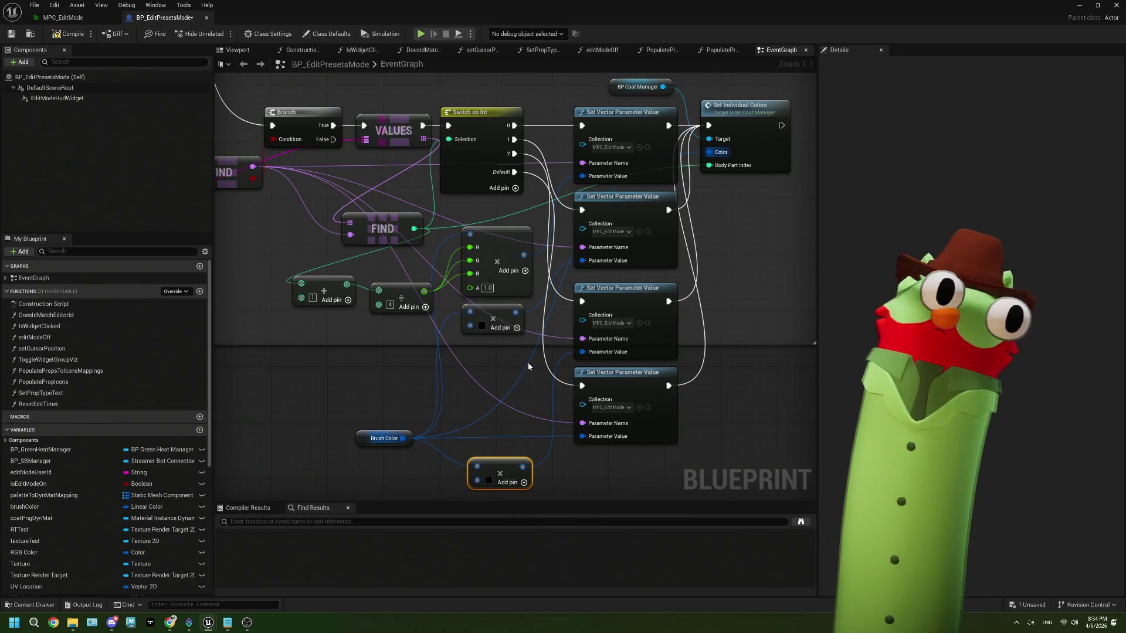
pyautogui.rightClick(469, 328)
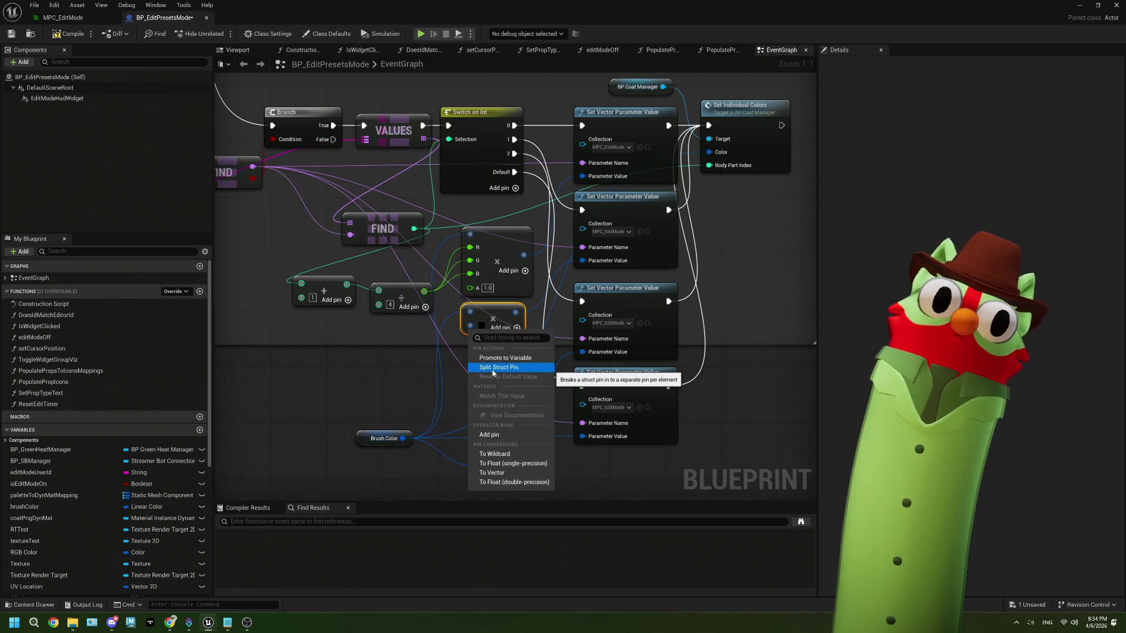
pyautogui.click(494, 374)
pyautogui.moveTo(424, 292)
pyautogui.mouseDown()
pyautogui.moveTo(470, 340)
pyautogui.moveTo(449, 319)
pyautogui.moveTo(470, 325)
pyautogui.moveTo(470, 351)
pyautogui.mouseUp()
pyautogui.moveTo(501, 464); pyautogui.dragTo(489, 390)
pyautogui.rightClick(470, 404)
pyautogui.click(507, 436)
pyautogui.moveTo(425, 291)
pyautogui.mouseDown()
pyautogui.moveTo(478, 404)
pyautogui.moveTo(469, 415)
pyautogui.moveTo(452, 287)
pyautogui.moveTo(470, 429)
pyautogui.mouseUp()
pyautogui.moveTo(525, 467); pyautogui.dragTo(525, 462)
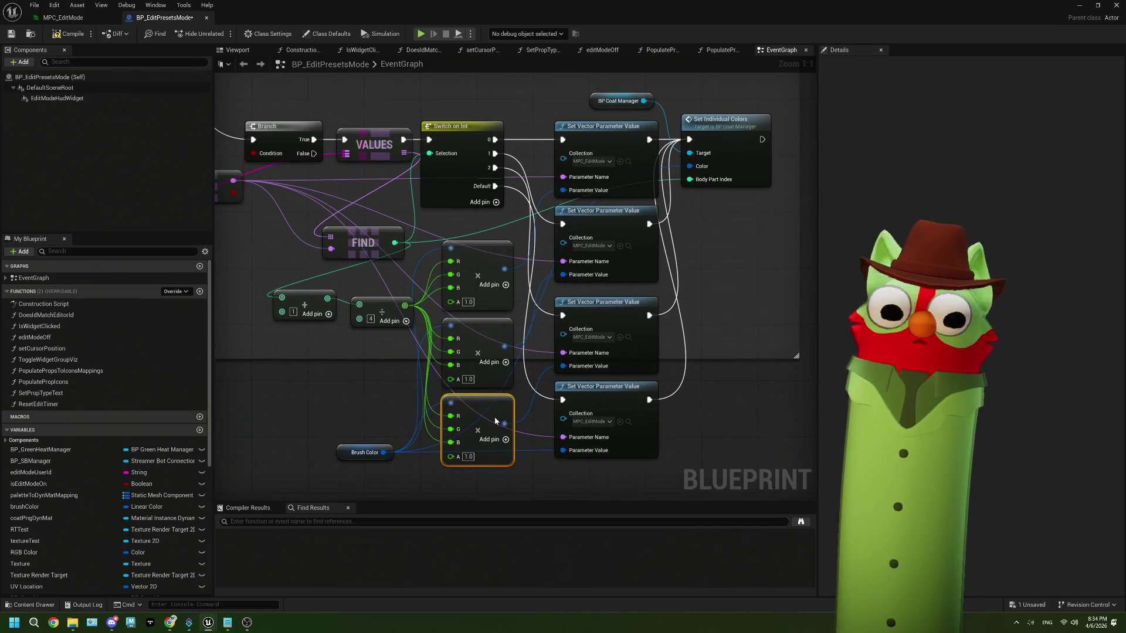
pyautogui.moveTo(497, 423); pyautogui.dragTo(494, 404)
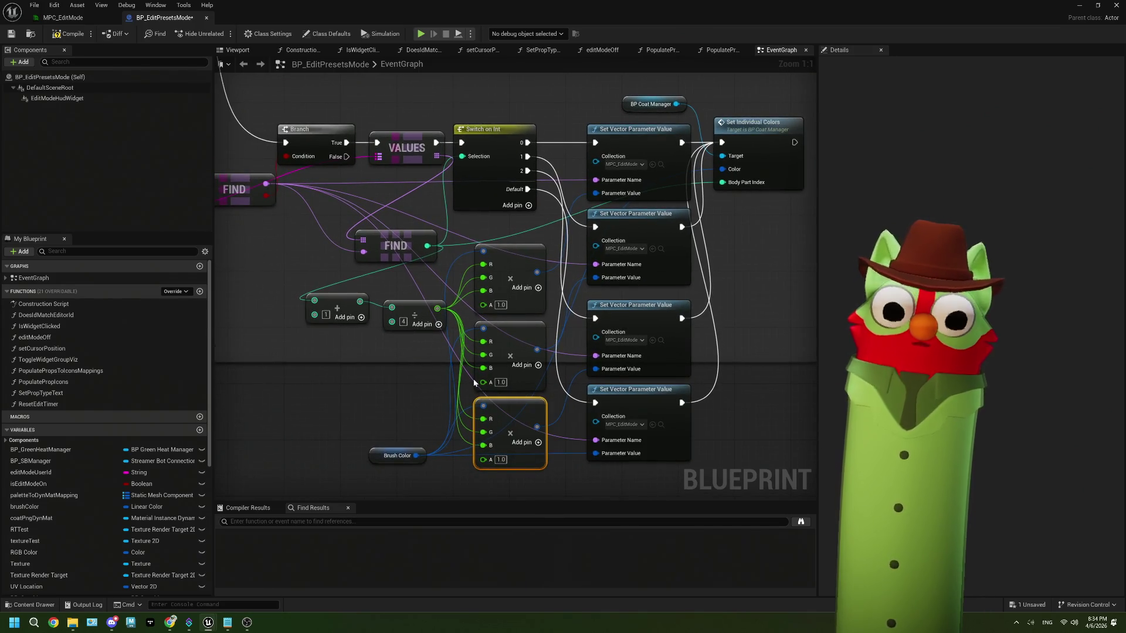
# - Save BP_EditPresetsMode and pull back to survey the set color on png group
pyautogui.click(12, 34)
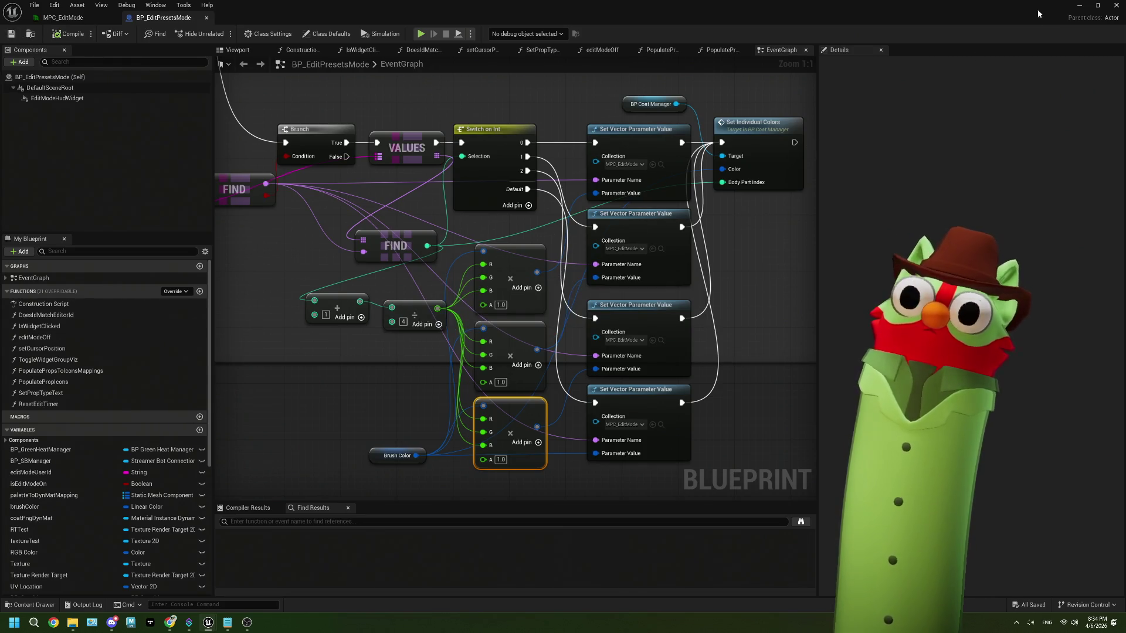
pyautogui.scroll(-4, 371, 249)
pyautogui.moveTo(244, 248); pyautogui.dragTo(652, 248)
pyautogui.scroll(-1, 432, 228)
pyautogui.scroll(1, 432, 227)
pyautogui.moveTo(467, 238)
pyautogui.mouseDown()
pyautogui.moveTo(434, 209)
pyautogui.moveTo(446, 231)
pyautogui.moveTo(513, 231)
pyautogui.mouseUp()
# - Inspect the onCoatChange event and frame the whole Draw Texture node
pyautogui.click(516, 157)
pyautogui.scroll(4, 521, 161)
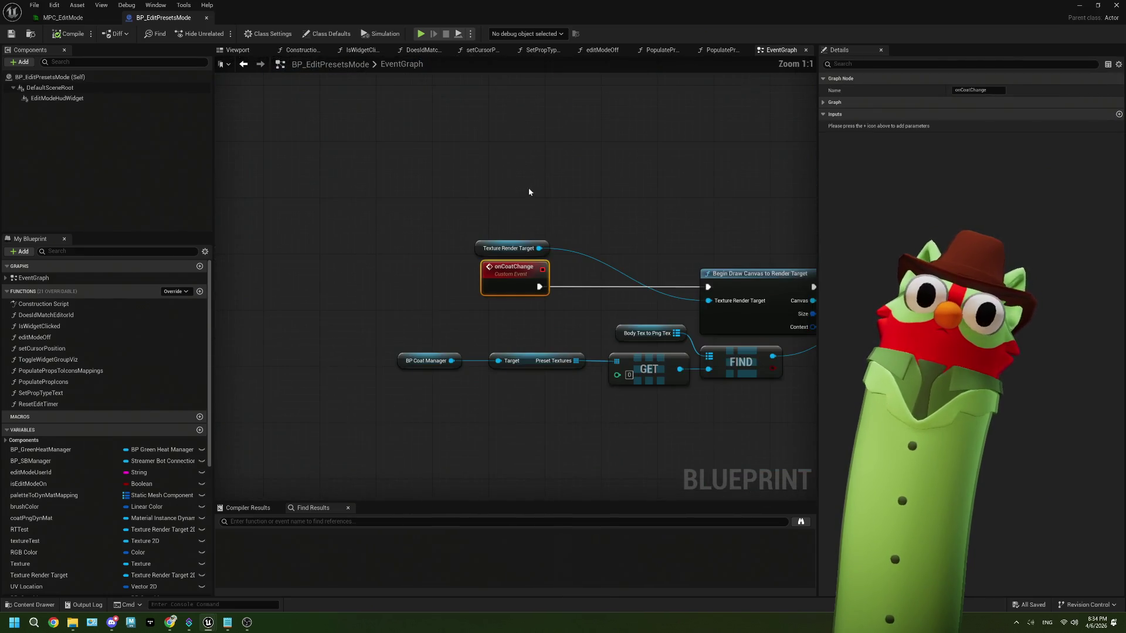
pyautogui.moveTo(591, 280); pyautogui.dragTo(472, 230)
pyautogui.scroll(-2, 756, 264)
pyautogui.moveTo(748, 268); pyautogui.dragTo(653, 297)
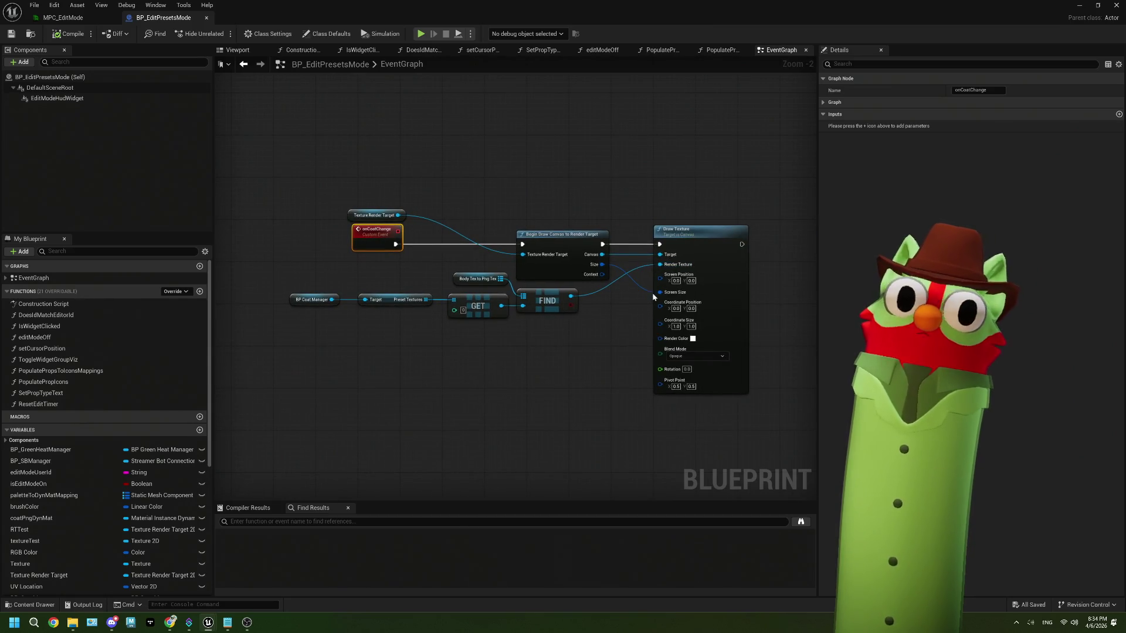
pyautogui.scroll(-3, 645, 299)
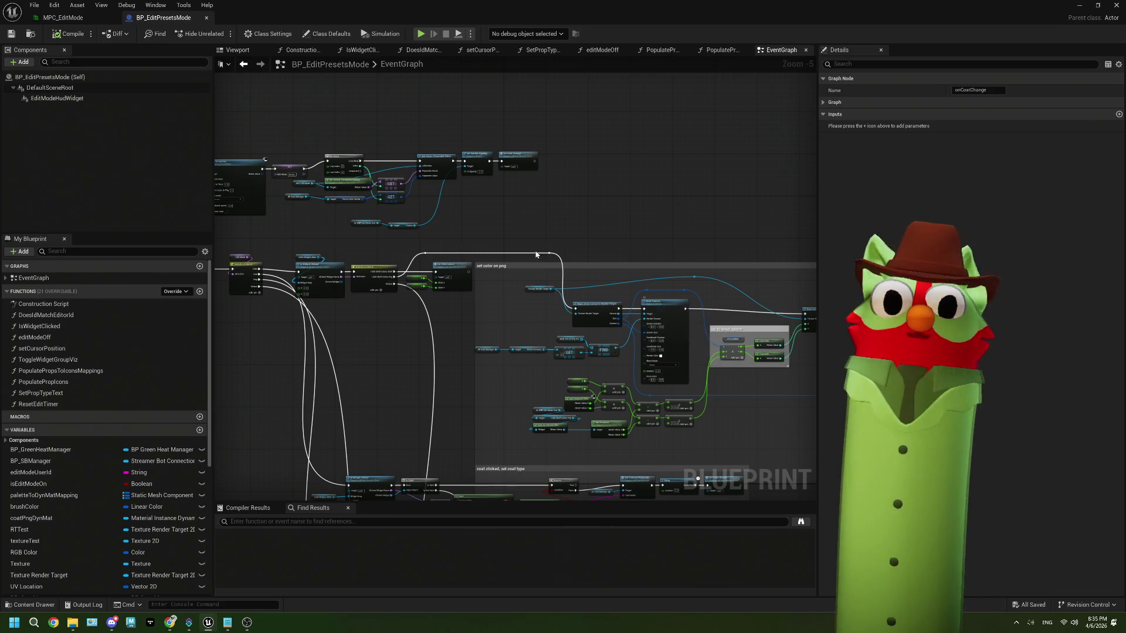
# - Review the Switch and Set Vector Parameter Value nodes, then minimize the blueprint editor
pyautogui.moveTo(509, 293); pyautogui.dragTo(656, 302)
pyautogui.scroll(1, 410, 281)
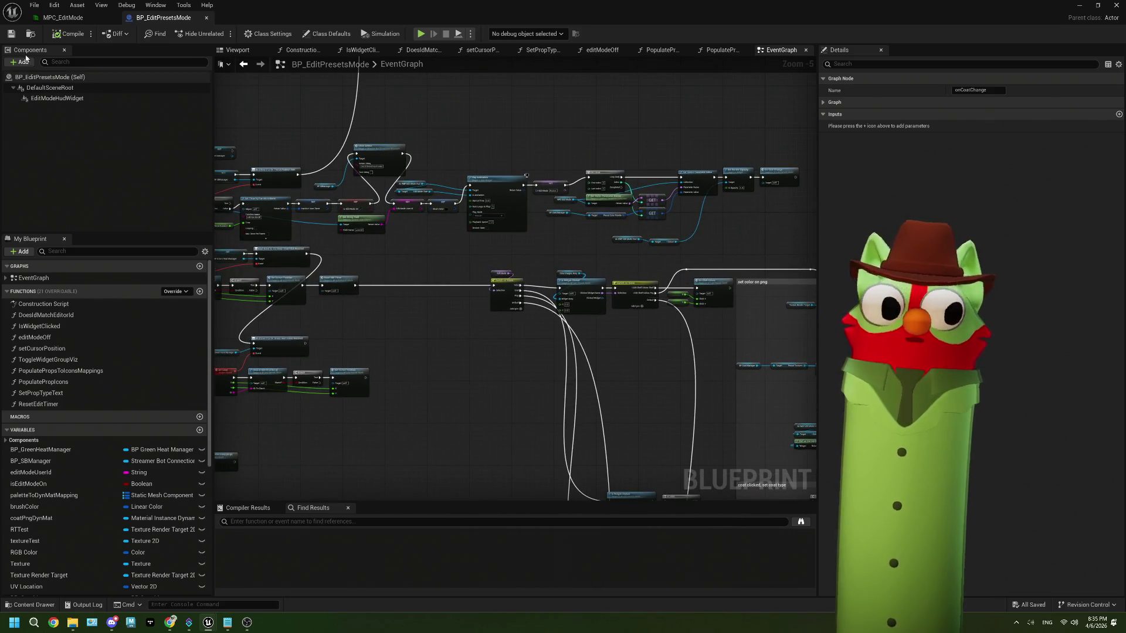
pyautogui.scroll(1, 412, 265)
pyautogui.moveTo(412, 264)
pyautogui.mouseDown()
pyautogui.moveTo(447, 276)
pyautogui.moveTo(372, 247)
pyautogui.moveTo(402, 281)
pyautogui.moveTo(462, 301)
pyautogui.moveTo(246, 276)
pyautogui.moveTo(645, 346)
pyautogui.moveTo(655, 355)
pyautogui.moveTo(552, 360)
pyautogui.moveTo(604, 382)
pyautogui.moveTo(477, 375)
pyautogui.moveTo(657, 417)
pyautogui.mouseUp()
pyautogui.moveTo(626, 376); pyautogui.dragTo(595, 363)
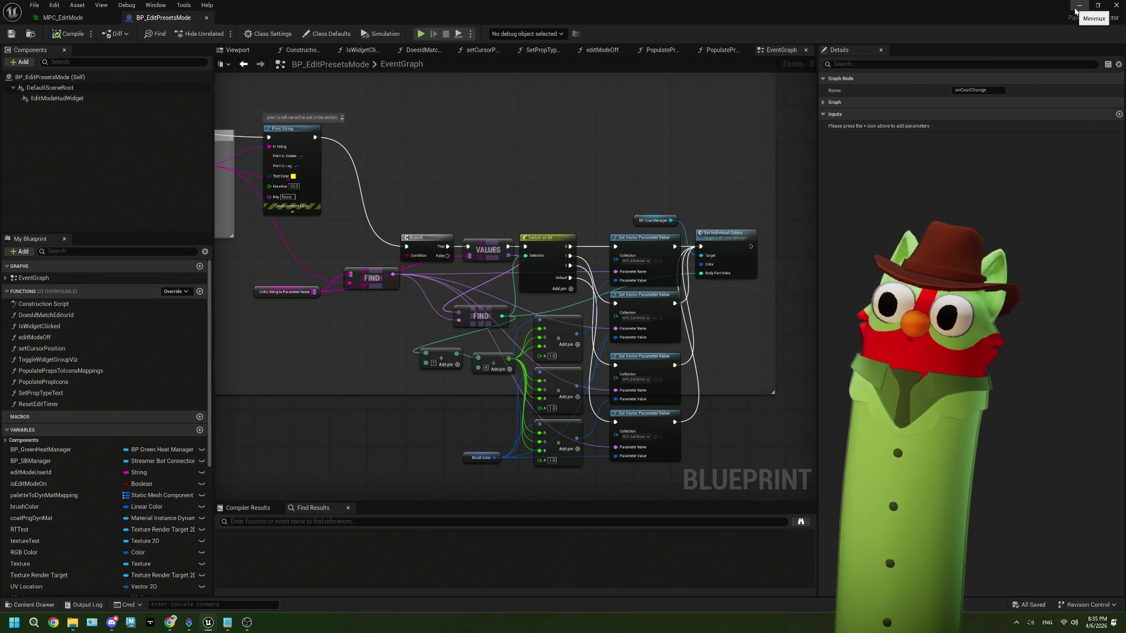
pyautogui.click(1077, 7)
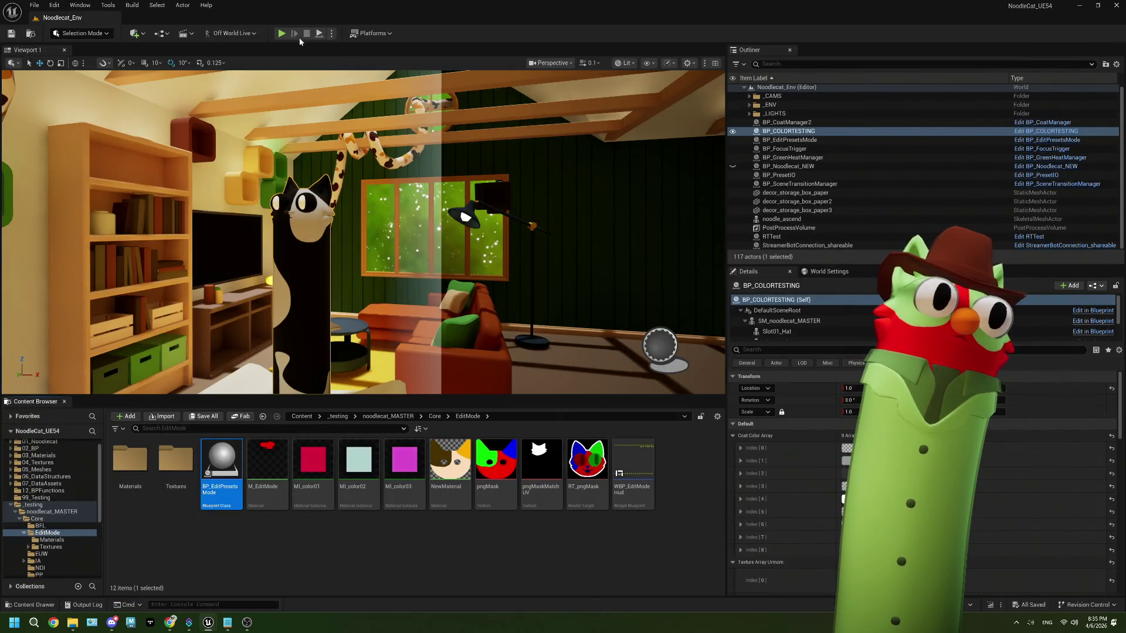
# - Start Play in the editor and redeem the Edit Mode! channel-points reward on Twitch
pyautogui.click(281, 34)
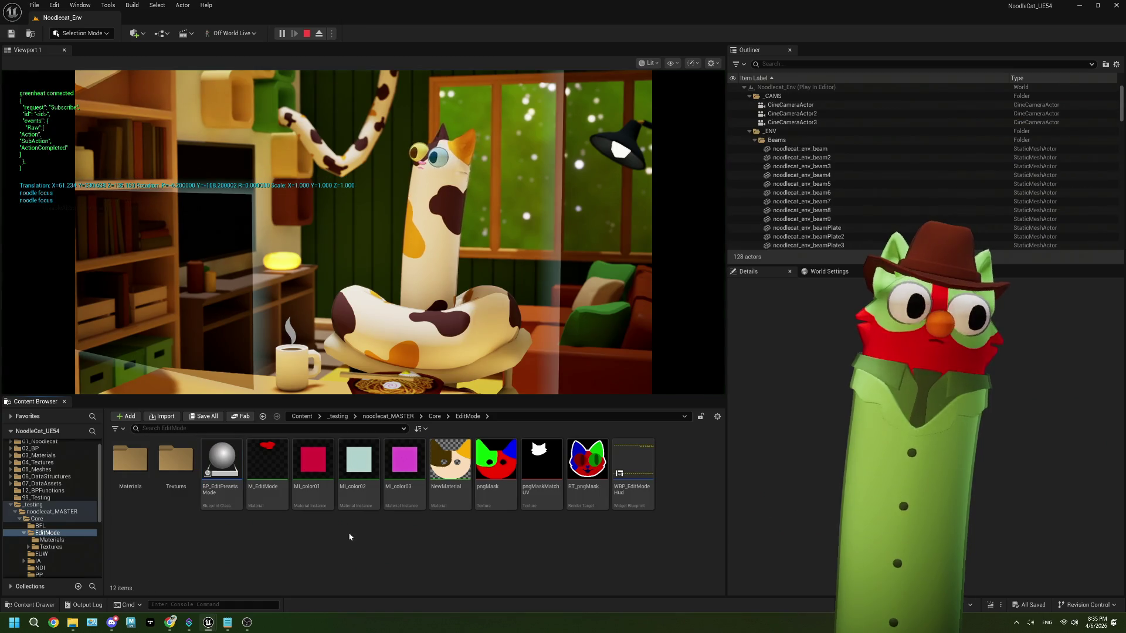
pyautogui.click(247, 624)
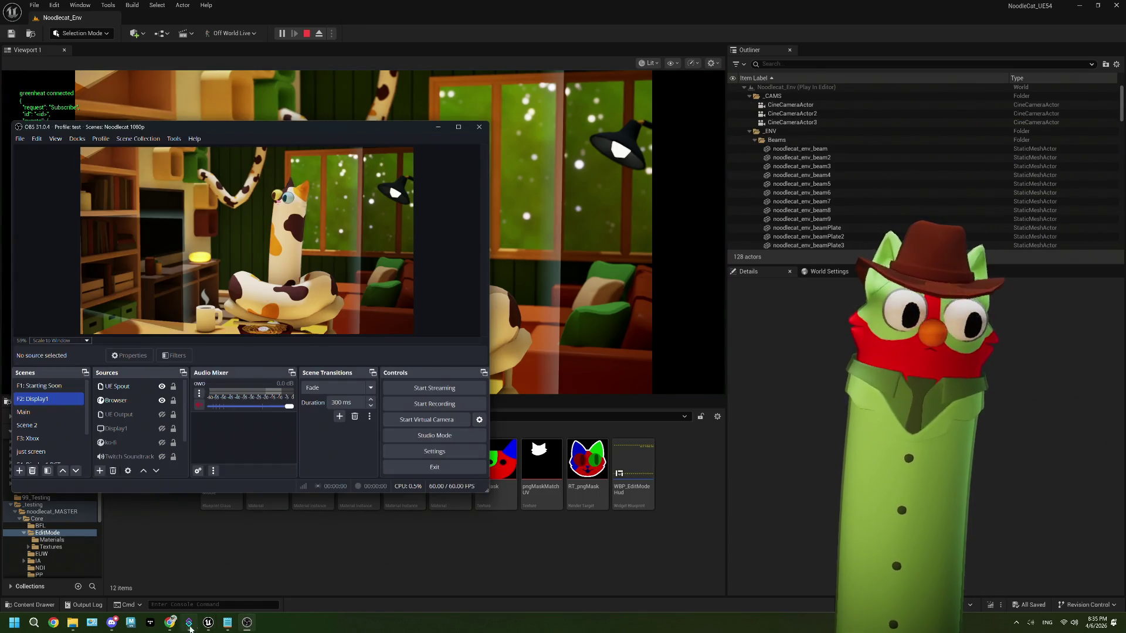
pyautogui.click(170, 622)
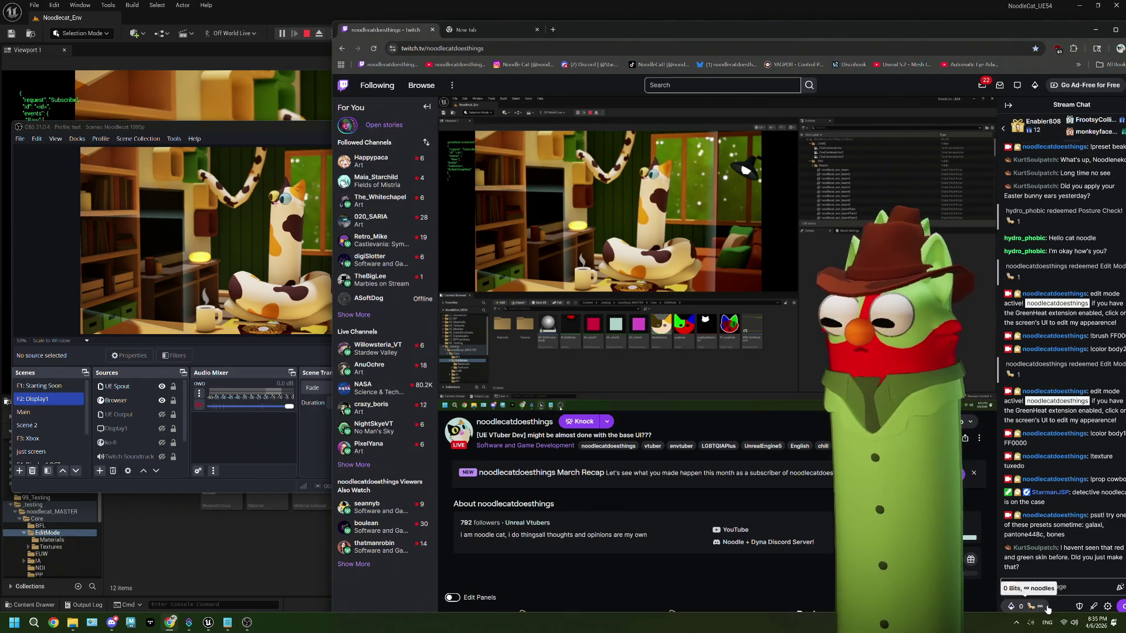
pyautogui.click(1047, 609)
pyautogui.click(1061, 519)
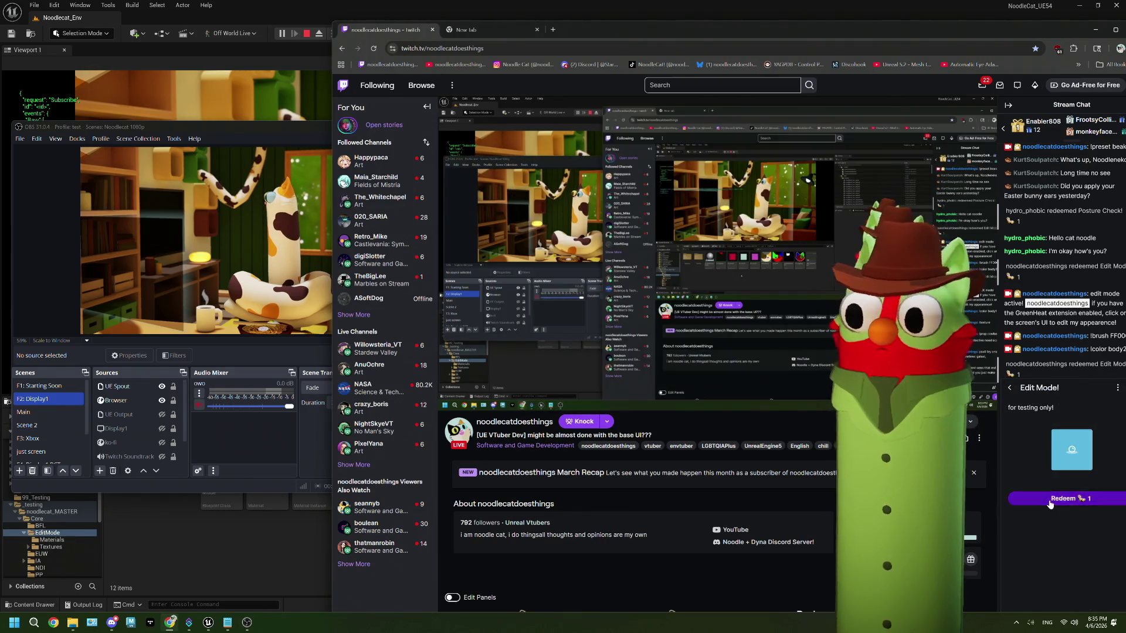
pyautogui.click(1049, 499)
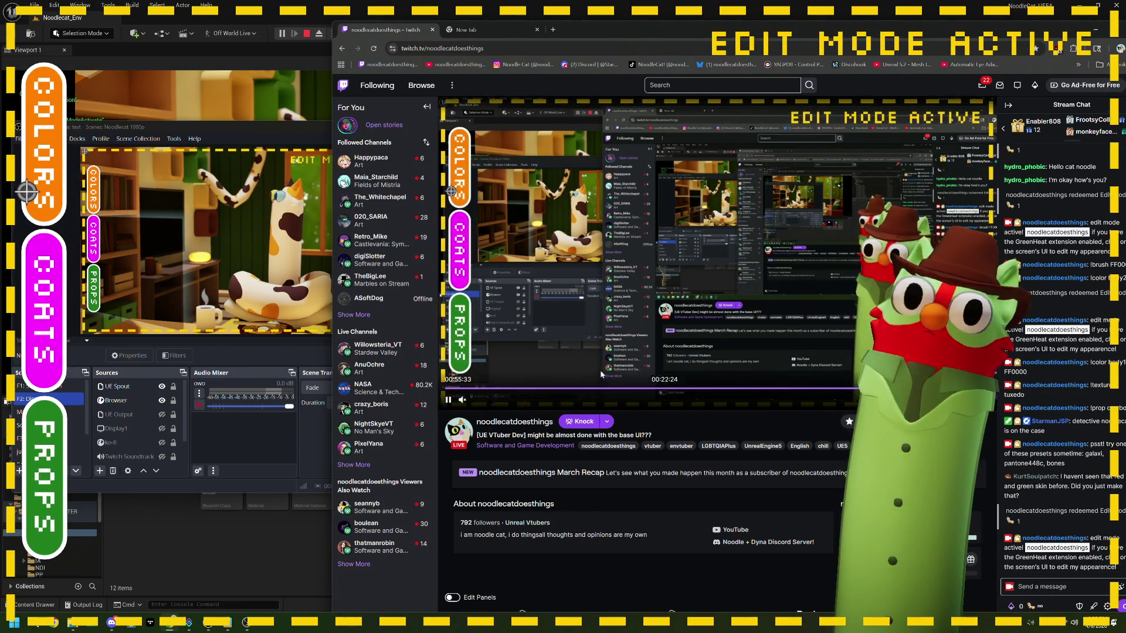
# - Switch between the overlay's COLORS and COATS panels and apply a palette colour to the cat
pyautogui.click(452, 170)
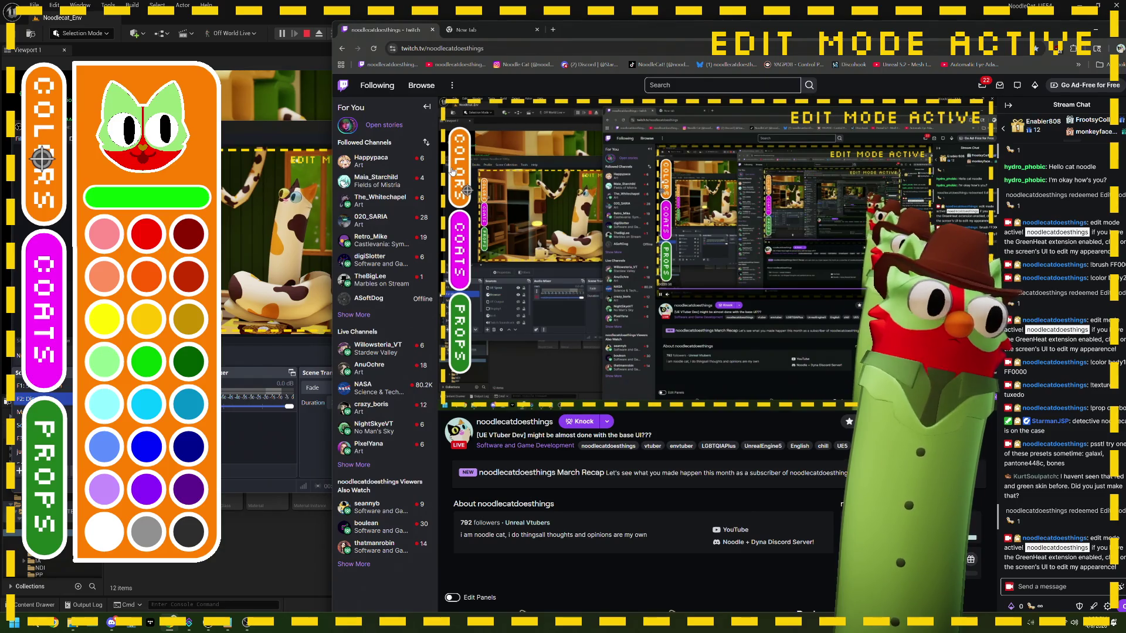
pyautogui.click(456, 247)
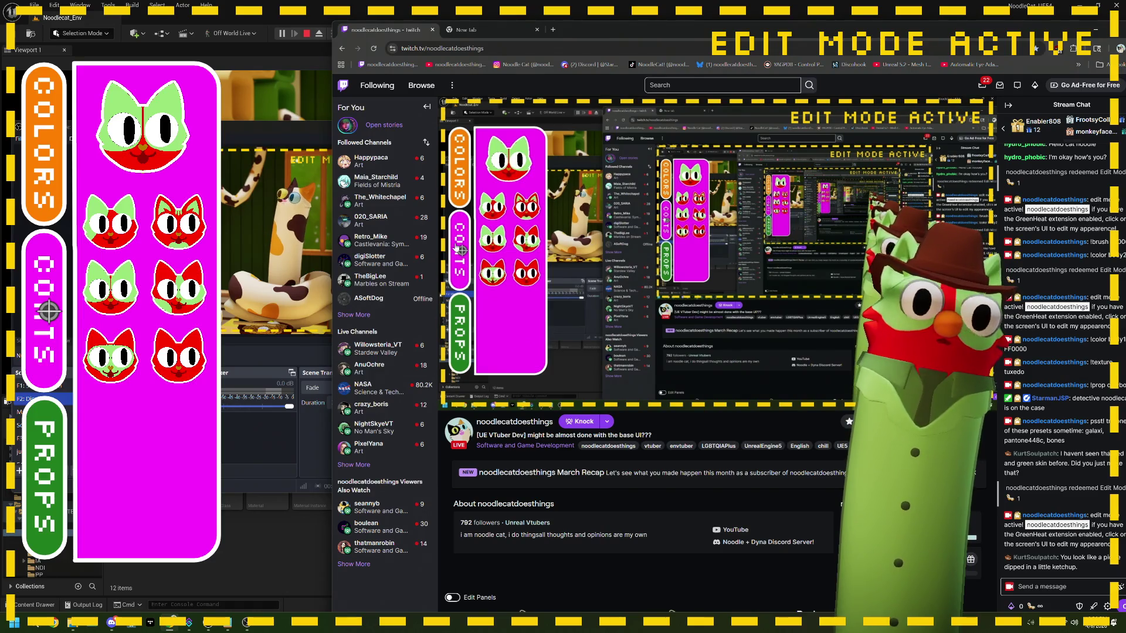
pyautogui.click(56, 200)
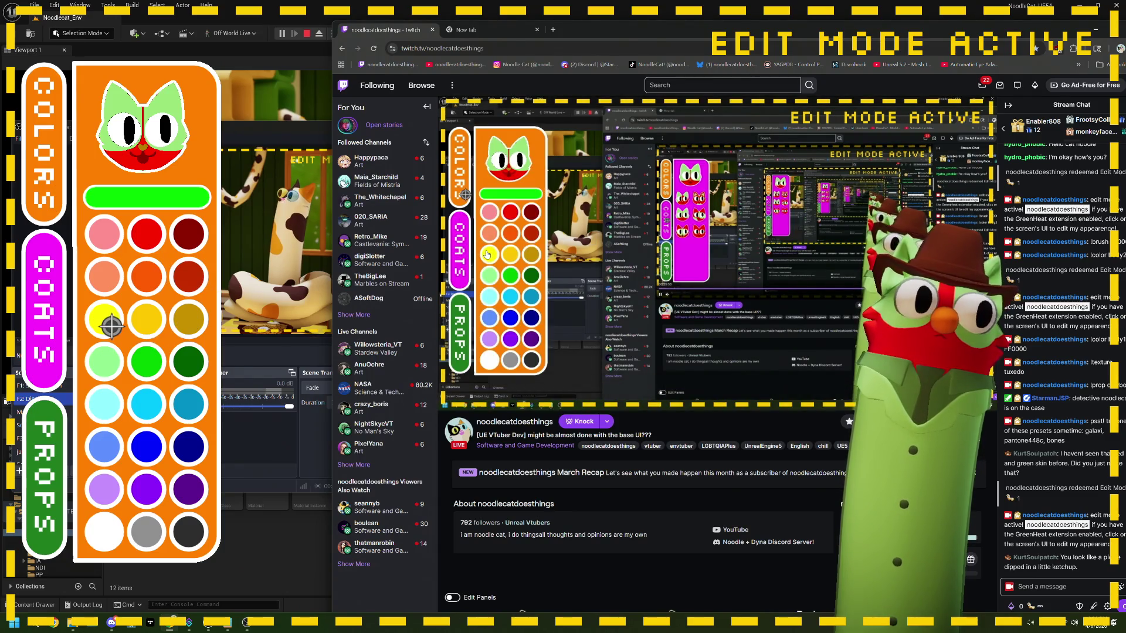
pyautogui.click(144, 207)
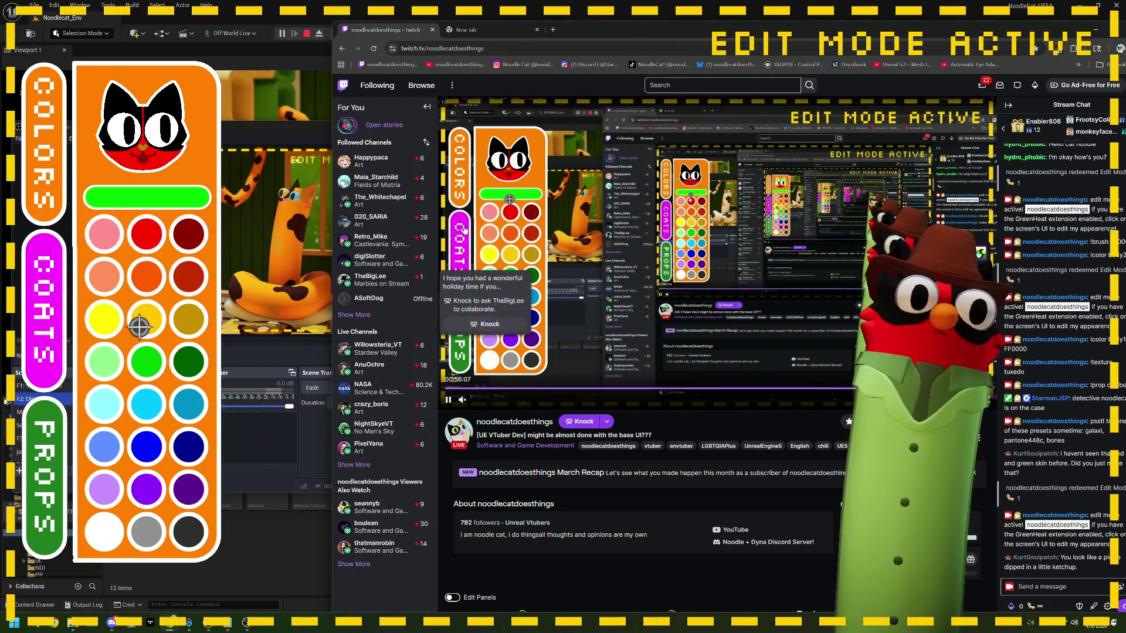
pyautogui.click(50, 200)
pyautogui.click(57, 283)
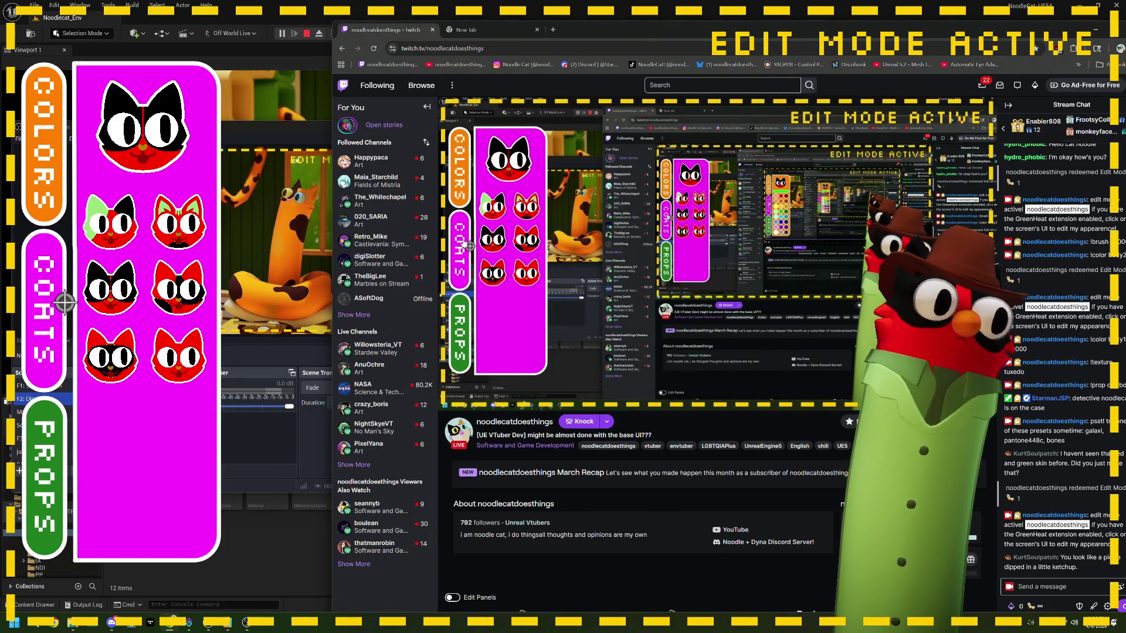
# - Stop the play session and send '!done' in the Twitch chat
pyautogui.click(307, 34)
pyautogui.press('f')
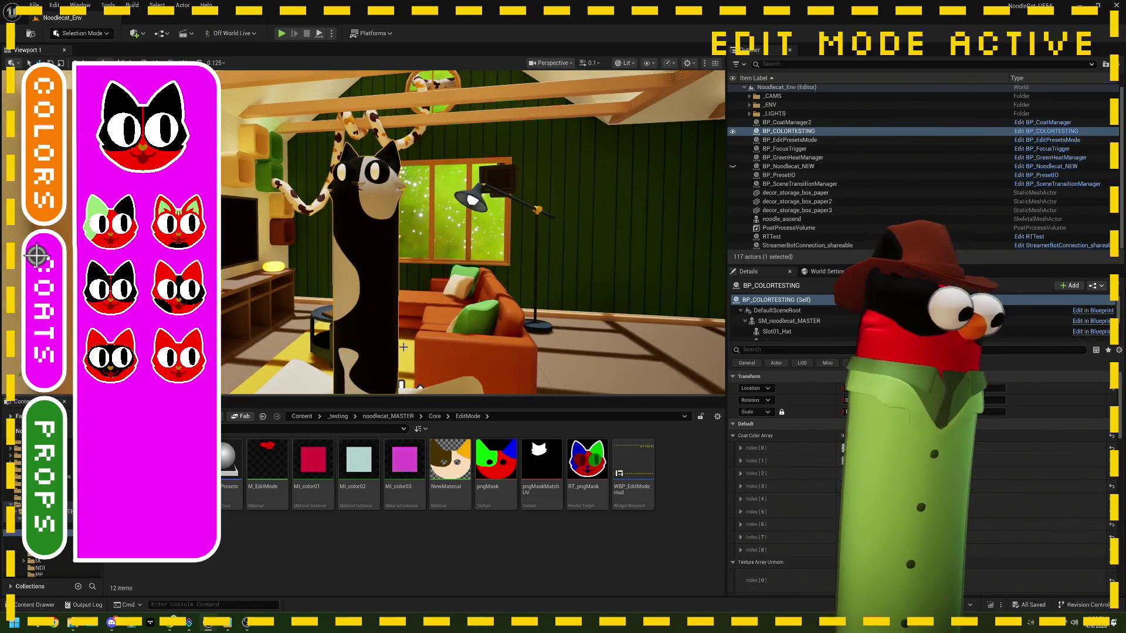
pyautogui.click(170, 623)
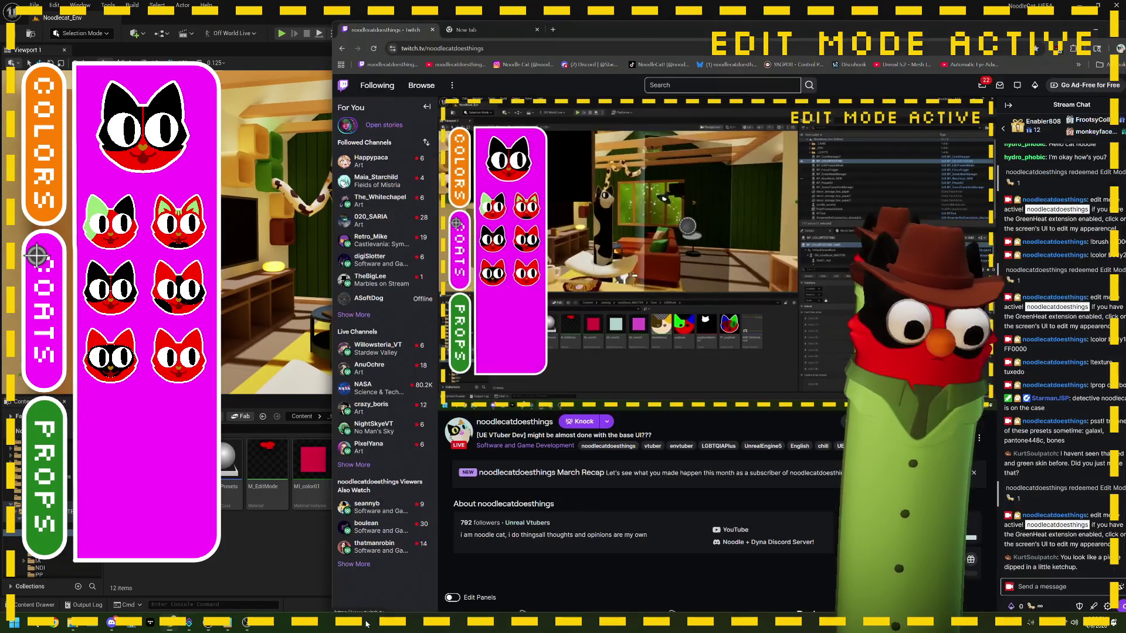
pyautogui.click(1073, 586)
pyautogui.write('!done')
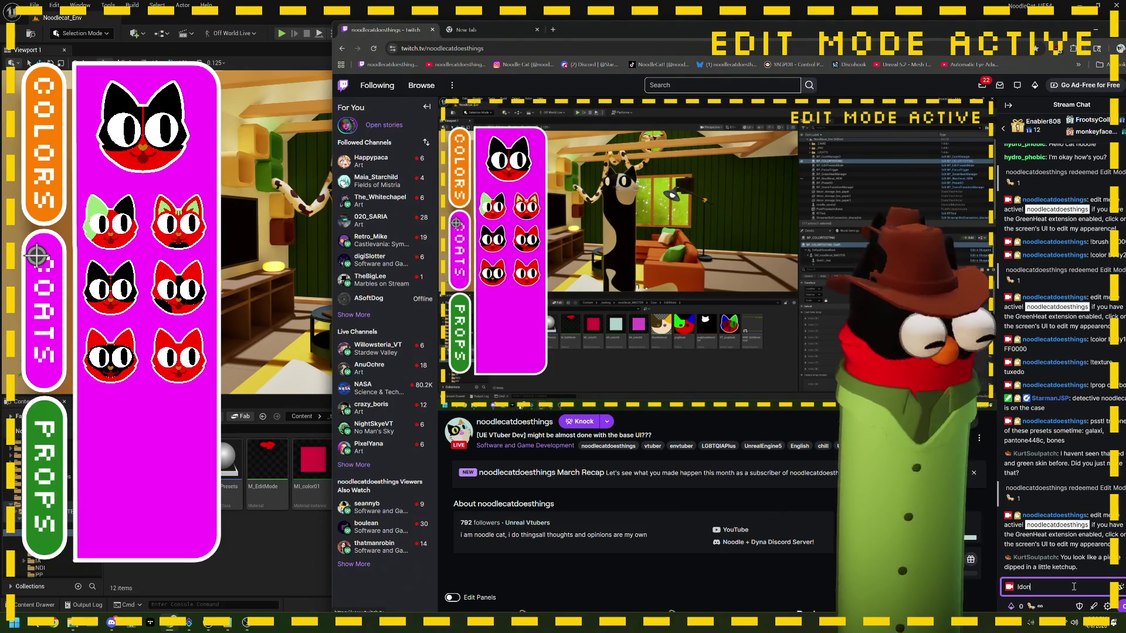
pyautogui.press('Return')
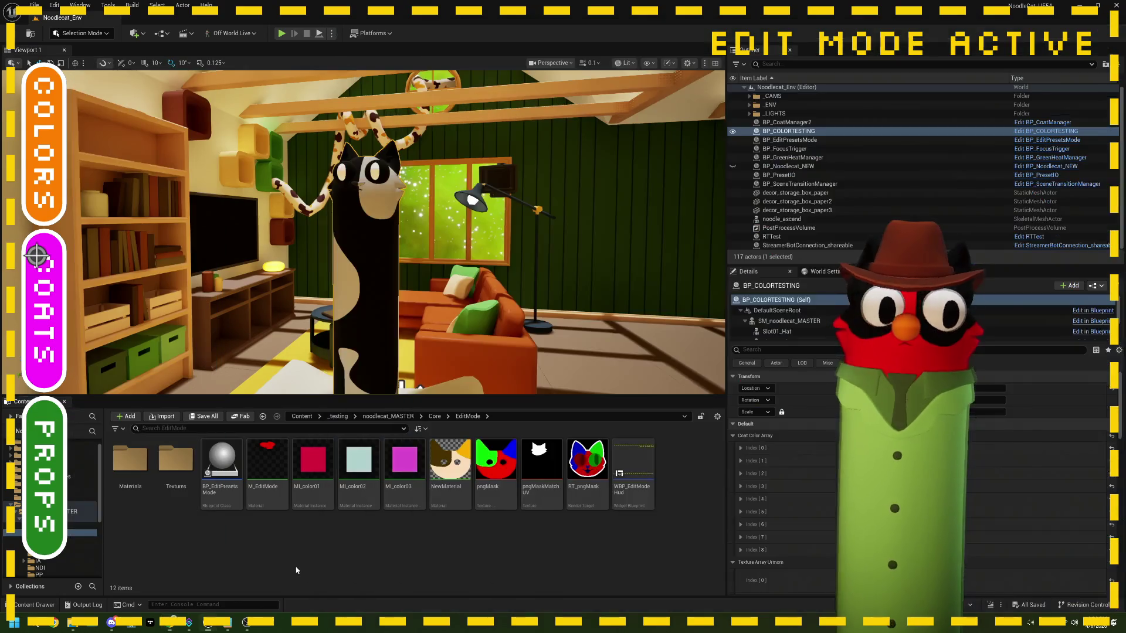
pyautogui.click(296, 570)
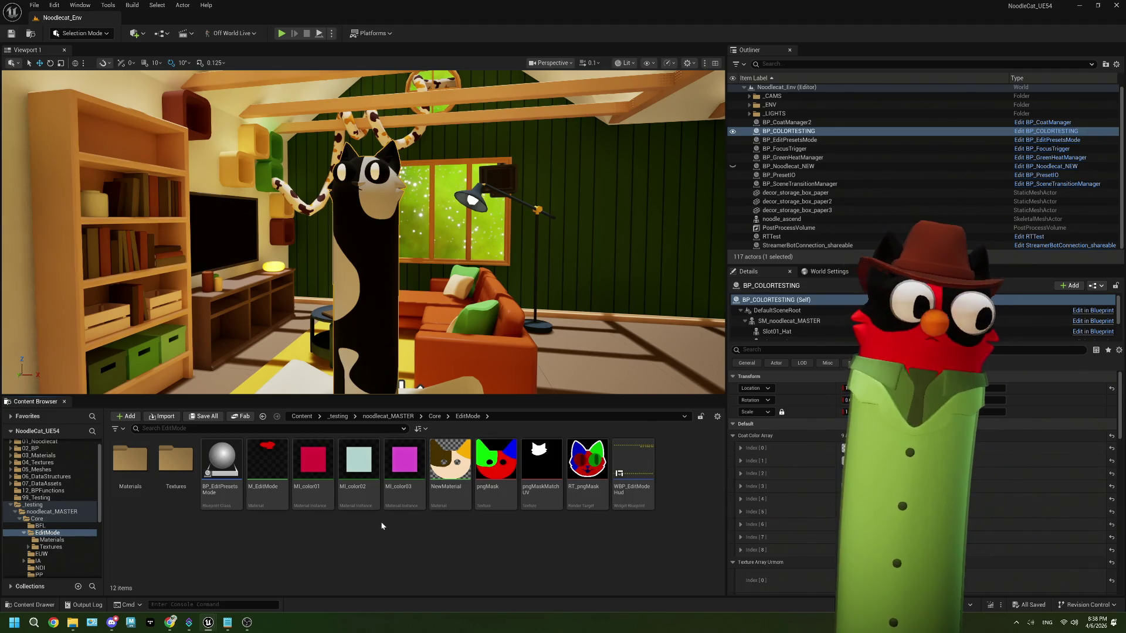
pyautogui.moveTo(225, 471)
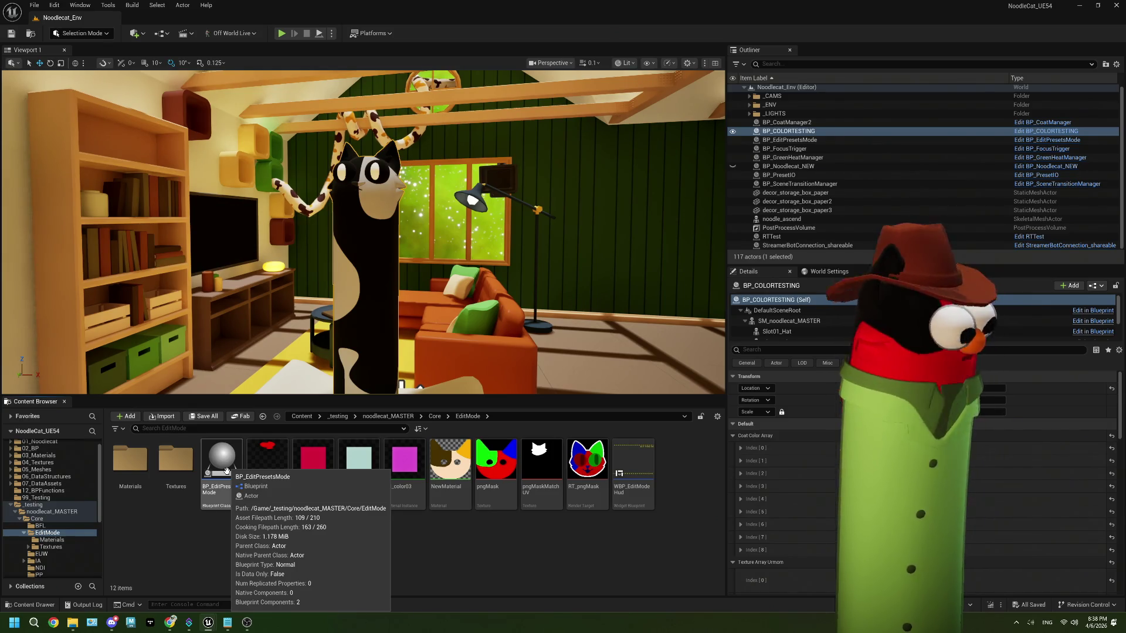
# - Open BP_EditPresetsMode and change the Divide node's divisor after Add to 10
pyautogui.doubleClick(223, 463)
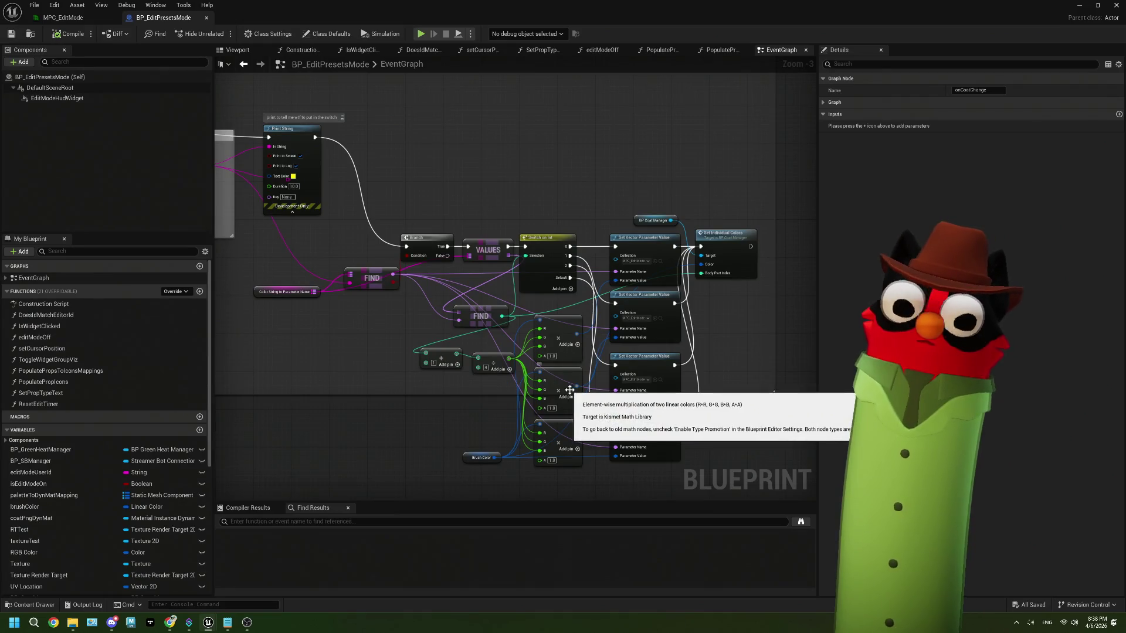
pyautogui.scroll(3, 516, 387)
pyautogui.moveTo(374, 283); pyautogui.dragTo(438, 273)
pyautogui.click(437, 273)
pyautogui.write('4')
pyautogui.press('Return')
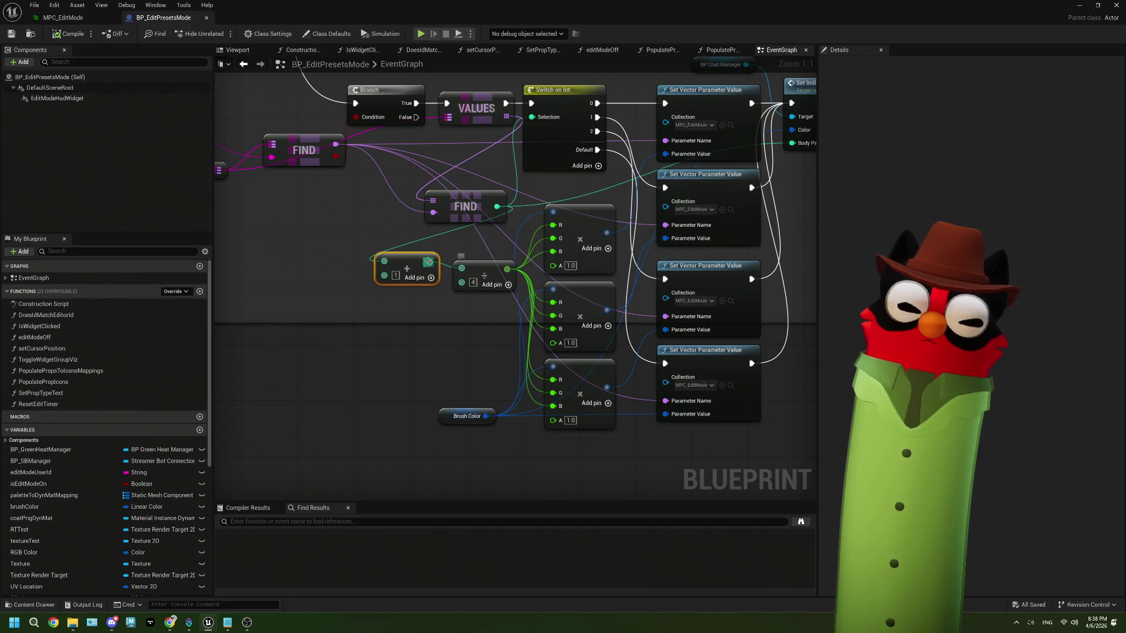
pyautogui.press('q')
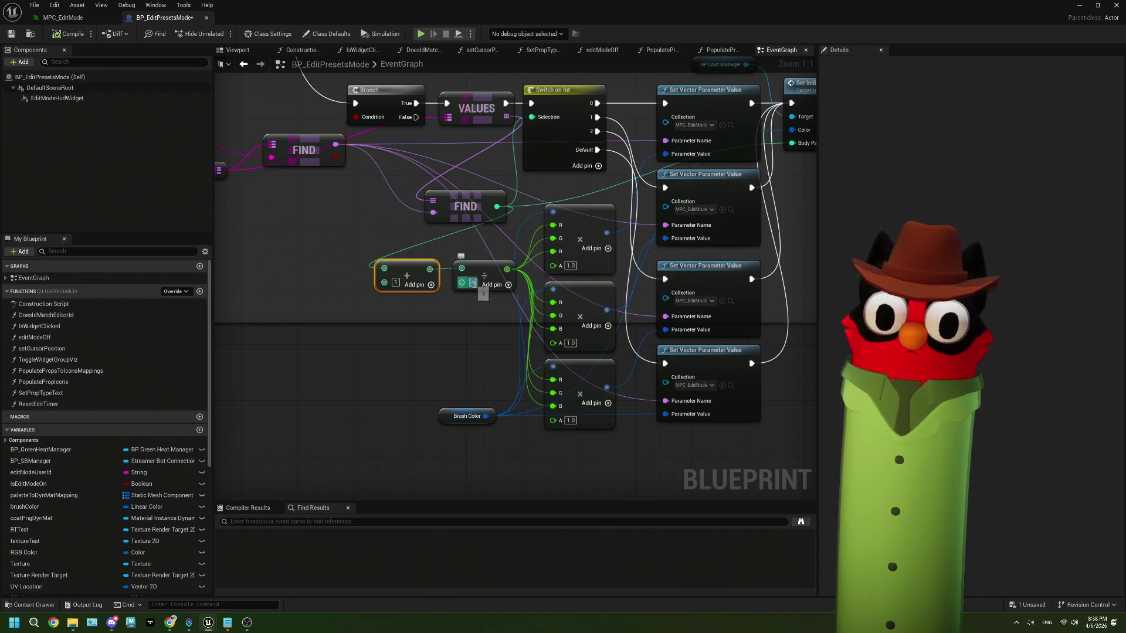
pyautogui.write('10')
pyautogui.click(460, 329)
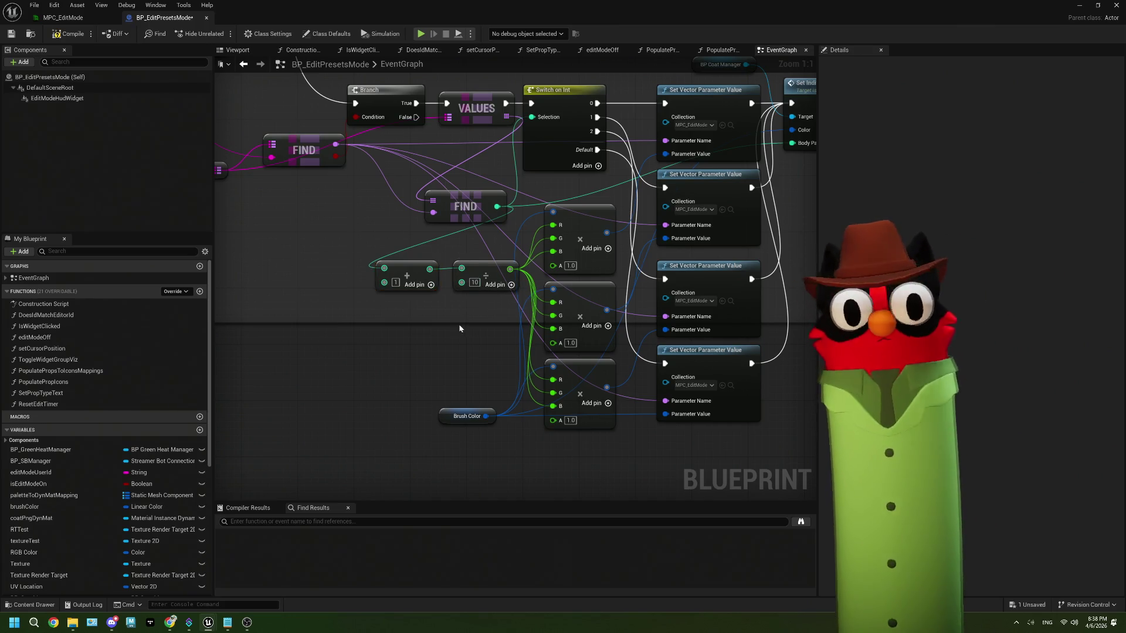
# - Save the blueprint, return to the level and start Play
pyautogui.click(11, 34)
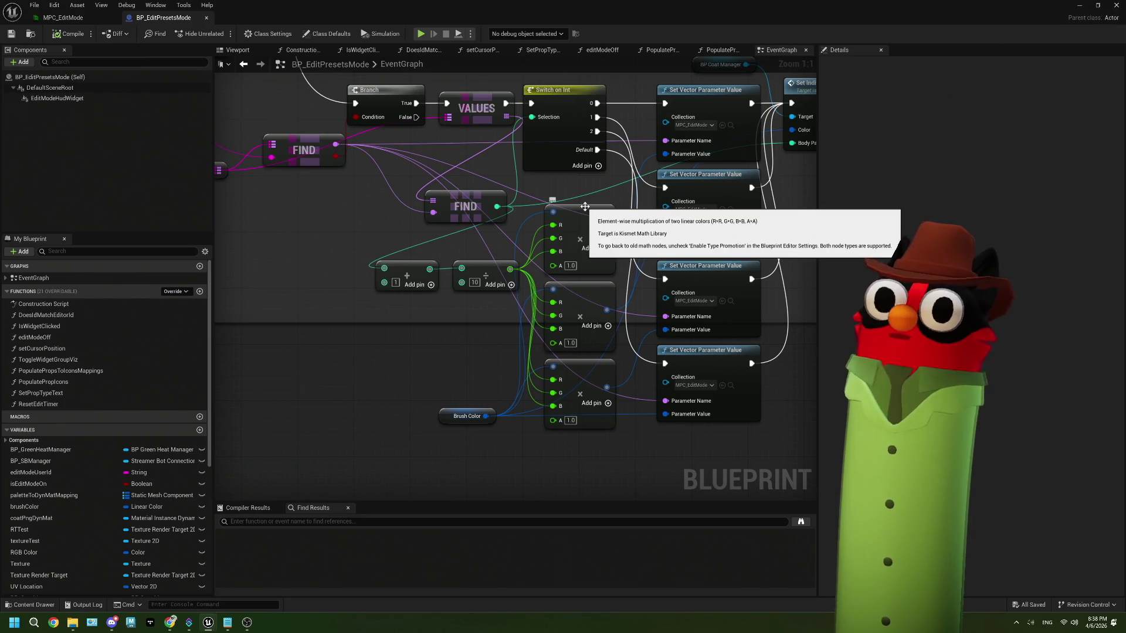
pyautogui.moveTo(564, 203); pyautogui.dragTo(593, 206)
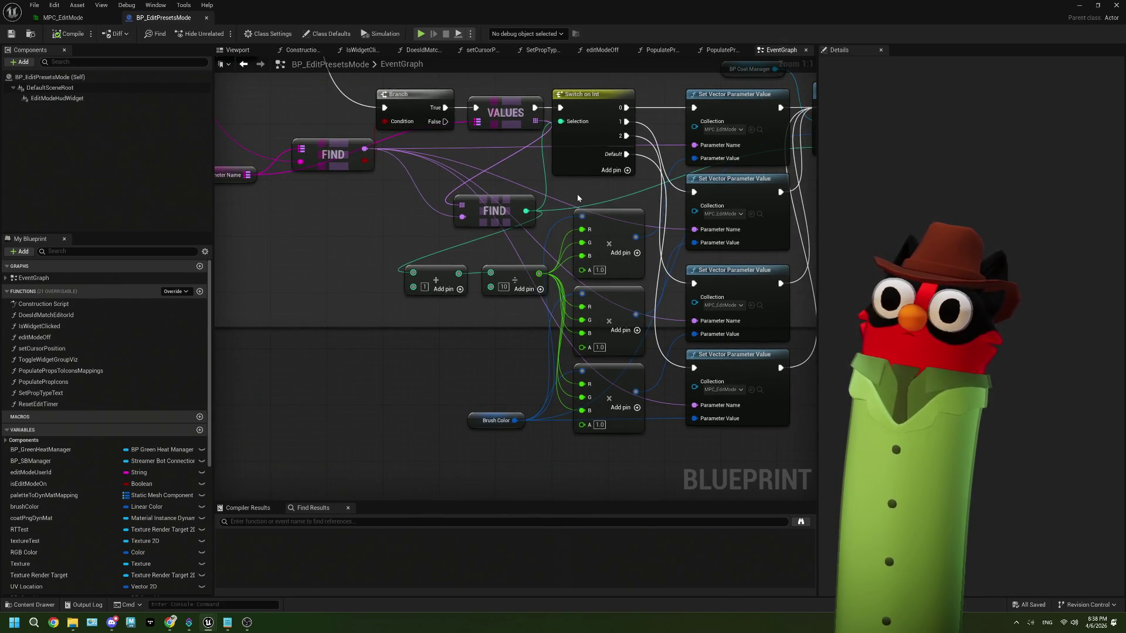
pyautogui.click(1078, 5)
pyautogui.click(281, 33)
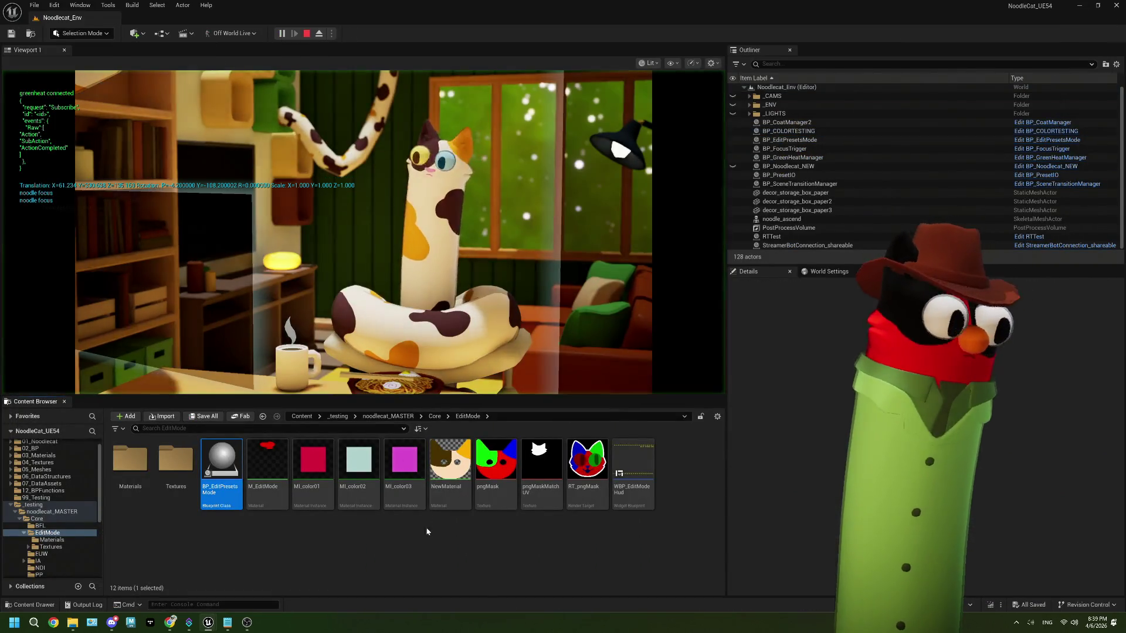
# - Redeem the Edit Mode reward from the Twitch channel points
pyautogui.click(247, 623)
pyautogui.click(170, 622)
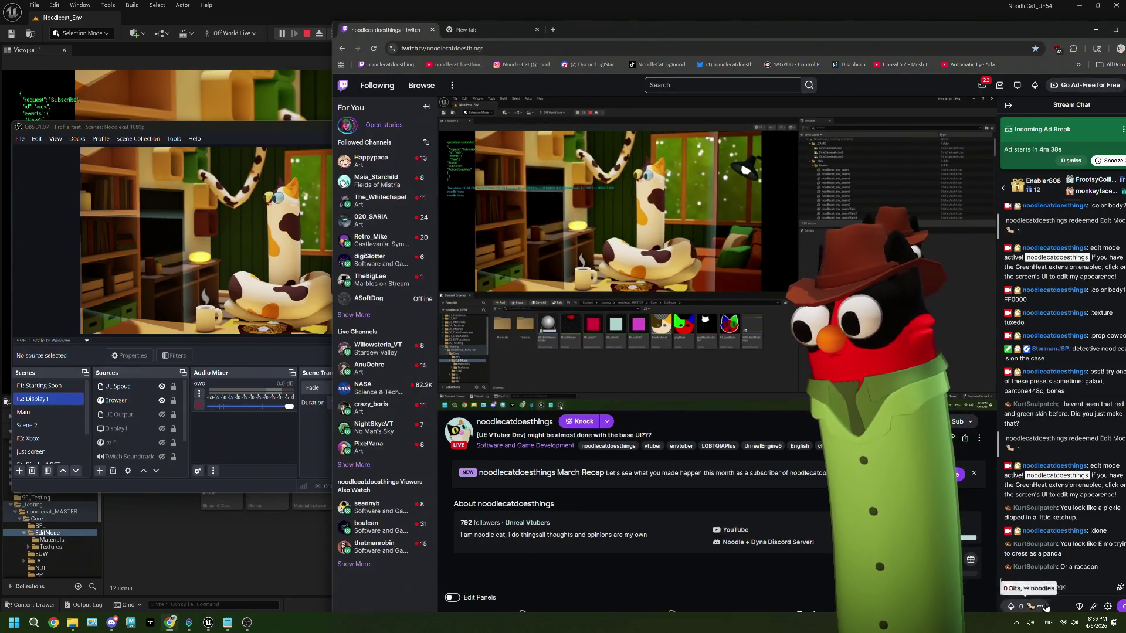
pyautogui.click(1015, 606)
pyautogui.click(1062, 546)
pyautogui.click(1067, 495)
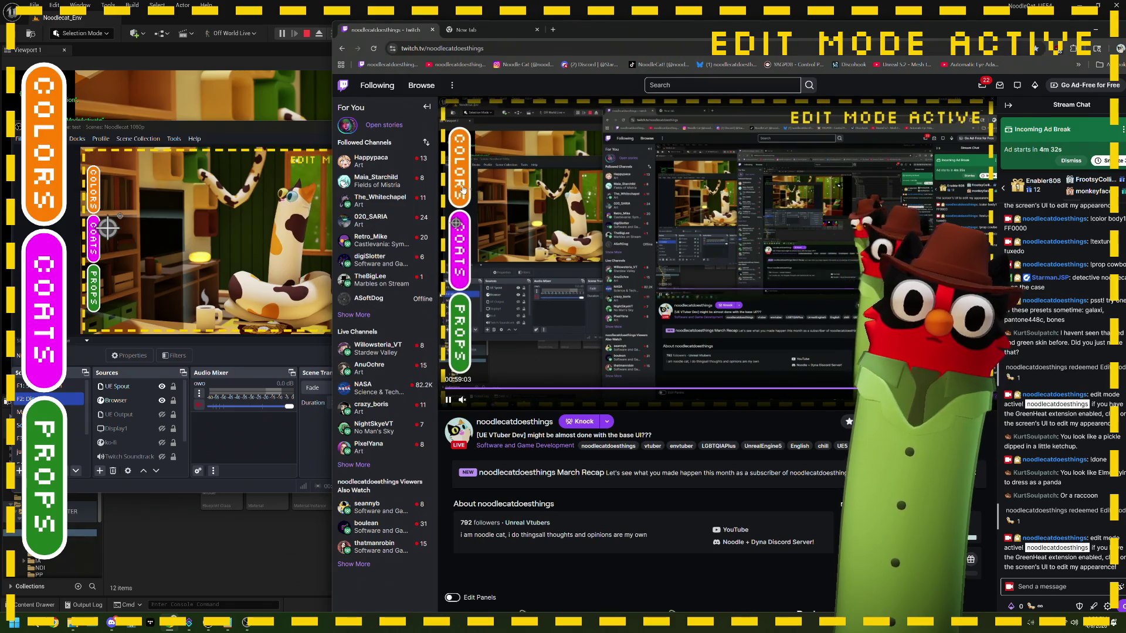
# - Paint the cat's left eye and lower face black, open the coat options, then stop Play
pyautogui.click(57, 188)
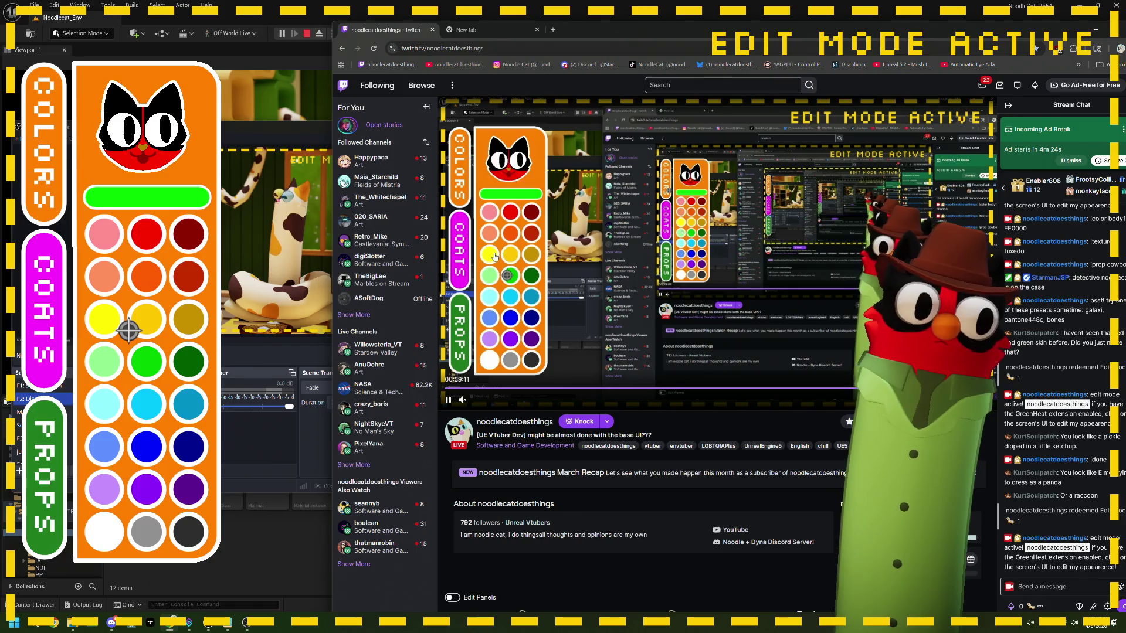
pyautogui.click(144, 140)
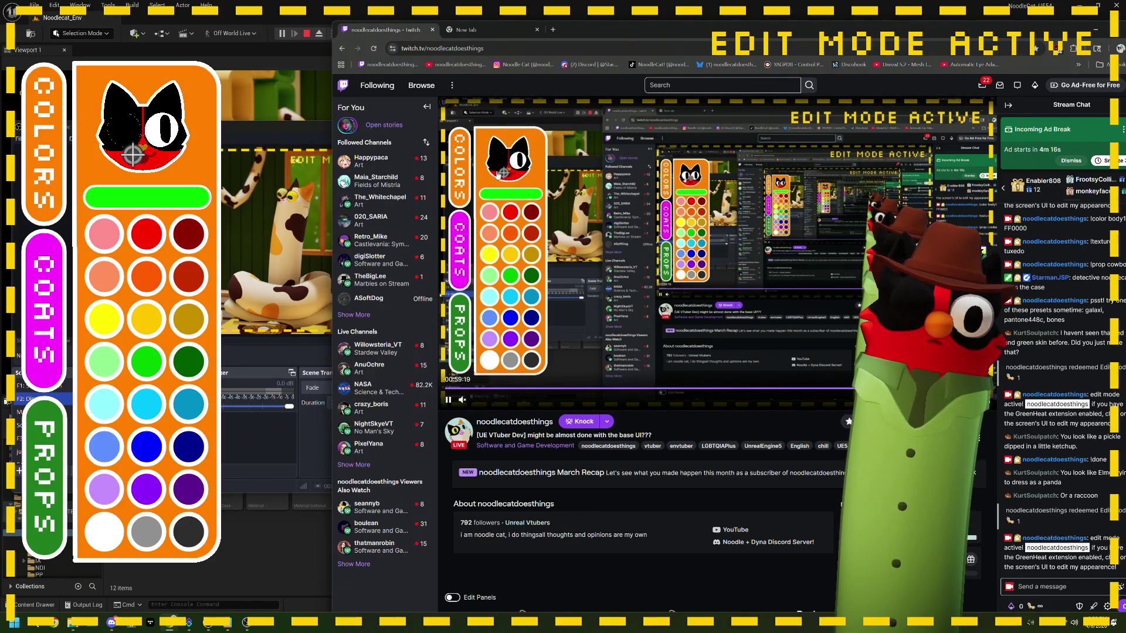
pyautogui.click(133, 156)
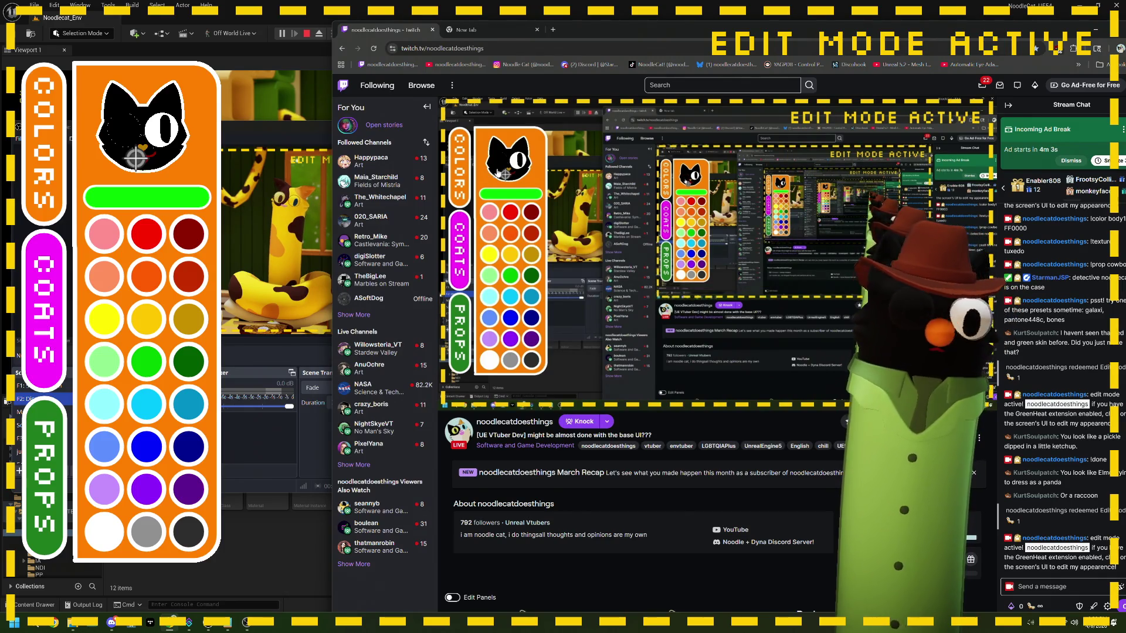
pyautogui.click(58, 186)
pyautogui.click(463, 240)
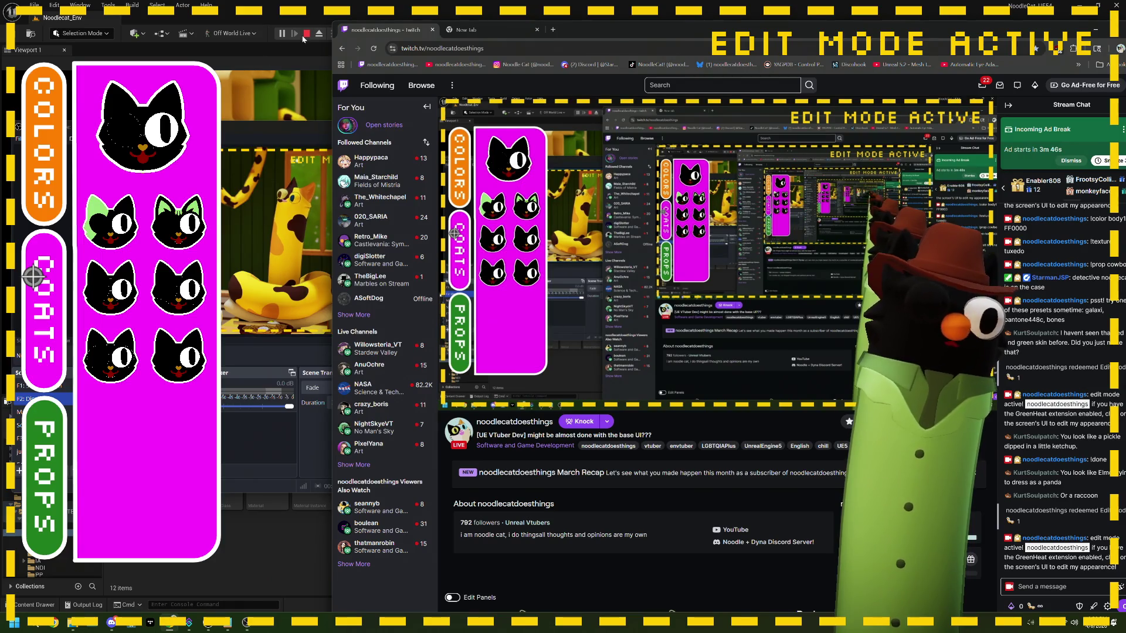
pyautogui.click(306, 34)
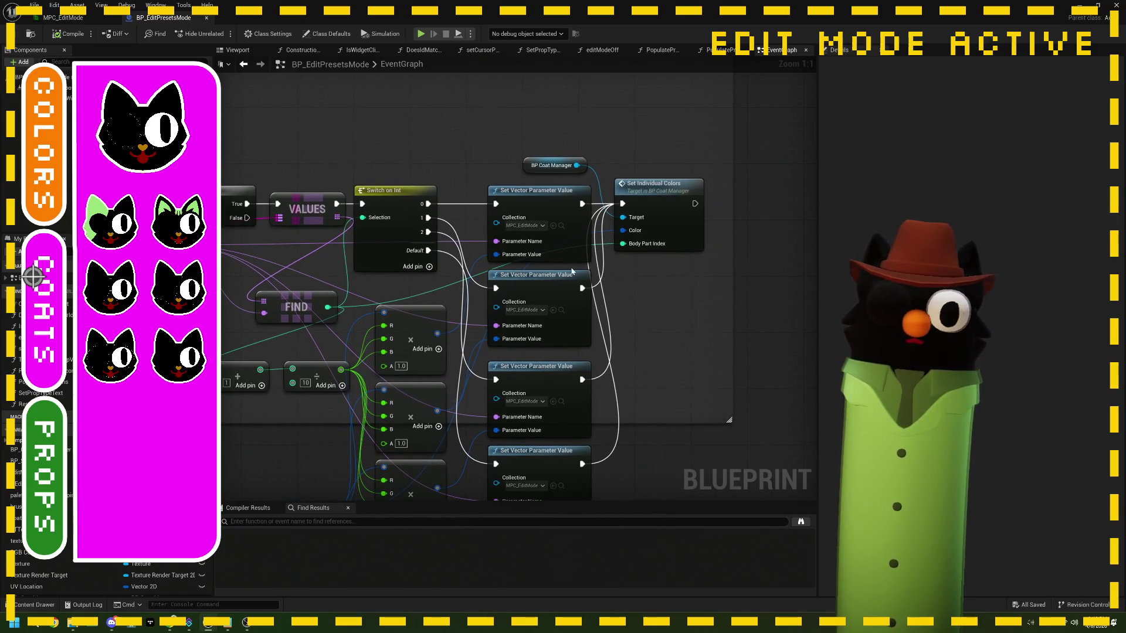
# - Add a Print String node after Set Individual Colors
pyautogui.moveTo(643, 198)
pyautogui.mouseDown()
pyautogui.moveTo(636, 211)
pyautogui.moveTo(706, 201)
pyautogui.mouseUp()
pyautogui.write('print')
pyautogui.press('Return')
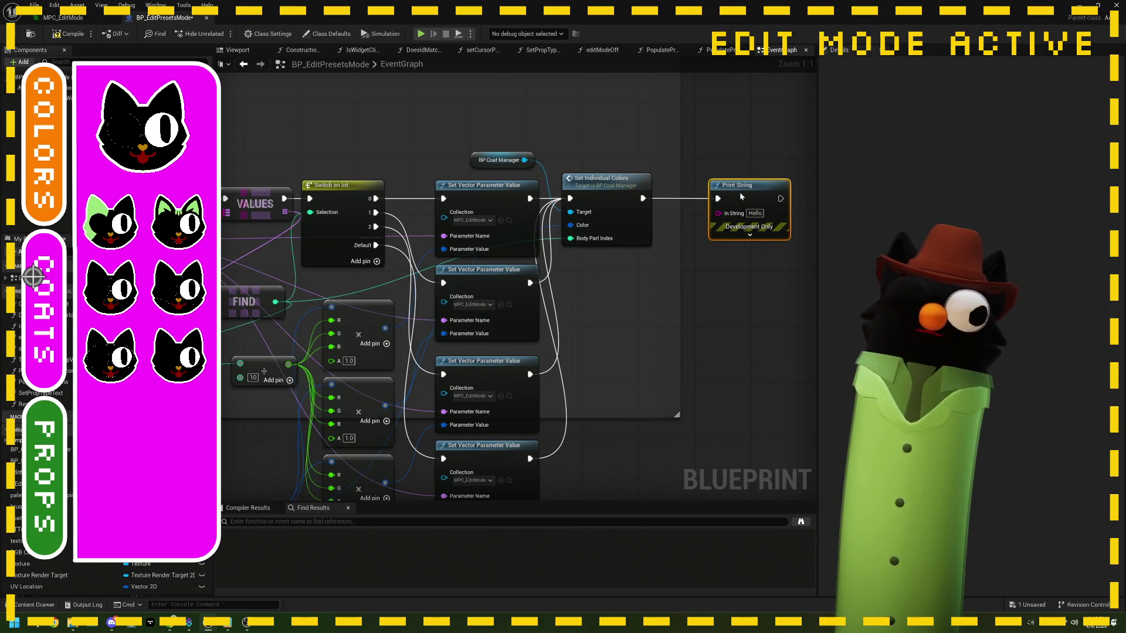
pyautogui.moveTo(692, 250); pyautogui.dragTo(749, 238)
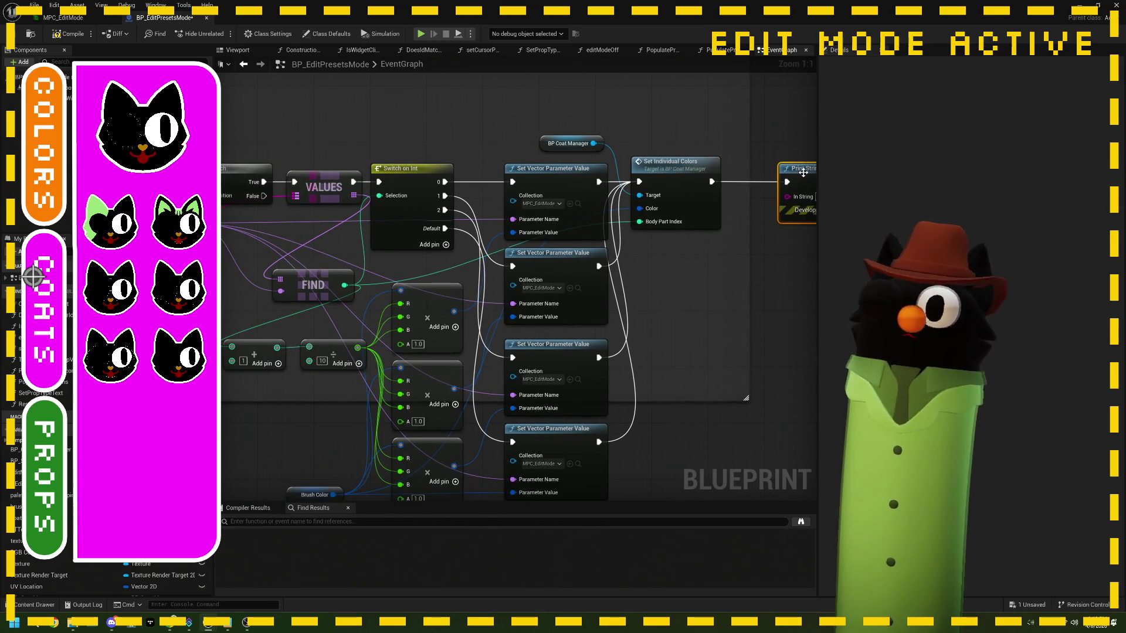
pyautogui.moveTo(570, 199); pyautogui.dragTo(582, 225)
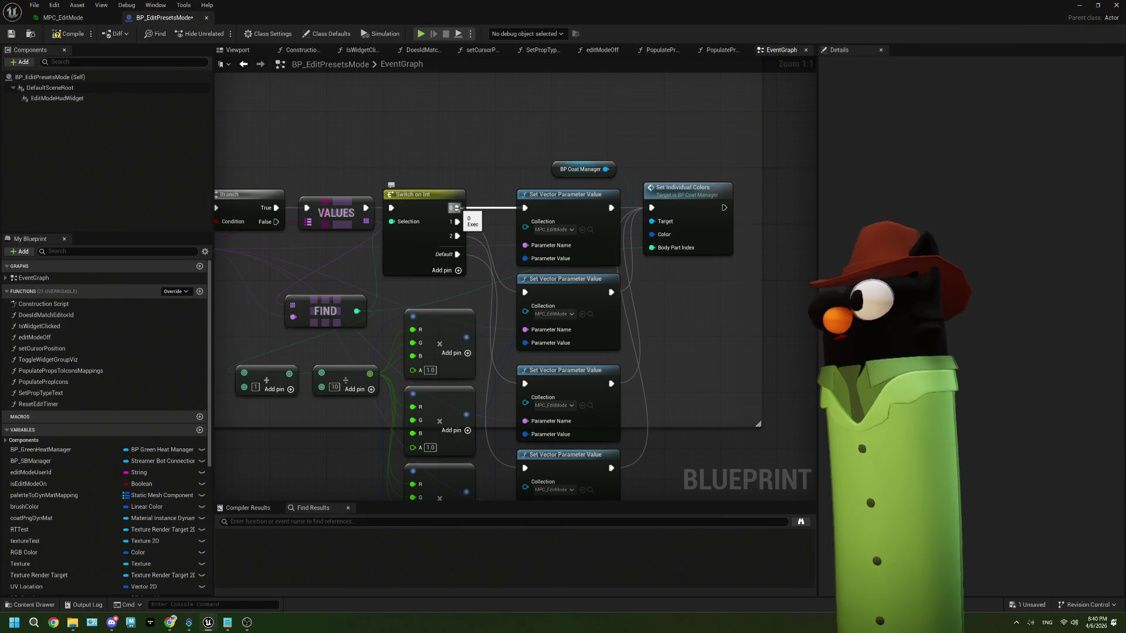
# - Add a Print String on the Switch on Int 0 branch, feed it the divide output, and save
pyautogui.moveTo(455, 207)
pyautogui.mouseDown()
pyautogui.moveTo(473, 139)
pyautogui.moveTo(504, 120)
pyautogui.mouseUp()
pyautogui.write('print')
pyautogui.press('Return')
pyautogui.moveTo(470, 346); pyautogui.dragTo(514, 329)
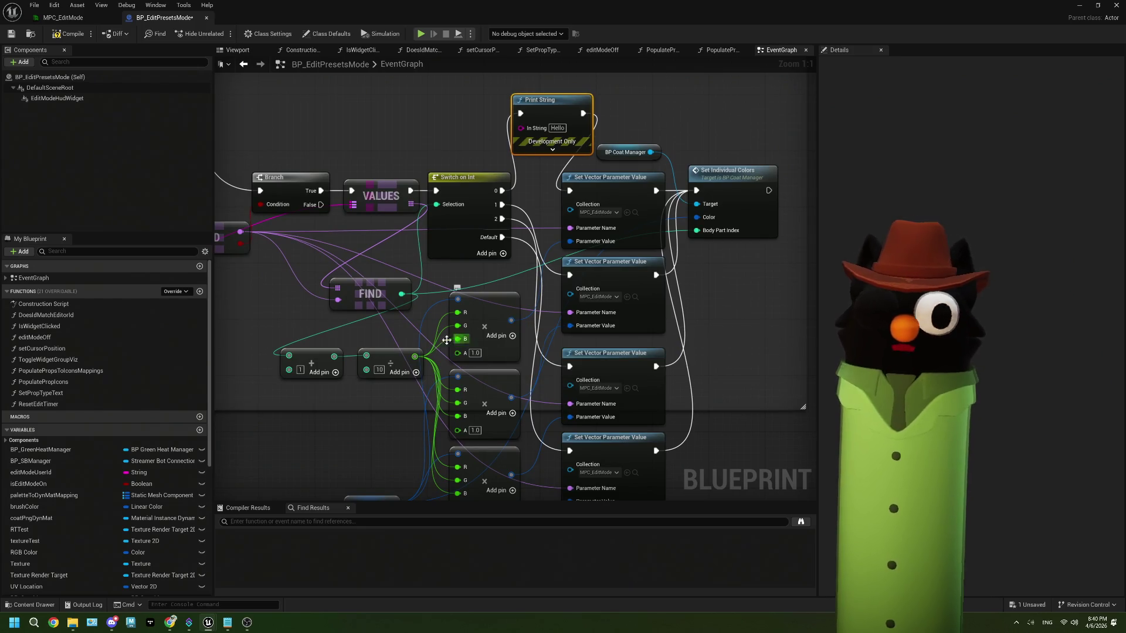
pyautogui.moveTo(414, 356)
pyautogui.mouseDown()
pyautogui.moveTo(431, 345)
pyautogui.moveTo(520, 127)
pyautogui.mouseUp()
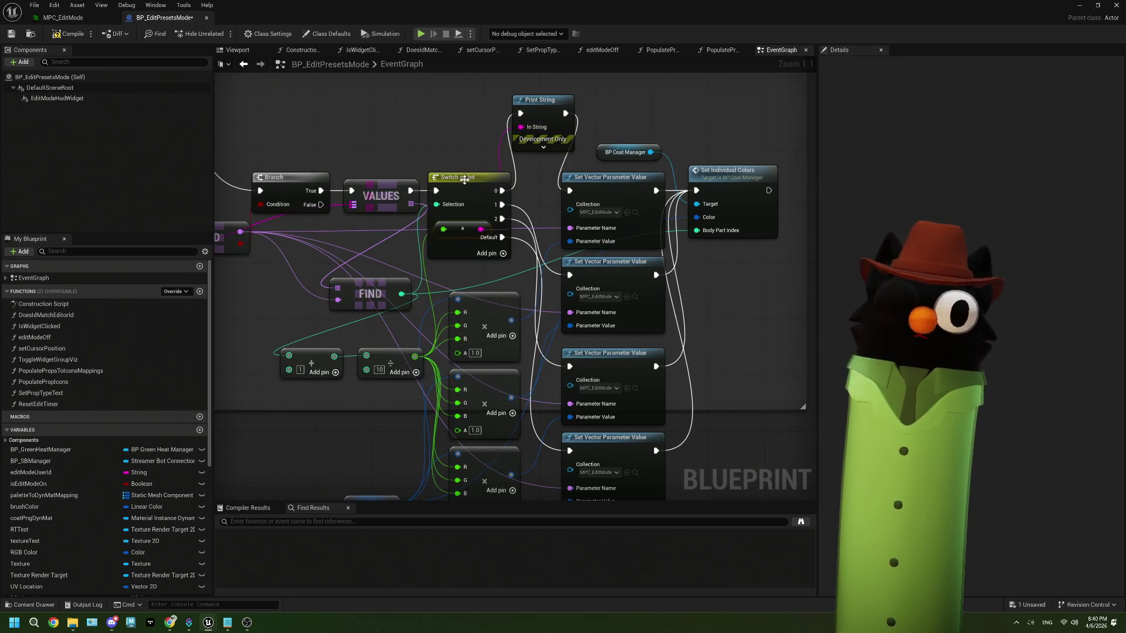
pyautogui.moveTo(452, 229); pyautogui.dragTo(452, 152)
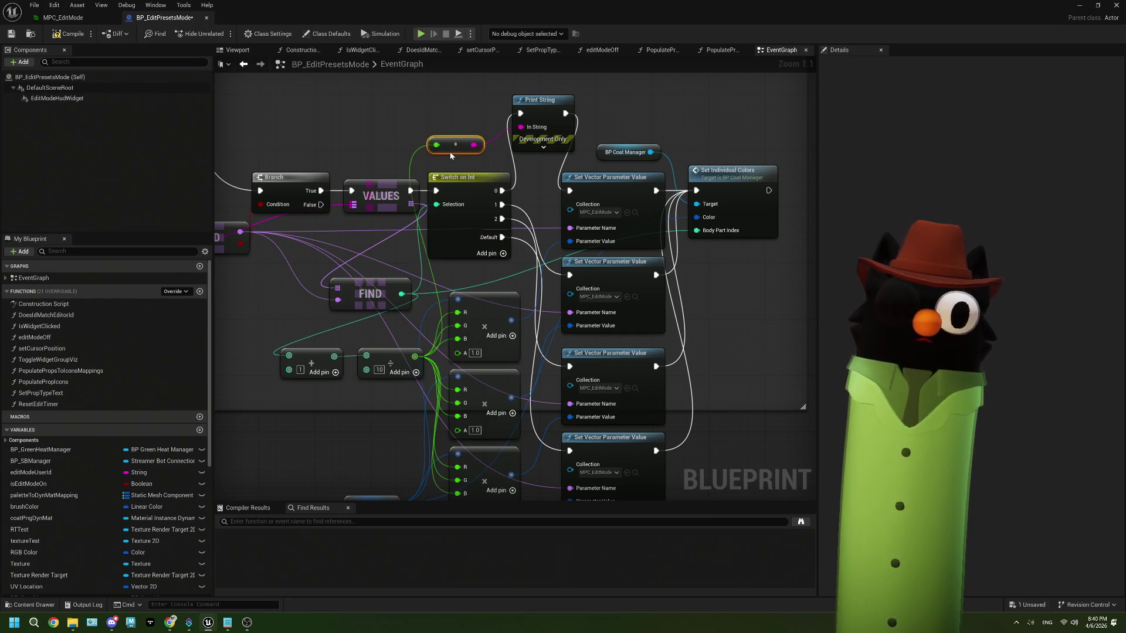
pyautogui.click(7, 37)
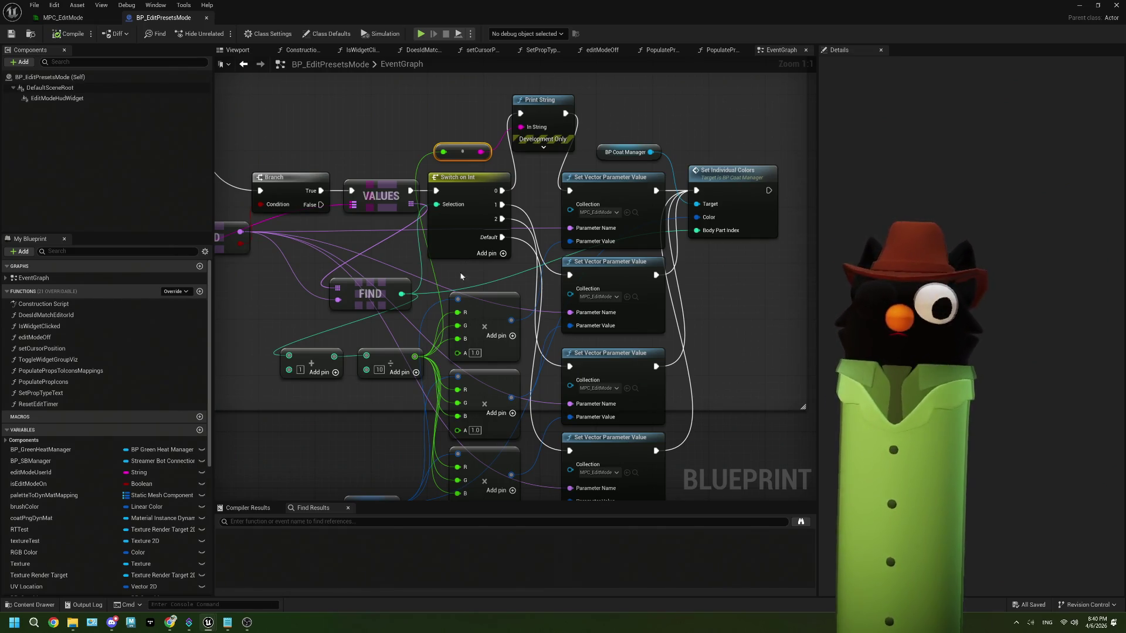
pyautogui.moveTo(337, 399); pyautogui.dragTo(382, 388)
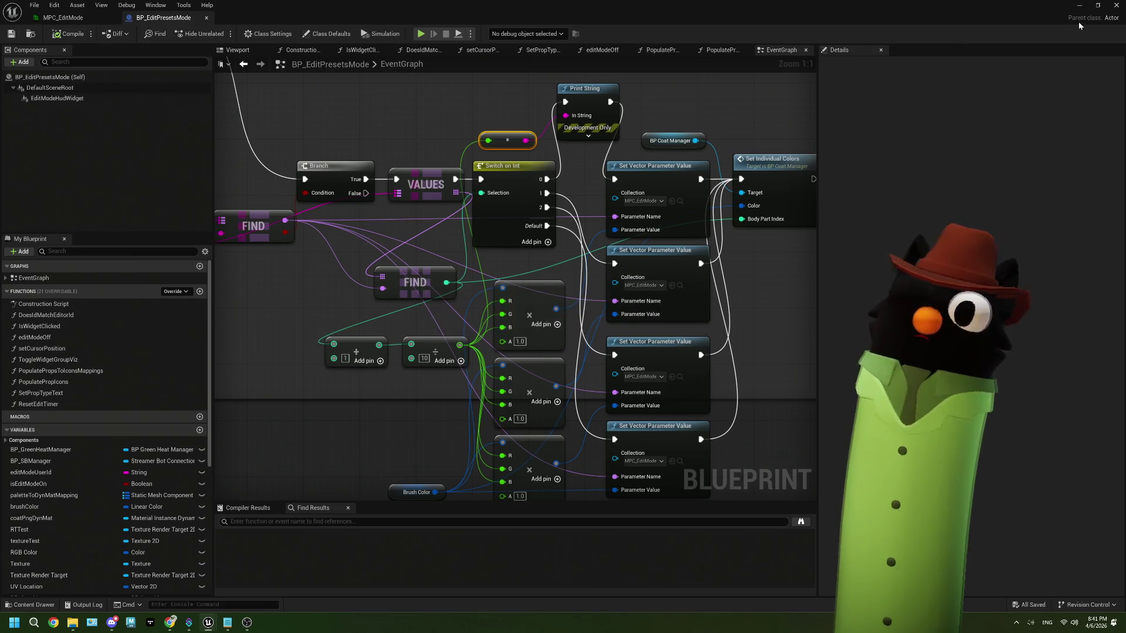
# - Minimize the Blueprint editor, start Play with Alt+P and bring up the Twitch page
pyautogui.click(1096, 5)
pyautogui.click(1008, 13)
pyautogui.hotkey('alt', 'p')
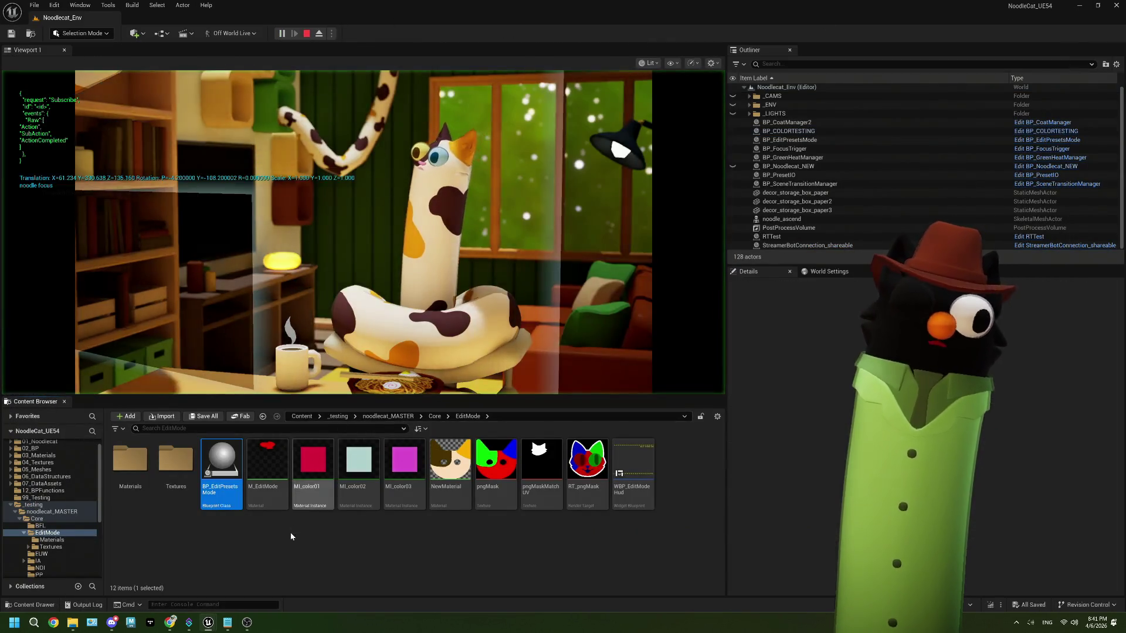
pyautogui.click(253, 622)
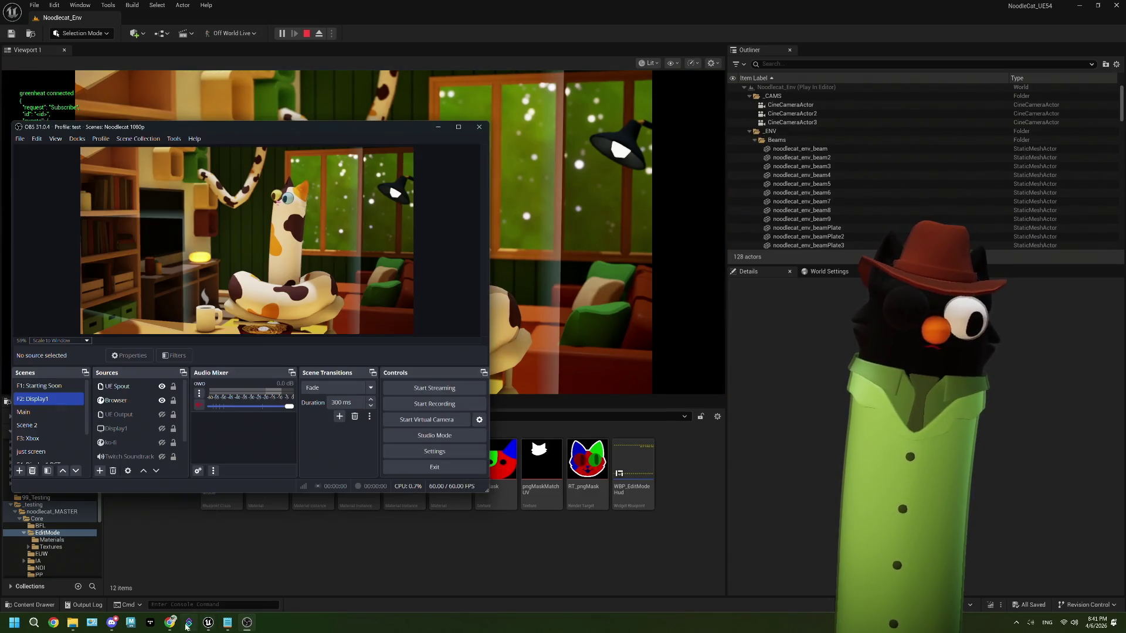
pyautogui.click(170, 623)
# - Redeem the Edit Mode! reward, then reopen the BP_EditPresetsMode graph
pyautogui.click(1042, 607)
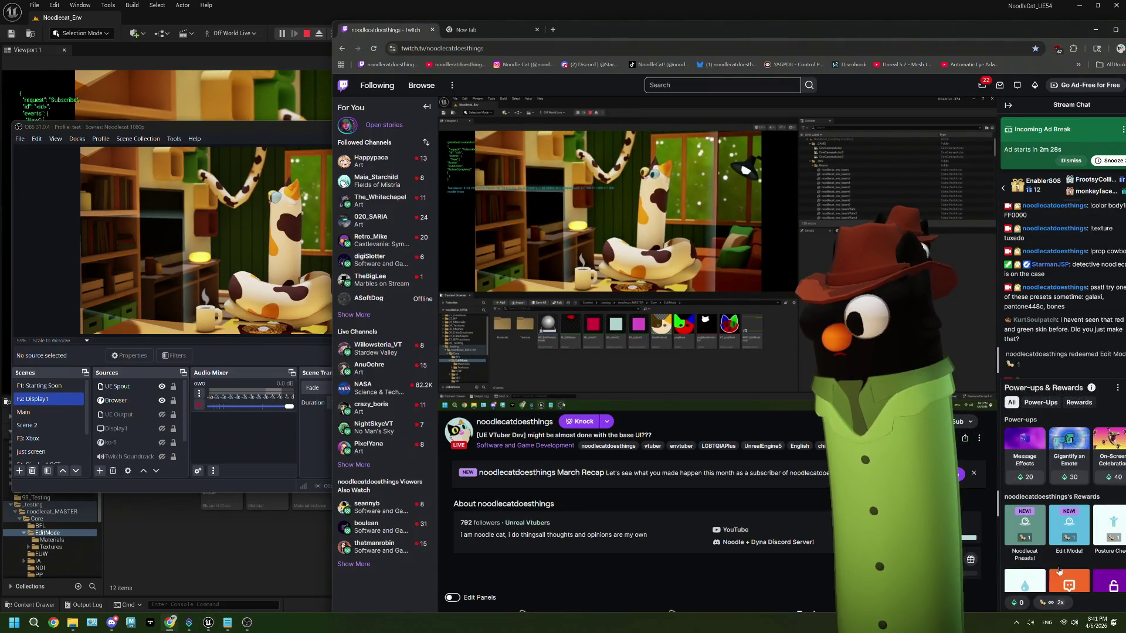
pyautogui.click(1064, 518)
pyautogui.click(1065, 501)
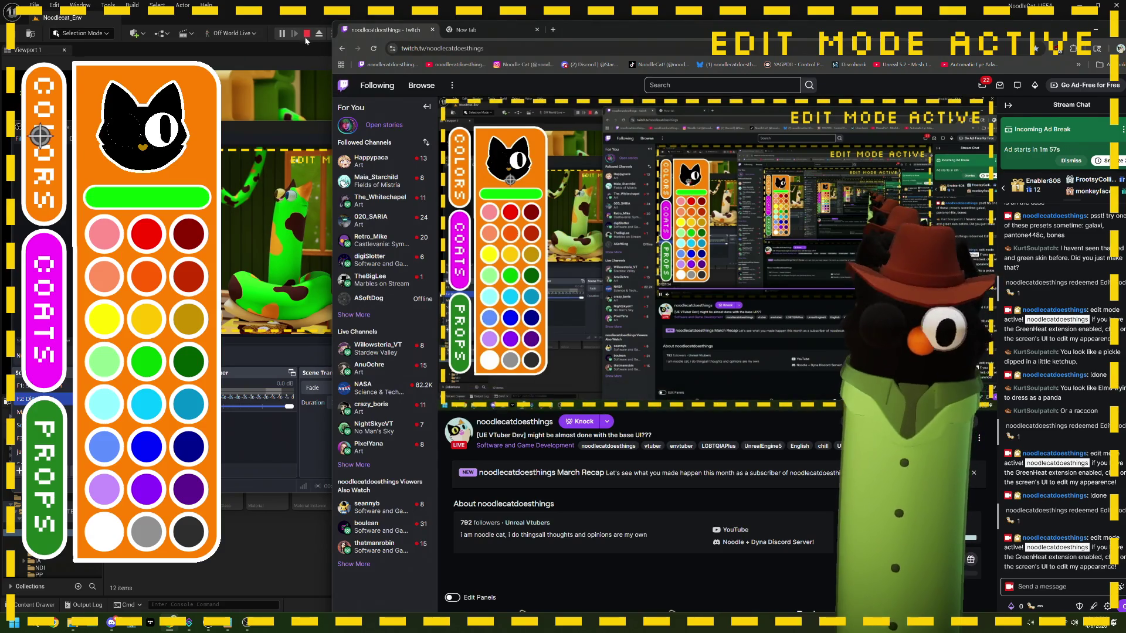
pyautogui.hotkey('alt', 'Tab')
pyautogui.doubleClick(230, 463)
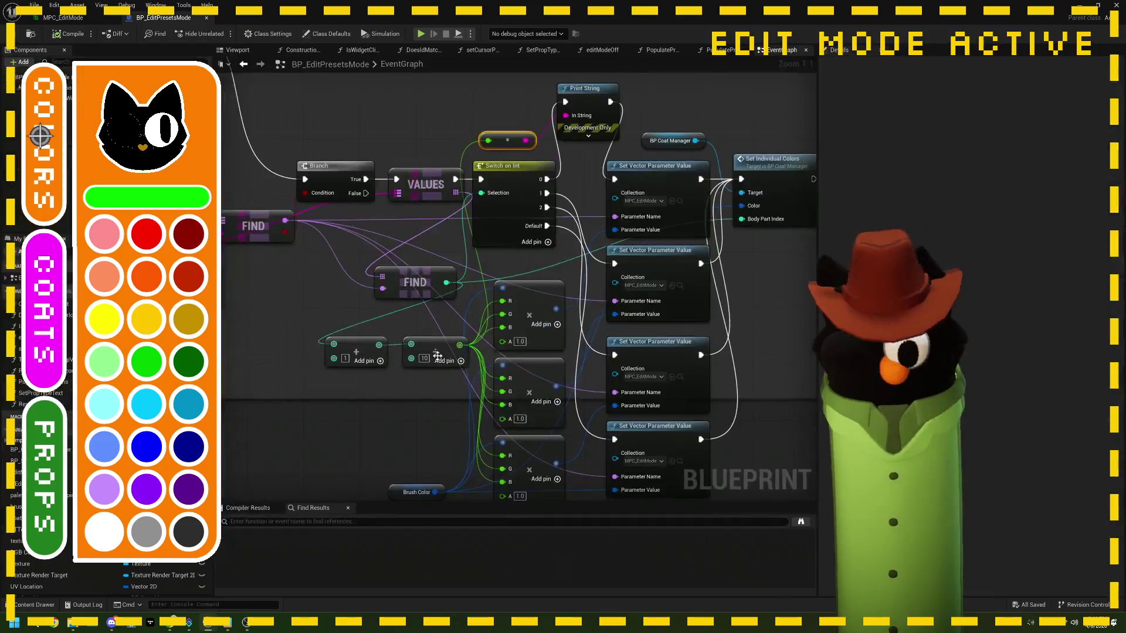
# - Convert both inputs of the divide node to float
pyautogui.moveTo(443, 353); pyautogui.dragTo(543, 305)
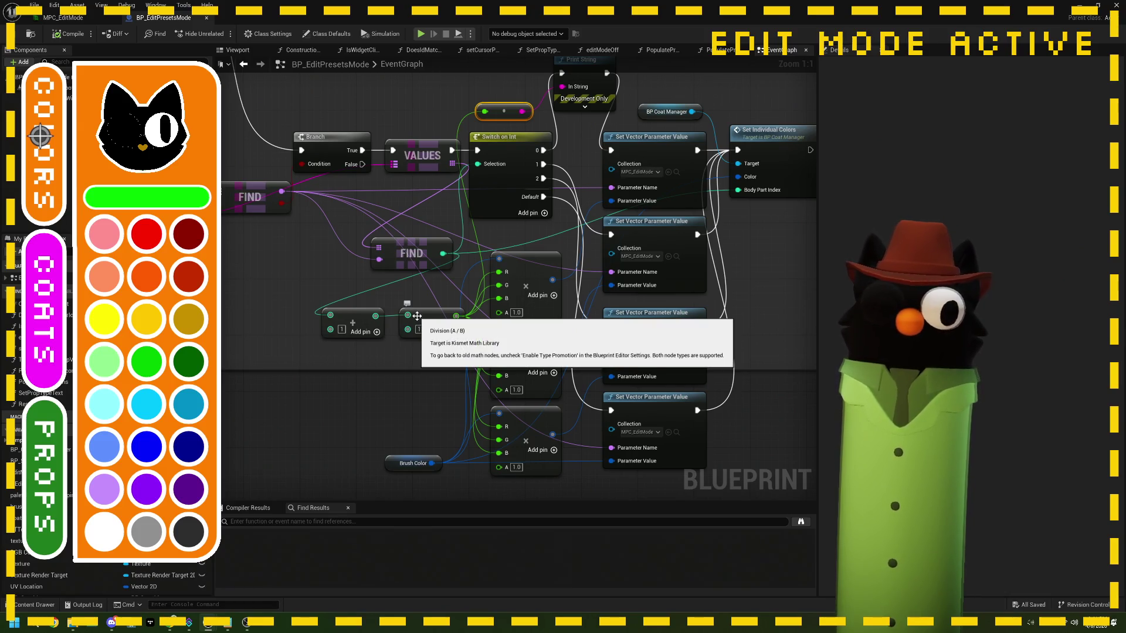
pyautogui.moveTo(350, 352); pyautogui.dragTo(371, 351)
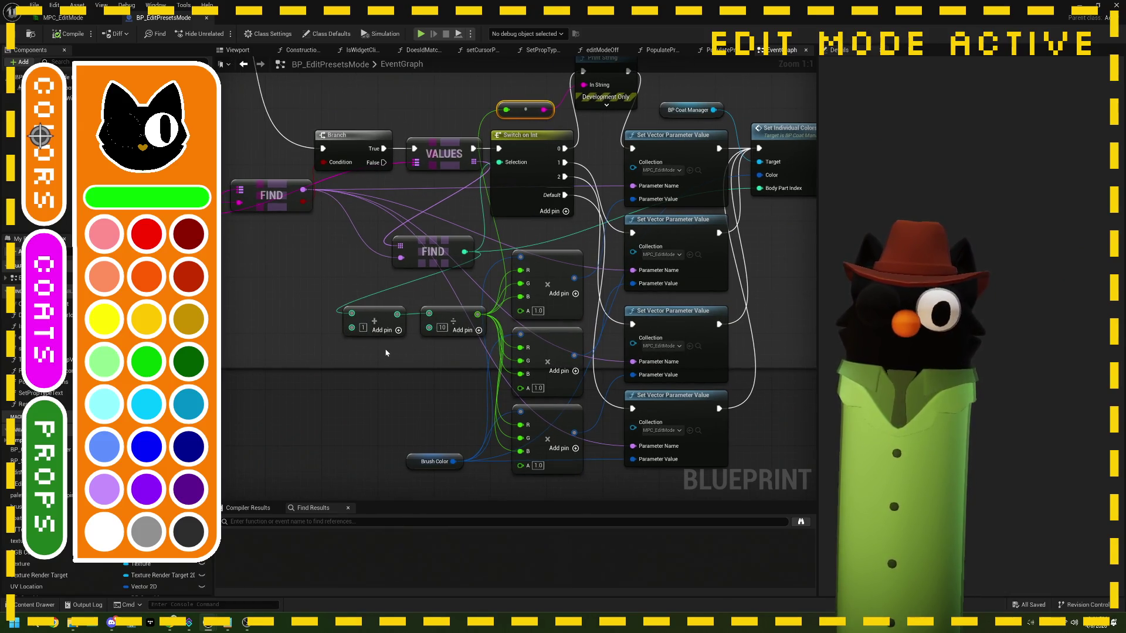
pyautogui.moveTo(431, 304); pyautogui.dragTo(404, 302)
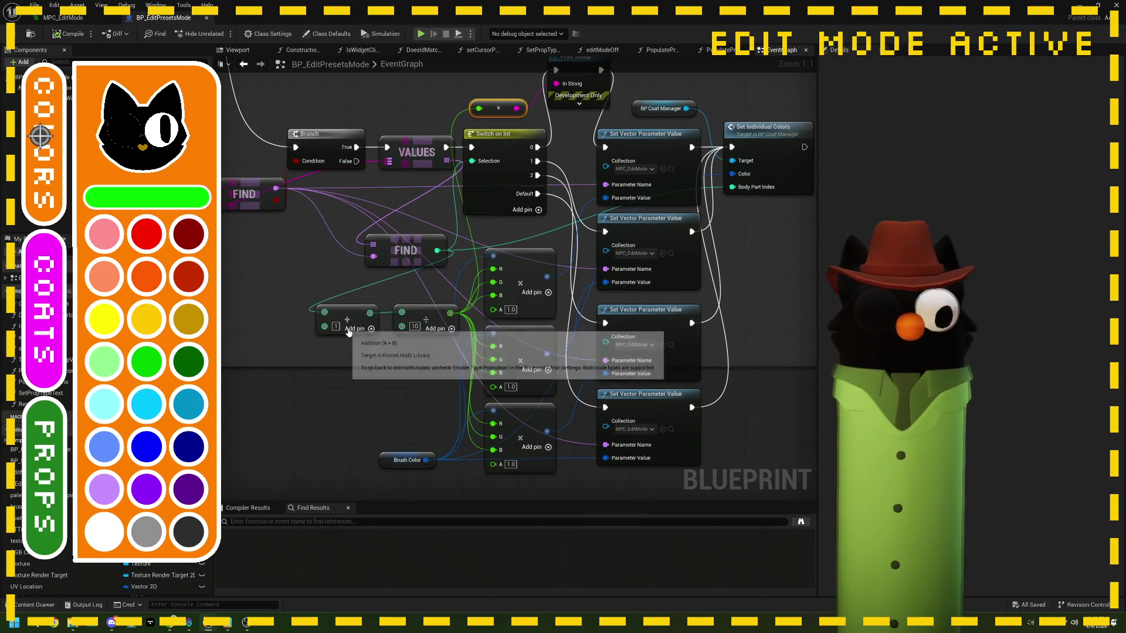
pyautogui.moveTo(384, 350); pyautogui.dragTo(378, 342)
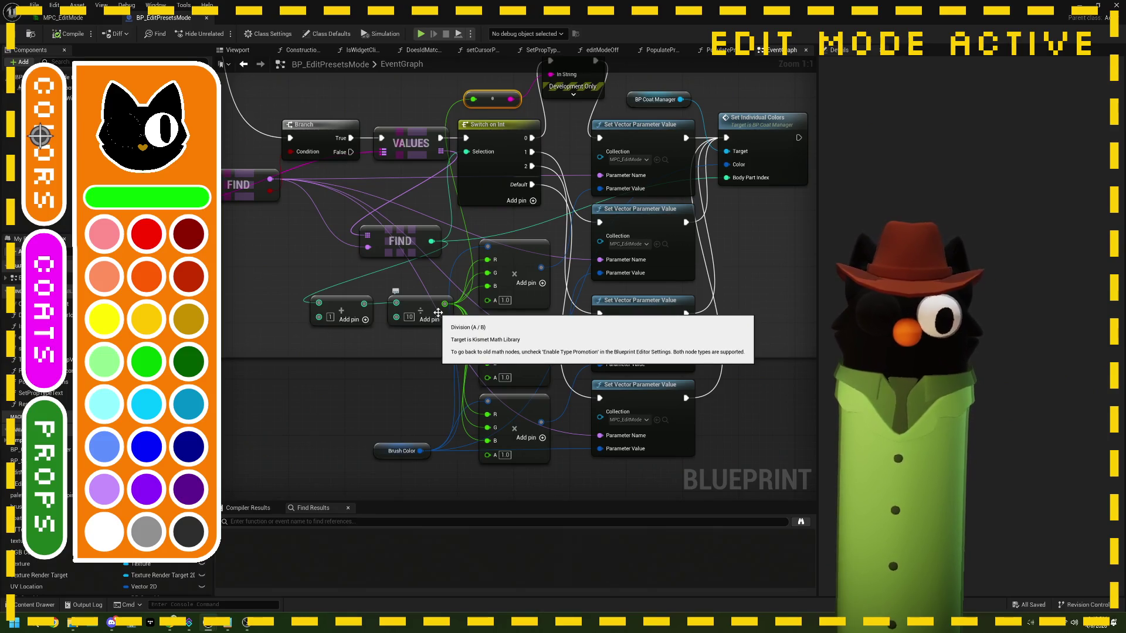
pyautogui.rightClick(397, 303)
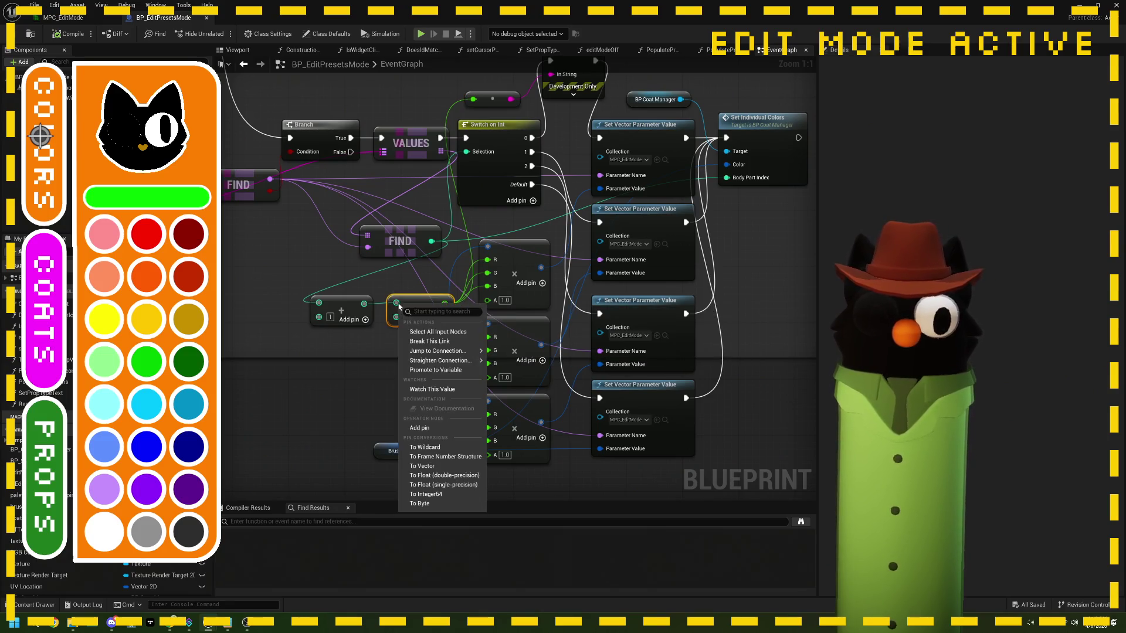
pyautogui.click(447, 476)
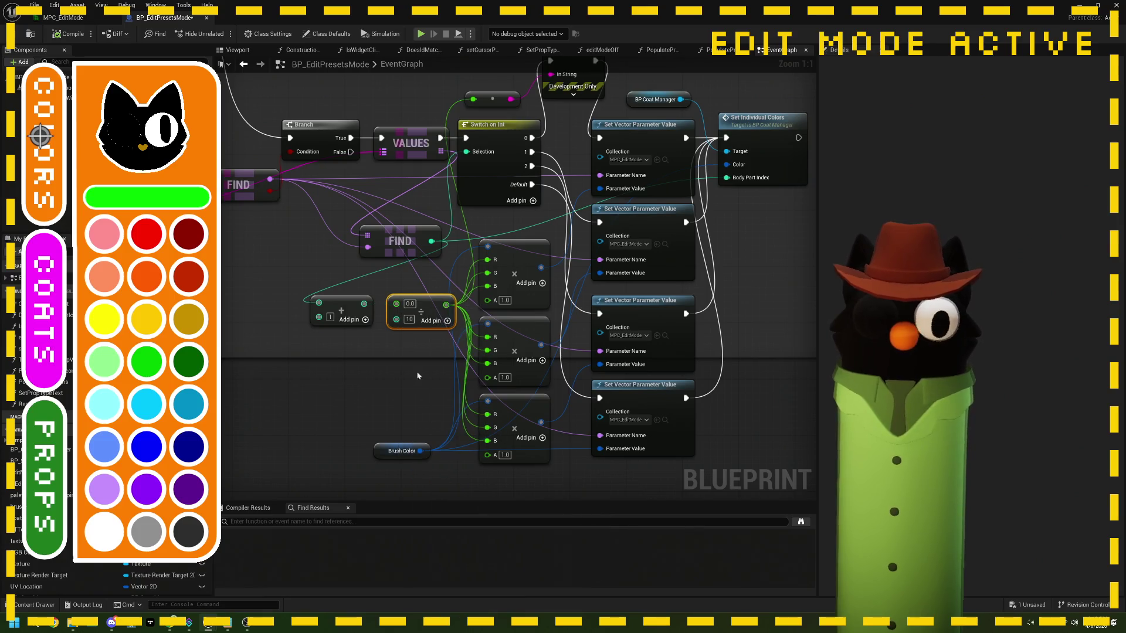
pyautogui.rightClick(396, 321)
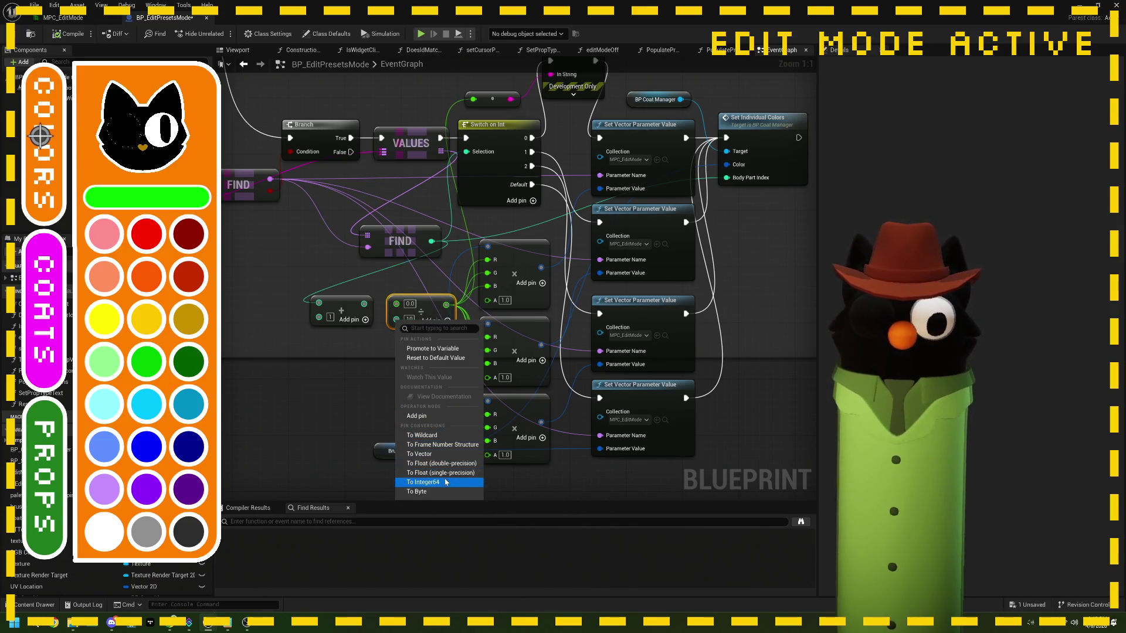
pyautogui.click(446, 465)
pyautogui.rightClick(393, 321)
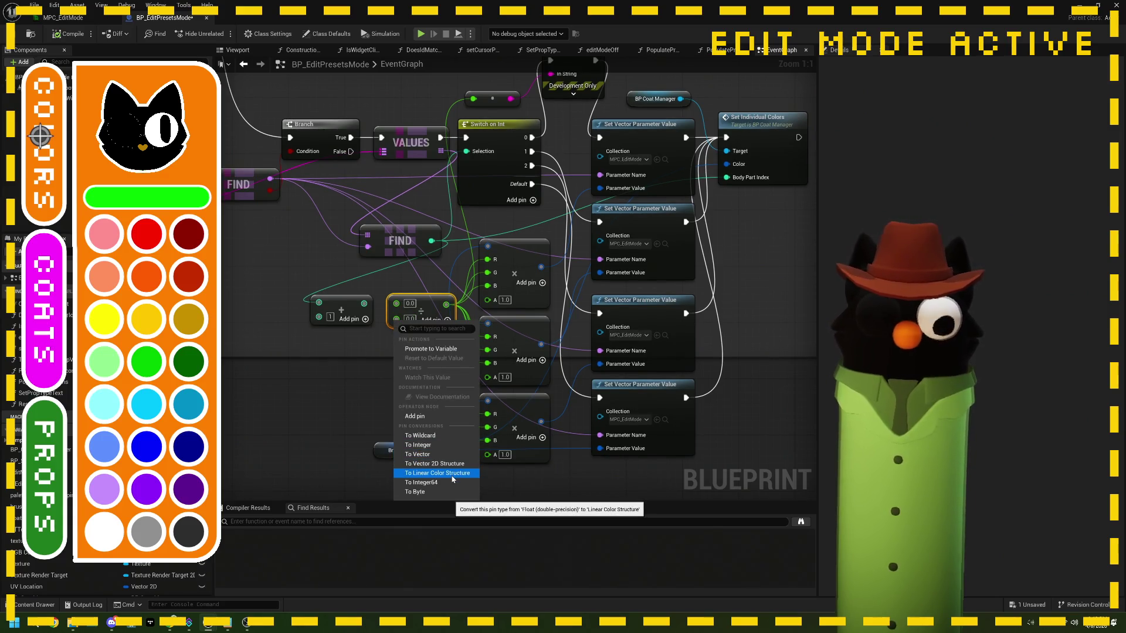
pyautogui.click(452, 473)
# - Set the divisor to 10.0, compile, and return to the Noodlecat_Env level
pyautogui.moveTo(364, 303); pyautogui.dragTo(405, 320)
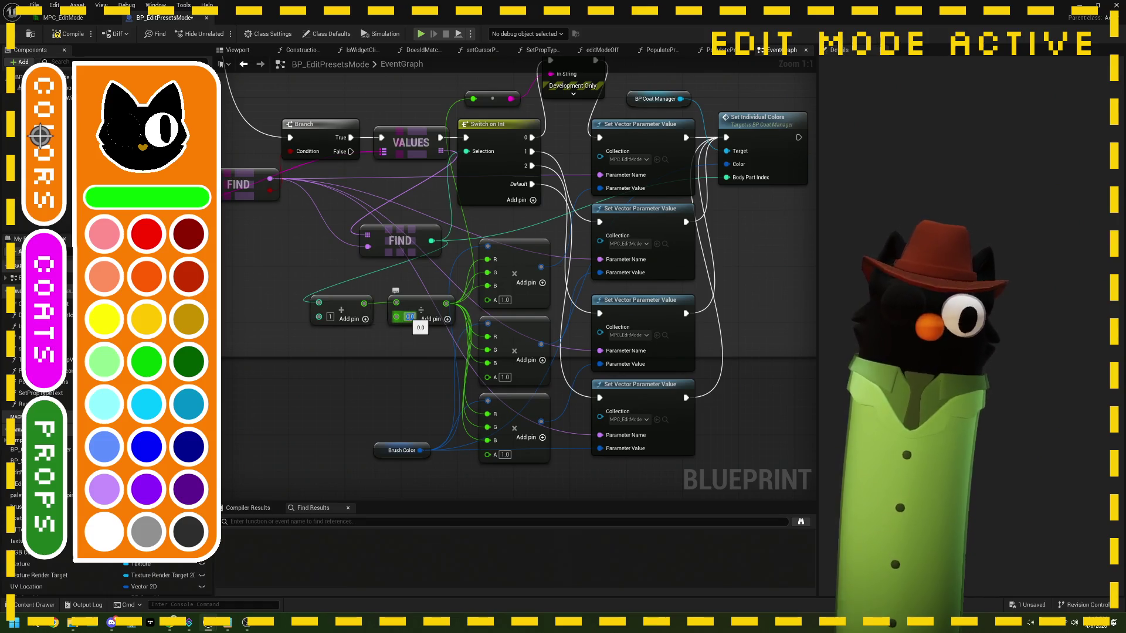
pyautogui.write('10')
pyautogui.press('Return')
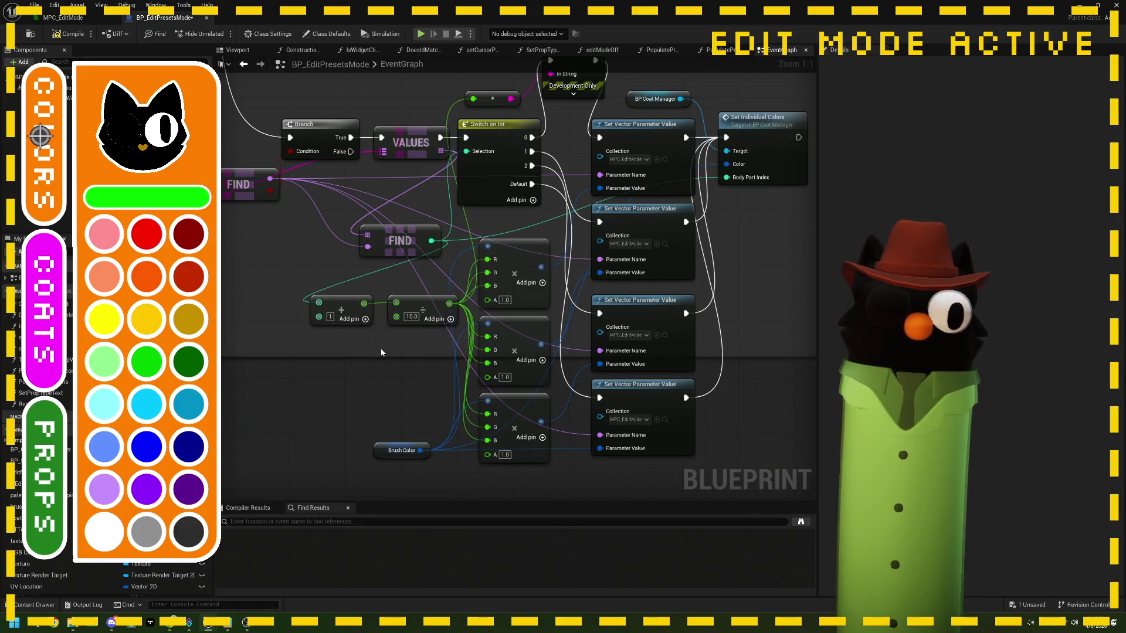
pyautogui.click(69, 34)
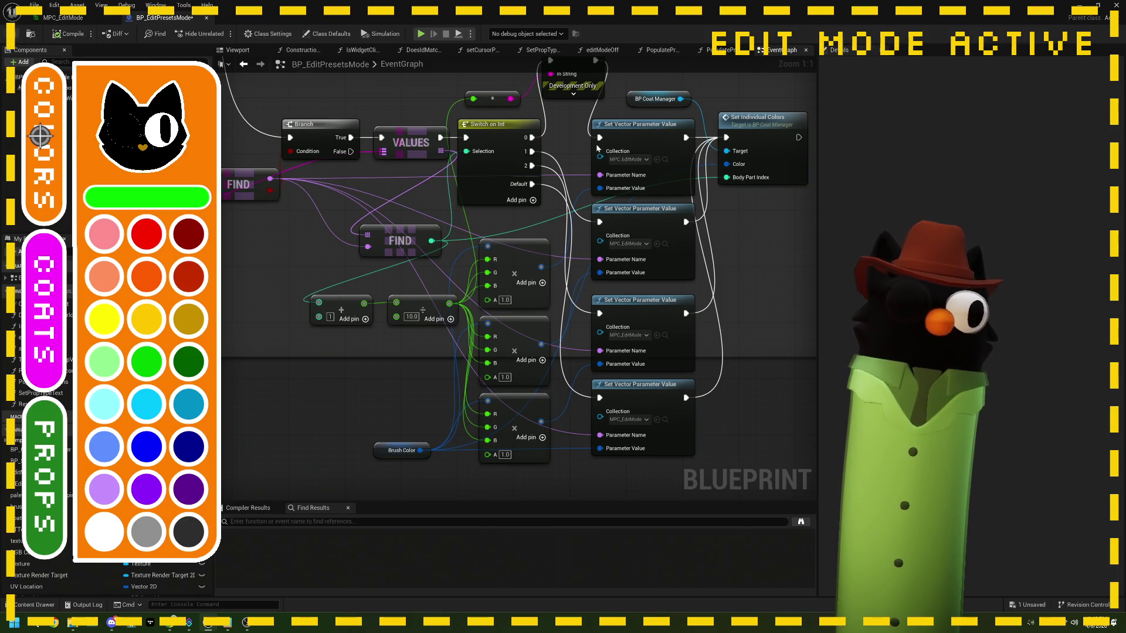
pyautogui.click(1080, 7)
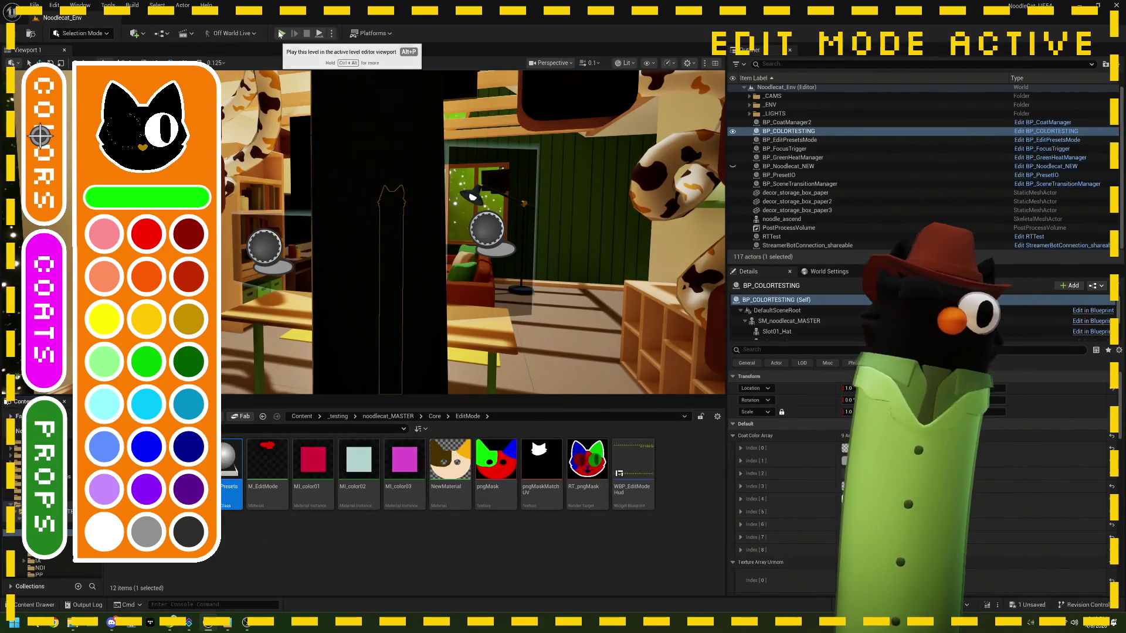
# - Start Play, type 'Idondone' in Twitch chat, and redeem the Edit Mode reward
pyautogui.click(280, 34)
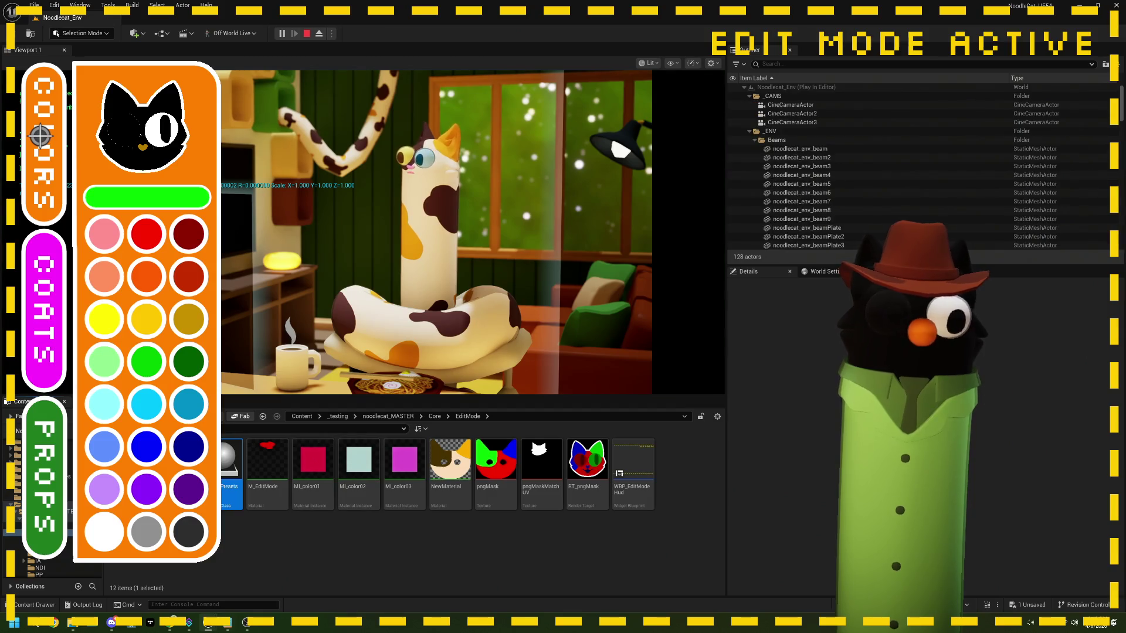
pyautogui.click(253, 629)
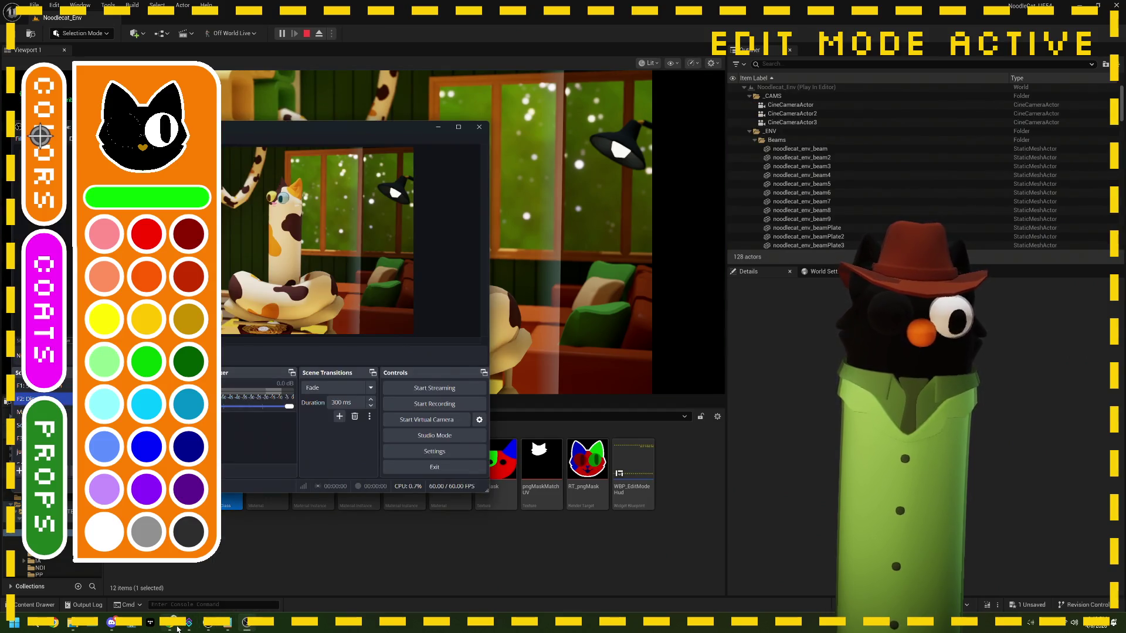
pyautogui.click(177, 629)
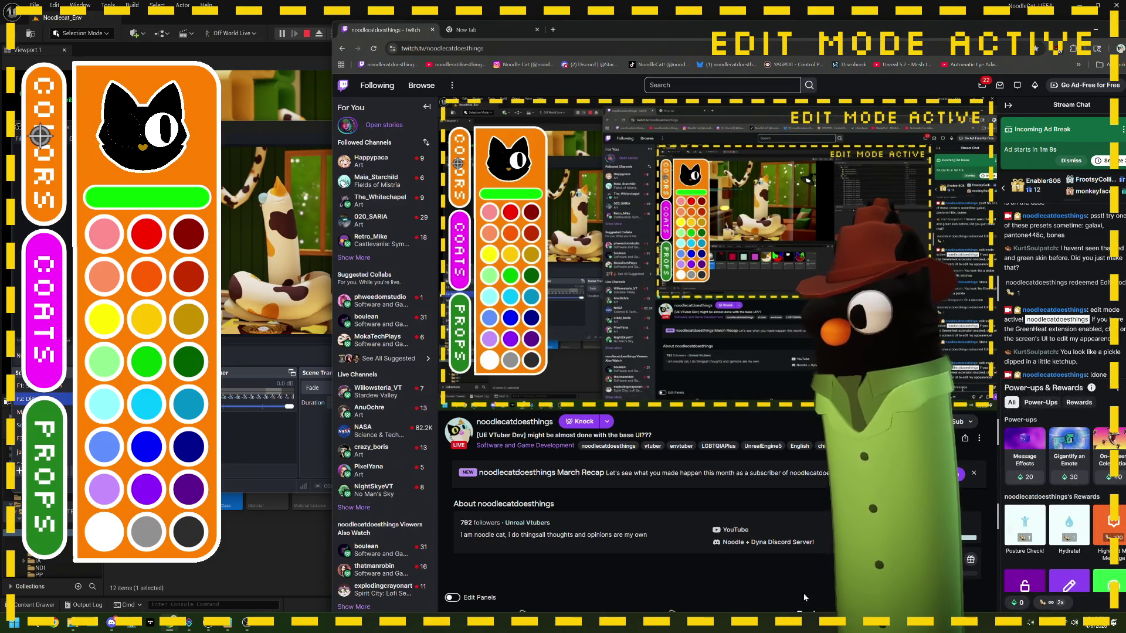
pyautogui.click(1044, 588)
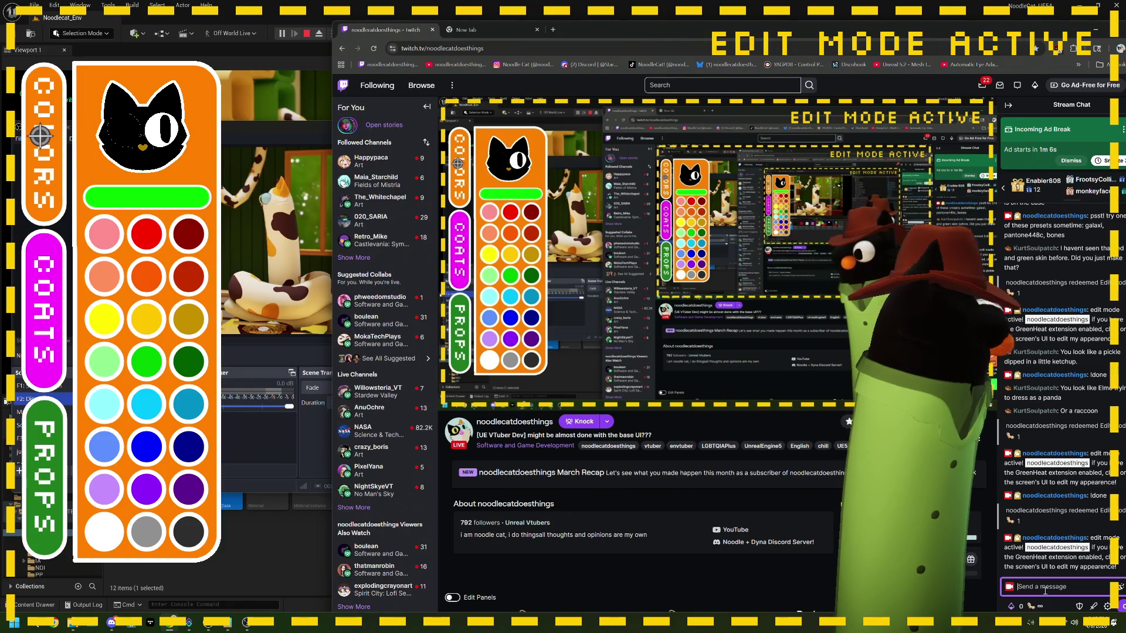
pyautogui.write('Id')
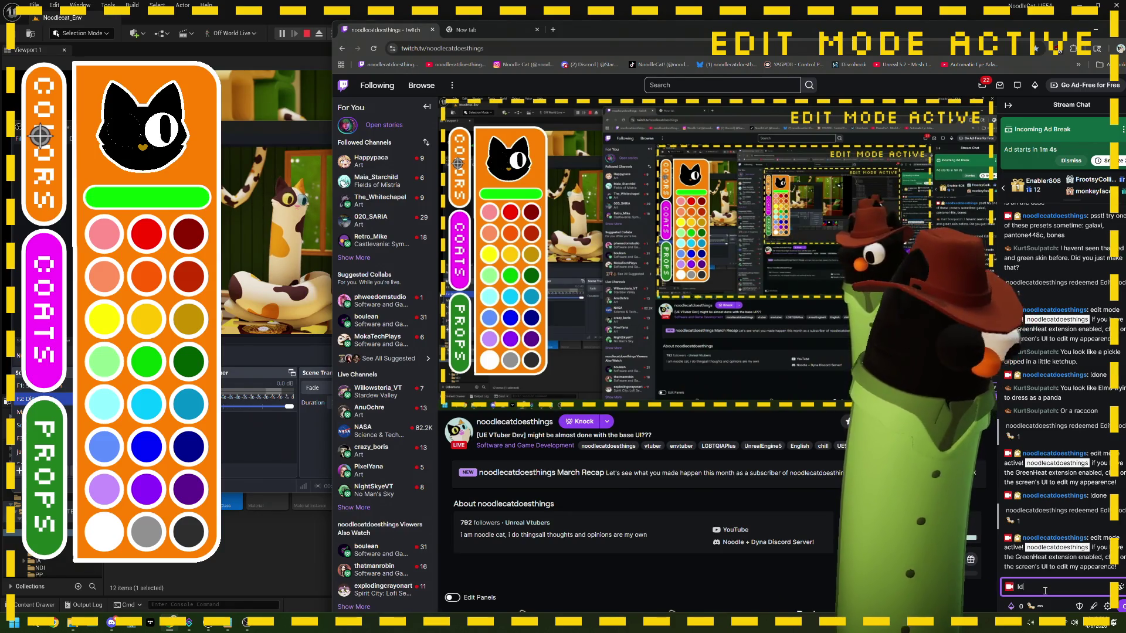
pyautogui.write('ondone')
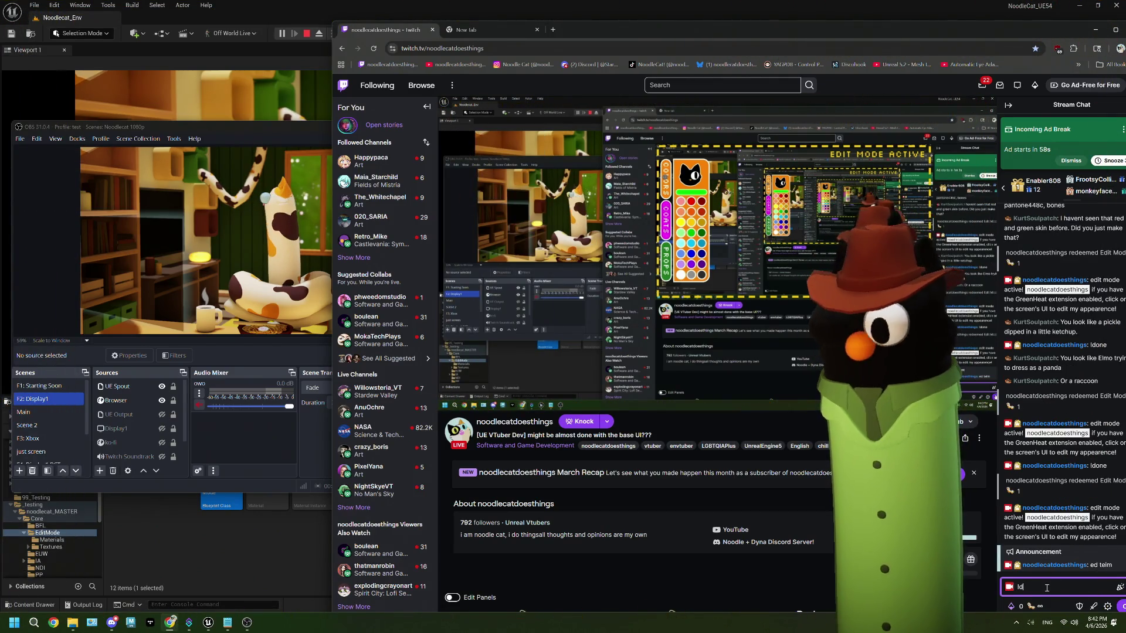
pyautogui.click(1034, 605)
pyautogui.click(1065, 534)
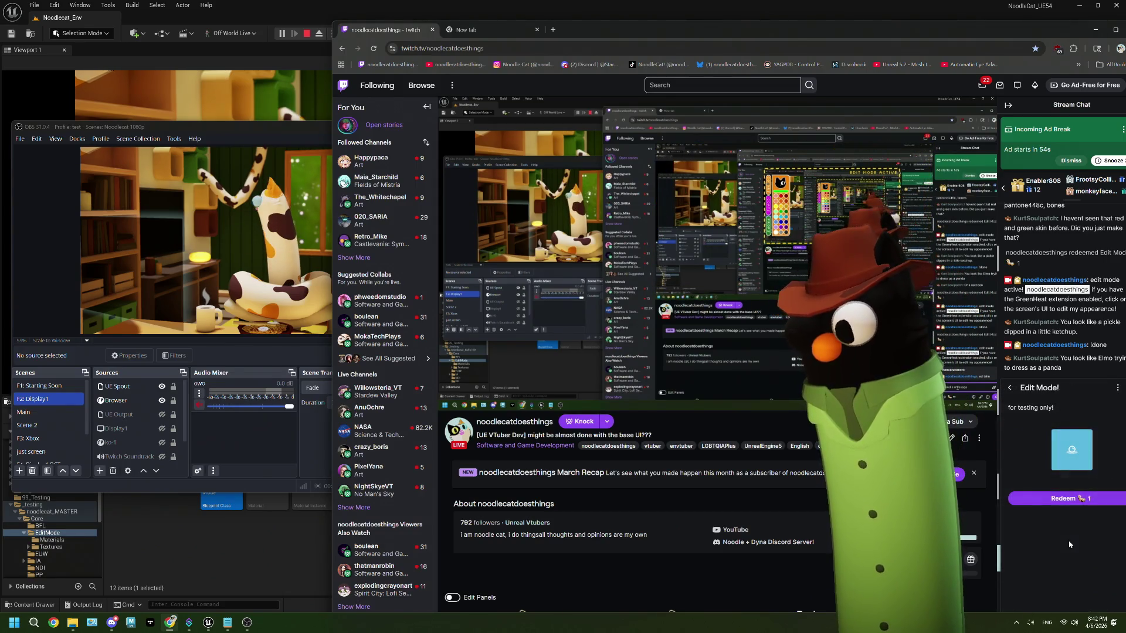
pyautogui.click(1064, 498)
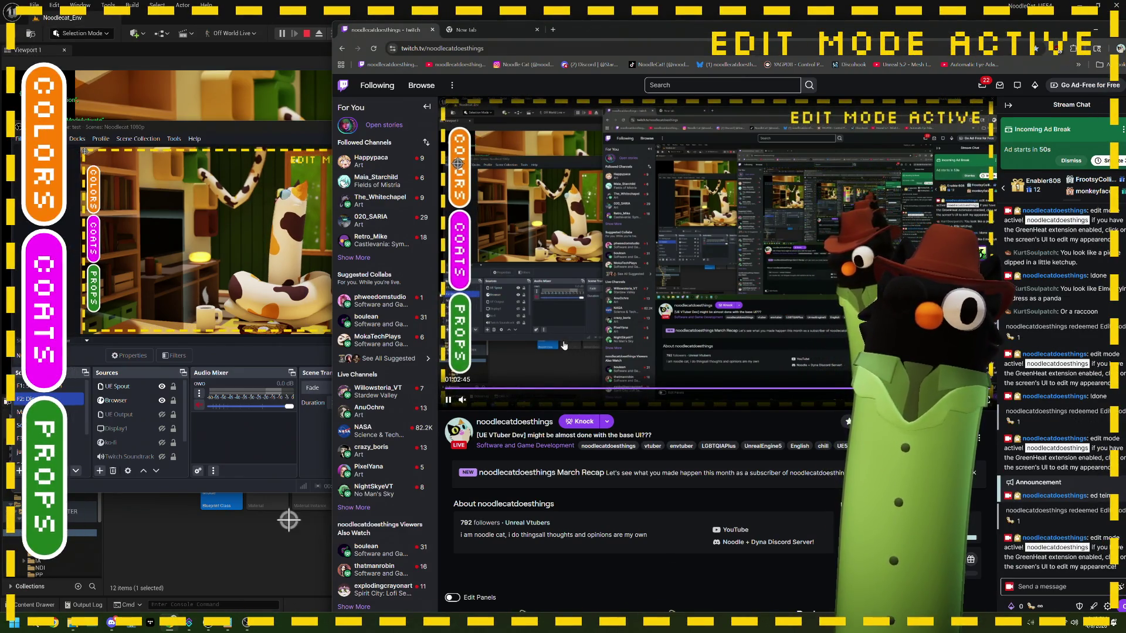
# - Paint the cat's body light green, try the coat choices, then stop the test play
pyautogui.click(460, 185)
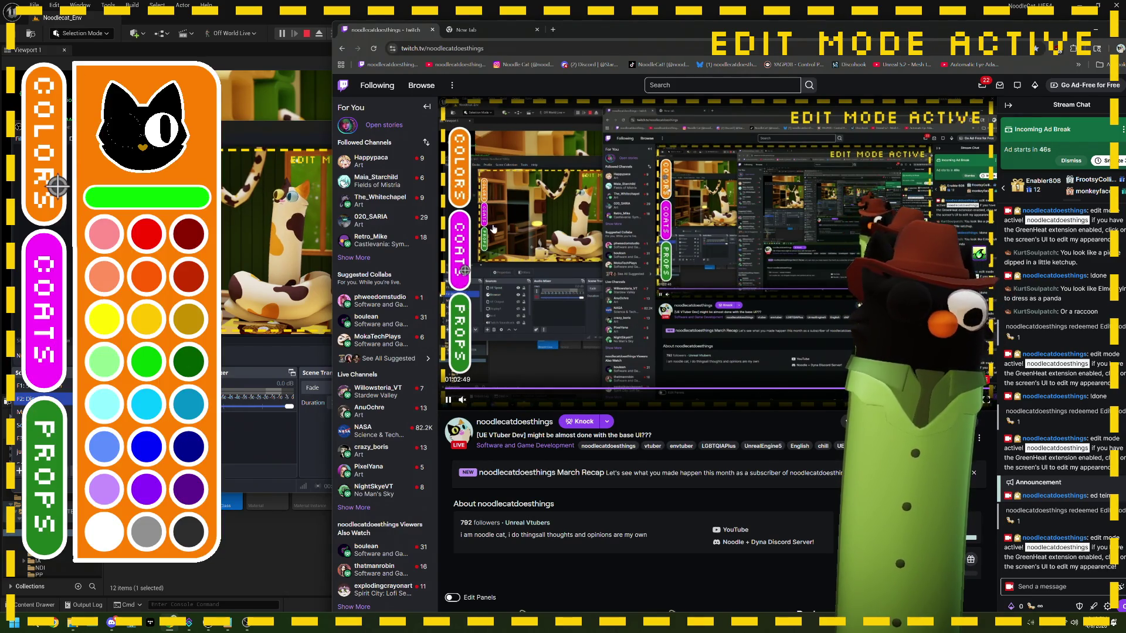
pyautogui.click(495, 280)
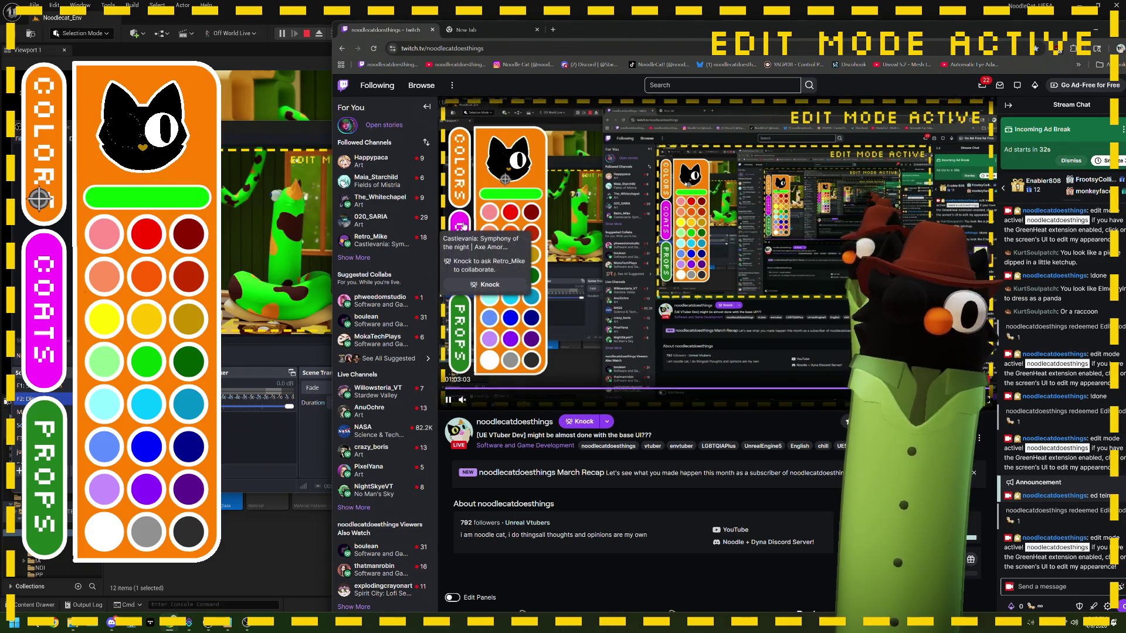
pyautogui.click(69, 289)
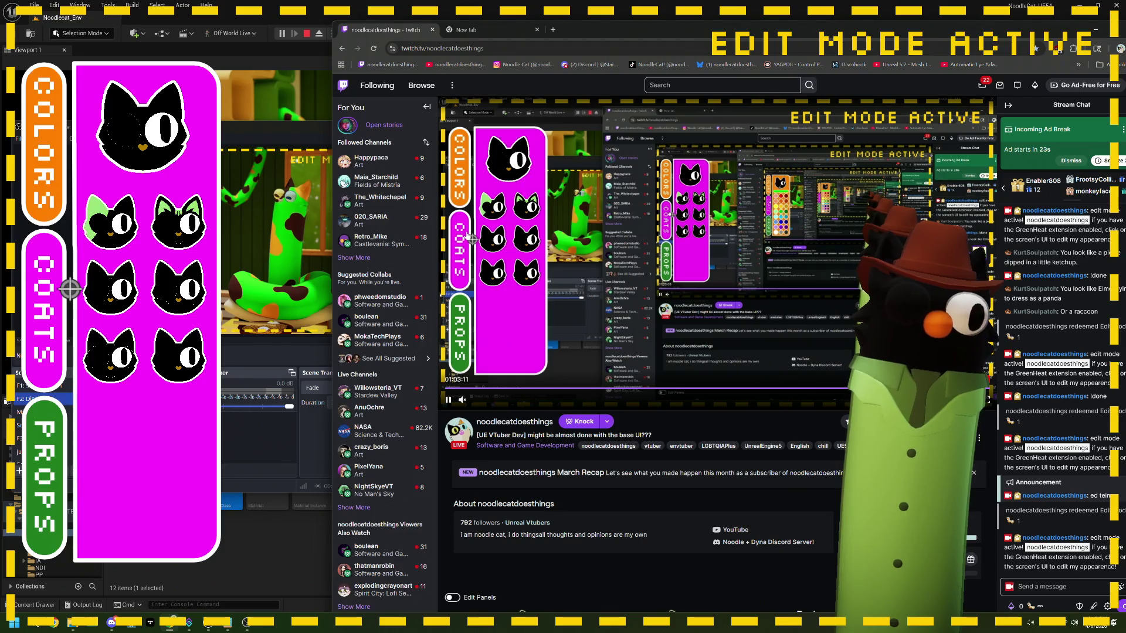
pyautogui.click(49, 300)
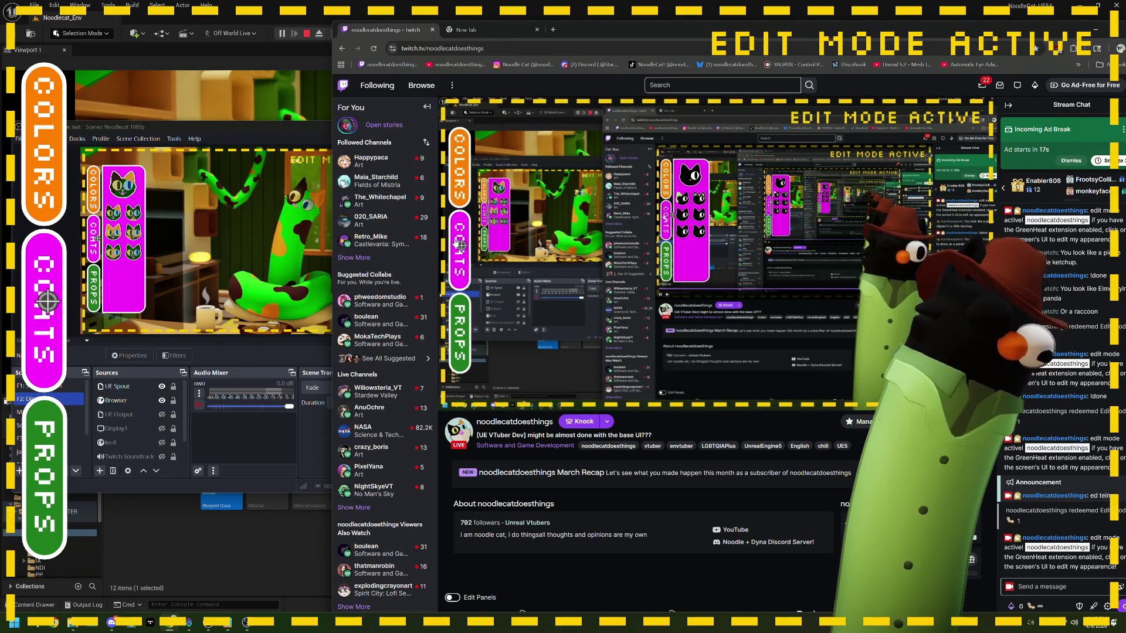
pyautogui.click(307, 34)
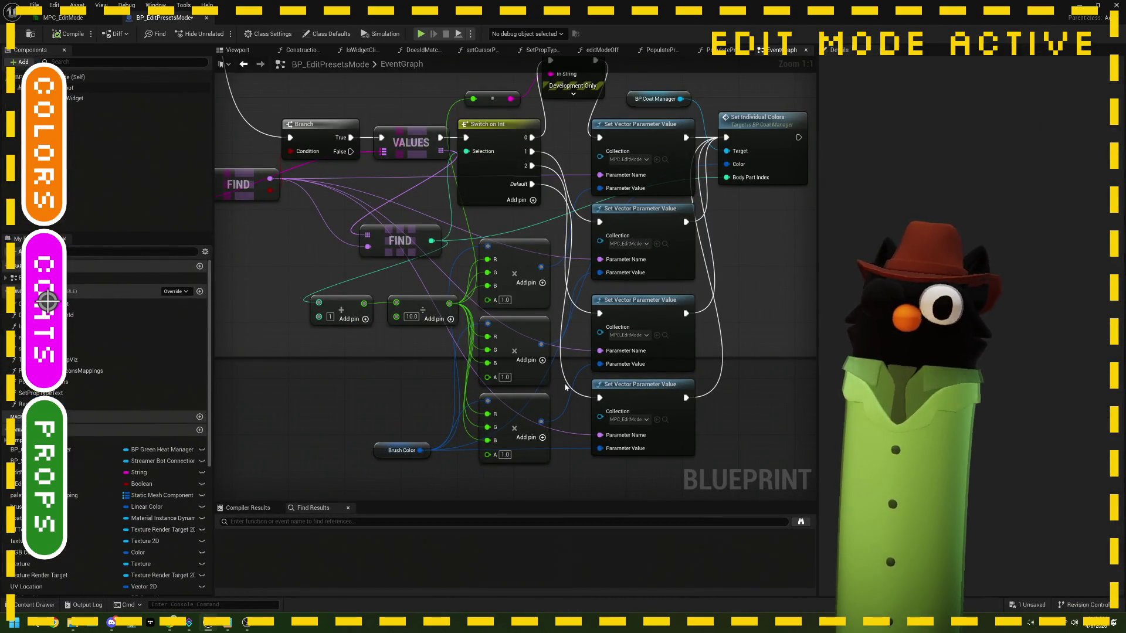
# - Change the Add node's first input to 6, save BP_EditPresetsMode, and return to the level
pyautogui.moveTo(560, 321); pyautogui.dragTo(540, 323)
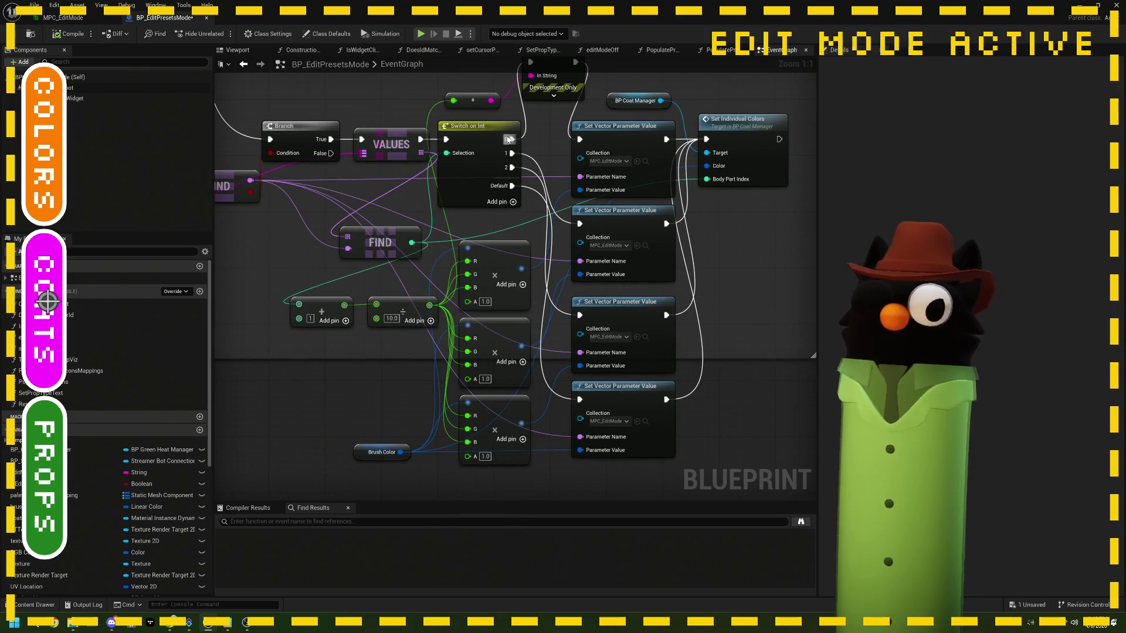
pyautogui.moveTo(394, 351); pyautogui.dragTo(424, 344)
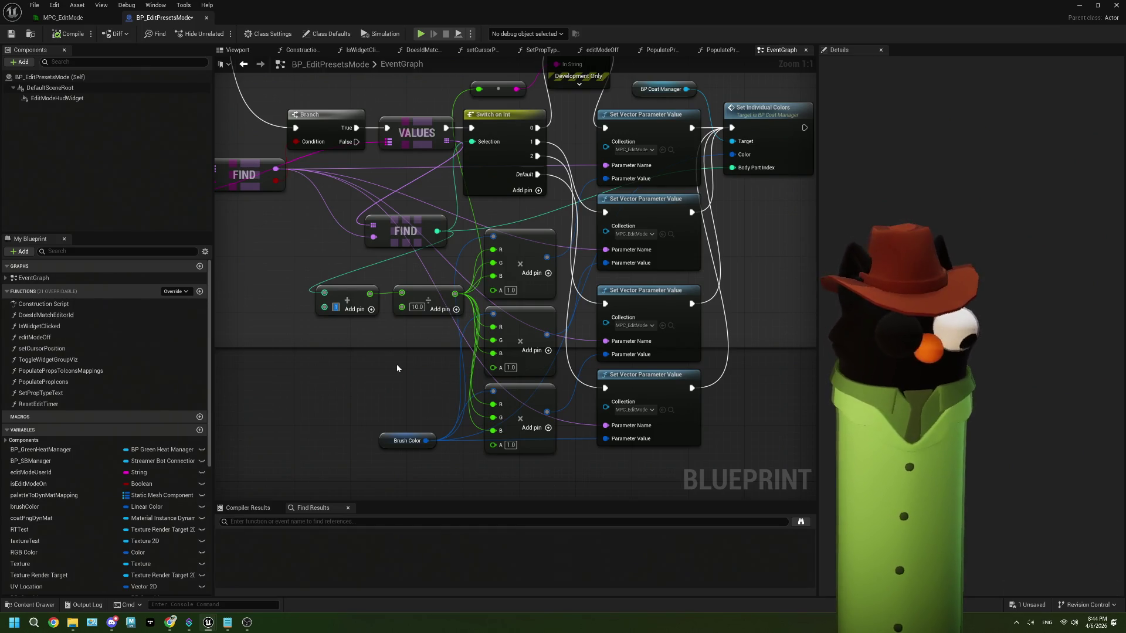
pyautogui.write('6')
pyautogui.press('Return')
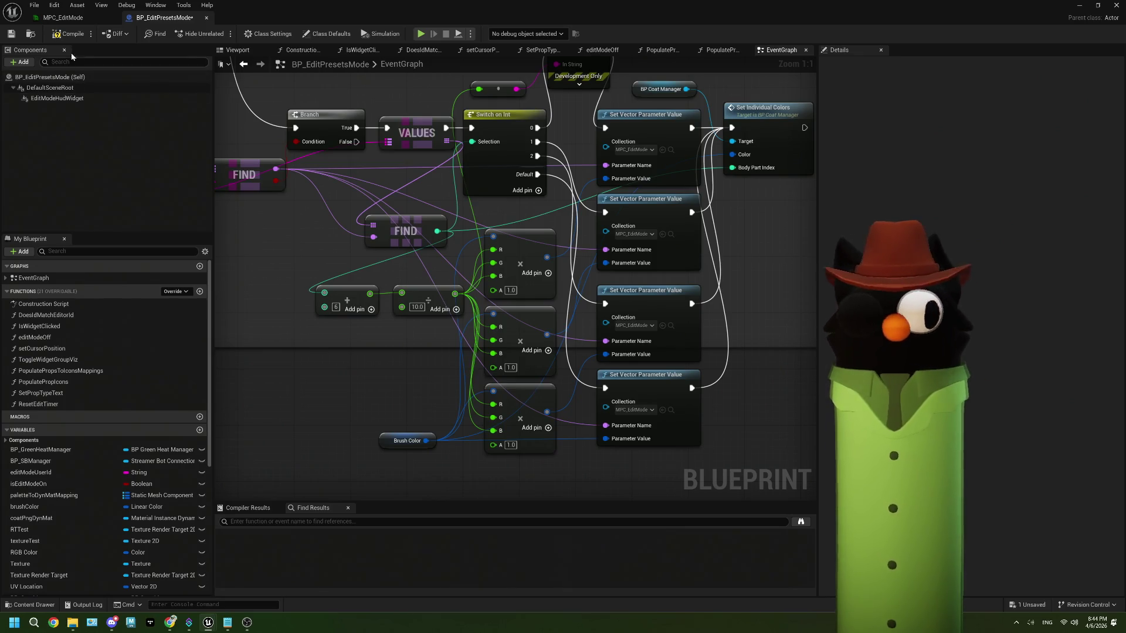
pyautogui.click(11, 34)
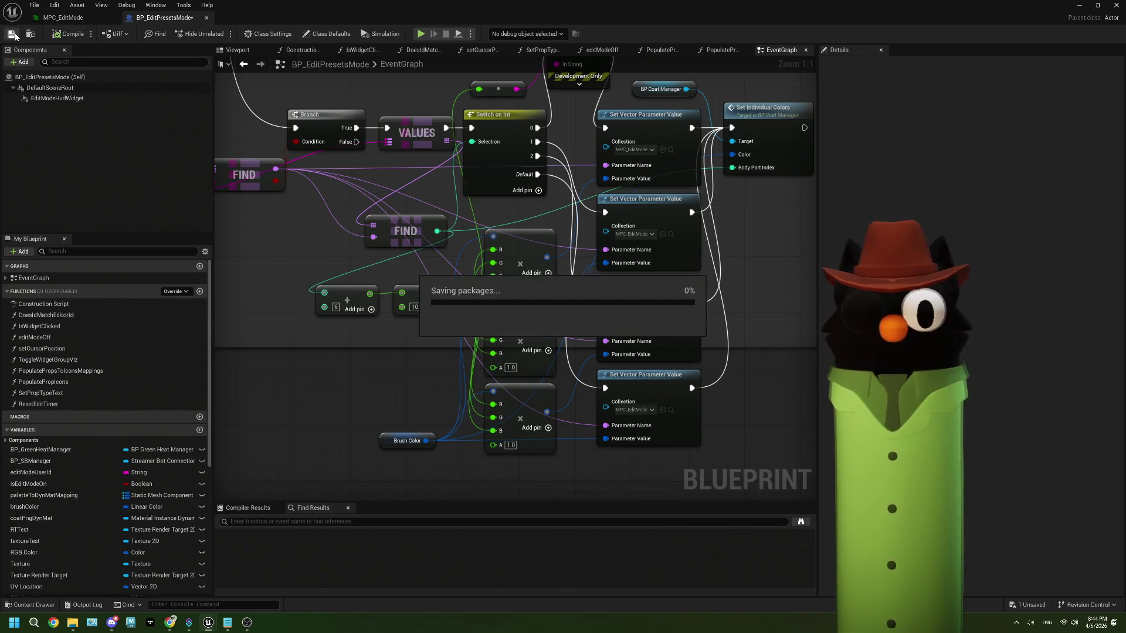
pyautogui.click(1079, 6)
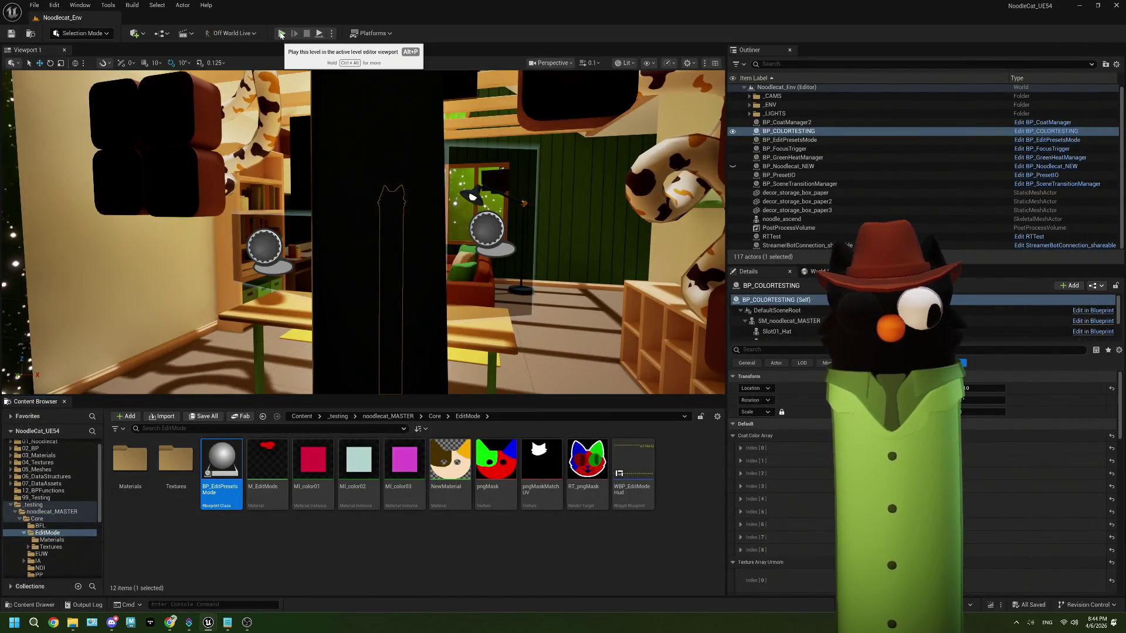
# - Play the level and send the !preset black command in the Twitch chat
pyautogui.click(281, 33)
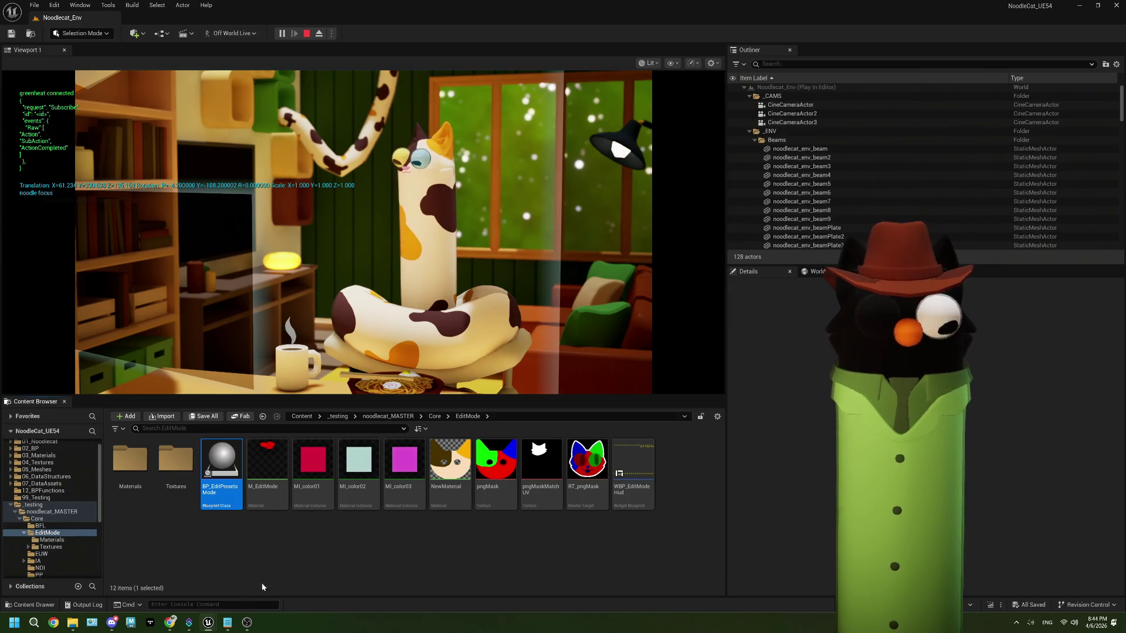
pyautogui.click(245, 624)
pyautogui.moveTo(207, 623)
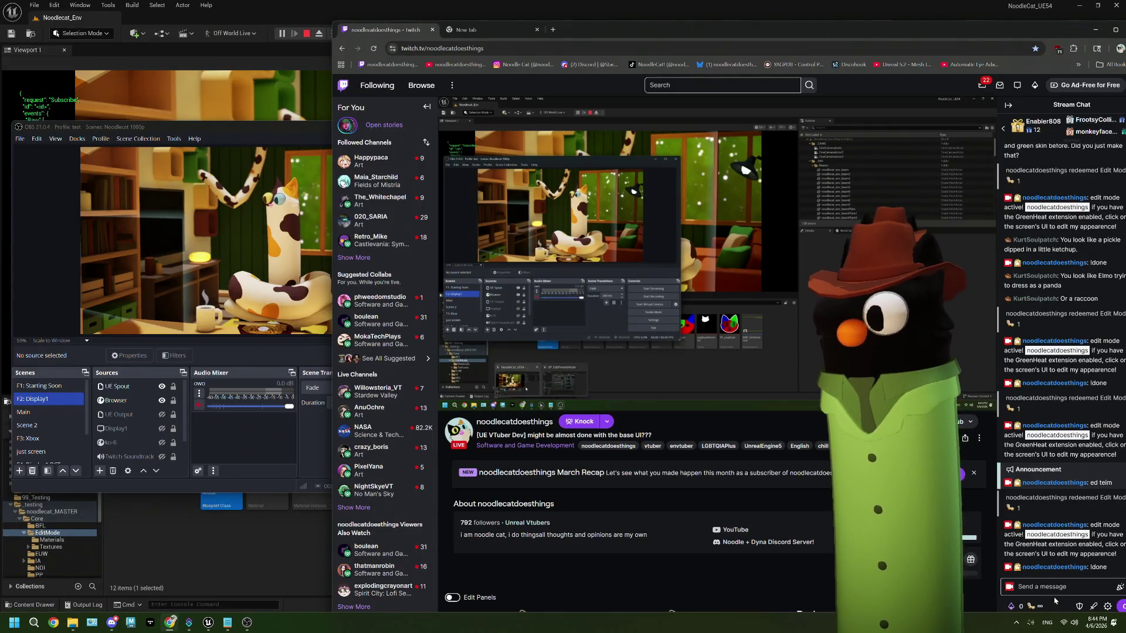
pyautogui.click(1058, 588)
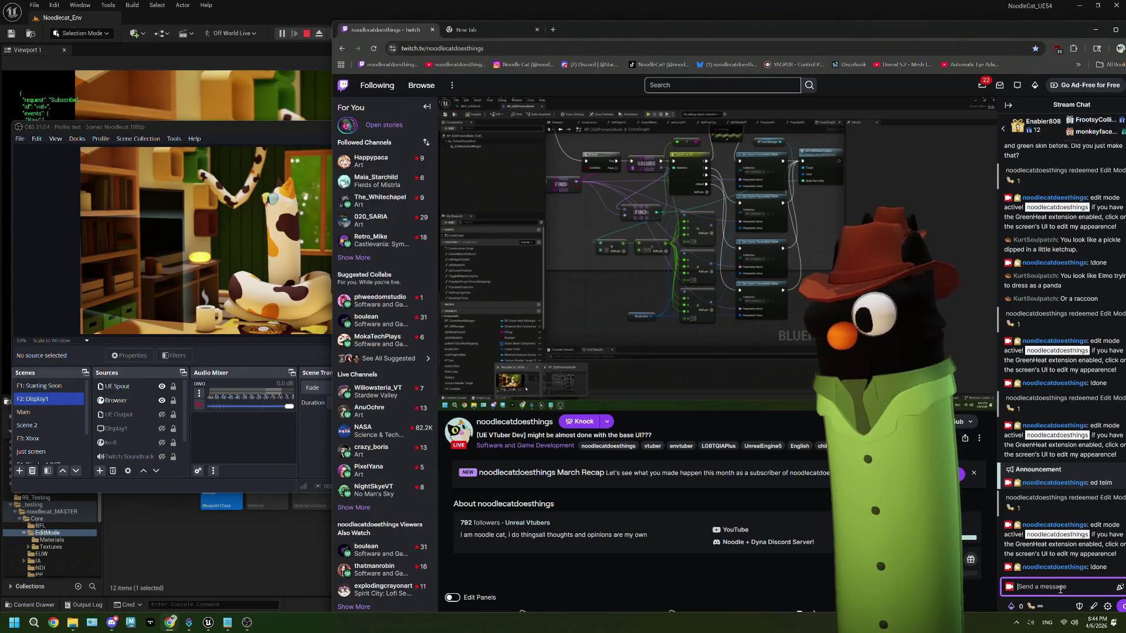
pyautogui.write('lpreset ')
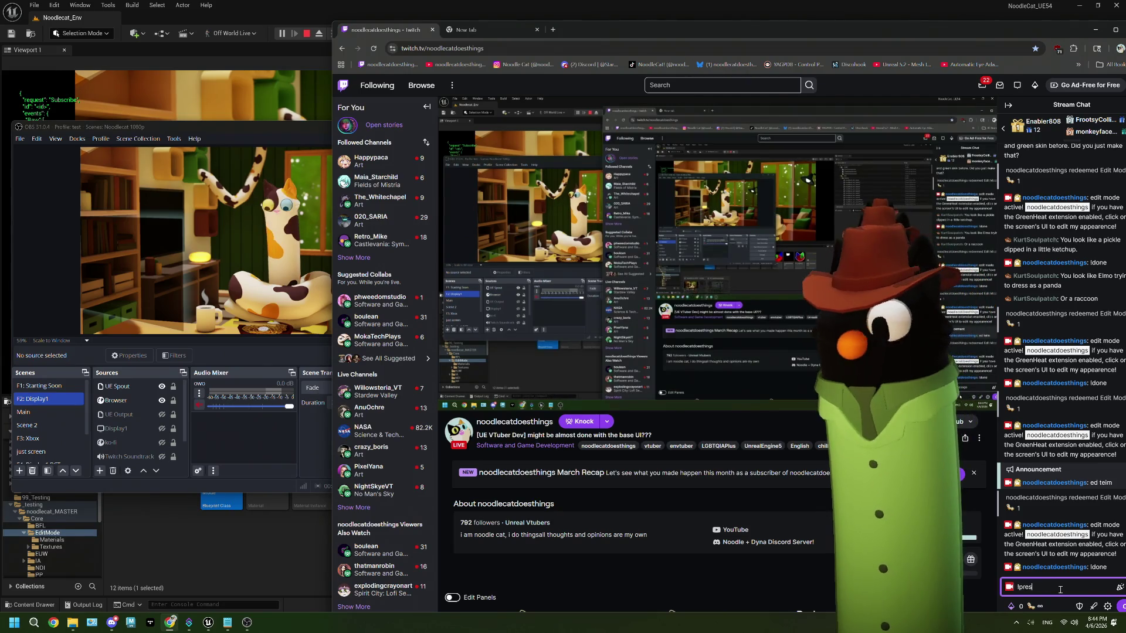
pyautogui.write('black')
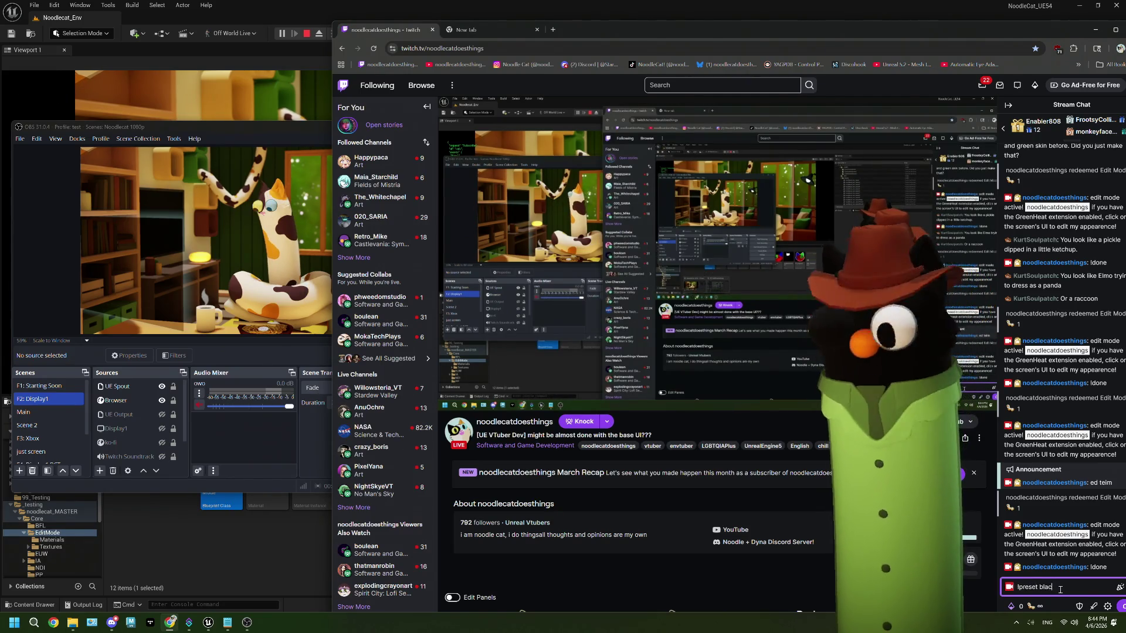
pyautogui.press('Return')
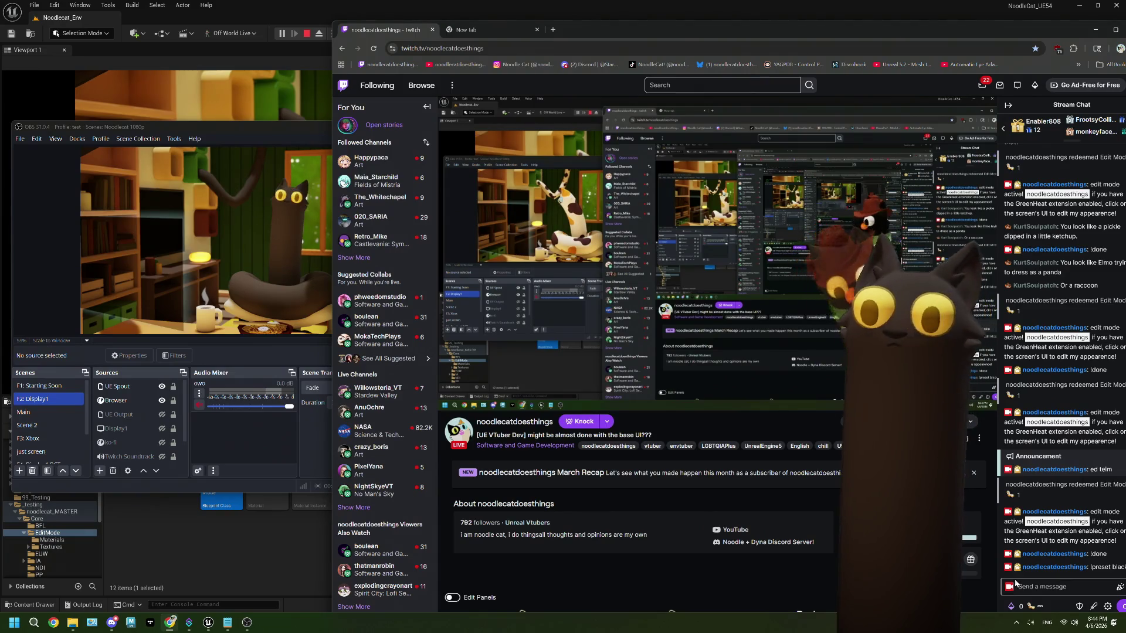
# - Redeem the Edit Mode! channel reward and browse the overlay's coat choices and colour palette
pyautogui.click(1047, 605)
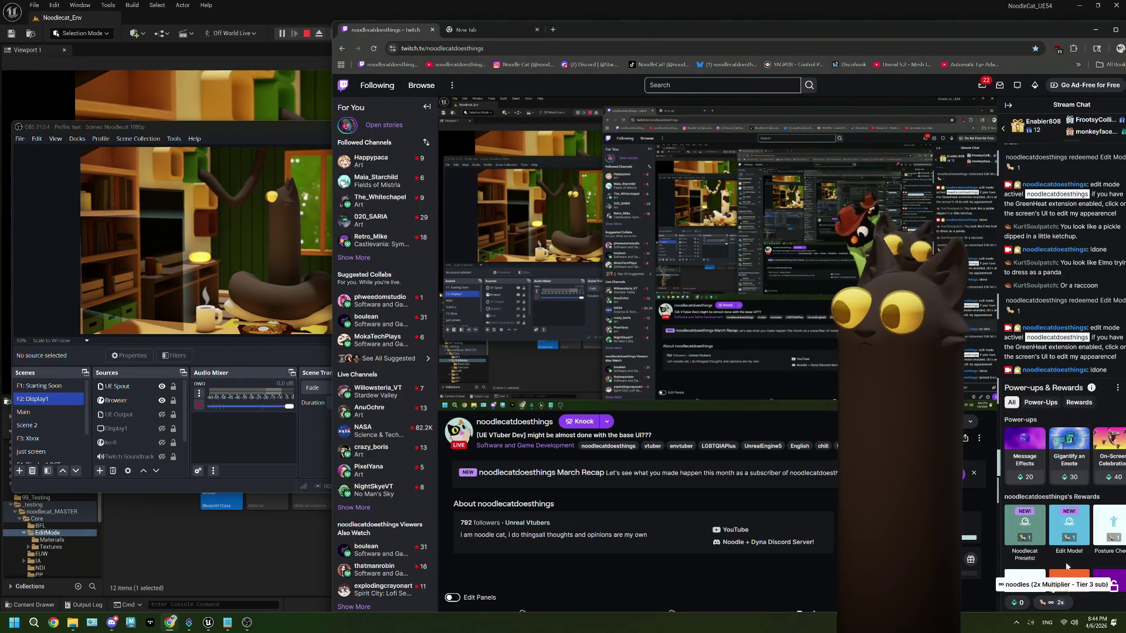
pyautogui.click(1066, 528)
pyautogui.click(1067, 500)
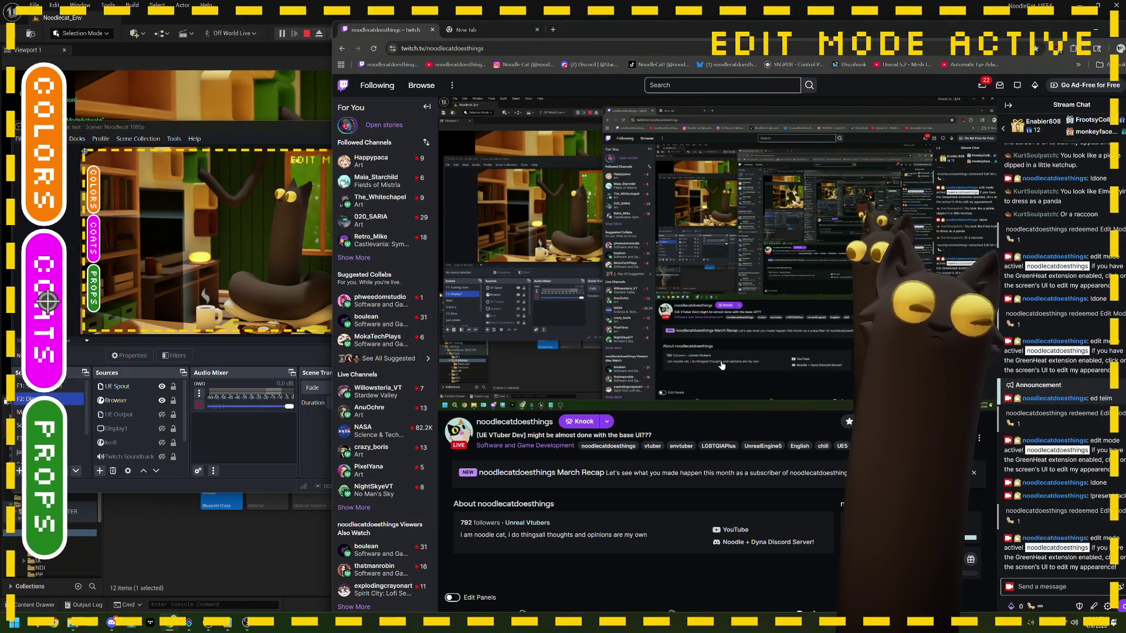
pyautogui.click(461, 245)
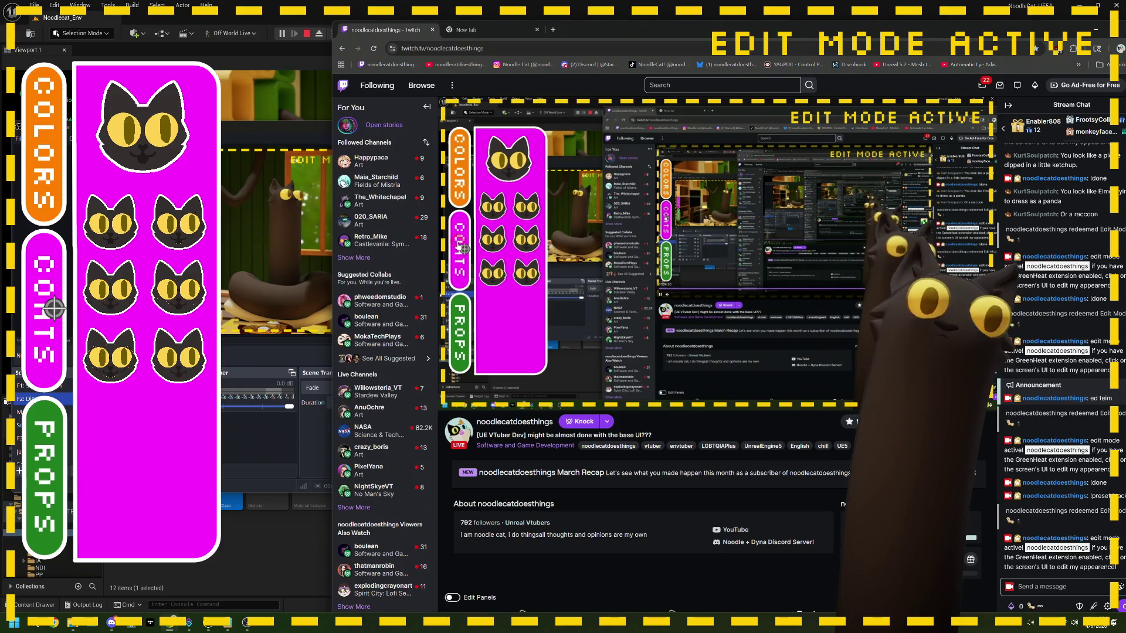
pyautogui.click(53, 309)
pyautogui.click(48, 176)
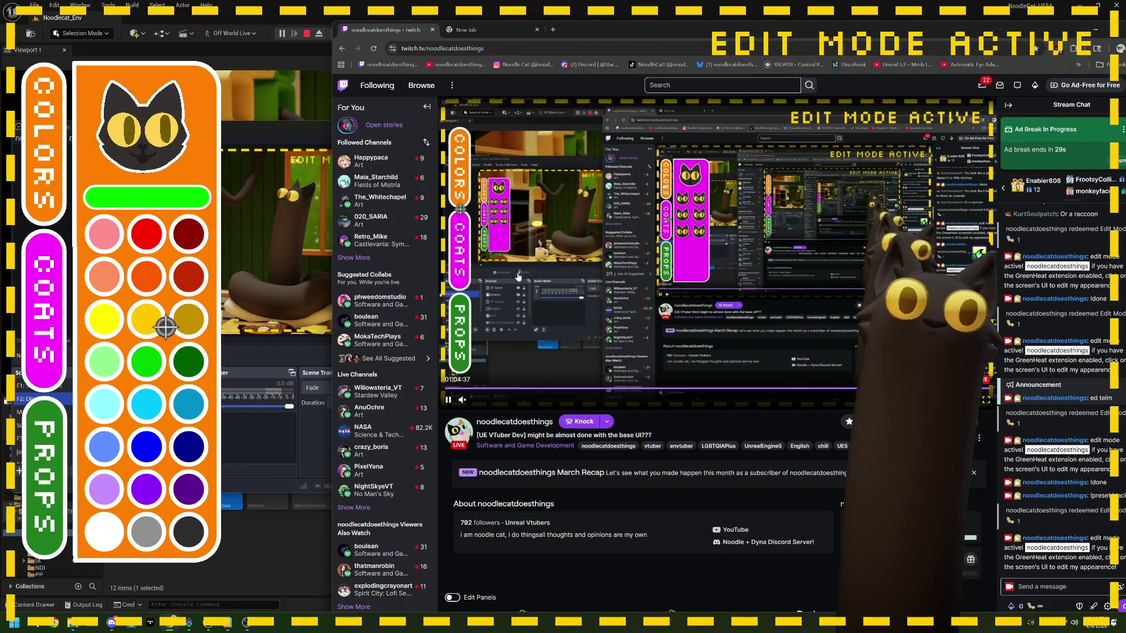
pyautogui.click(166, 544)
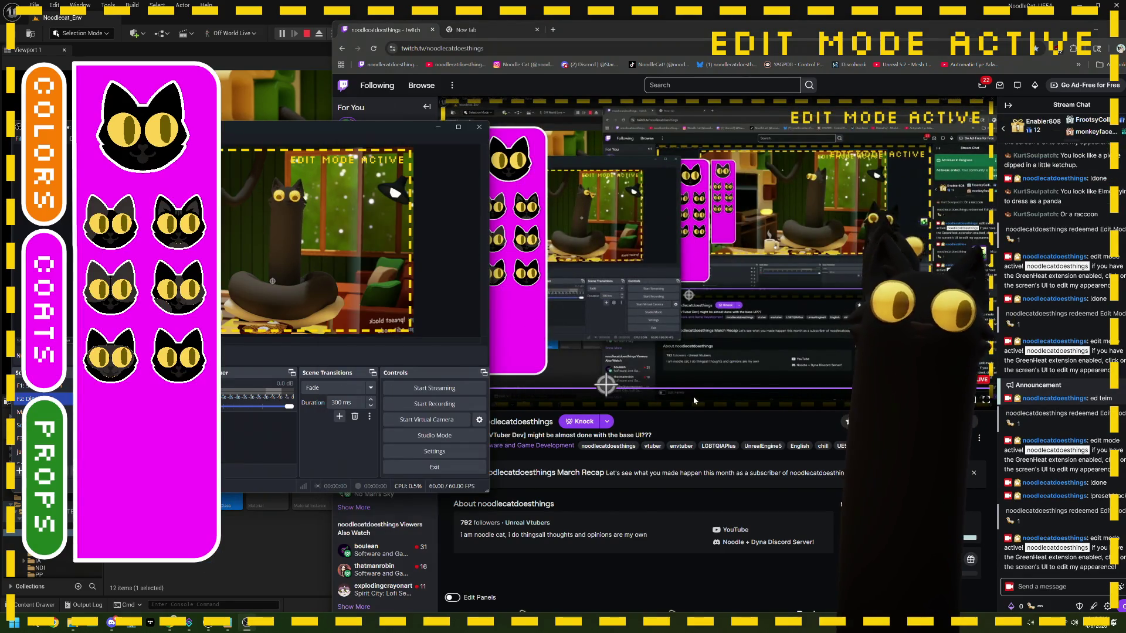
# - Send !done in the stream chat and switch back to the Unreal editor
pyautogui.moveTo(223, 127); pyautogui.dragTo(396, 129)
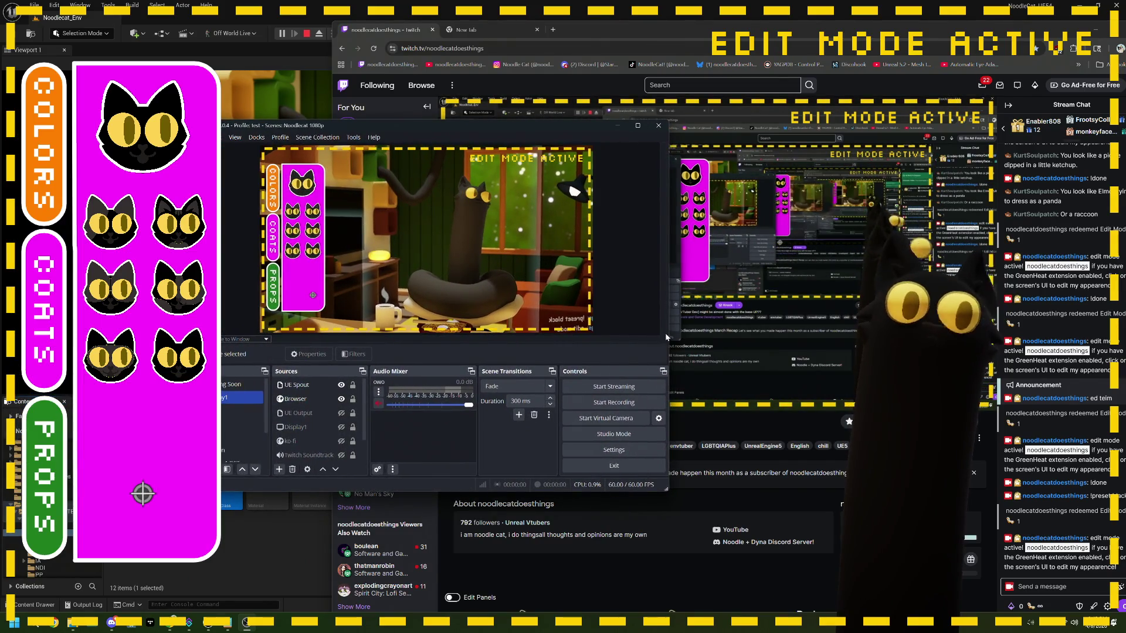
pyautogui.click(775, 500)
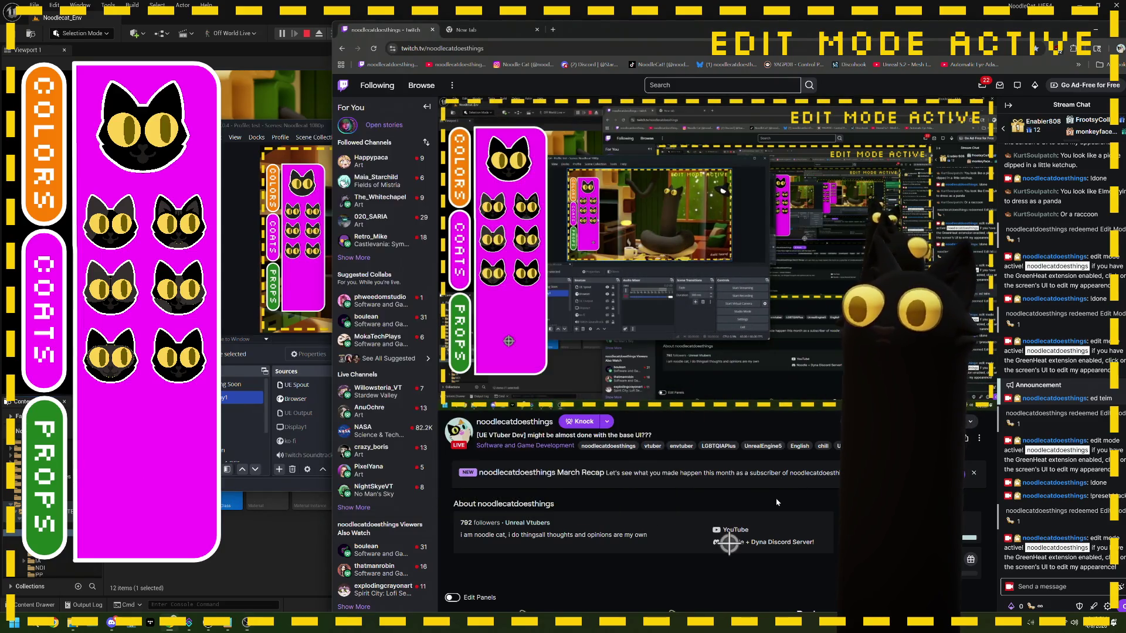
pyautogui.click(1077, 585)
pyautogui.write('!don')
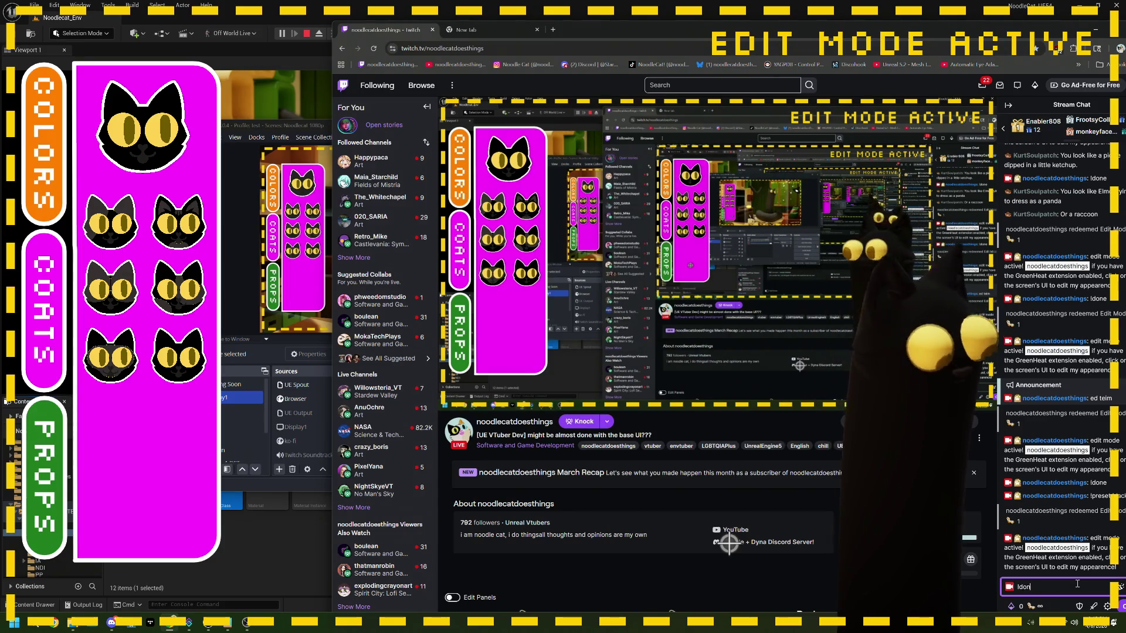
pyautogui.write('e')
pyautogui.press('Return')
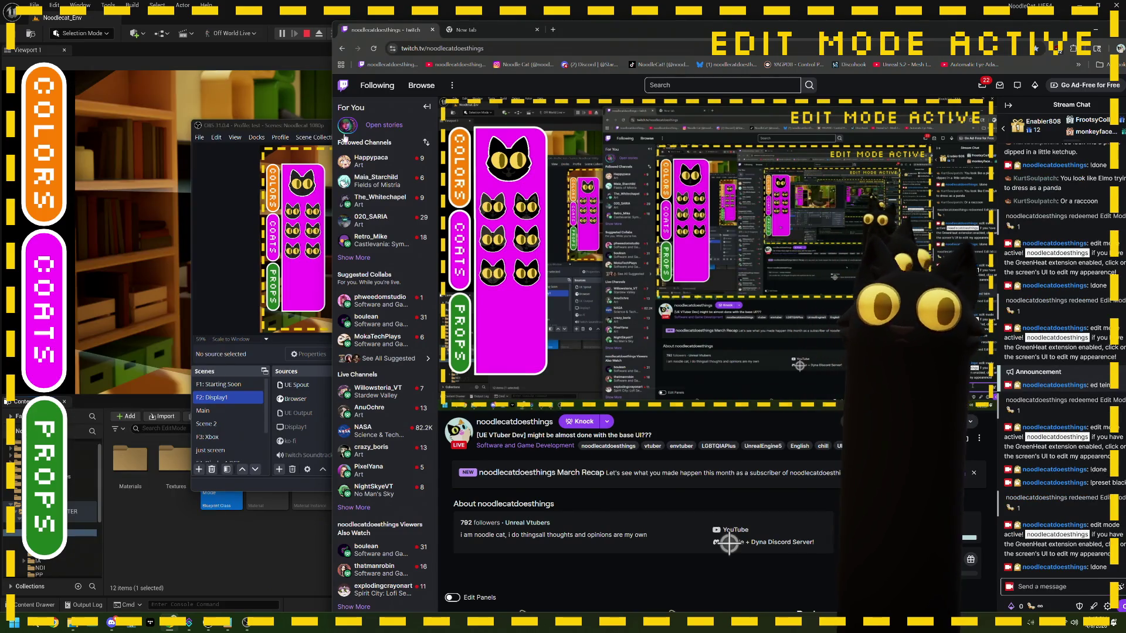
pyautogui.hotkey('alt', 'Tab')
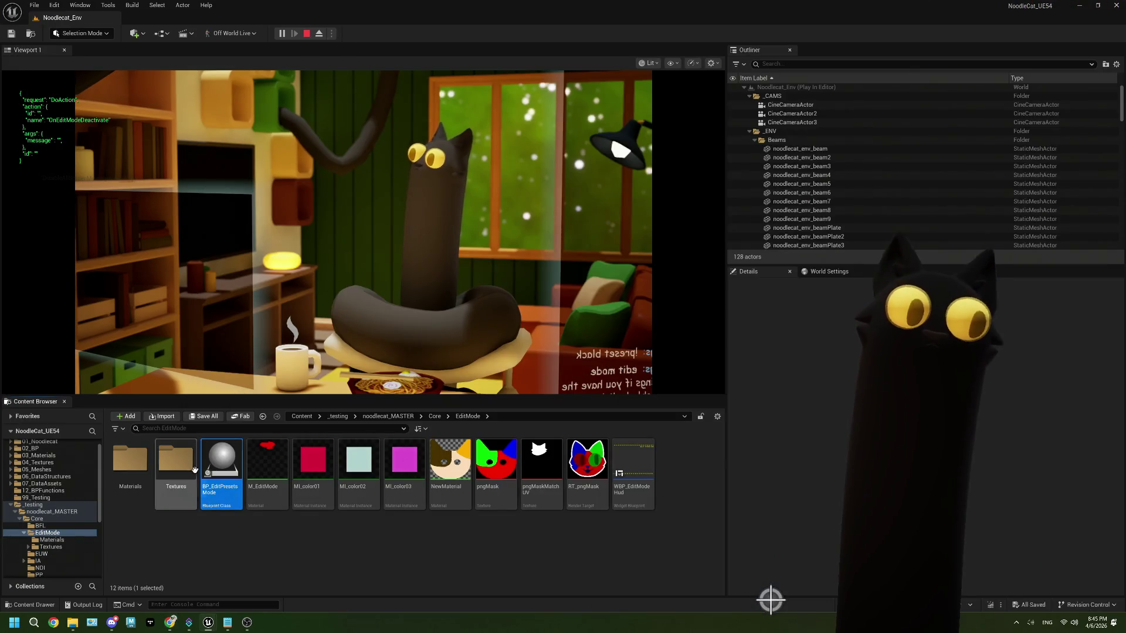
# - Stop Play-In-Editor, open BP_EditPresetsMode, and pull the wire off Switch on Int's 0 case
pyautogui.press('Escape')
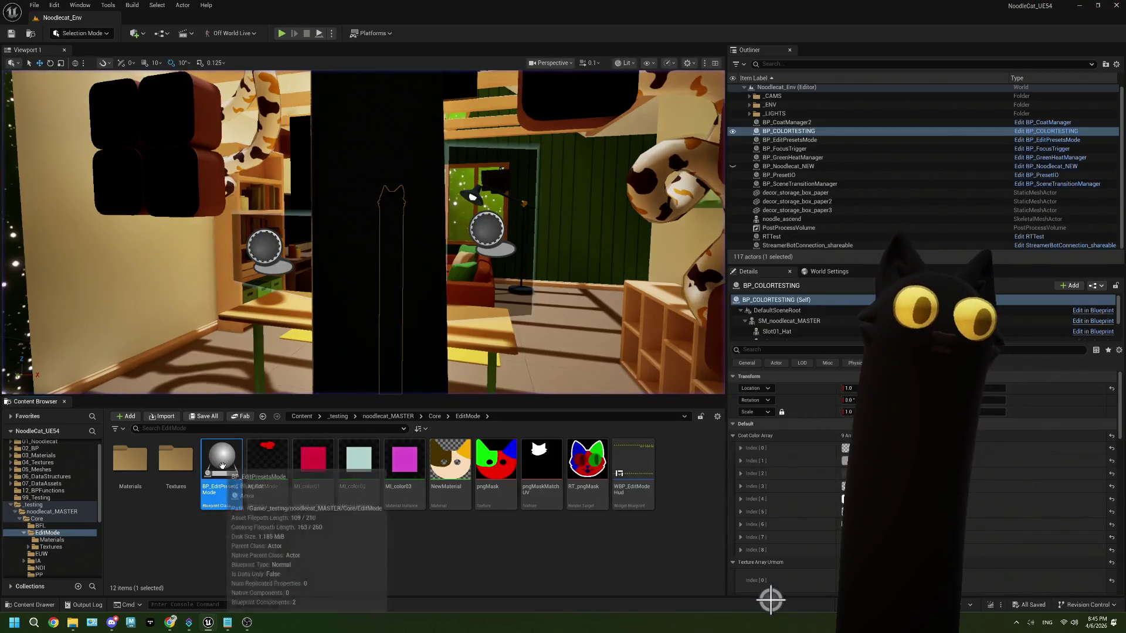
pyautogui.doubleClick(222, 465)
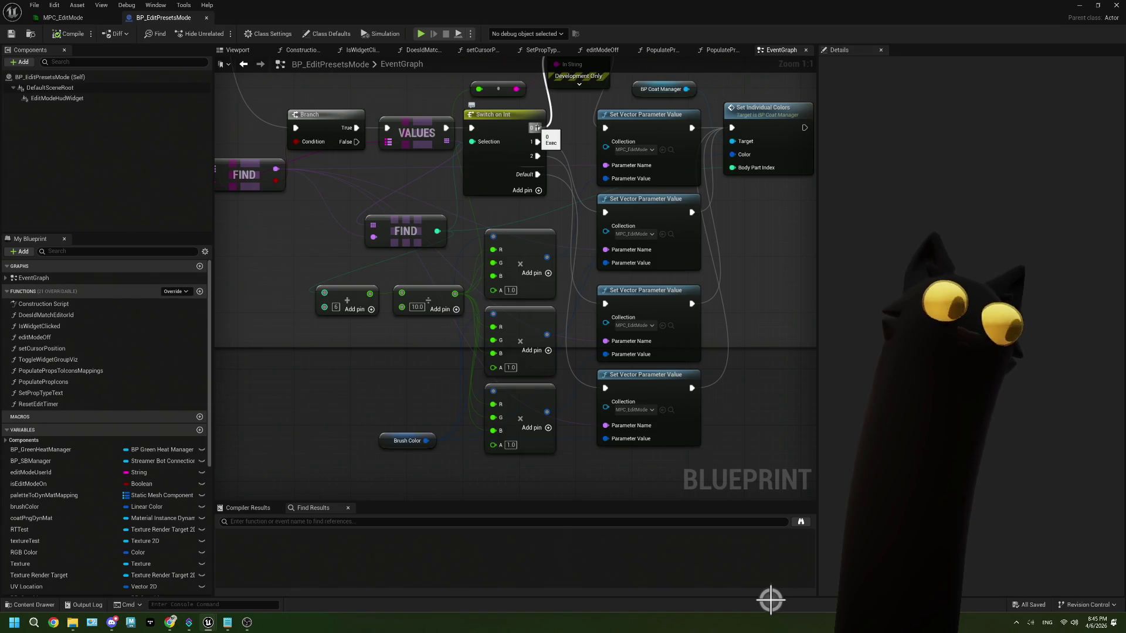
pyautogui.moveTo(535, 128); pyautogui.dragTo(594, 121)
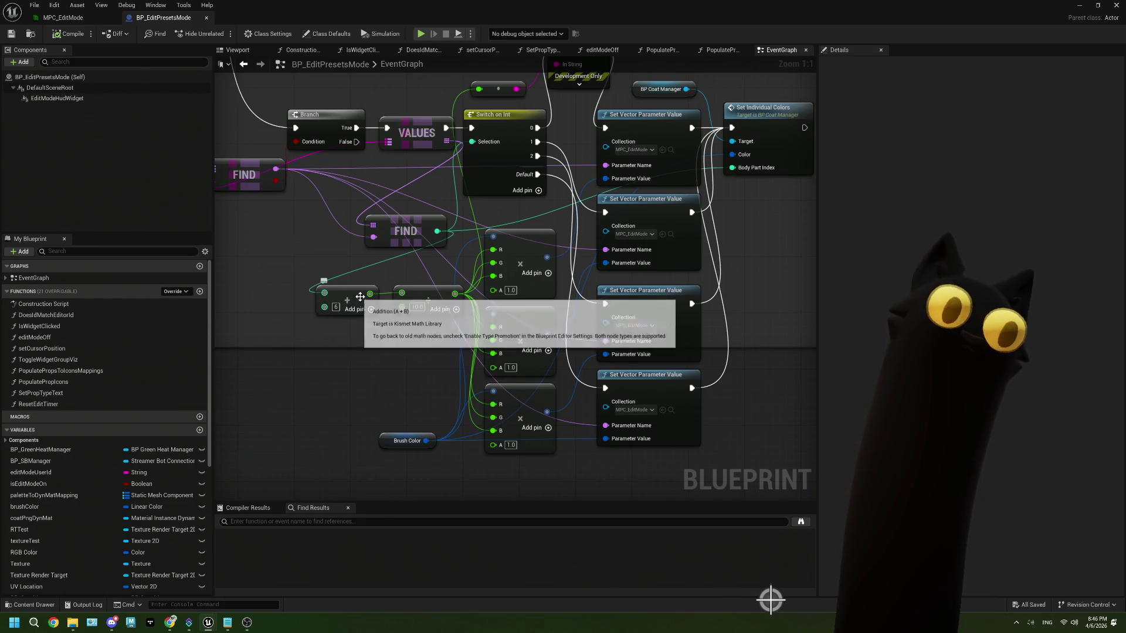
# - Enter 10 as the Add constant, undo it, and break the link into the Divide node
pyautogui.write('10')
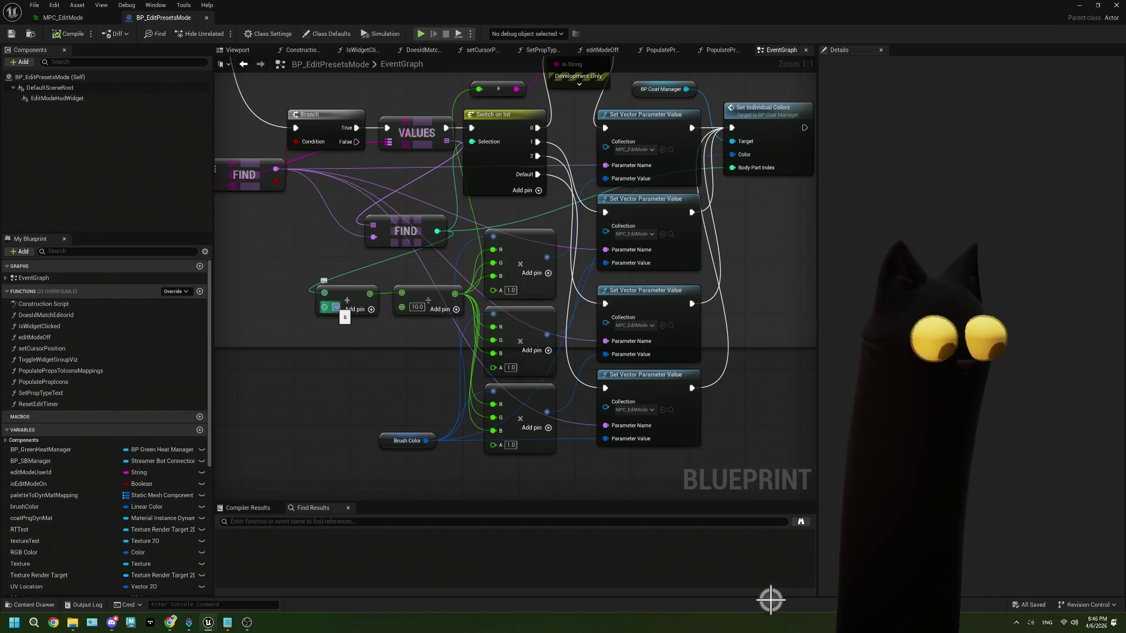
pyautogui.press('Return')
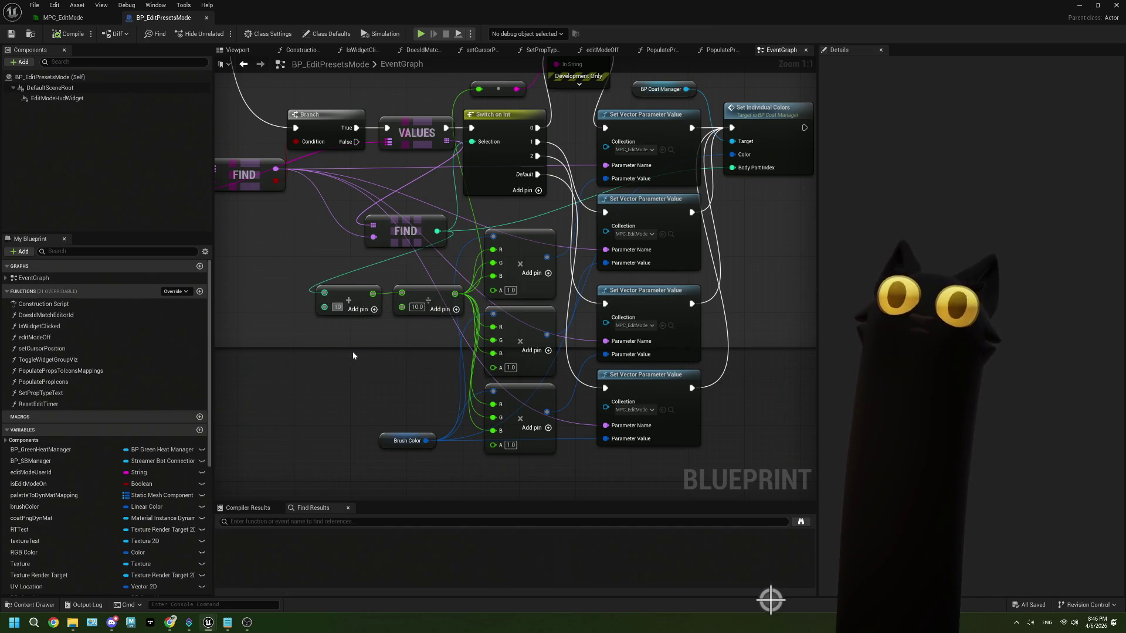
pyautogui.hotkey('ctrl', 'z')
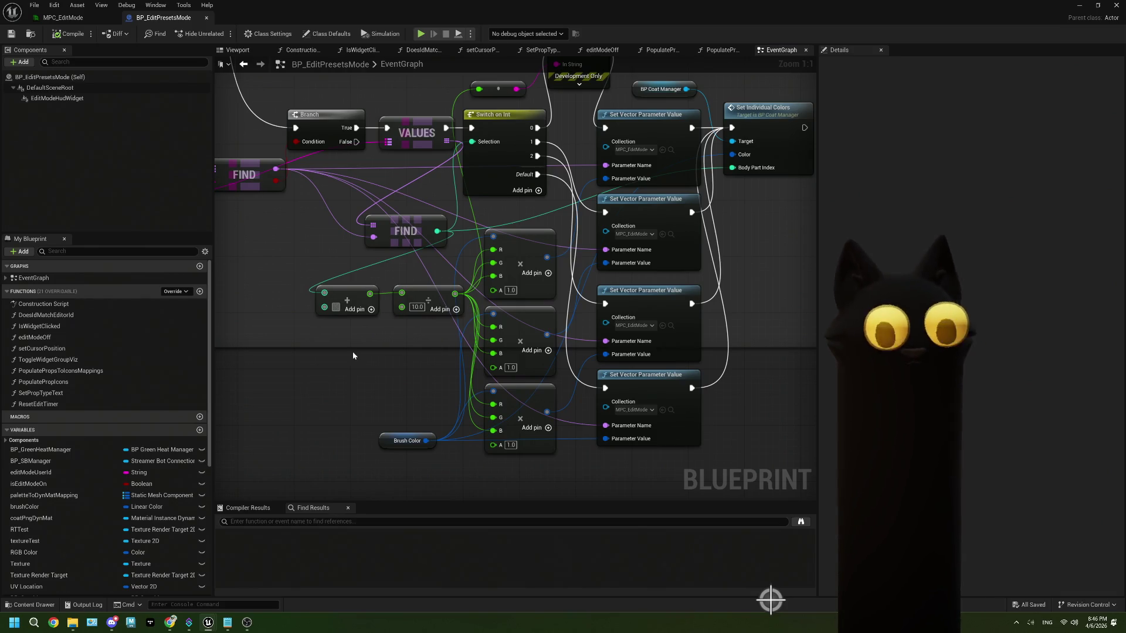
pyautogui.write('11')
pyautogui.moveTo(401, 293); pyautogui.dragTo(402, 307)
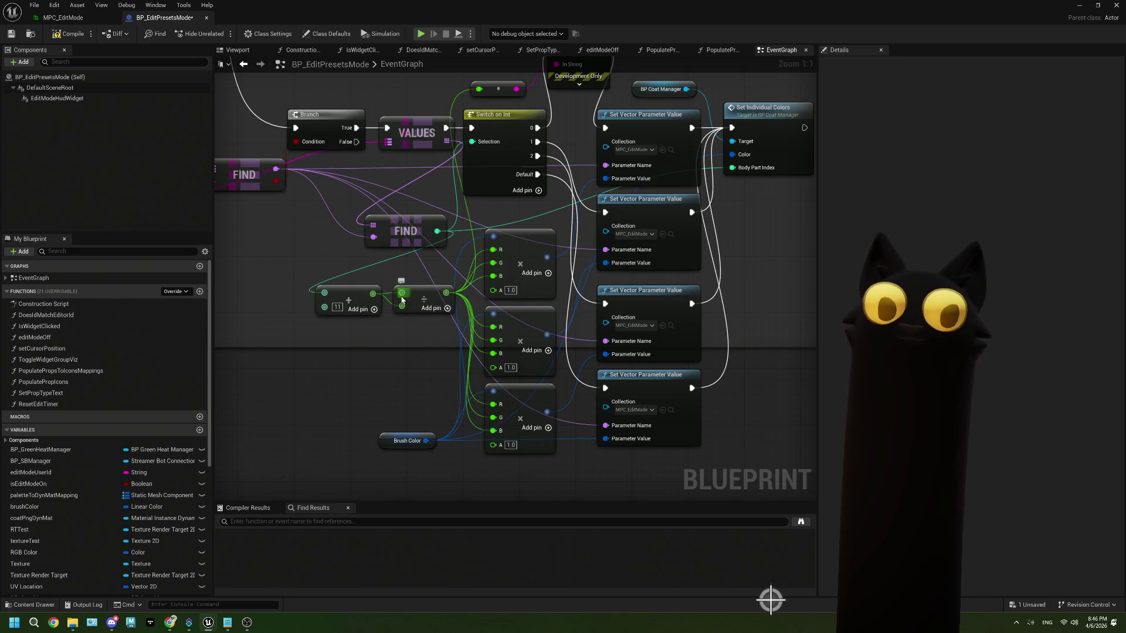
pyautogui.rightClick(402, 293)
pyautogui.click(423, 356)
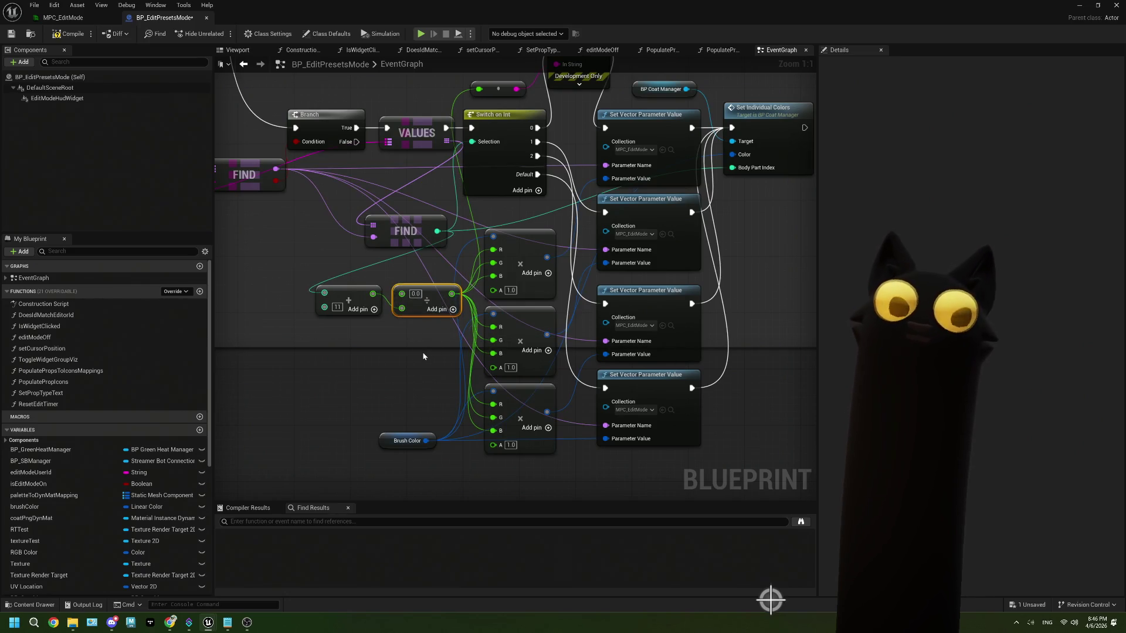
# - Move the Add node lower, set its constant to 10, and break the Add-to-Divide link
pyautogui.moveTo(357, 298); pyautogui.dragTo(359, 311)
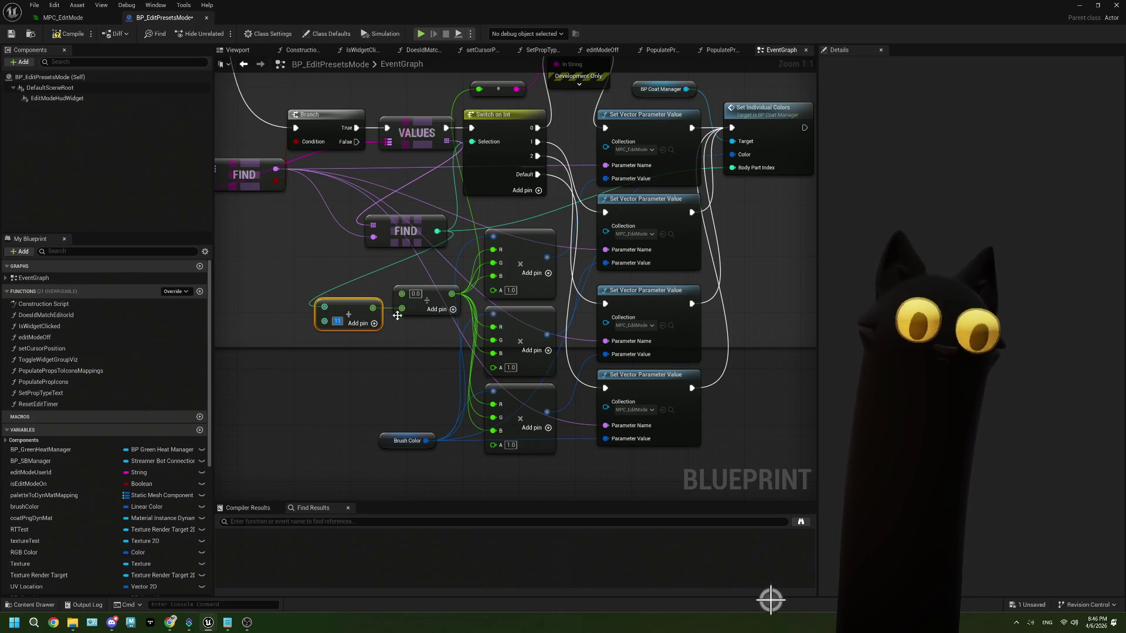
pyautogui.write('10')
pyautogui.press('Return')
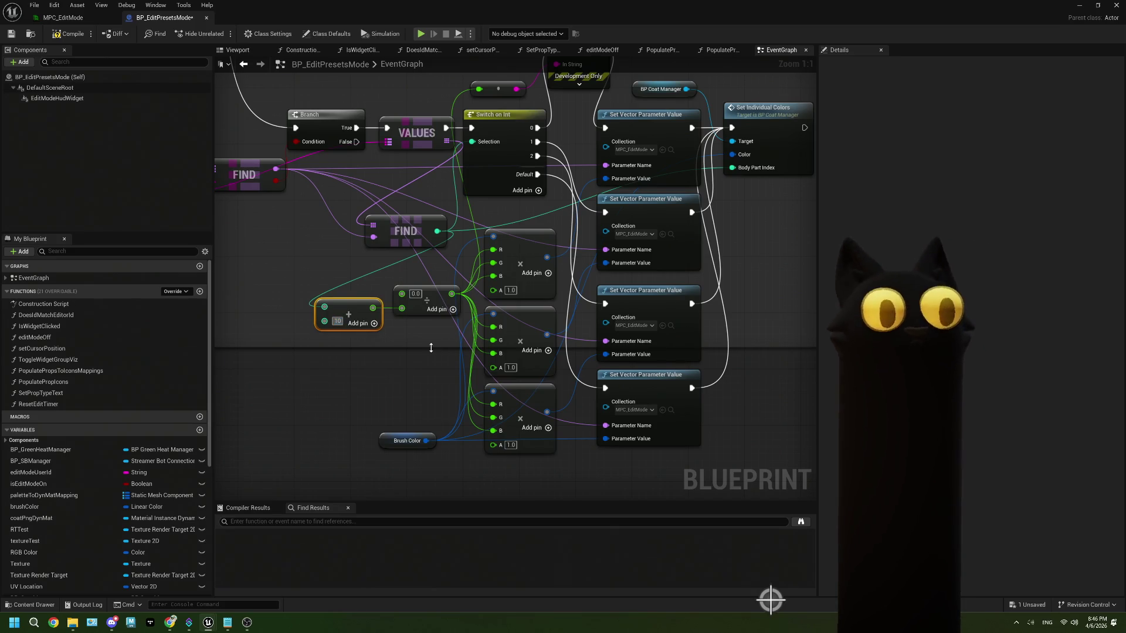
pyautogui.click(430, 369)
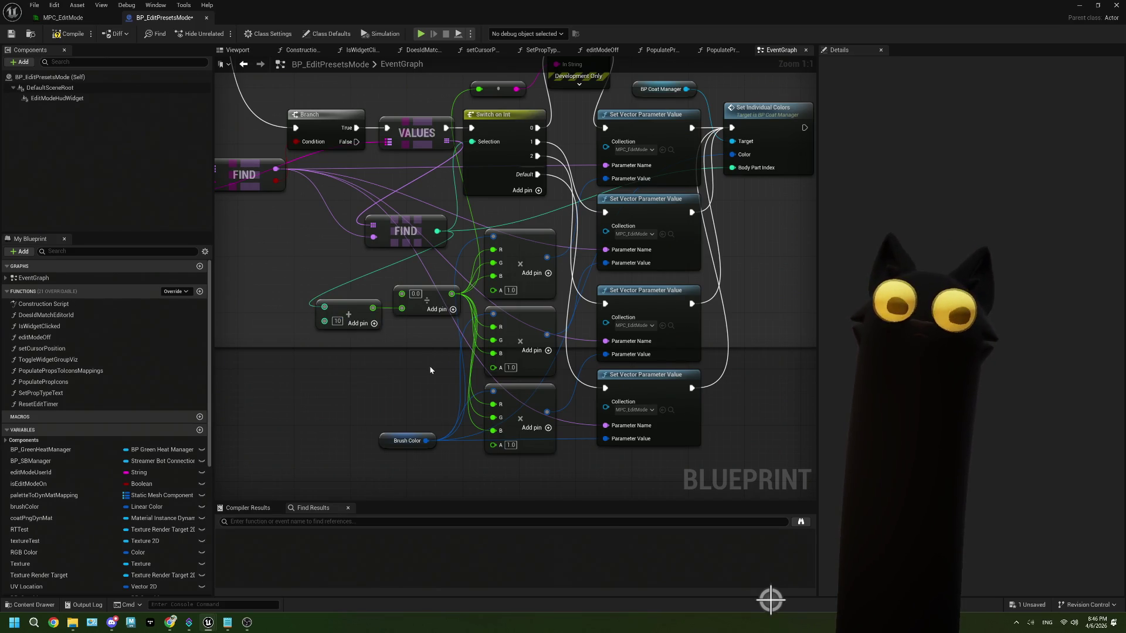
pyautogui.rightClick(373, 308)
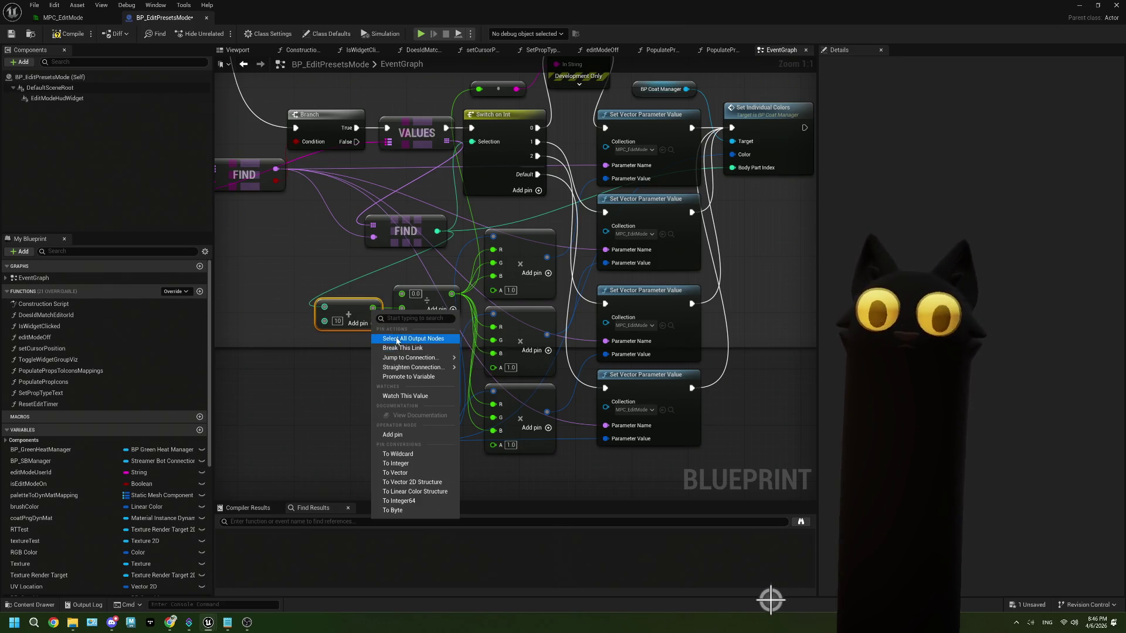
pyautogui.click(400, 349)
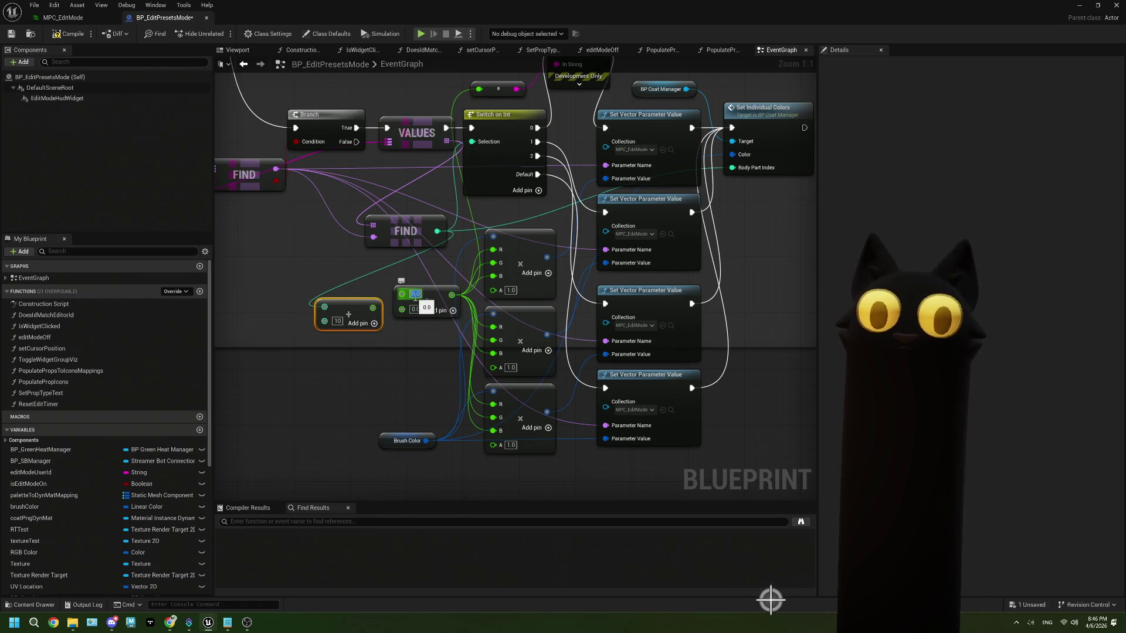
# - Set Divide's top input to 1 and Add's constant to 4, then wire Add into Divide's bottom
pyautogui.write('1')
pyautogui.click(403, 367)
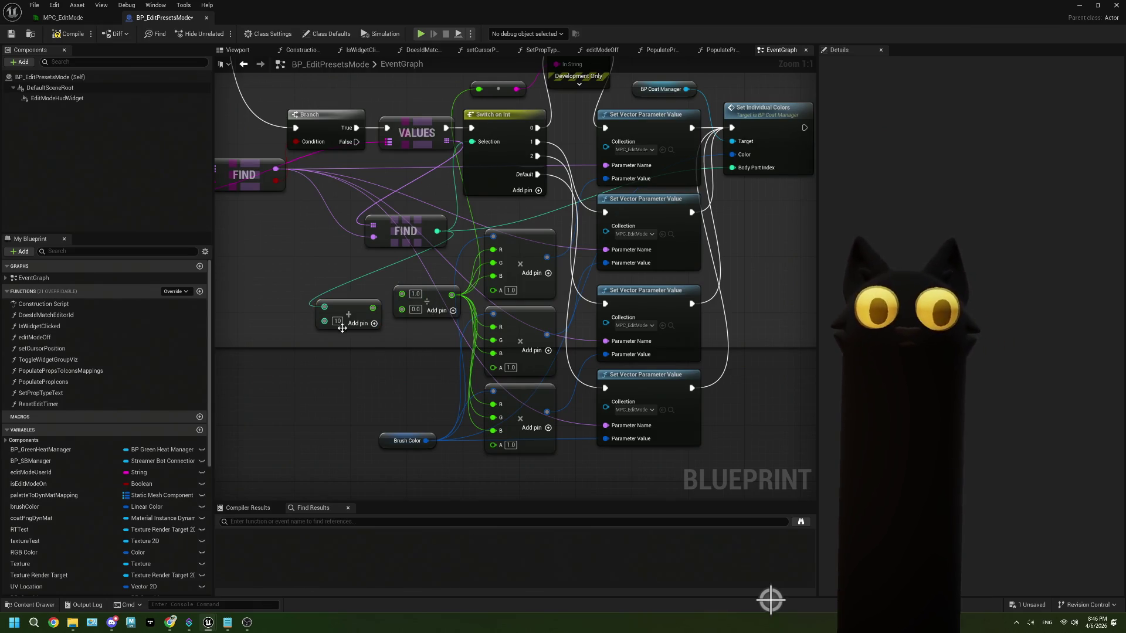
pyautogui.write('4')
pyautogui.click(367, 361)
pyautogui.moveTo(367, 313); pyautogui.dragTo(402, 309)
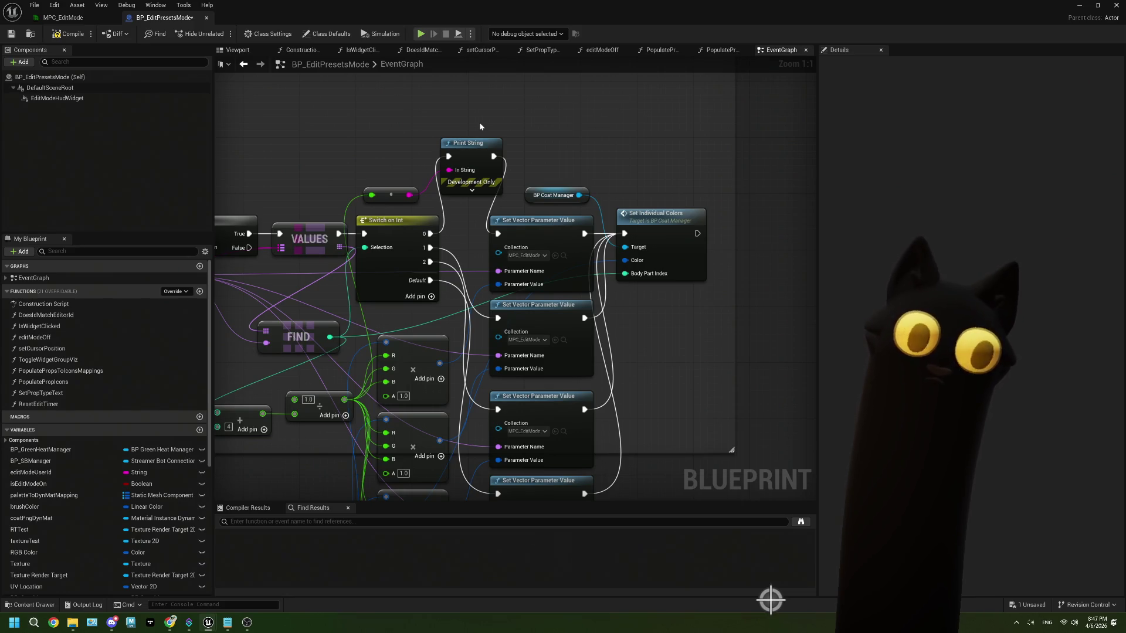
# - Delete Print String and Switch on Int, wiring Values straight into the Set Vector Parameter Value node
pyautogui.scroll(-2, 502, 270)
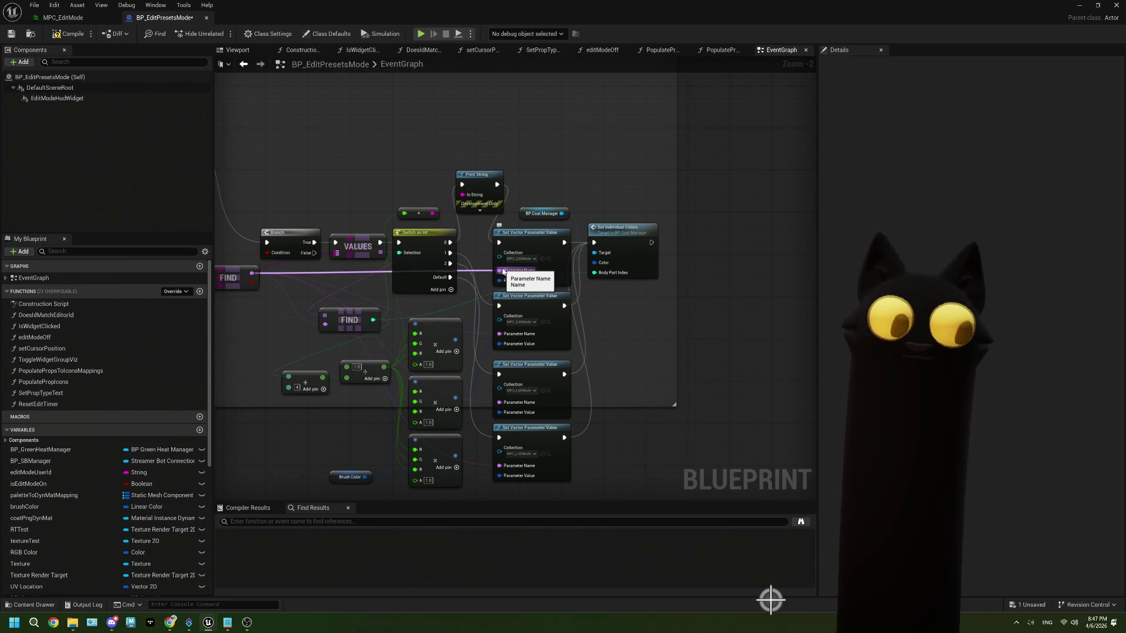
pyautogui.moveTo(503, 272); pyautogui.dragTo(503, 271)
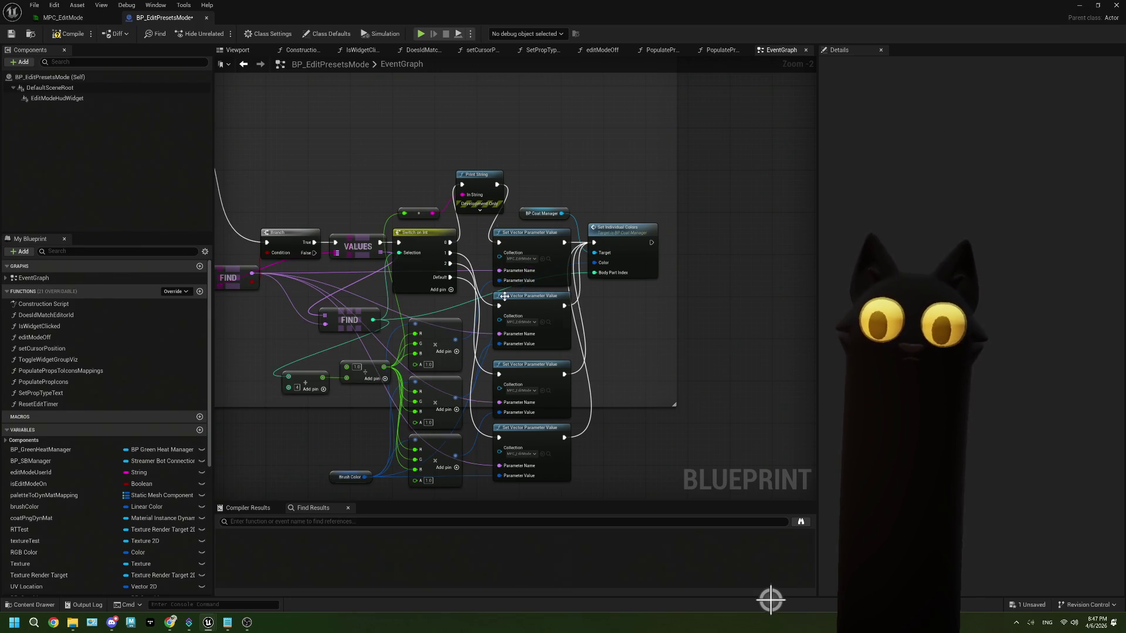
pyautogui.click(477, 181)
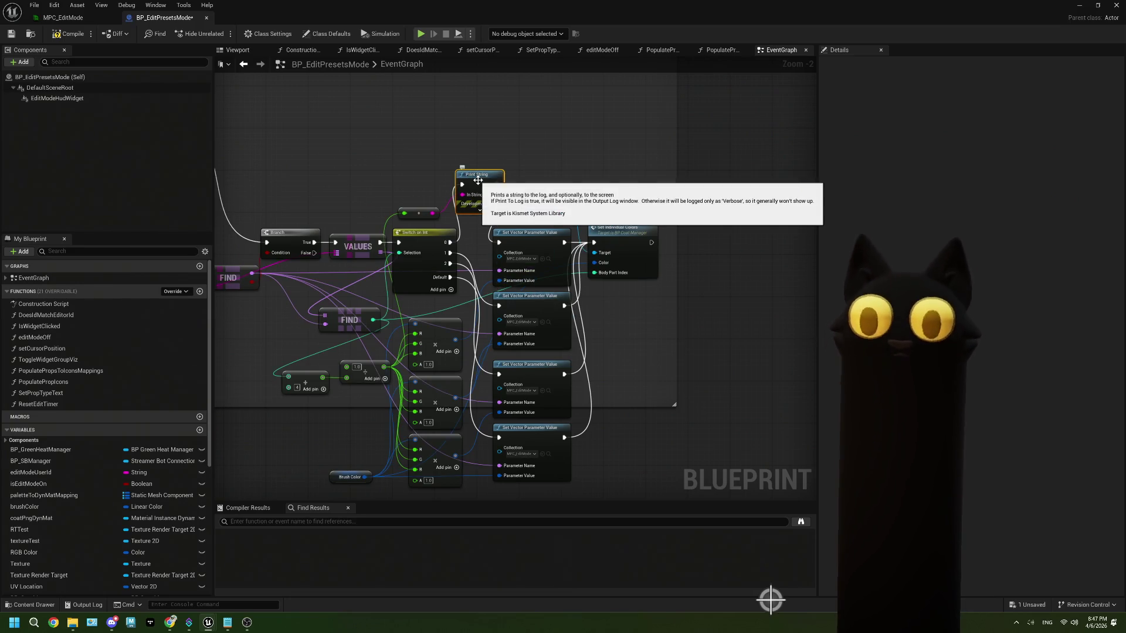
pyautogui.press('Delete')
pyautogui.click(443, 234)
pyautogui.press('Delete')
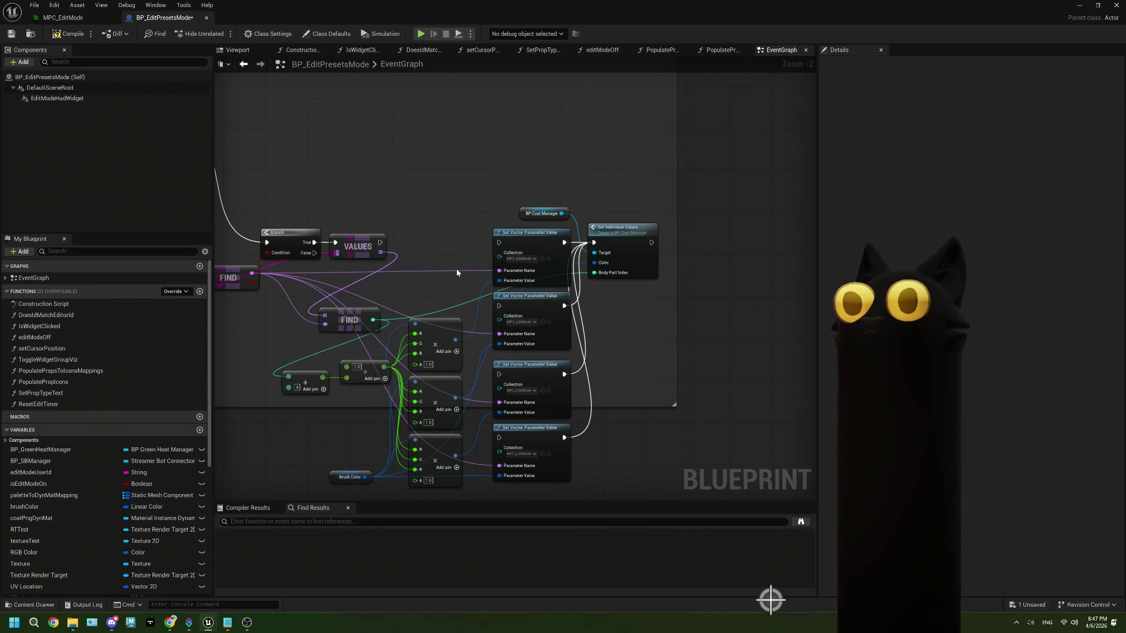
pyautogui.moveTo(381, 243); pyautogui.dragTo(505, 247)
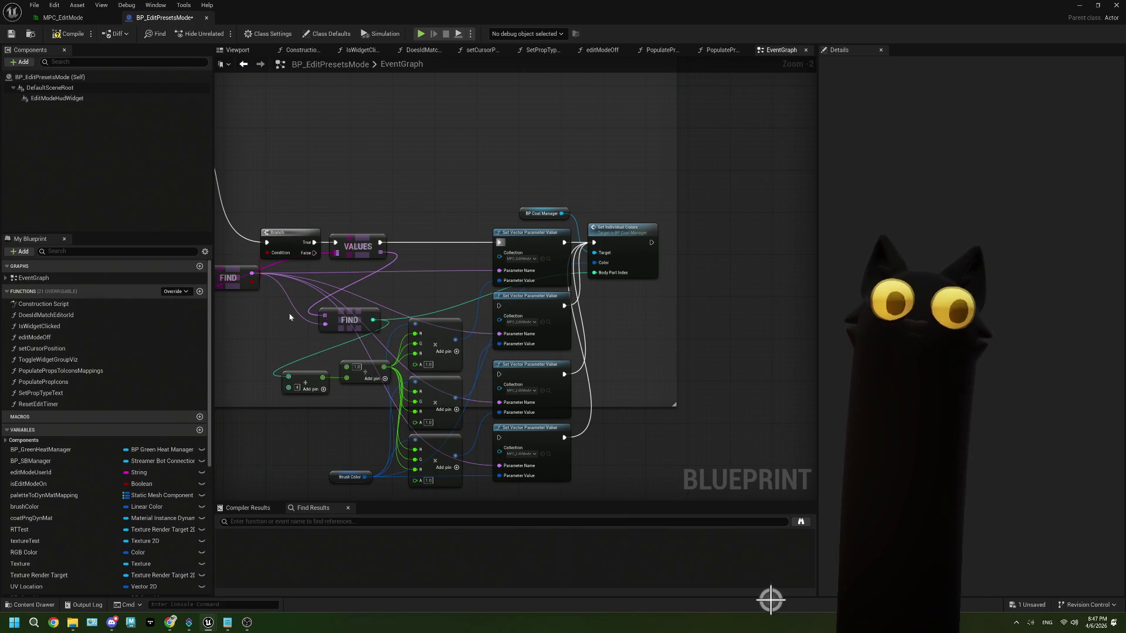
# - Delete the Make LinearColor, Add, Divide and three extra Set Vector nodes, and place Brush Color beside the setter
pyautogui.moveTo(444, 485); pyautogui.dragTo(444, 487)
pyautogui.press('Delete')
pyautogui.moveTo(313, 350); pyautogui.dragTo(362, 378)
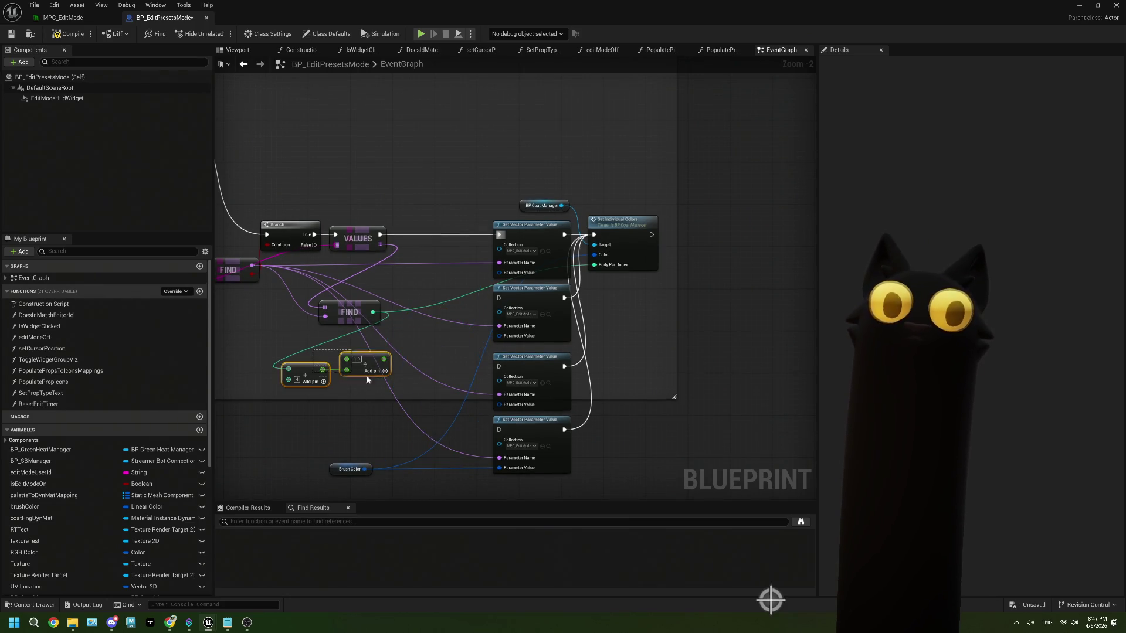
pyautogui.moveTo(481, 293); pyautogui.dragTo(516, 478)
pyautogui.press('Delete')
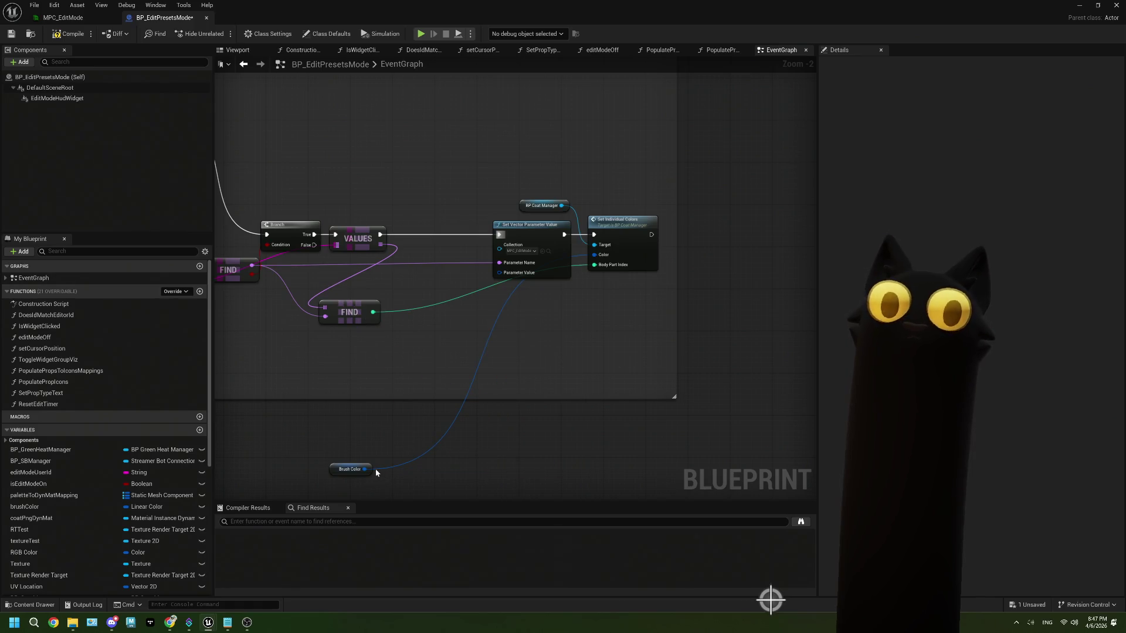
pyautogui.moveTo(368, 465)
pyautogui.mouseDown()
pyautogui.moveTo(514, 317)
pyautogui.moveTo(486, 286)
pyautogui.moveTo(500, 272)
pyautogui.mouseUp()
pyautogui.scroll(2, 466, 347)
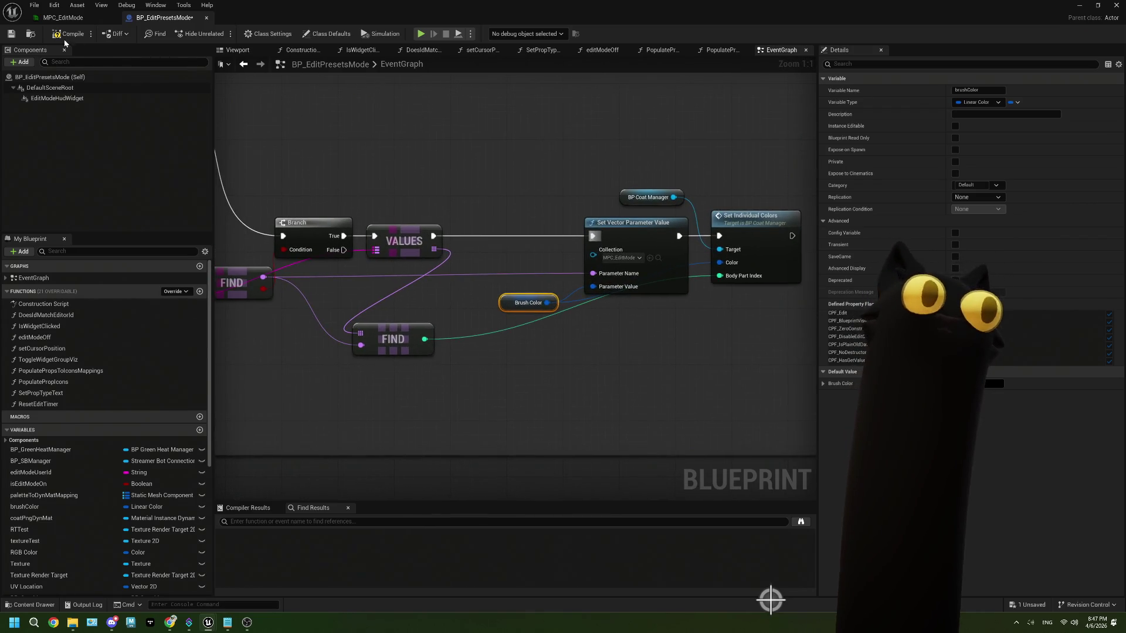
pyautogui.click(1082, 5)
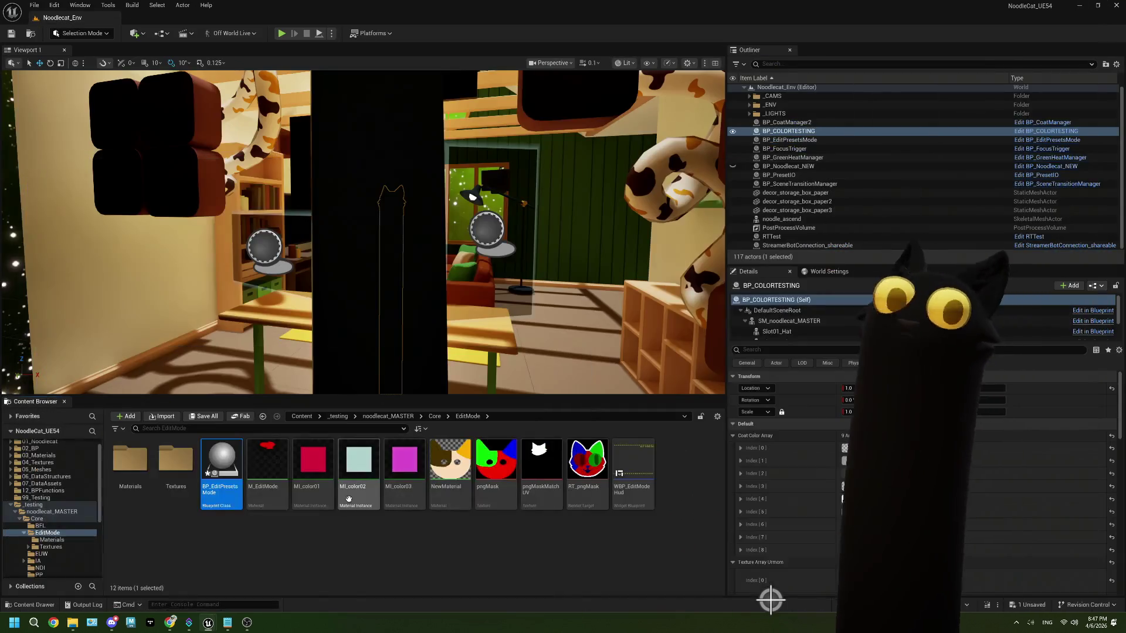
# - Open M_UI_colorDrop from the Materials folder and bring the body2 colour parameter into view
pyautogui.doubleClick(123, 489)
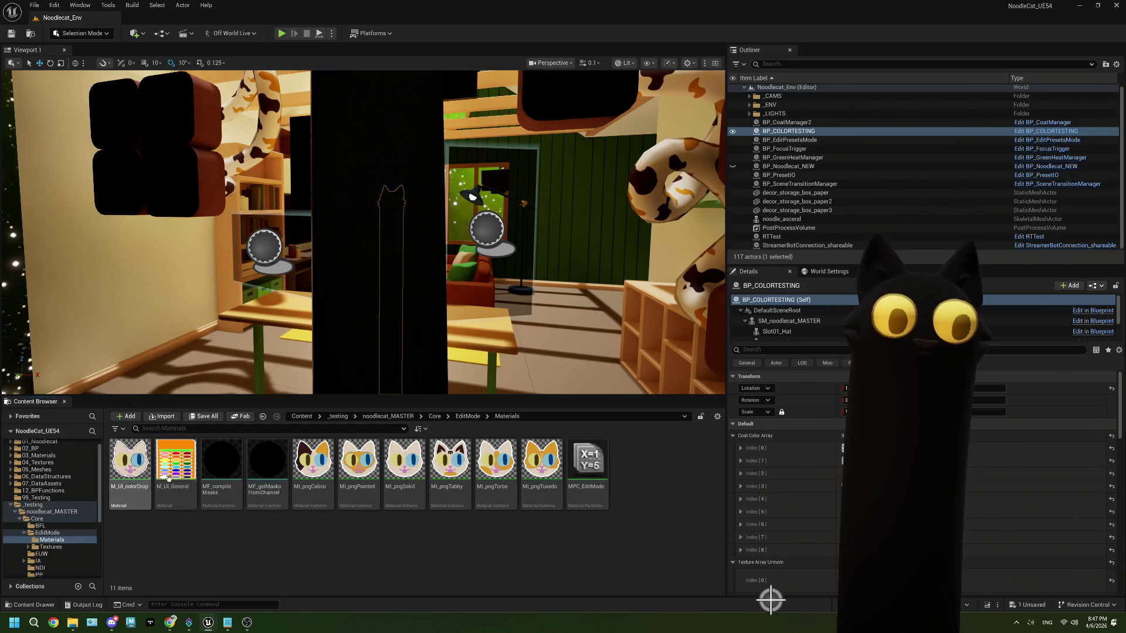
pyautogui.doubleClick(146, 485)
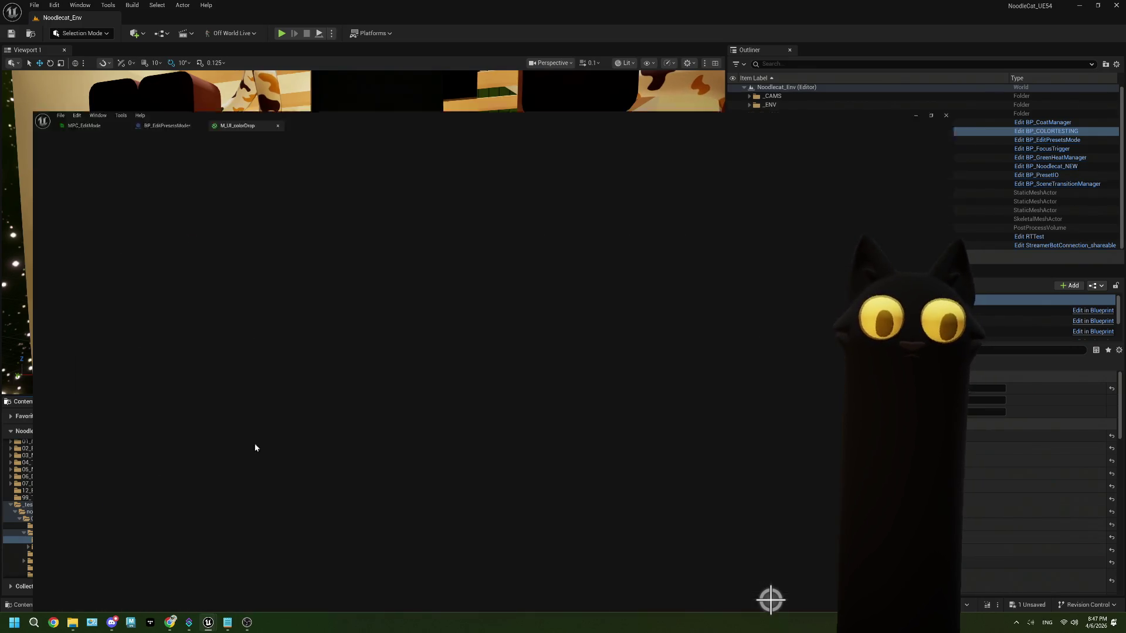
pyautogui.scroll(-2, 610, 371)
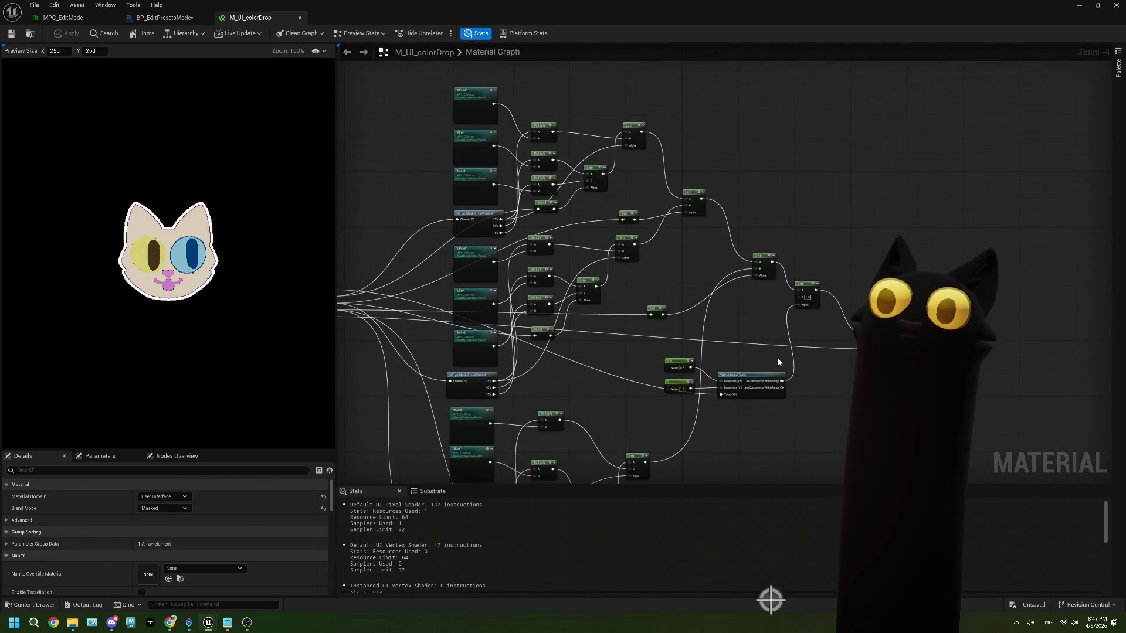
pyautogui.moveTo(692, 260)
pyautogui.mouseDown()
pyautogui.moveTo(745, 250)
pyautogui.moveTo(748, 262)
pyautogui.moveTo(674, 284)
pyautogui.moveTo(656, 229)
pyautogui.moveTo(656, 312)
pyautogui.mouseUp()
pyautogui.scroll(3, 594, 218)
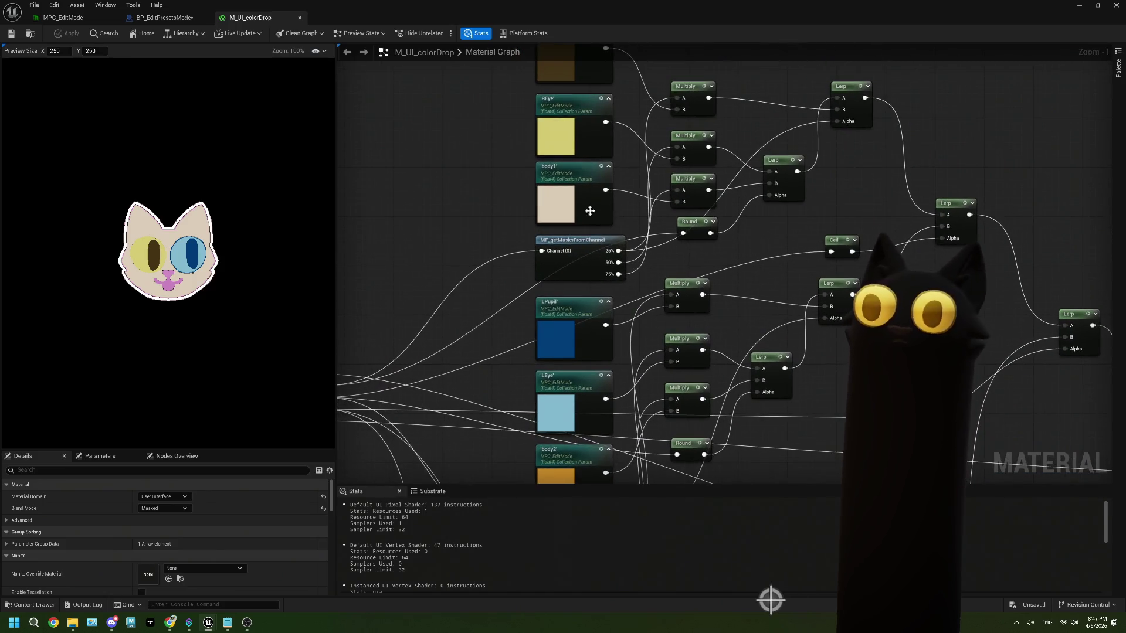
pyautogui.moveTo(593, 218)
pyautogui.mouseDown()
pyautogui.moveTo(585, 332)
pyautogui.moveTo(493, 332)
pyautogui.moveTo(542, 303)
pyautogui.mouseUp()
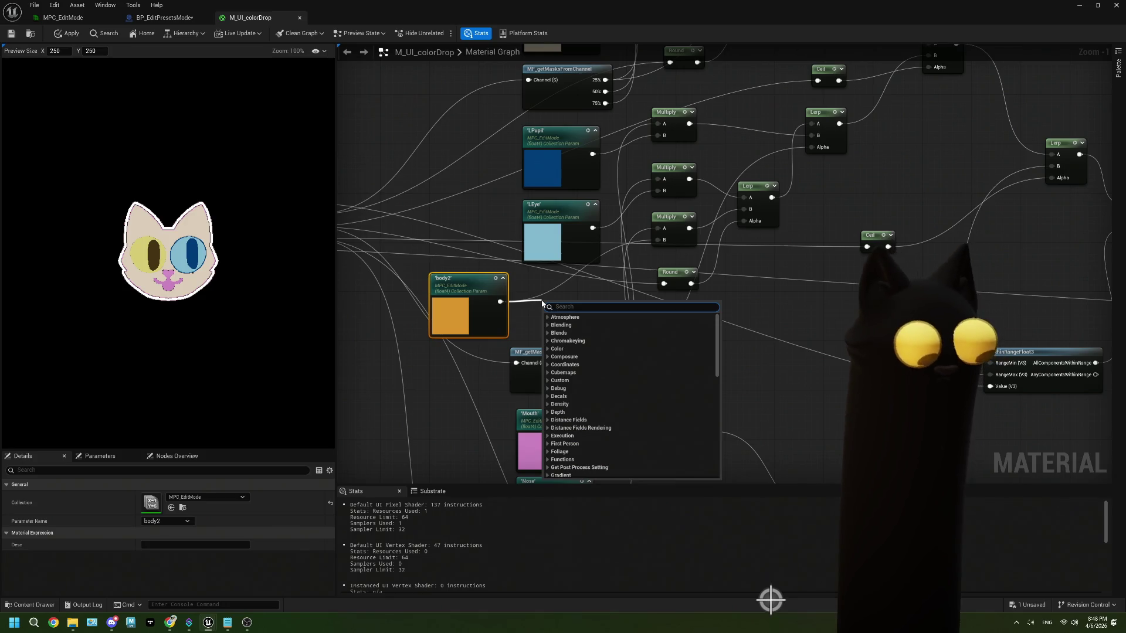
pyautogui.press('Escape')
# - Add a Multiply after body2 with a 0.75 multiplier and start wiring it onward
pyautogui.click(524, 287)
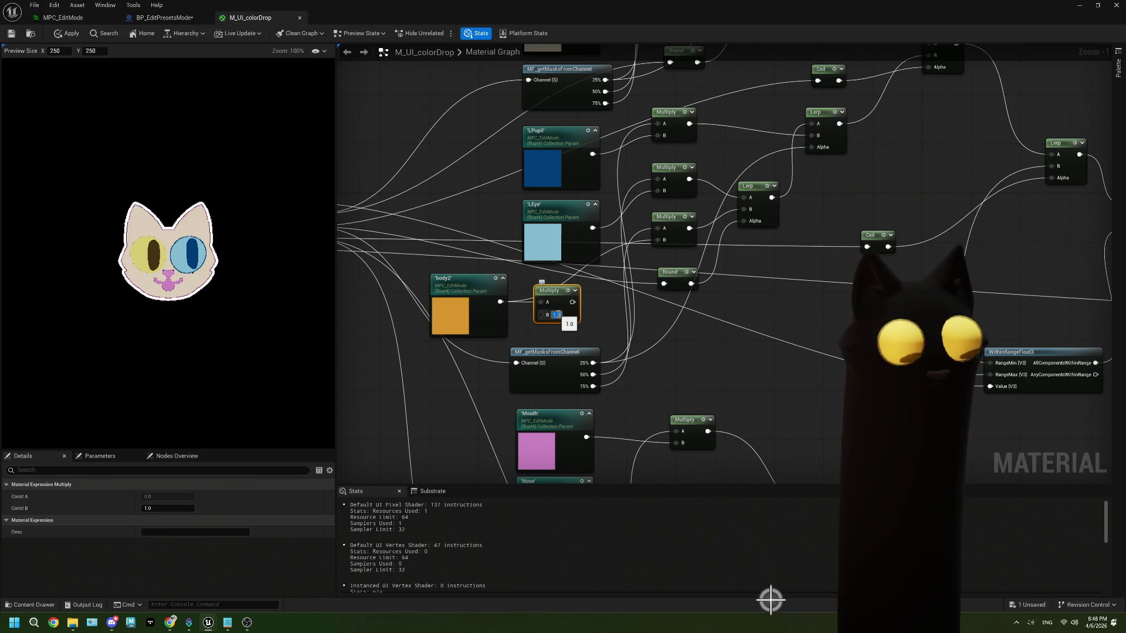
pyautogui.write('0.75')
pyautogui.click(588, 309)
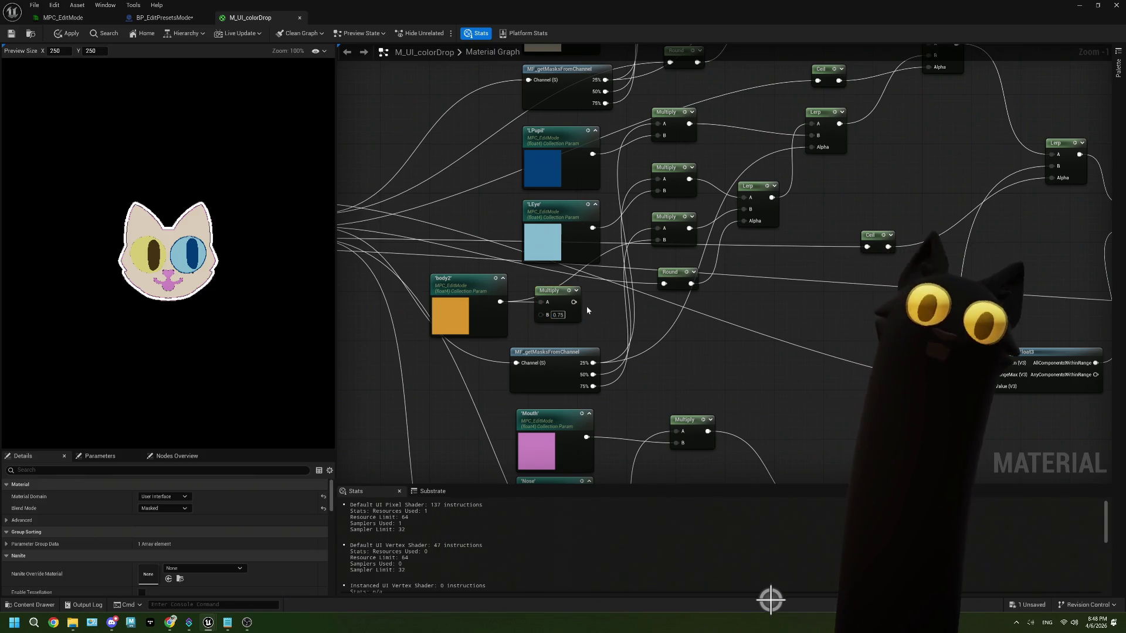
pyautogui.moveTo(572, 301); pyautogui.dragTo(657, 241)
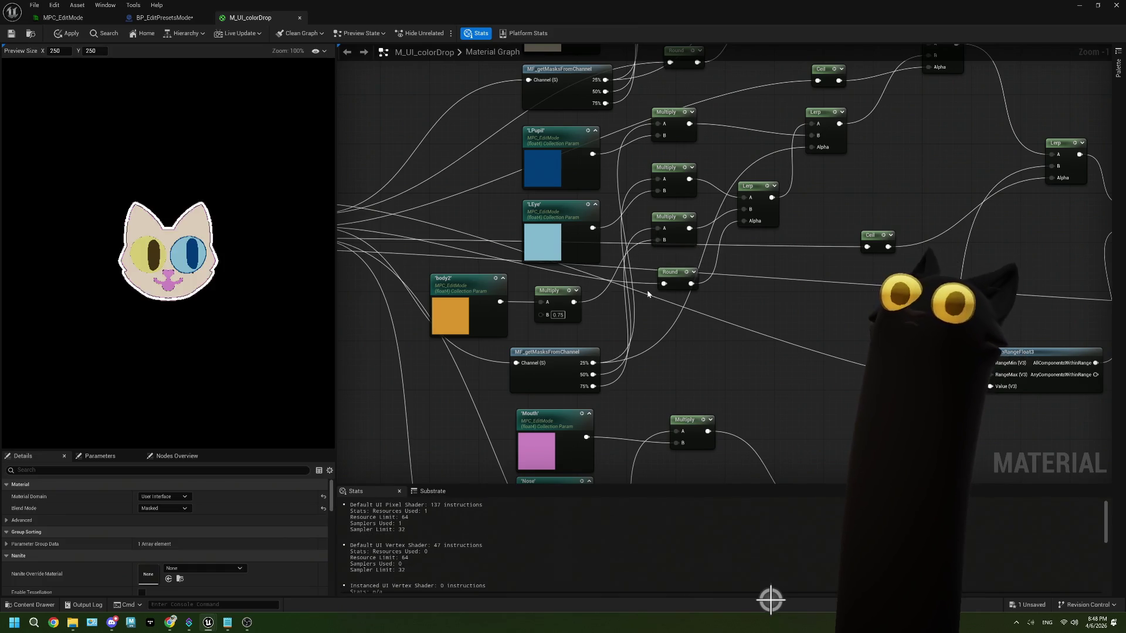
# - Check the pngTexture parameter's settings, then select the body2 Multiply node
pyautogui.scroll(-3, 633, 324)
pyautogui.scroll(3, 510, 262)
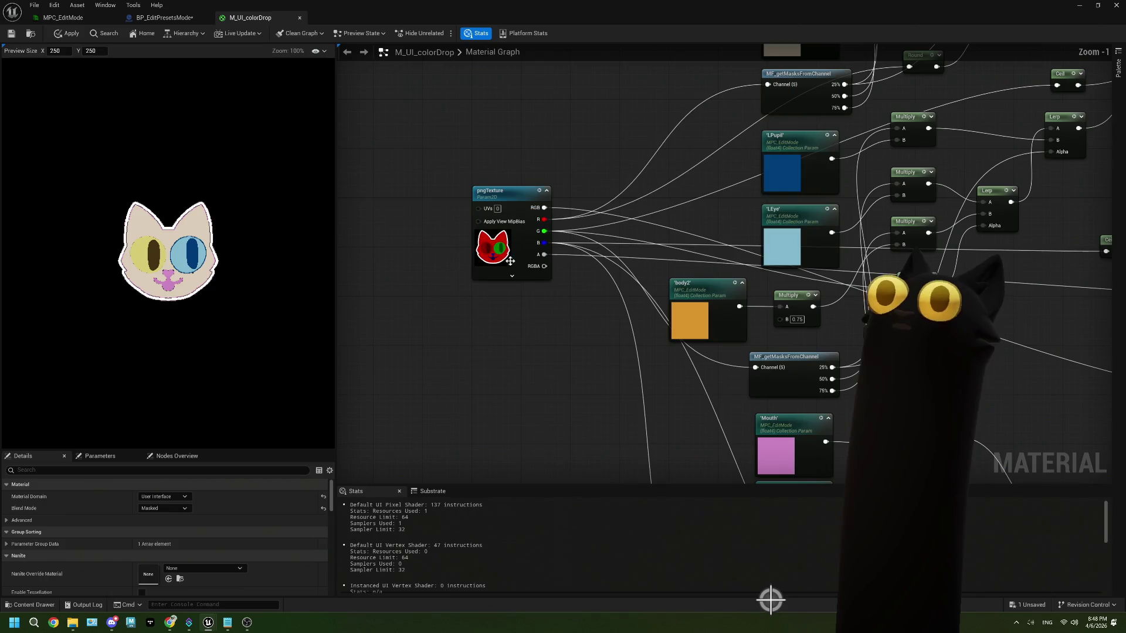
pyautogui.click(510, 262)
pyautogui.scroll(-2, 204, 523)
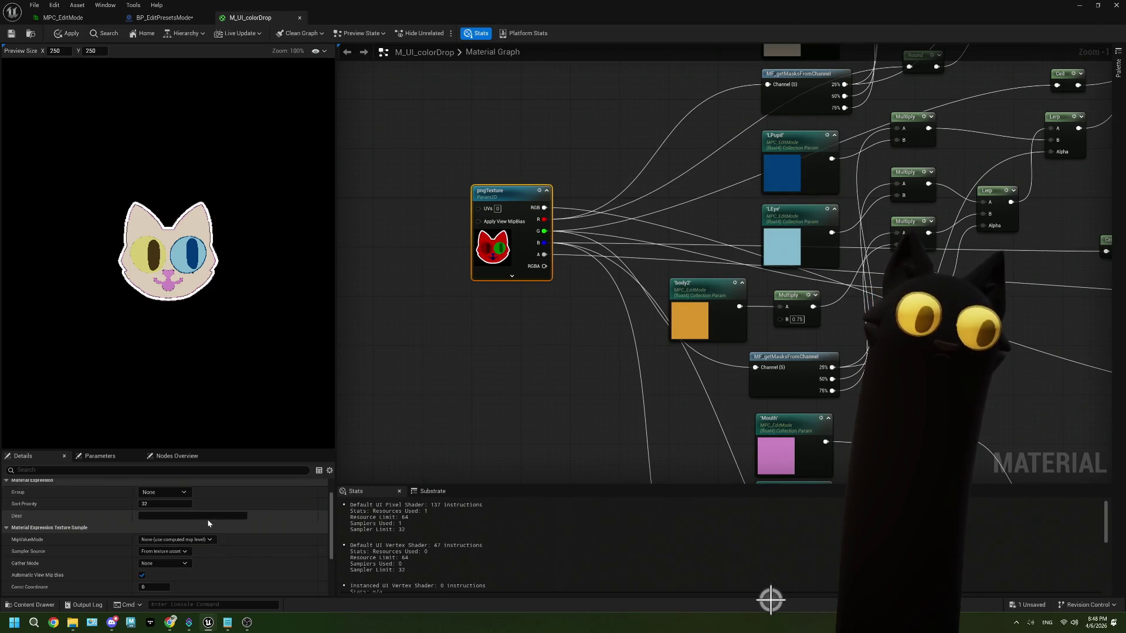
pyautogui.moveTo(523, 376); pyautogui.dragTo(405, 360)
pyautogui.moveTo(524, 350); pyautogui.dragTo(494, 324)
pyautogui.moveTo(622, 244); pyautogui.dragTo(611, 231)
pyautogui.click(604, 216)
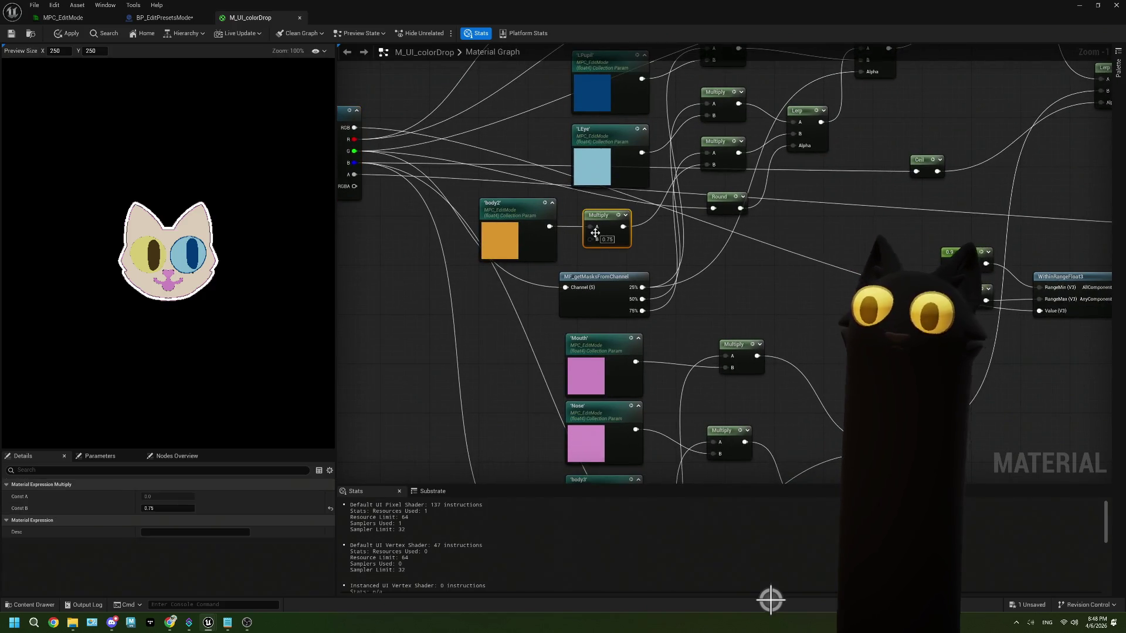
# - Multiply body3 by 0.5, feed it into the lower Multiply's B pin, and save the material
pyautogui.moveTo(629, 406); pyautogui.dragTo(561, 208)
pyautogui.moveTo(545, 284)
pyautogui.mouseDown()
pyautogui.moveTo(451, 278)
pyautogui.moveTo(519, 310)
pyautogui.mouseUp()
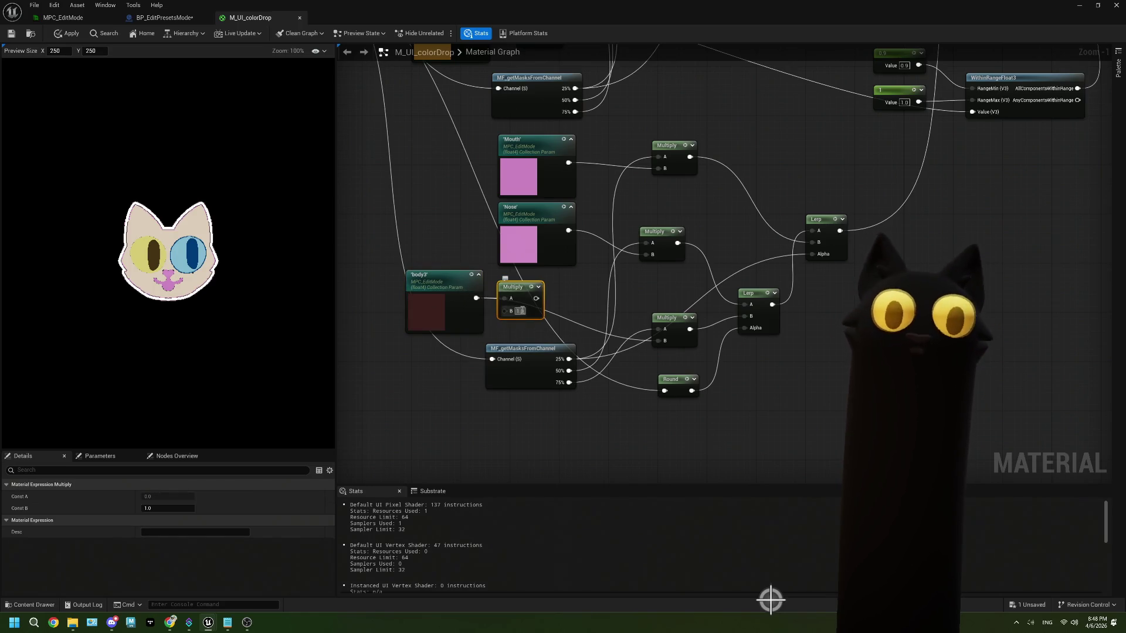
pyautogui.click(561, 315)
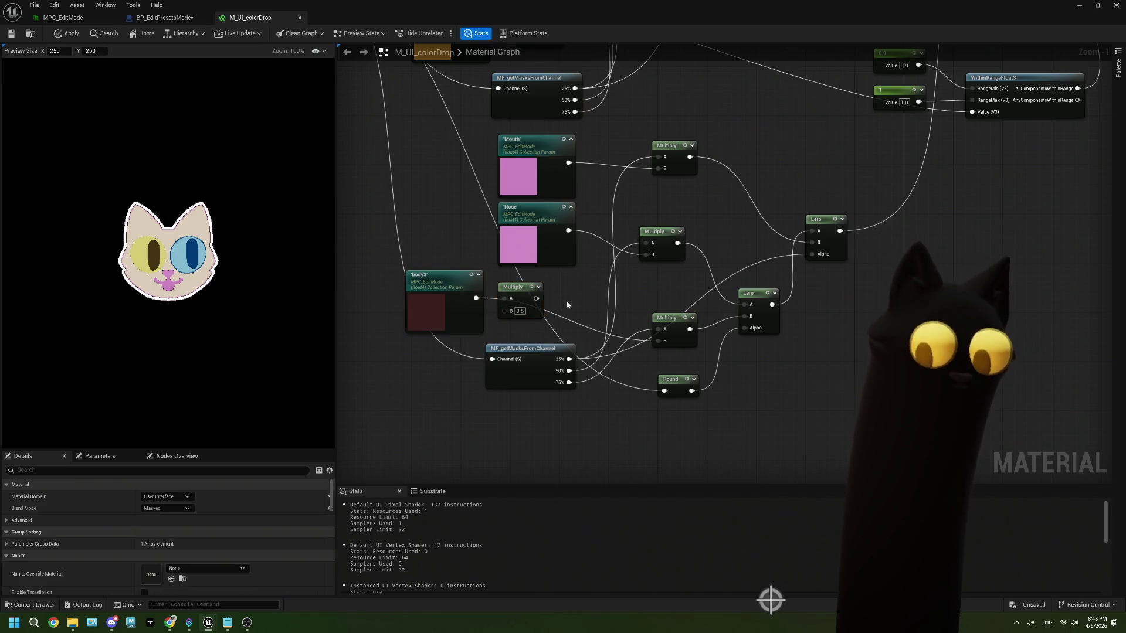
pyautogui.moveTo(533, 302); pyautogui.dragTo(552, 309)
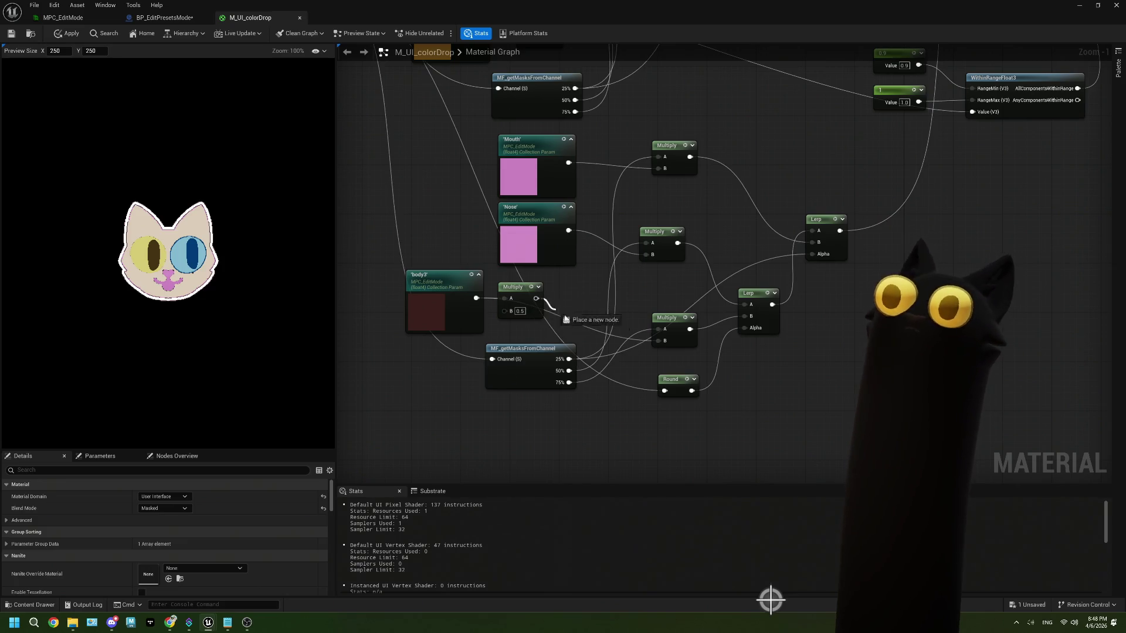
pyautogui.moveTo(662, 343); pyautogui.dragTo(665, 340)
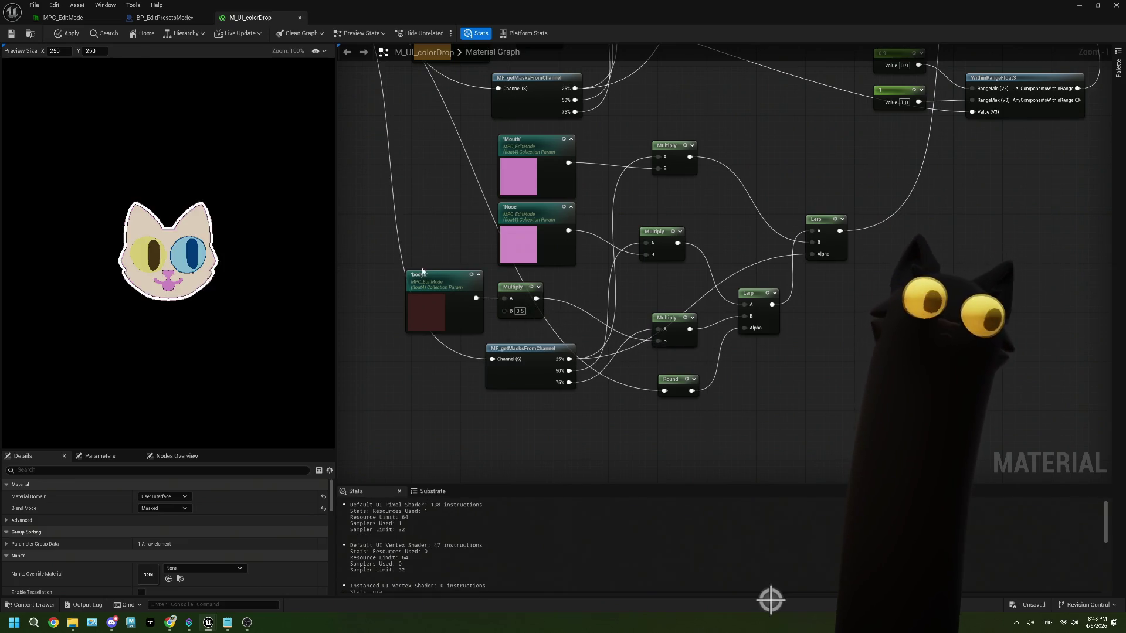
pyautogui.scroll(-3, 415, 271)
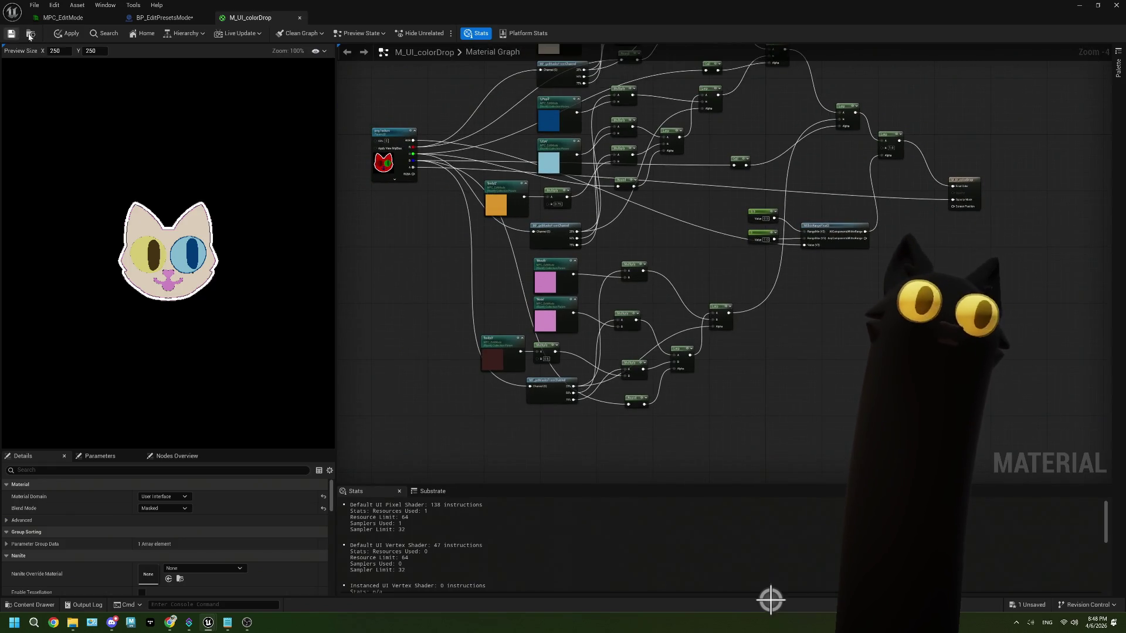
pyautogui.hotkey('ctrl', 's')
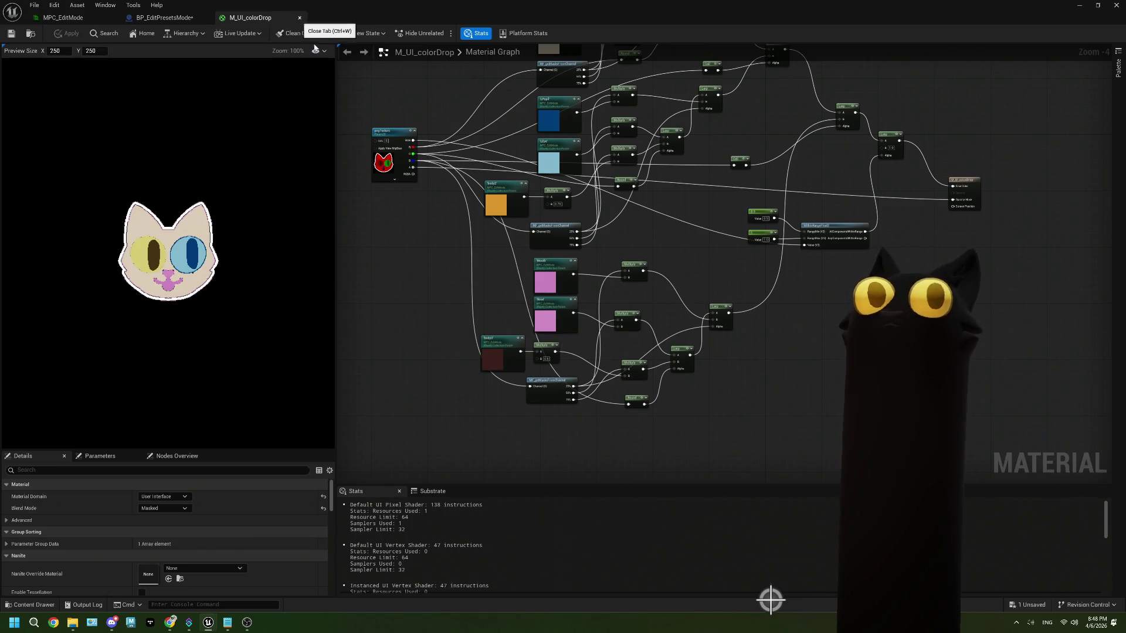
# - Set the pngTexture parameter to T_colorDrop_calico to preview the calico cat
pyautogui.click(398, 165)
pyautogui.scroll(5, 392, 209)
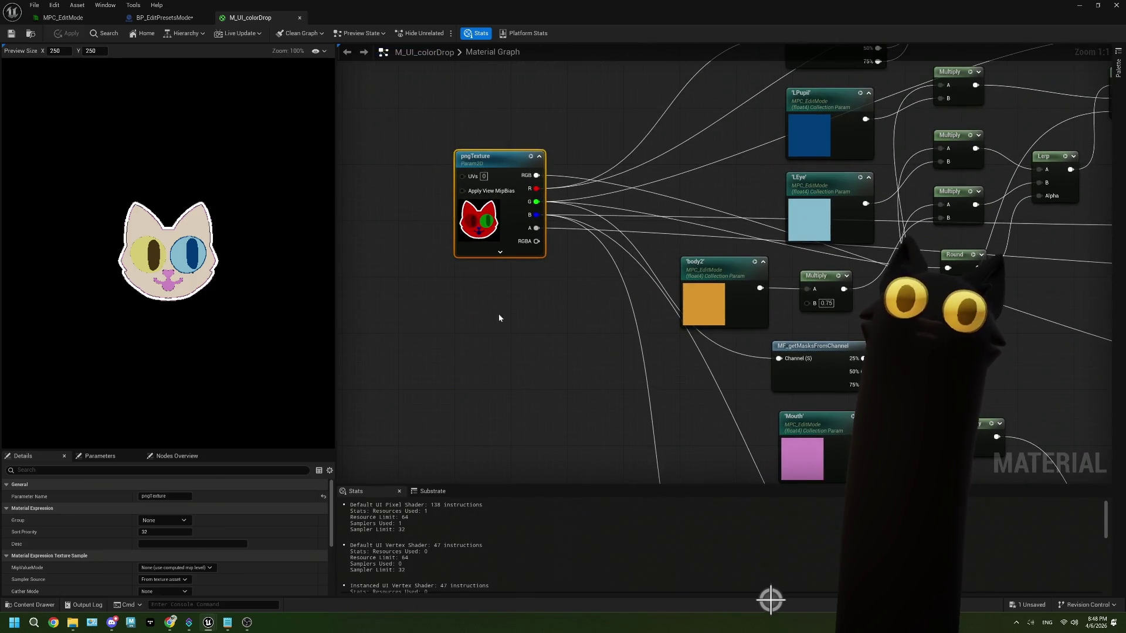
pyautogui.scroll(-3, 549, 333)
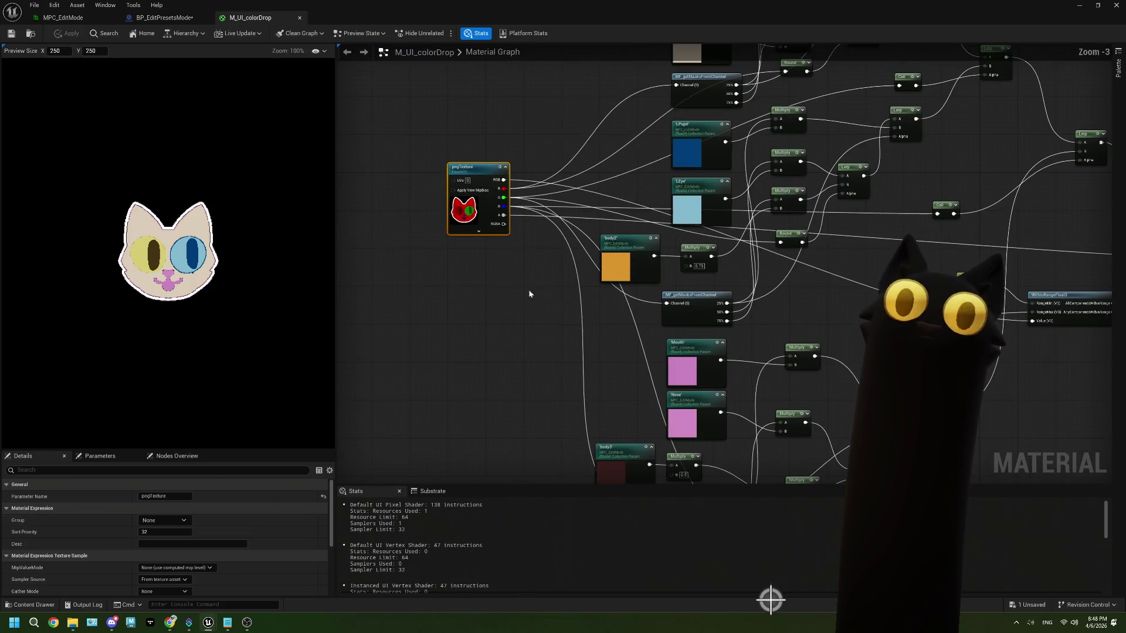
pyautogui.scroll(-1, 197, 545)
pyautogui.scroll(-5, 197, 545)
pyautogui.click(197, 553)
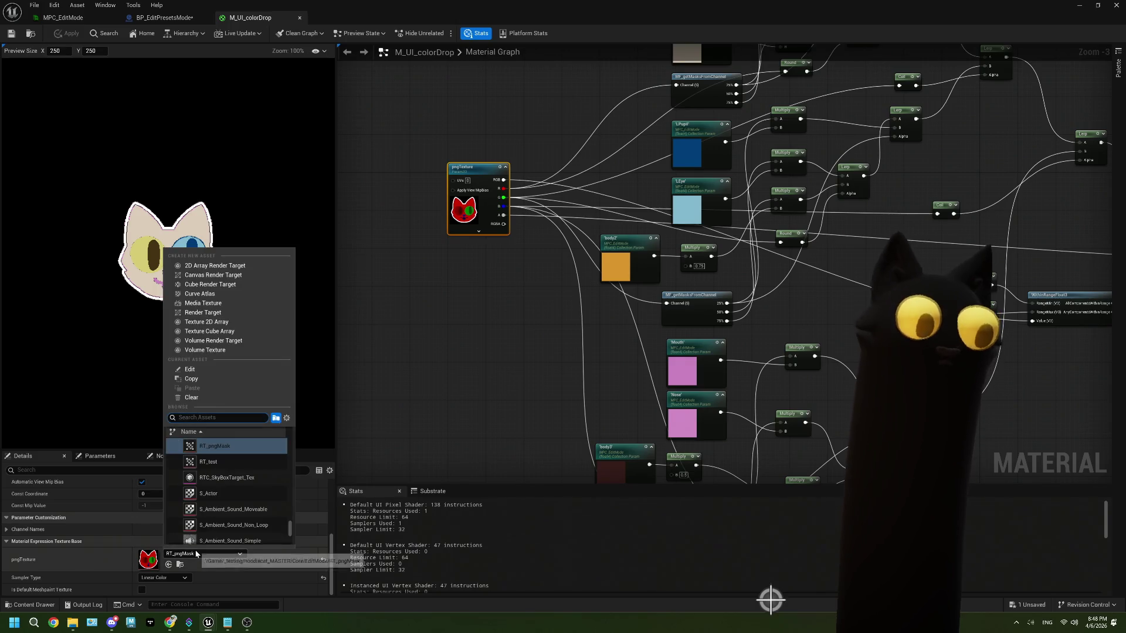
pyautogui.write('colic')
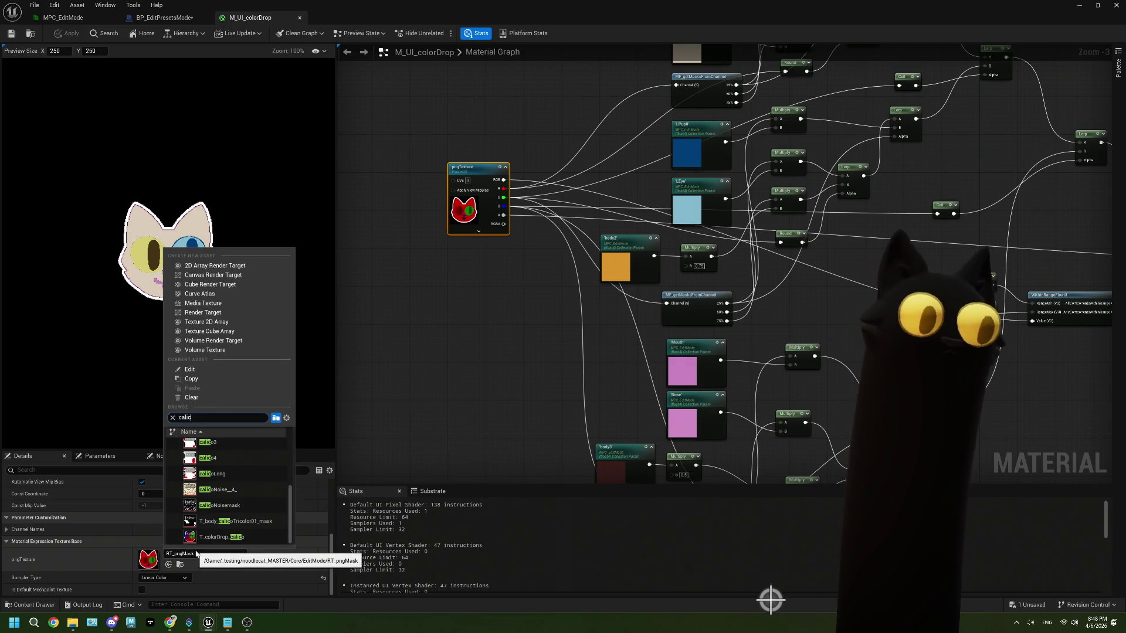
pyautogui.click(222, 537)
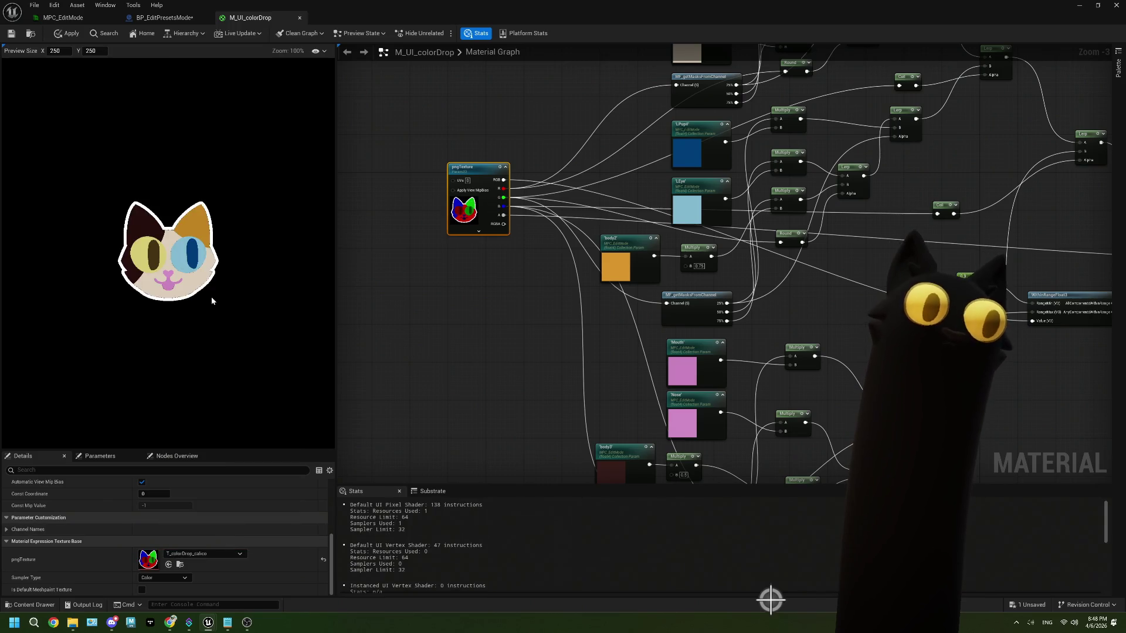
pyautogui.scroll(2, 175, 262)
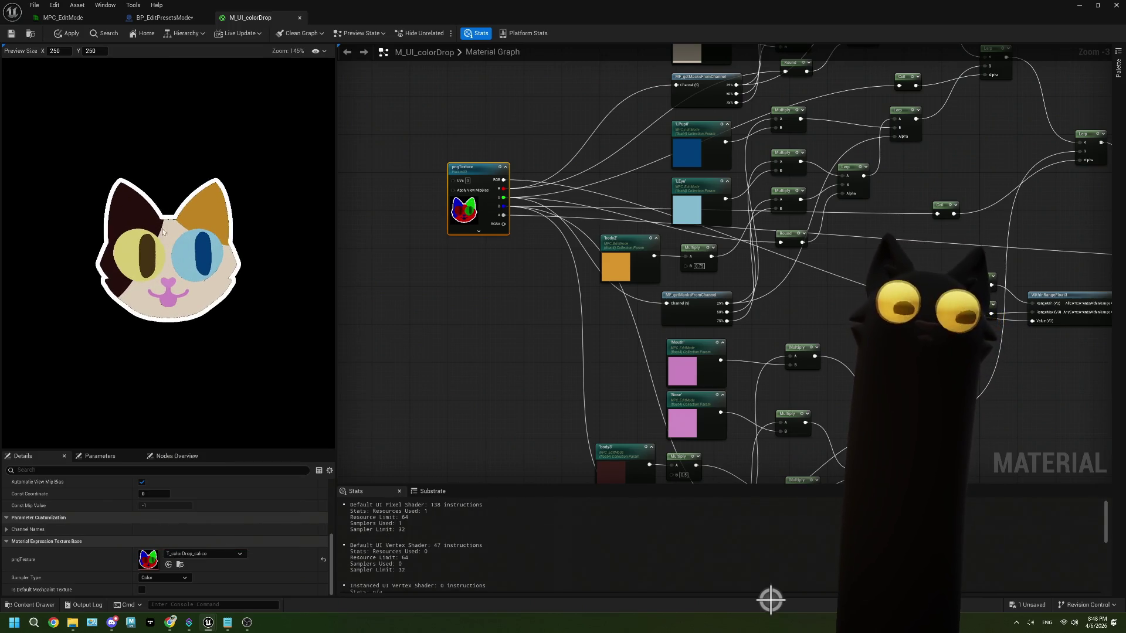
# - Save M_UI_colorDrop again and close the material editor
pyautogui.click(192, 555)
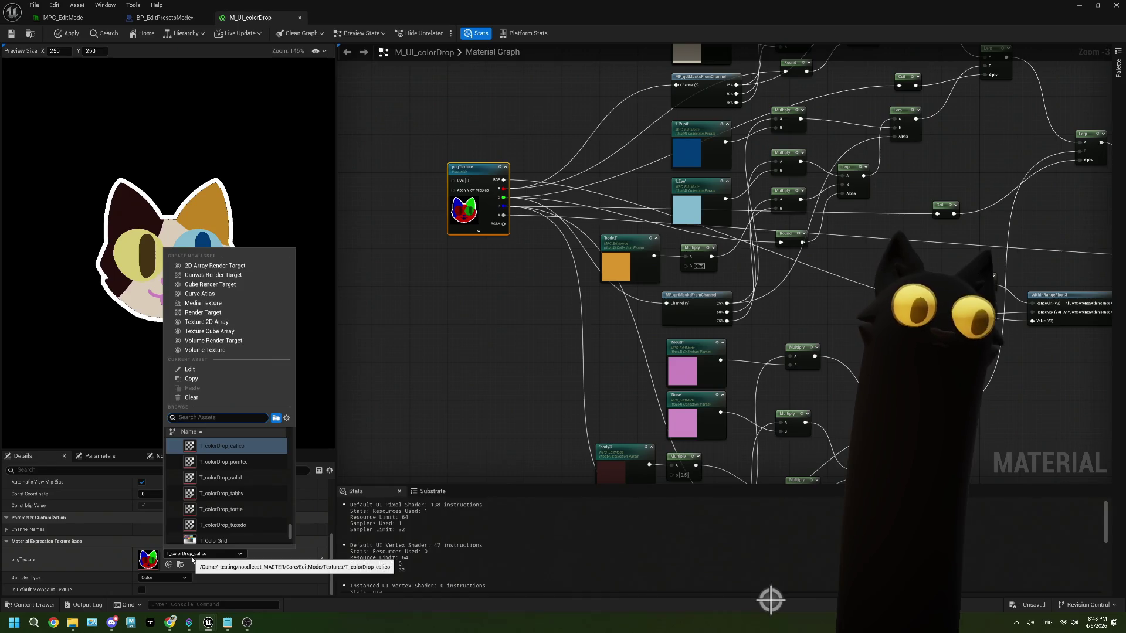
pyautogui.click(425, 239)
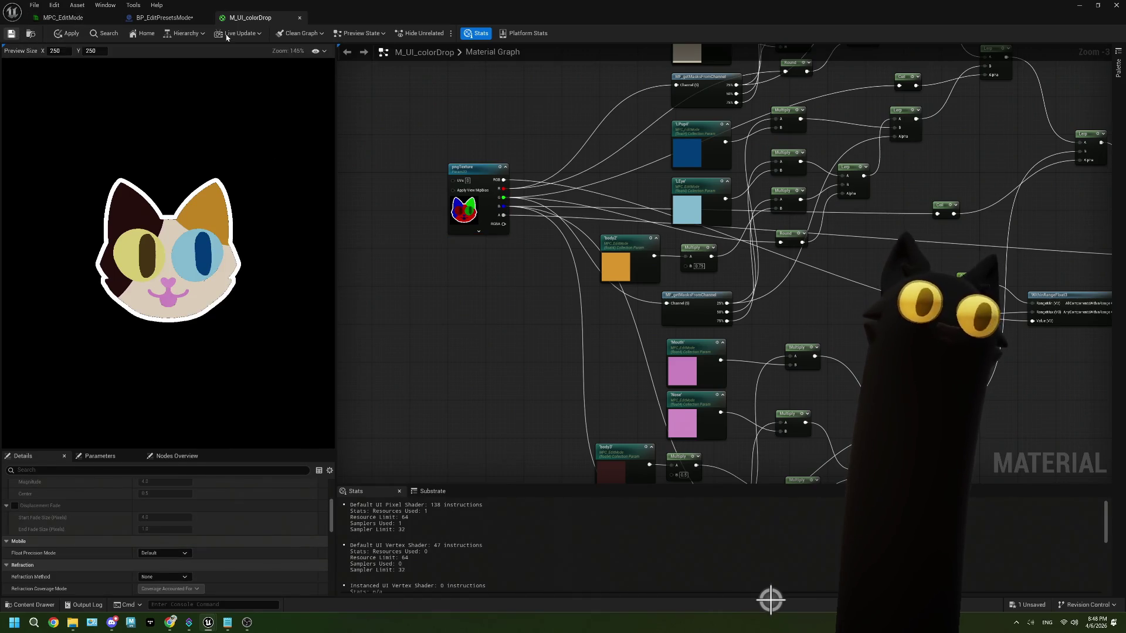
pyautogui.hotkey('ctrl', 's')
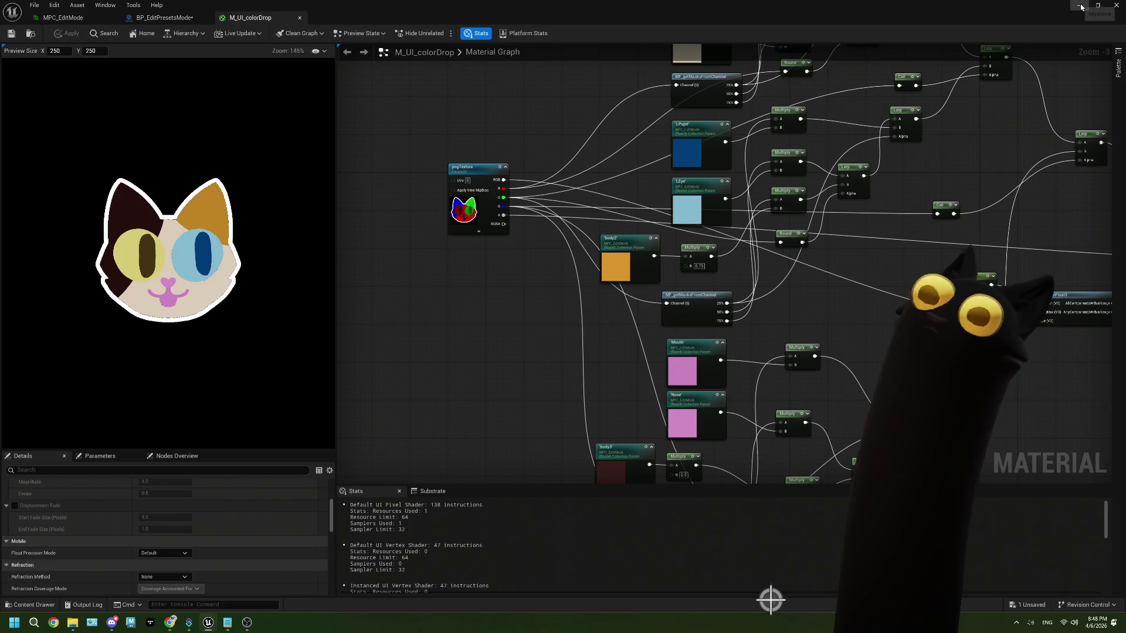
pyautogui.click(1079, 5)
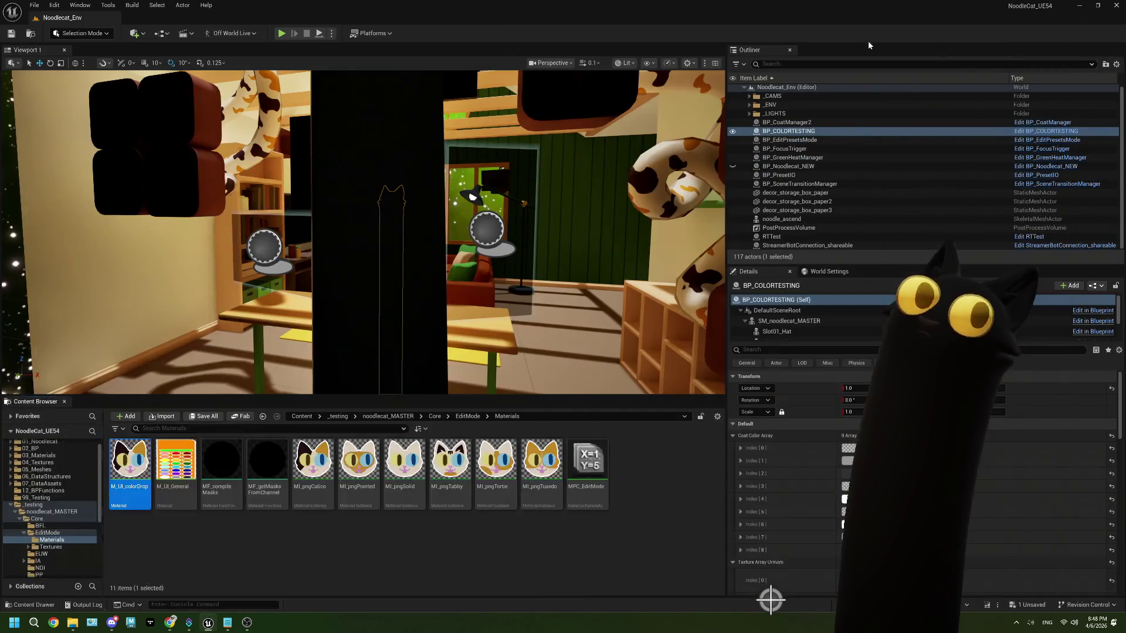
# - Play Noodlecat_Env, redeem the Edit Mode reward on Twitch, and show the overlay's COATS presets
pyautogui.click(282, 34)
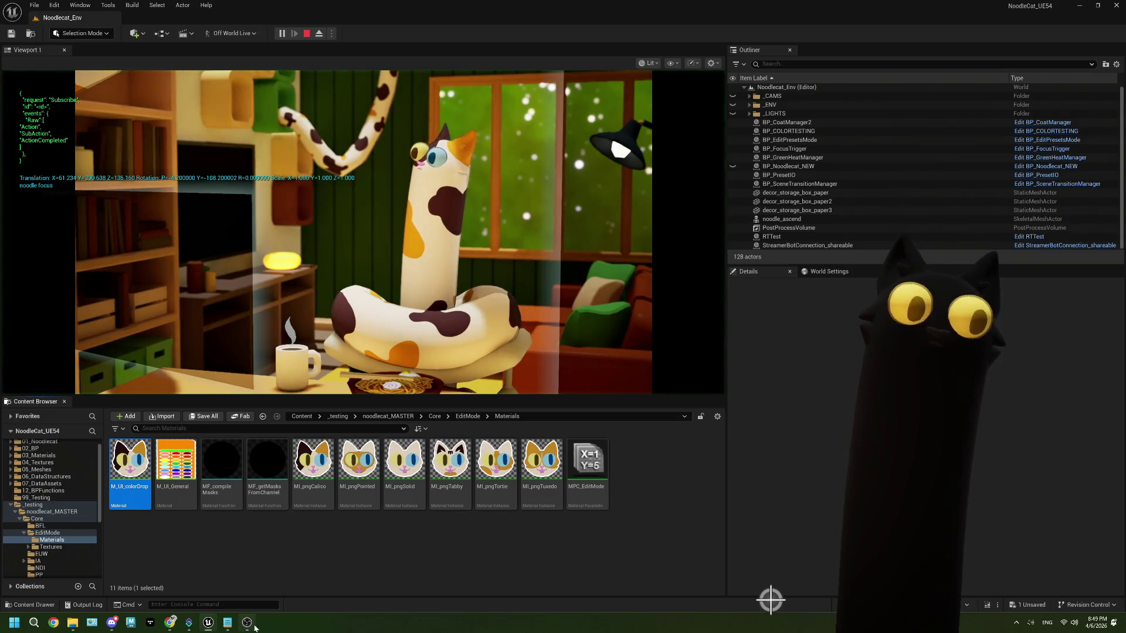
pyautogui.click(252, 624)
pyautogui.click(171, 624)
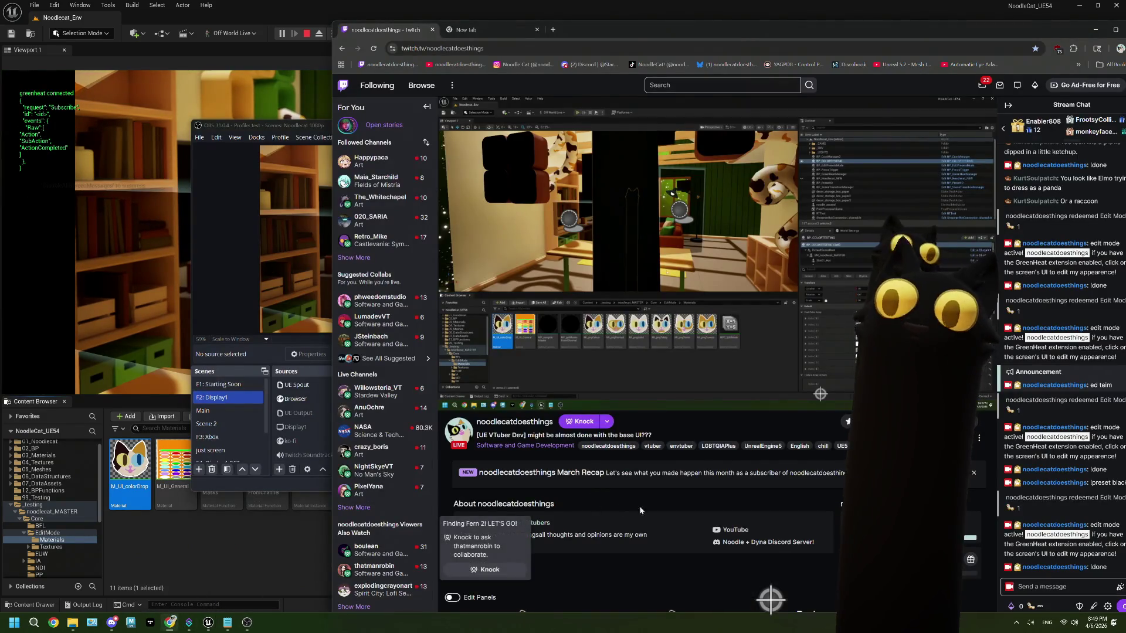
pyautogui.click(1032, 606)
pyautogui.click(1026, 528)
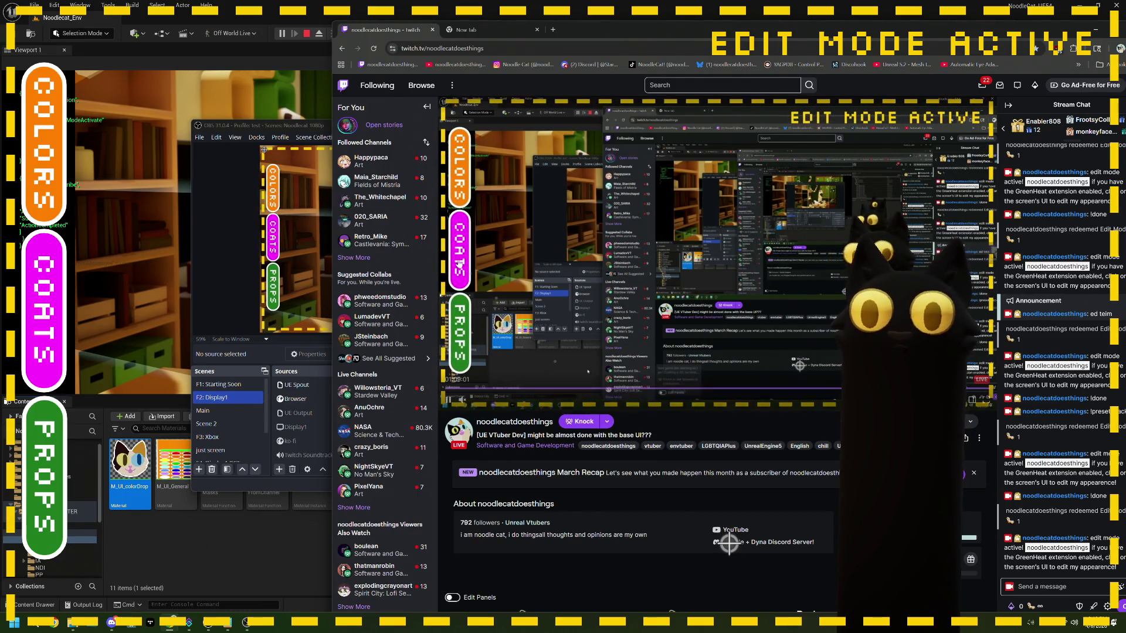
pyautogui.click(44, 314)
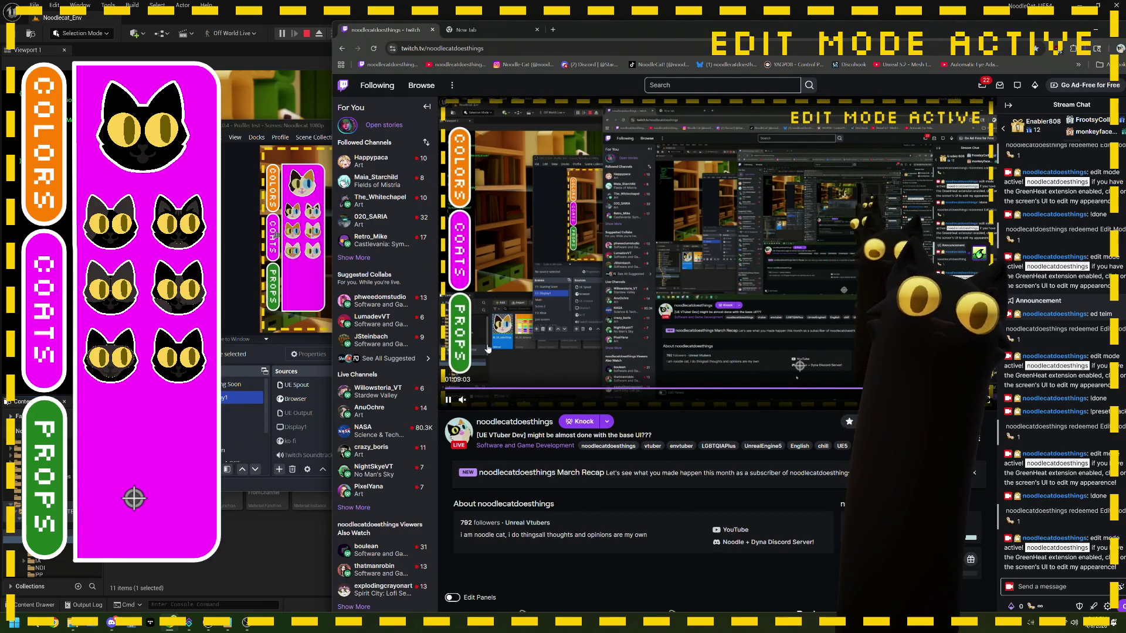
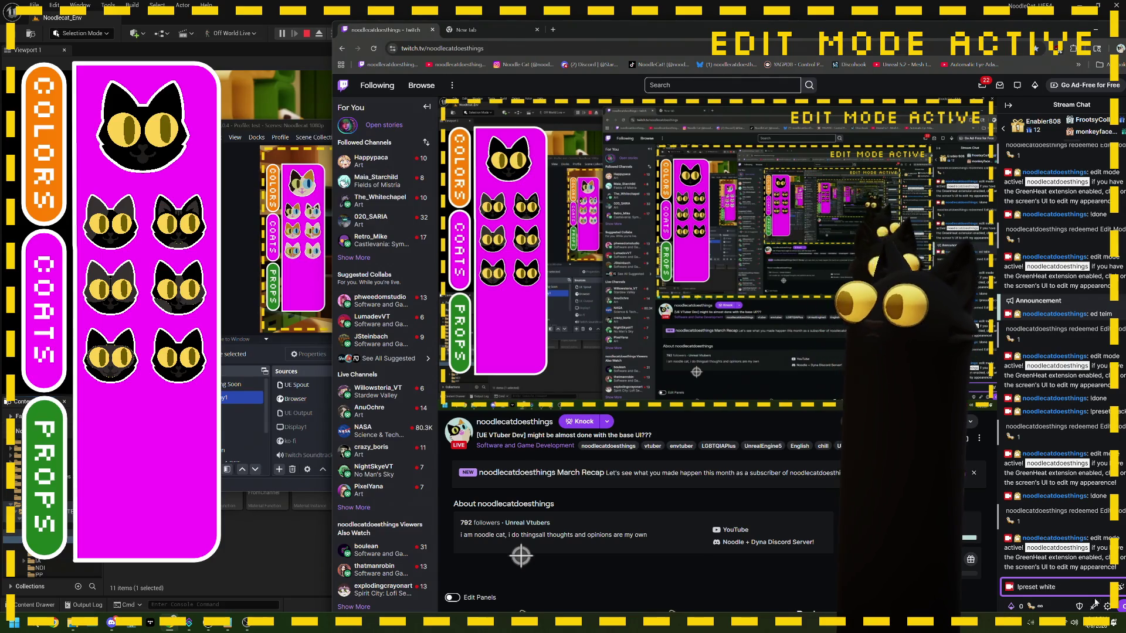
# - Send !preset white in chat, check the Unreal Spout source in OBS, and reopen the COATS panel
pyautogui.press('Return')
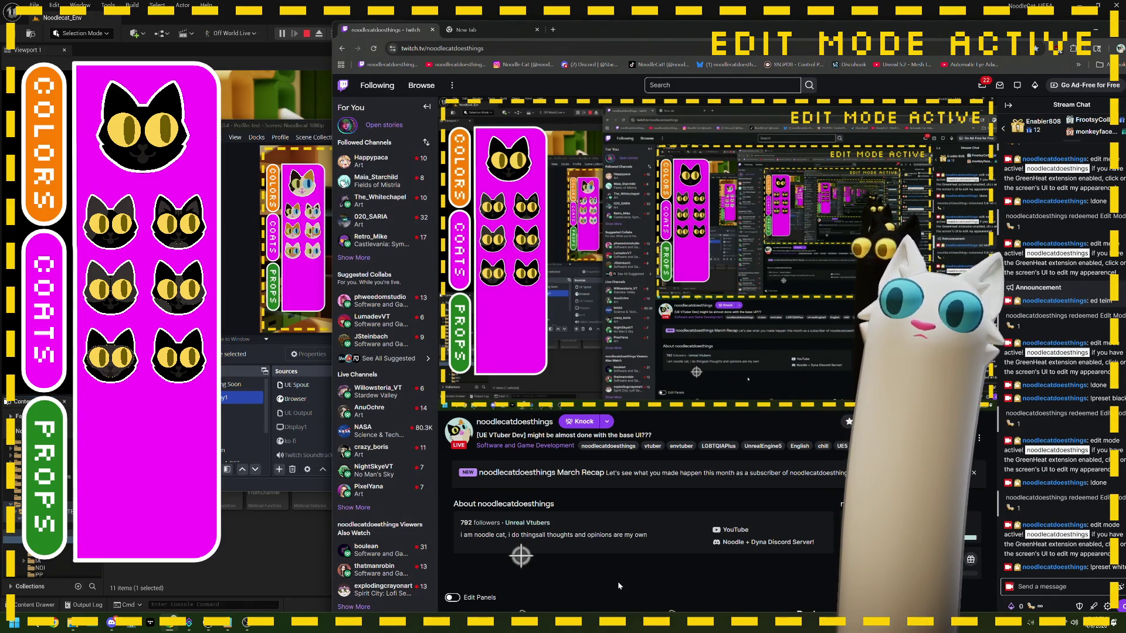
pyautogui.click(287, 136)
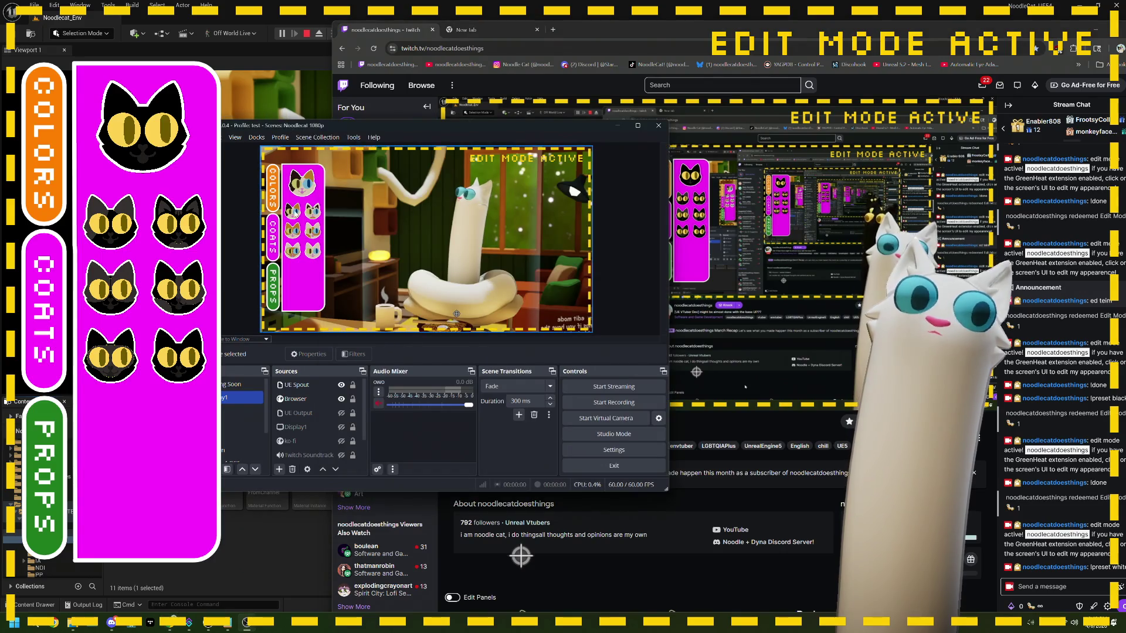
pyautogui.click(274, 241)
pyautogui.hotkey('alt', 'Tab')
pyautogui.click(454, 235)
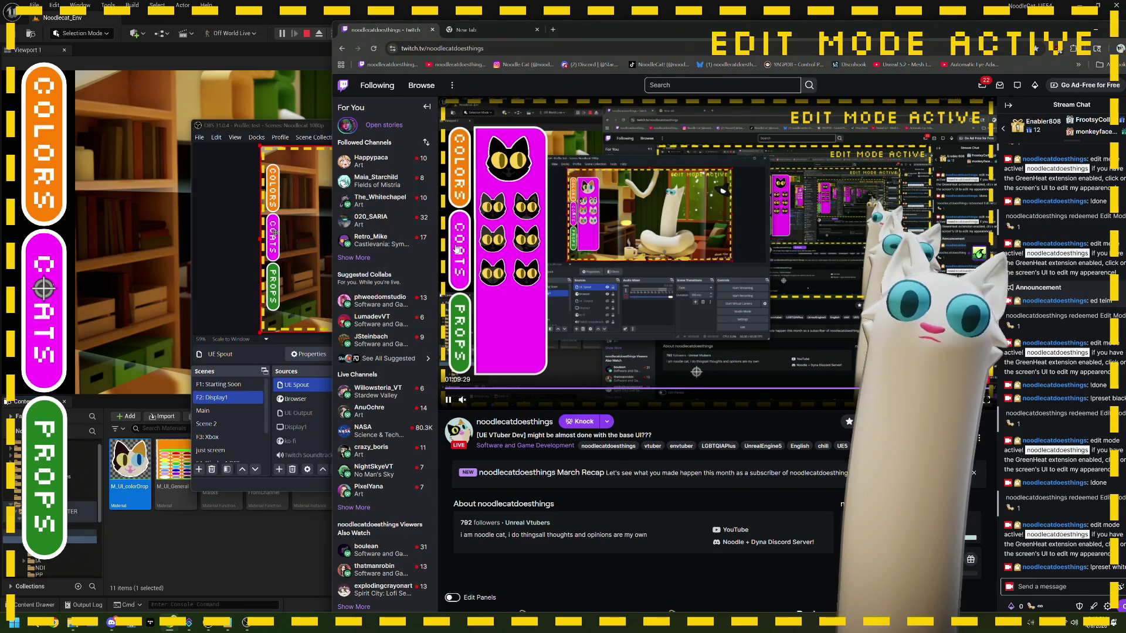
pyautogui.click(457, 249)
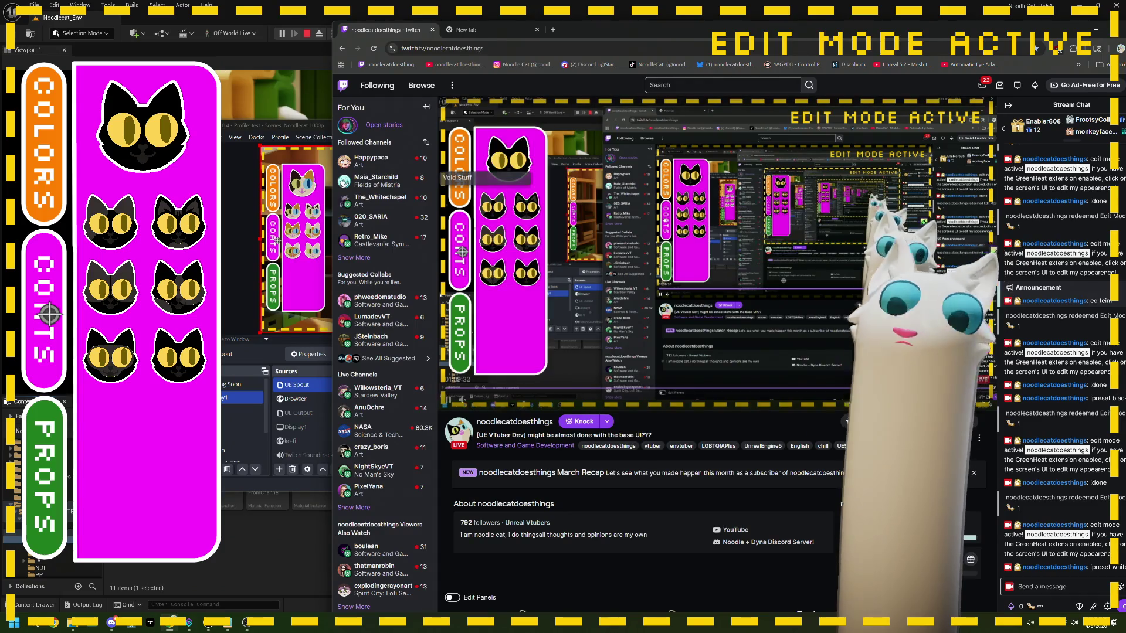
# - End edit mode with !done, redeem the Edit Mode! reward again, and open COATS
pyautogui.click(1035, 586)
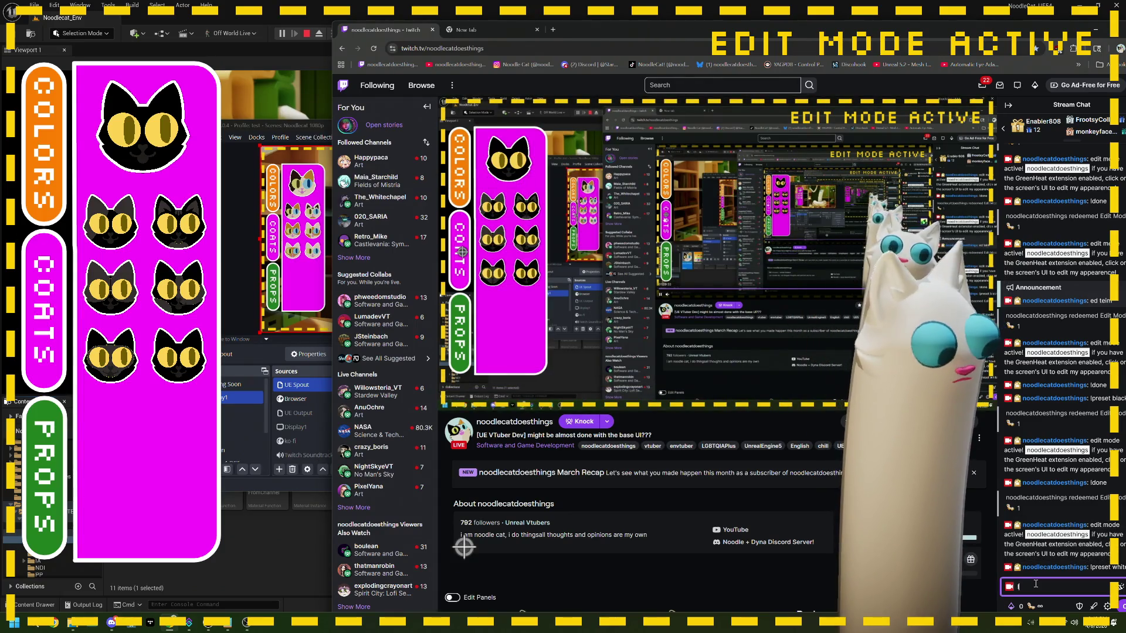
pyautogui.write('!done')
pyautogui.press('Return')
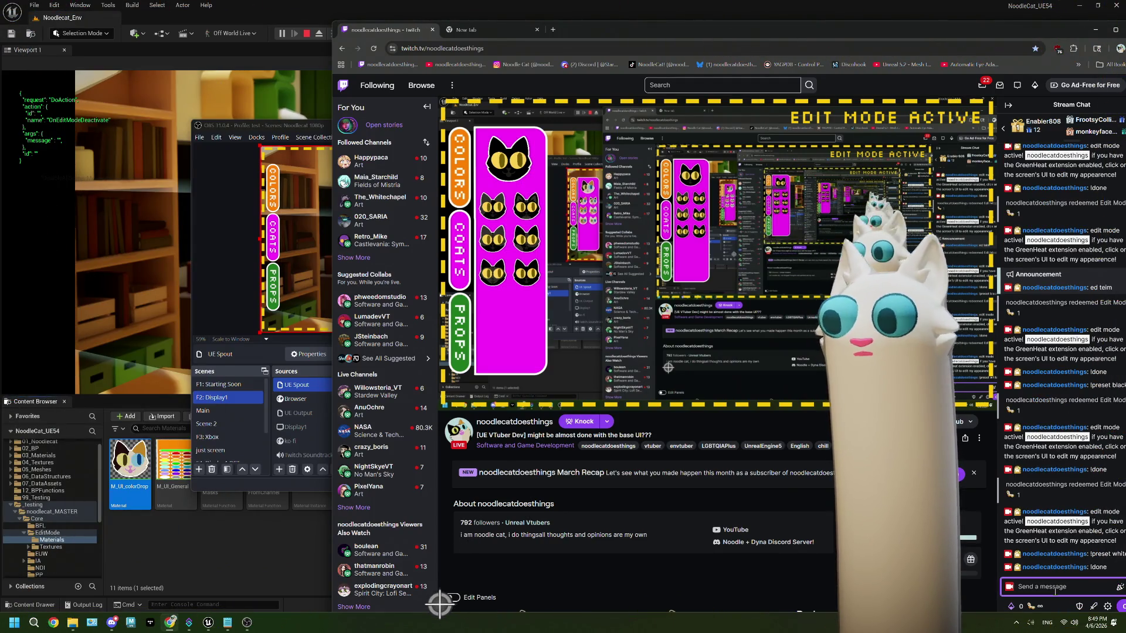
pyautogui.click(1013, 607)
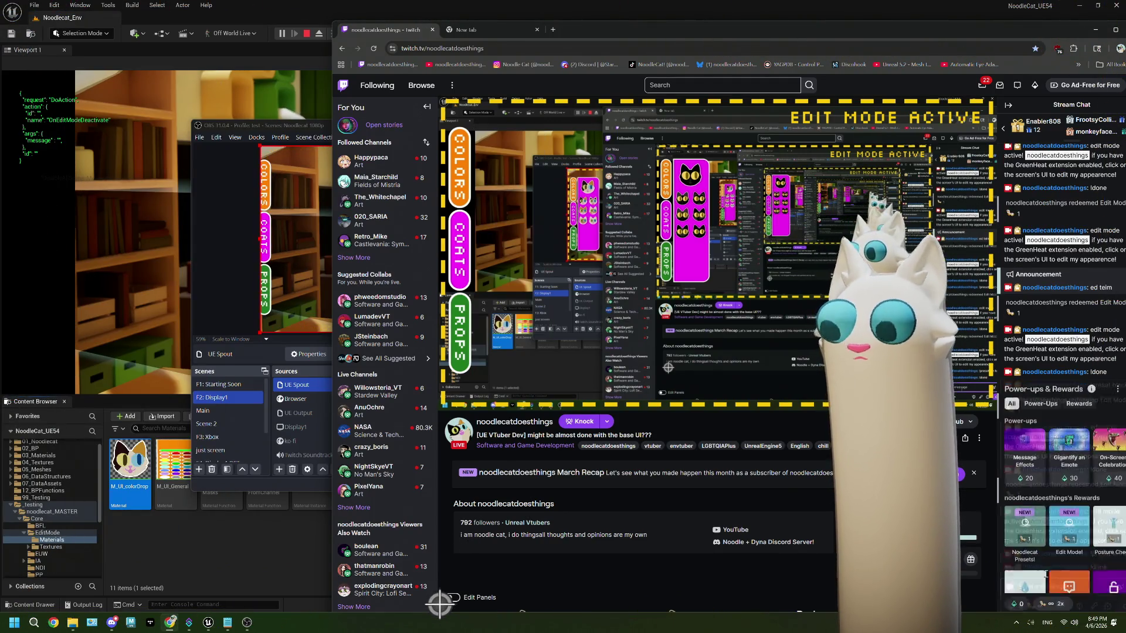
pyautogui.click(1063, 538)
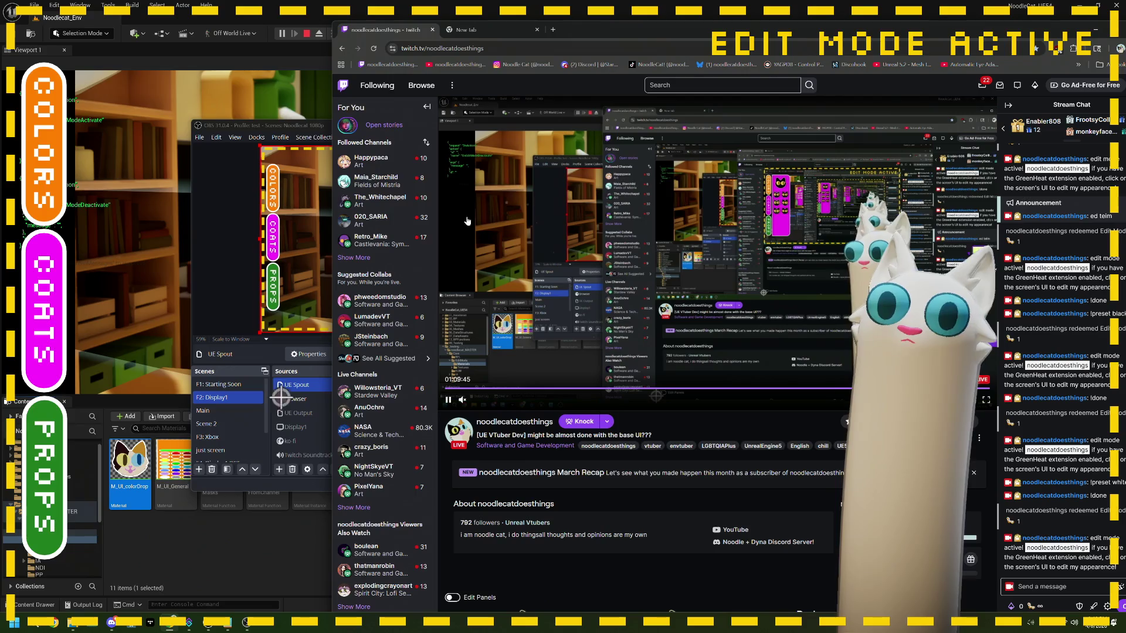
pyautogui.click(456, 248)
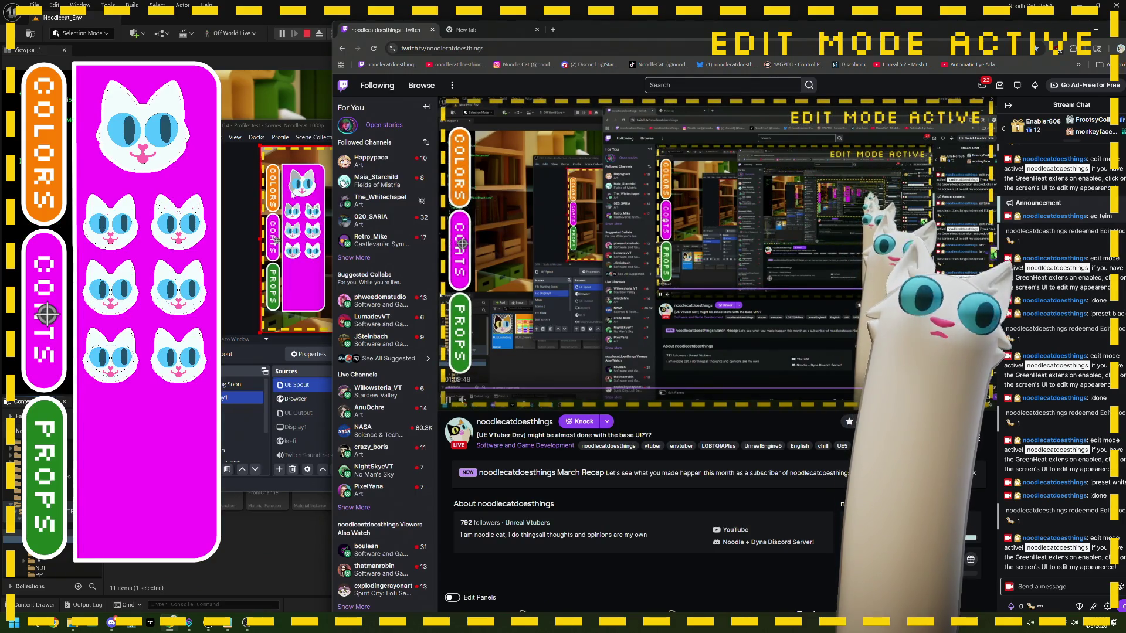
# - Maximize OBS to view the stream, then restore it to a smaller window
pyautogui.doubleClick(295, 128)
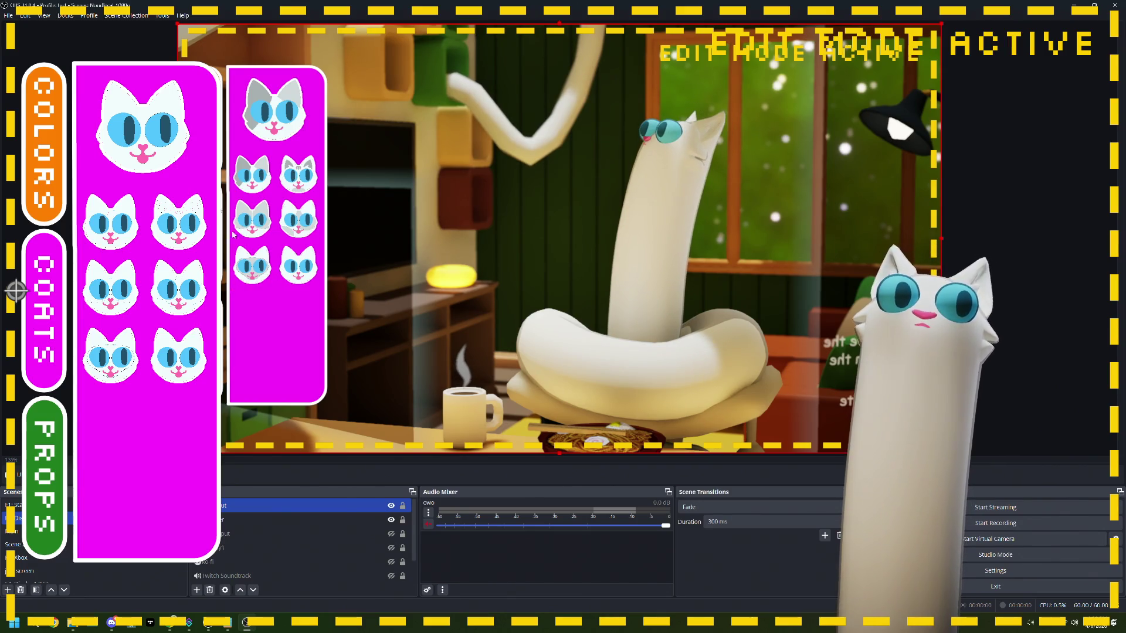
pyautogui.moveTo(833, 6); pyautogui.dragTo(551, 130)
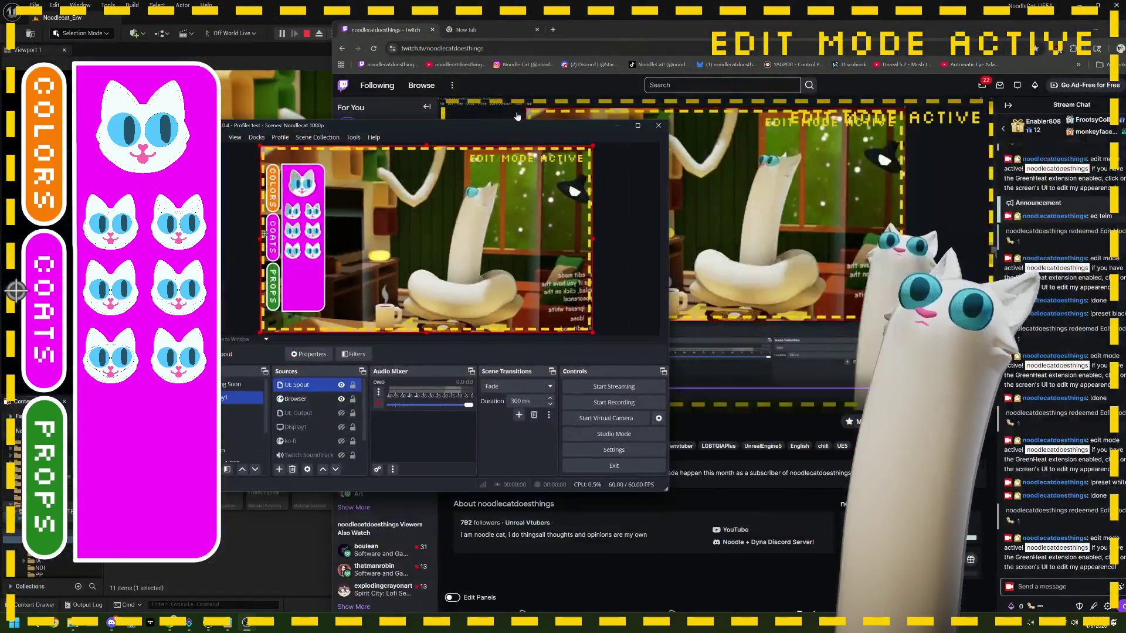
pyautogui.hotkey('alt', 'Tab')
# - Change the body3 multiplier in M_UI_colorDrop from 0.75 to 0.6 and save the material
pyautogui.press('Escape')
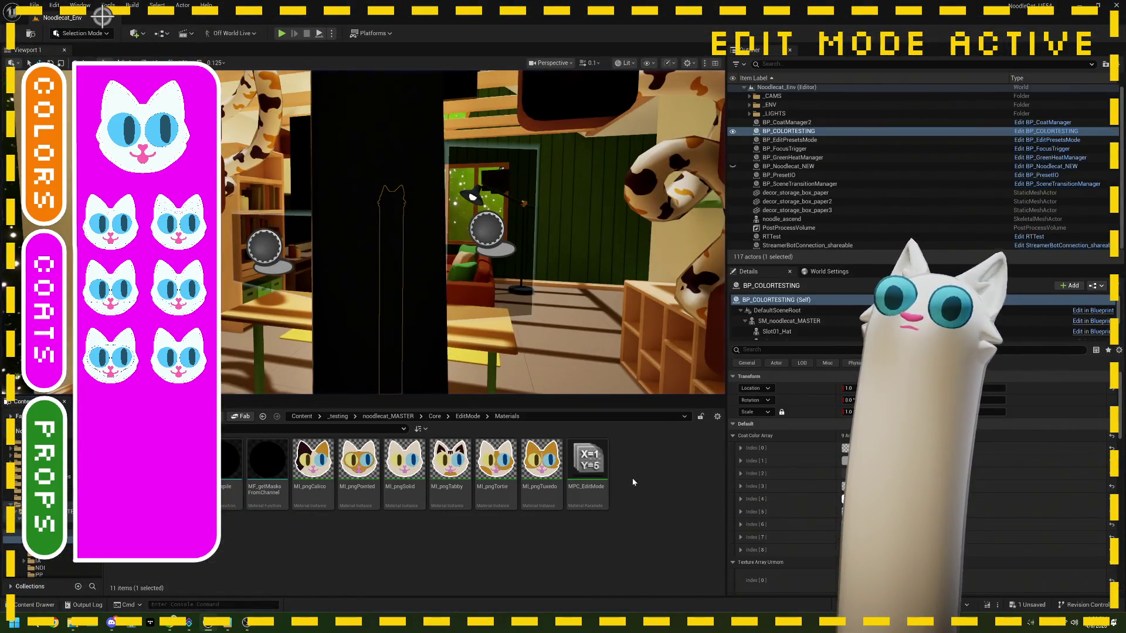
pyautogui.doubleClick(132, 463)
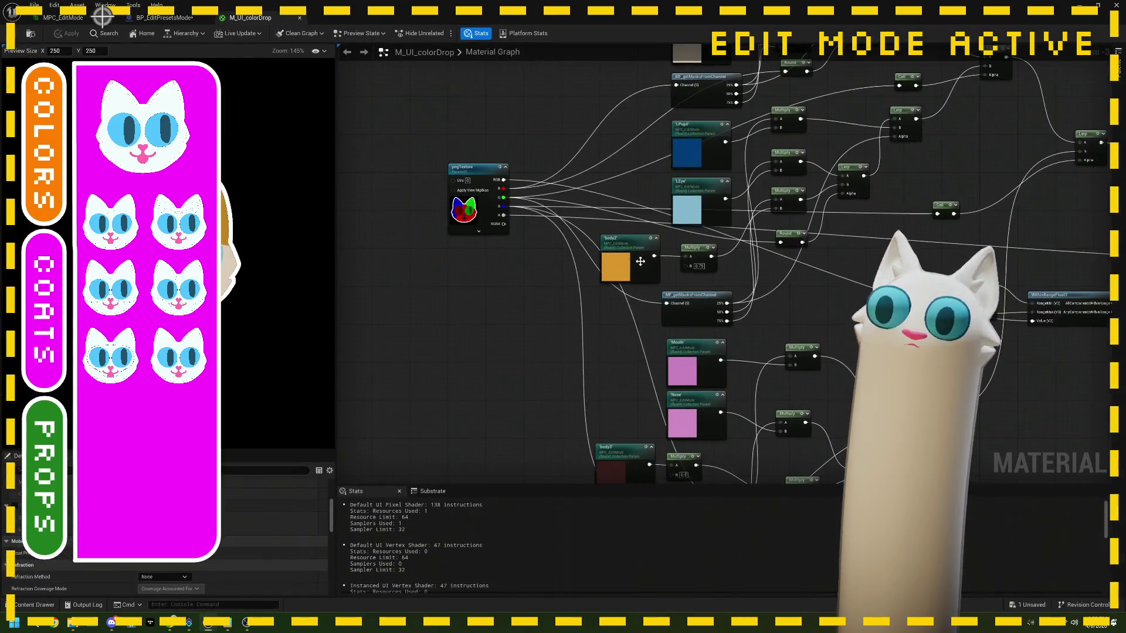
pyautogui.scroll(2, 564, 255)
pyautogui.click(560, 250)
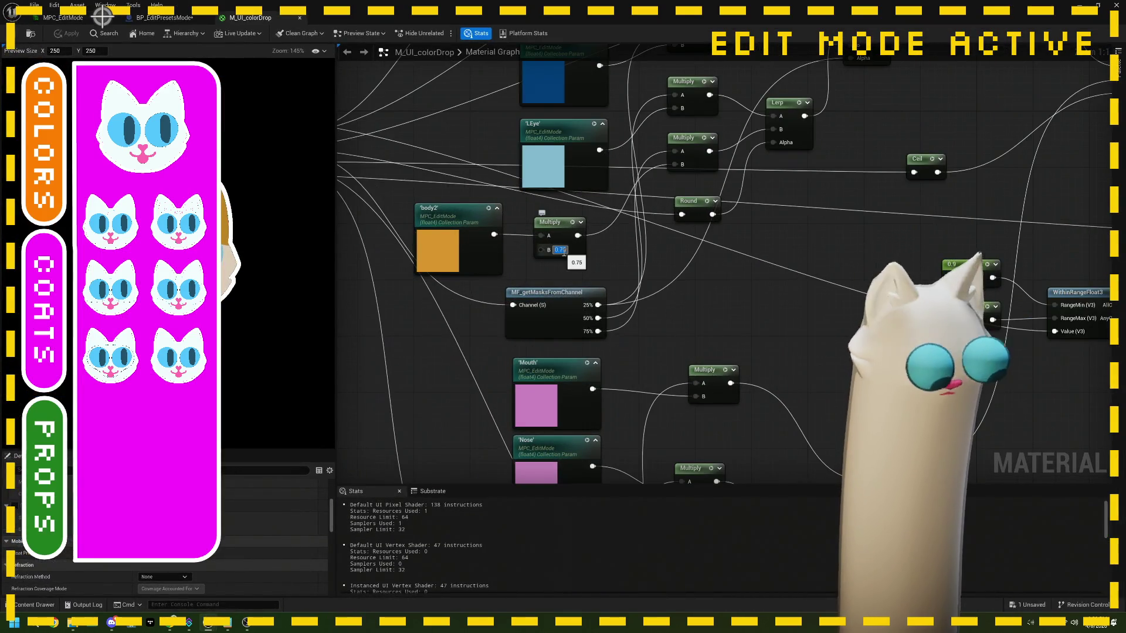
pyautogui.moveTo(564, 254)
pyautogui.mouseDown()
pyautogui.moveTo(586, 217)
pyautogui.moveTo(632, 344)
pyautogui.moveTo(635, 253)
pyautogui.mouseUp()
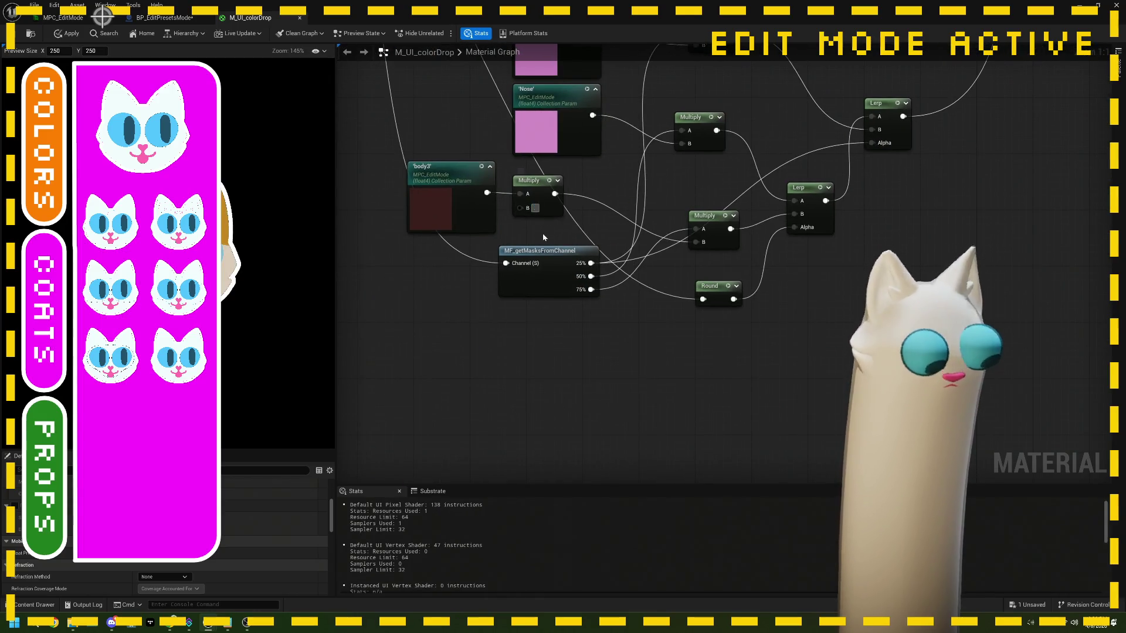
pyautogui.write('0.6')
pyautogui.press('Return')
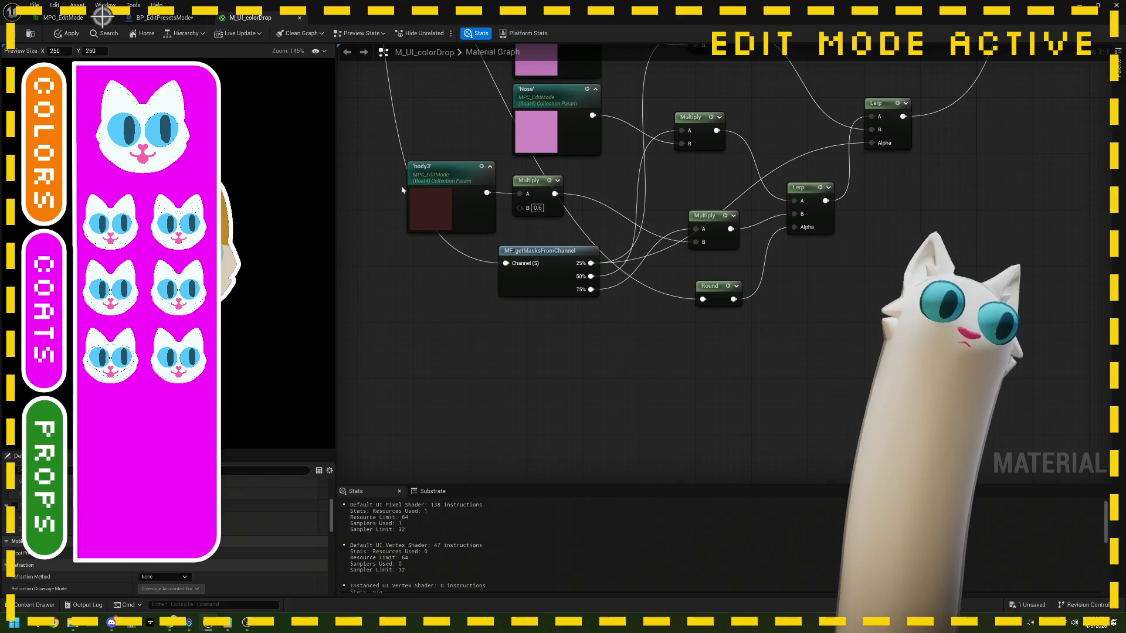
pyautogui.click(16, 35)
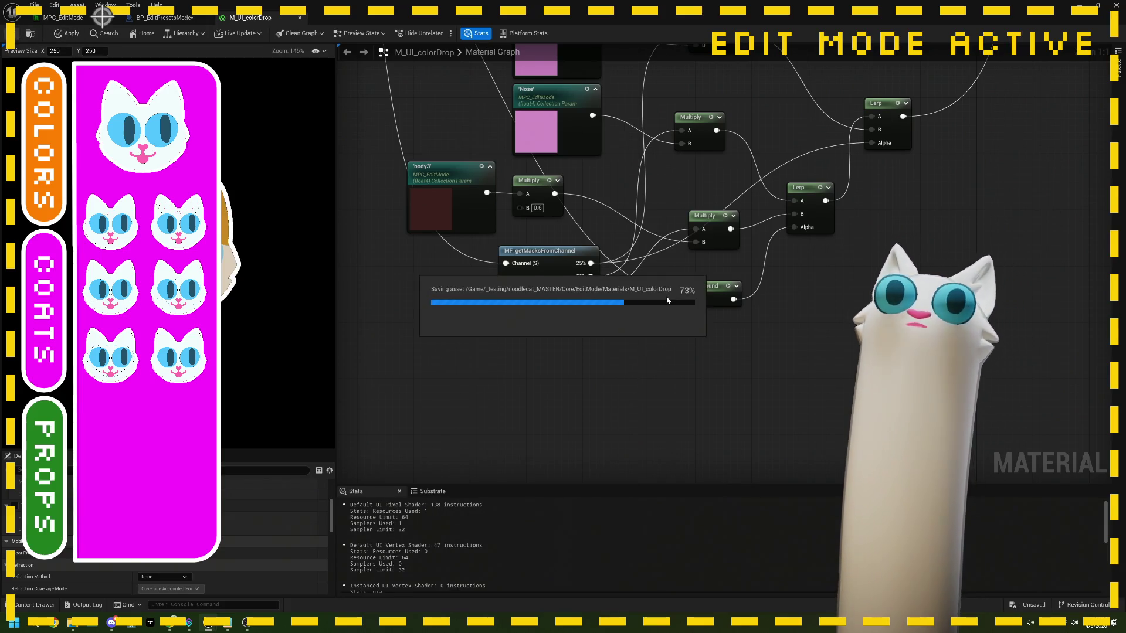
# - Check the MPC_EditMode parameter list, then return to the level editor
pyautogui.scroll(-4, 590, 325)
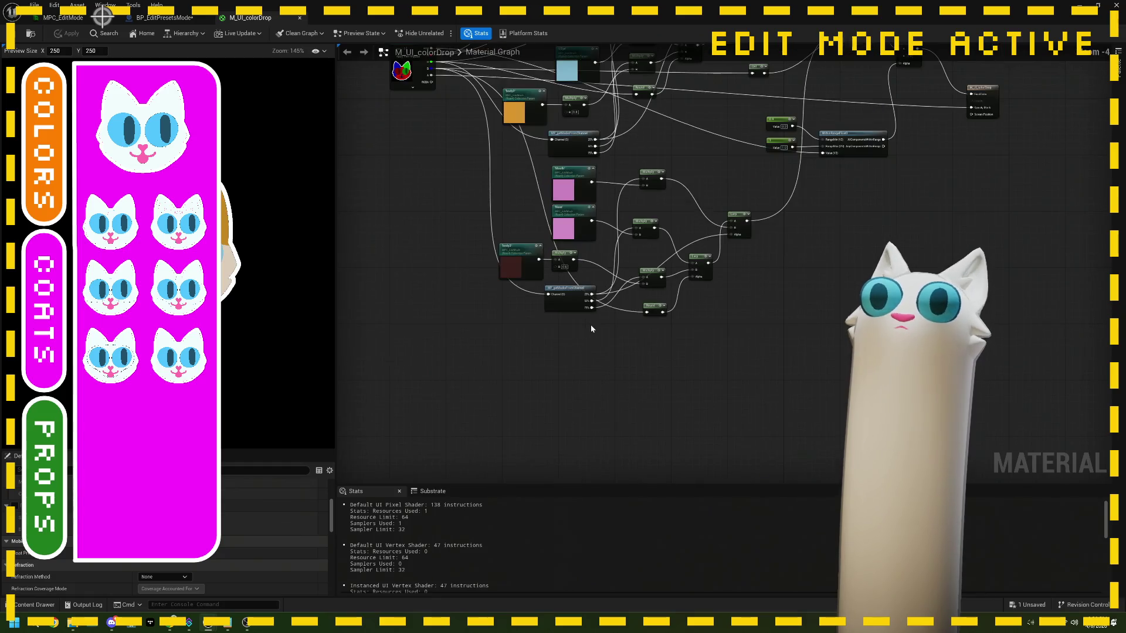
pyautogui.moveTo(538, 286); pyautogui.dragTo(521, 334)
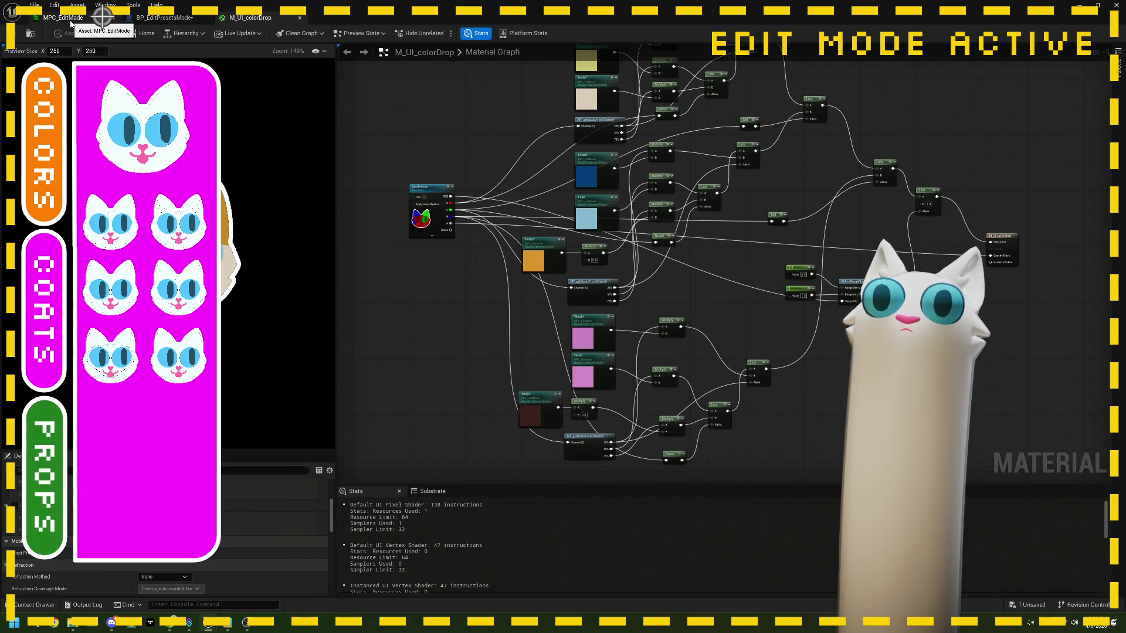
pyautogui.click(70, 23)
pyautogui.click(253, 17)
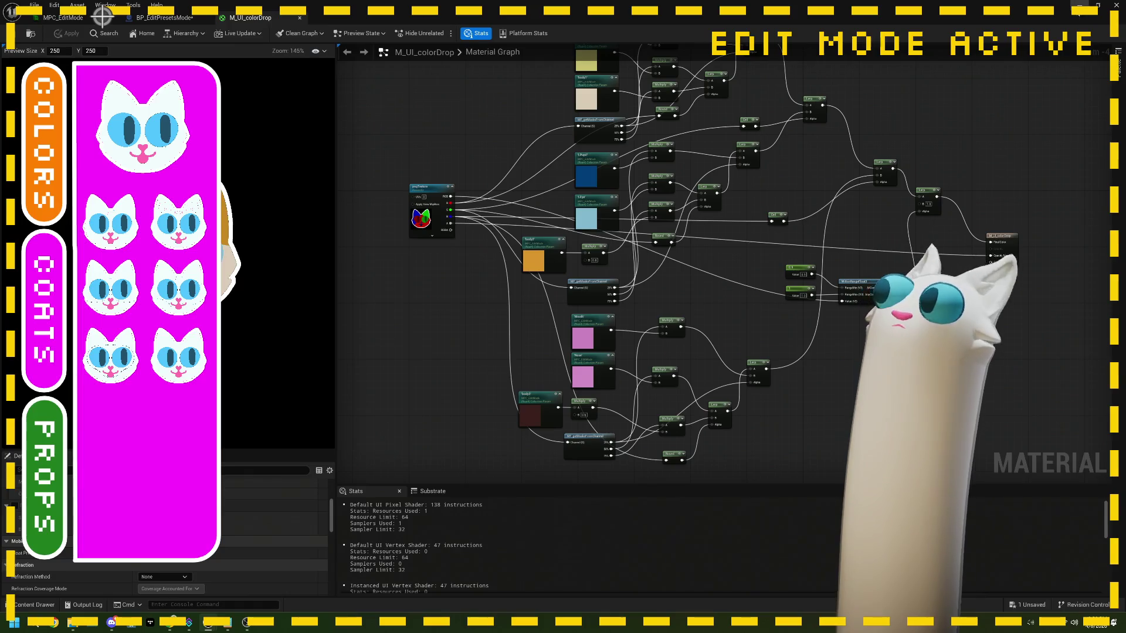
pyautogui.hotkey('alt', 'Tab')
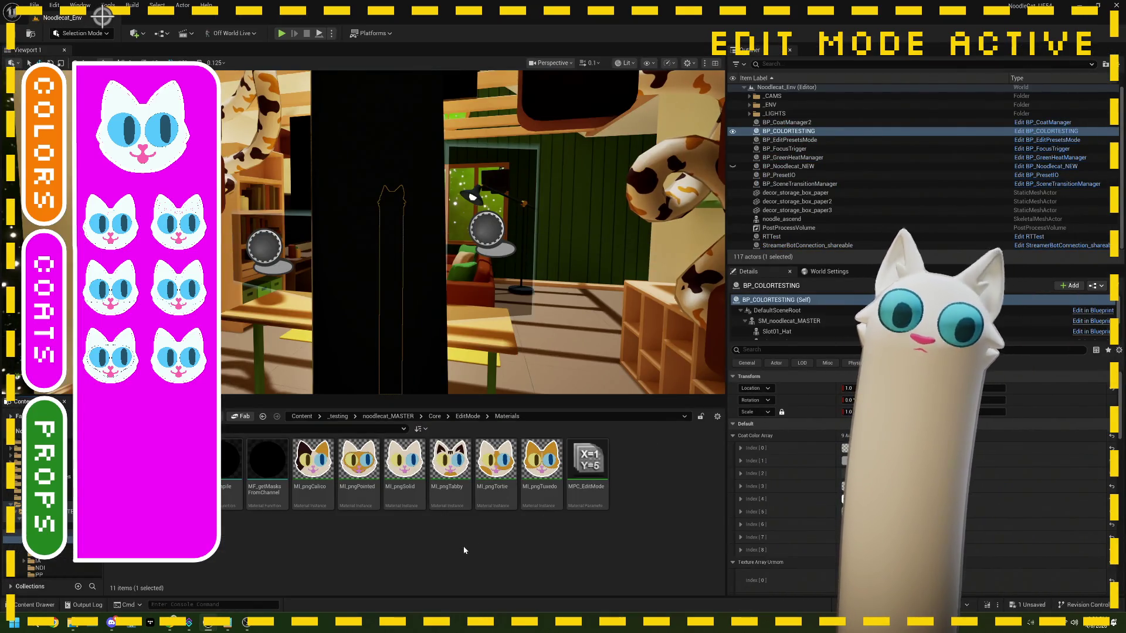
# - Open BP_EditPresetsMode from the EditMode folder, save it, and zoom out its EventGraph
pyautogui.click(459, 417)
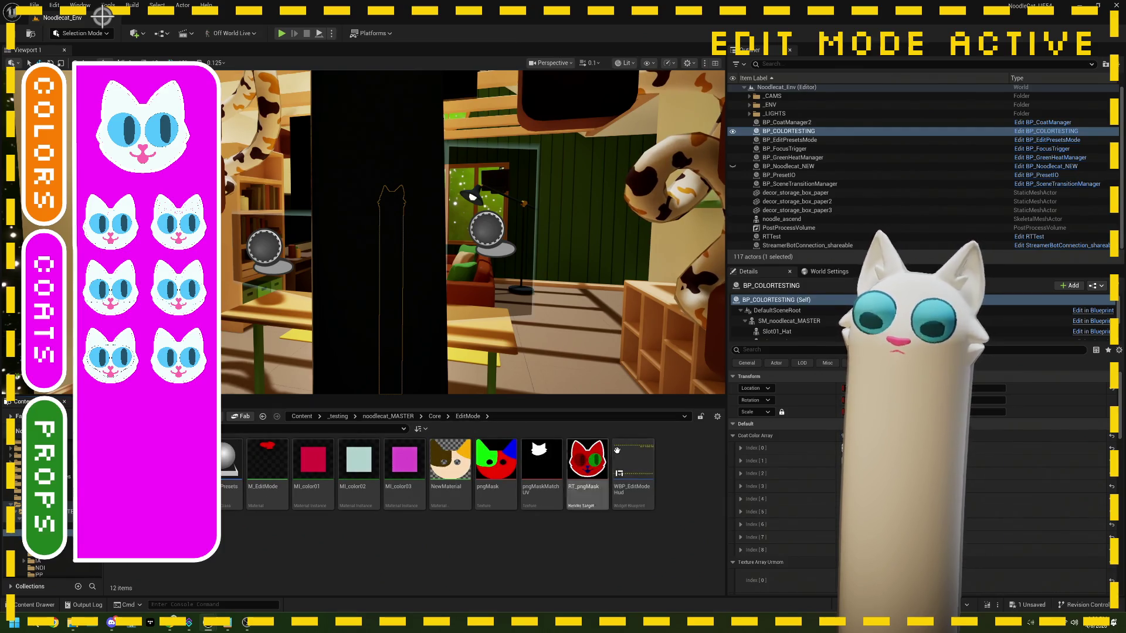
pyautogui.moveTo(580, 472)
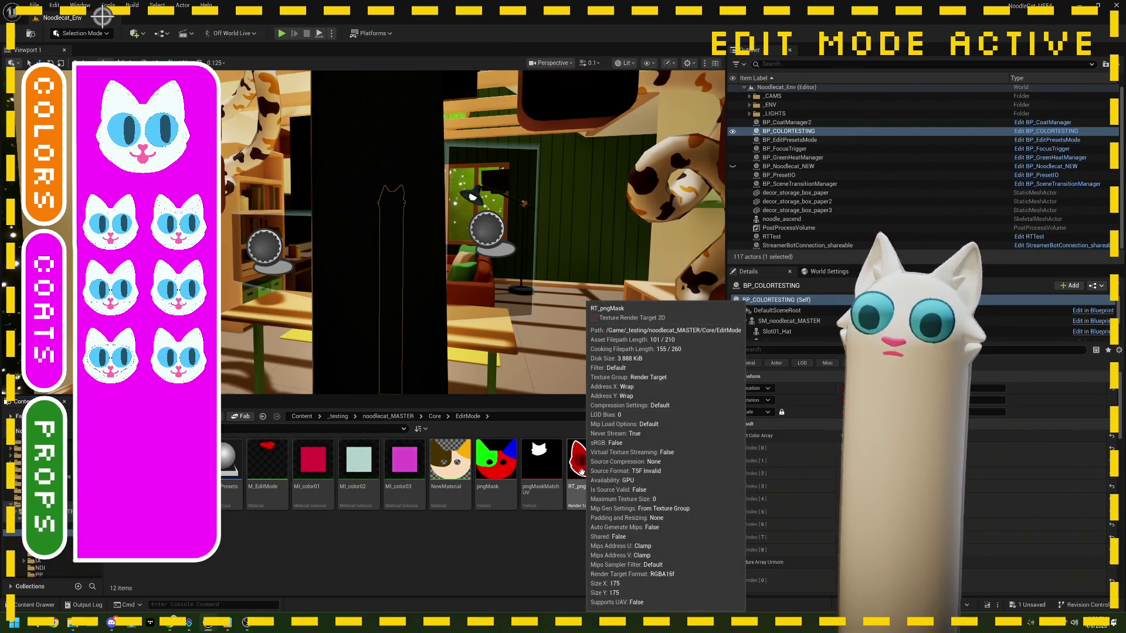
pyautogui.click(238, 472)
pyautogui.doubleClick(237, 472)
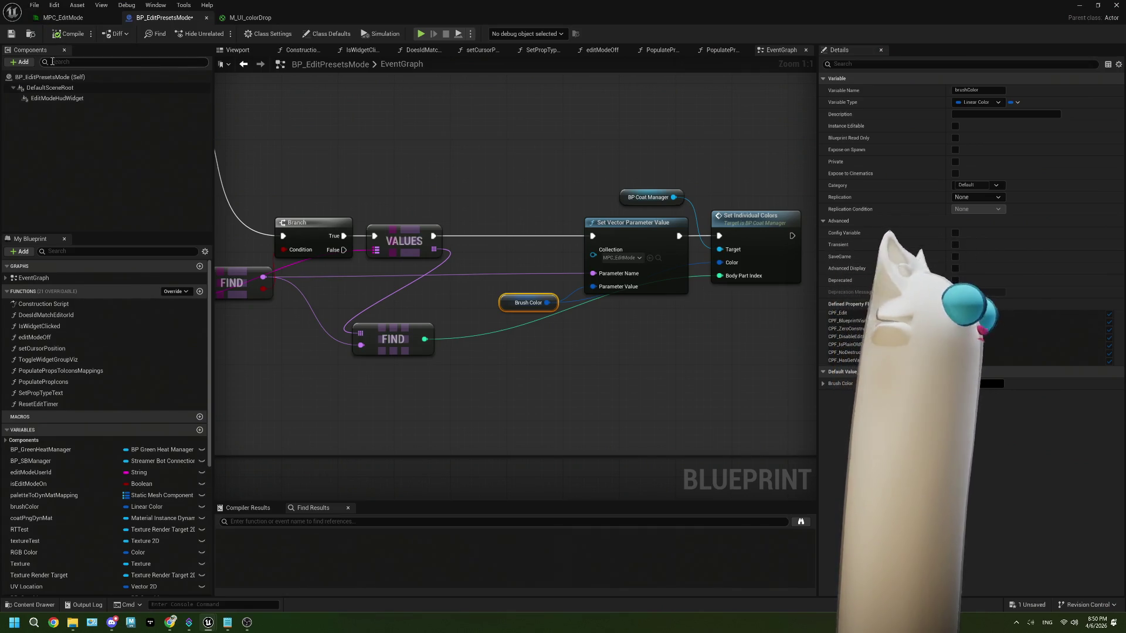
pyautogui.hotkey('ctrl', 's')
pyautogui.scroll(-1, 564, 353)
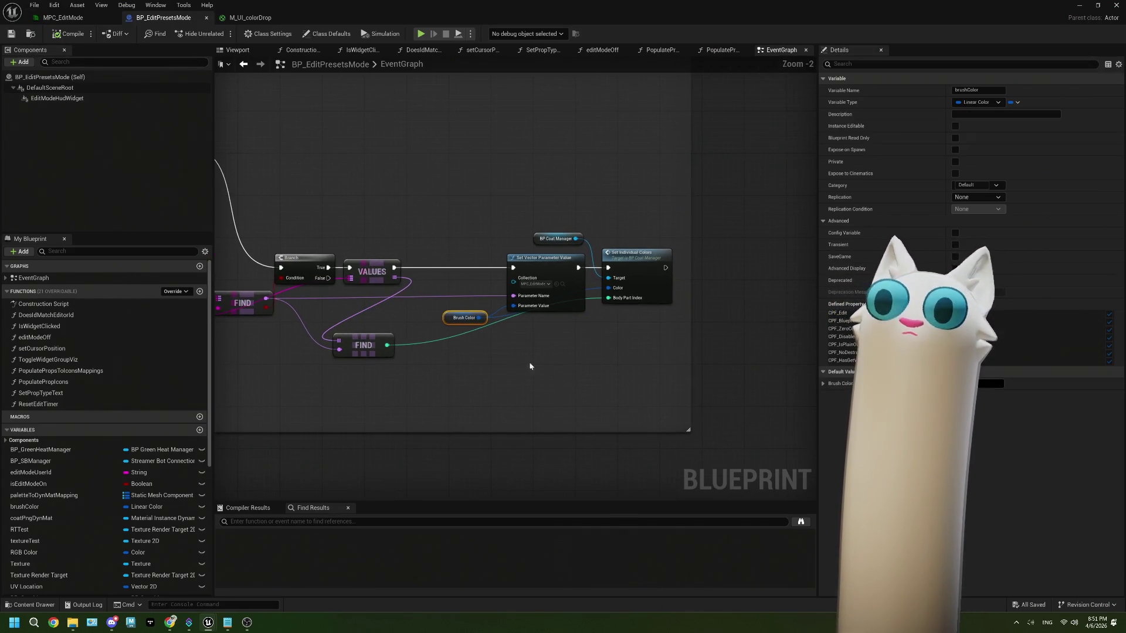
pyautogui.scroll(-5, 600, 349)
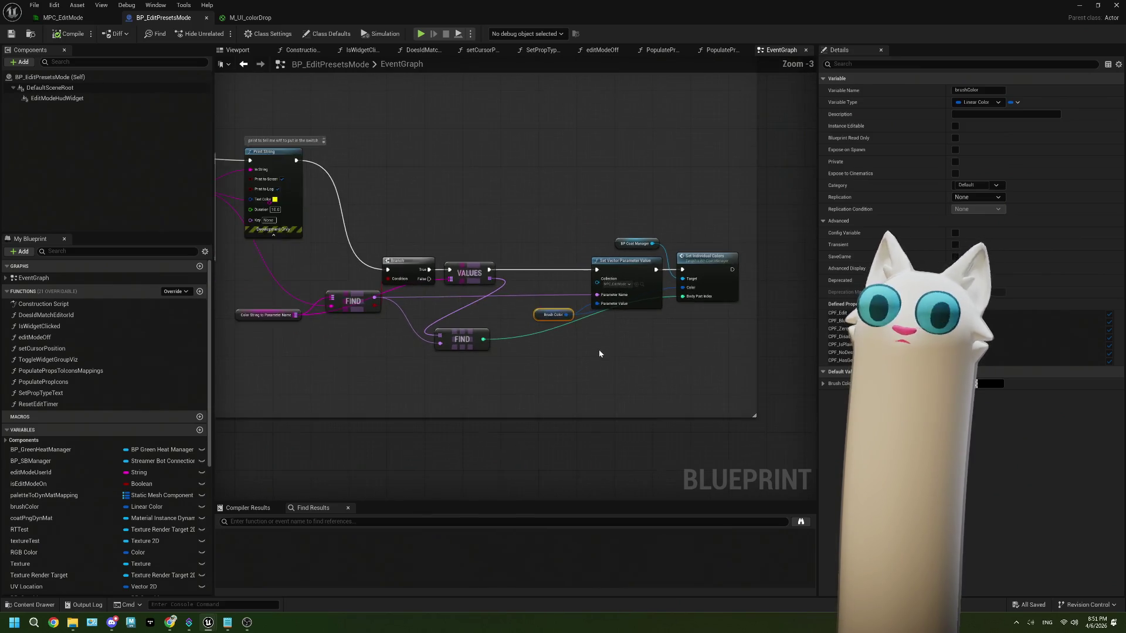
pyautogui.moveTo(449, 290); pyautogui.dragTo(572, 313)
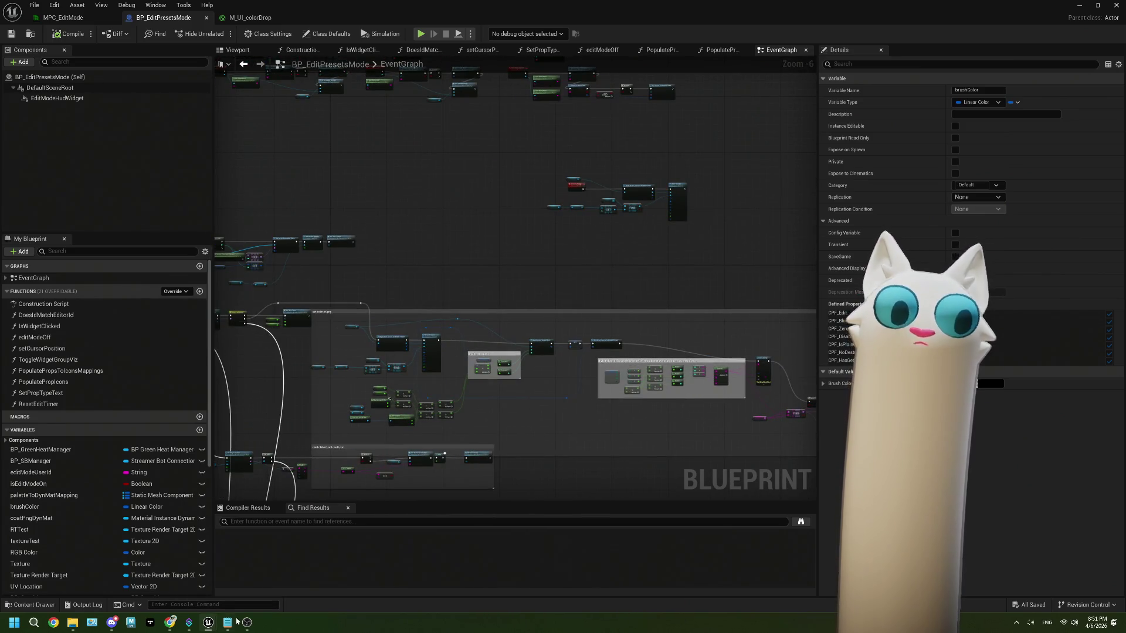
pyautogui.click(228, 622)
# - Delete the 'label/edit coats' and 'value overlay?' lines from ThePlan.txt
pyautogui.click(132, 234)
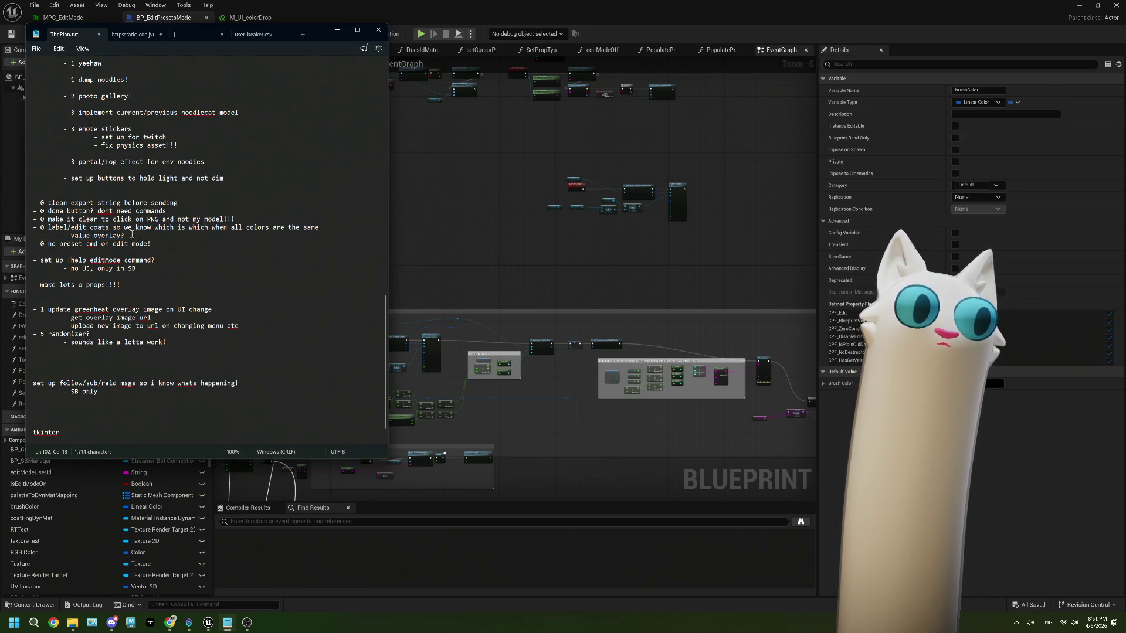
pyautogui.moveTo(47, 232); pyautogui.dragTo(30, 229)
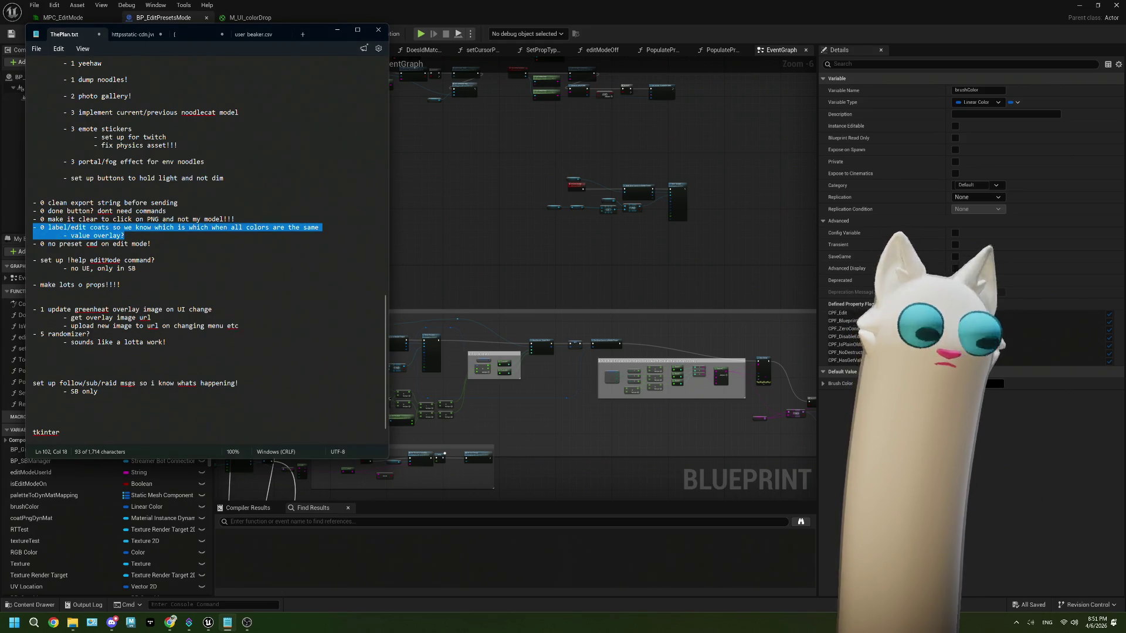
pyautogui.press('BackSpace')
pyautogui.press('BackSpace')
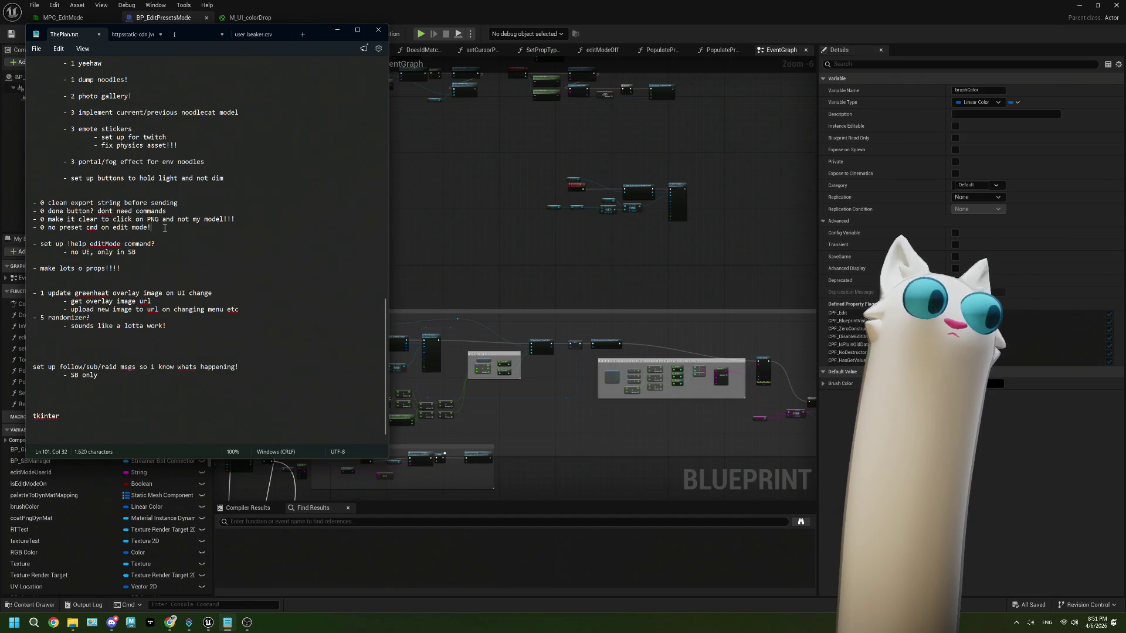
pyautogui.click(438, 219)
pyautogui.scroll(-3, 439, 219)
pyautogui.moveTo(438, 219)
pyautogui.mouseDown()
pyautogui.moveTo(528, 245)
pyautogui.moveTo(510, 253)
pyautogui.mouseUp()
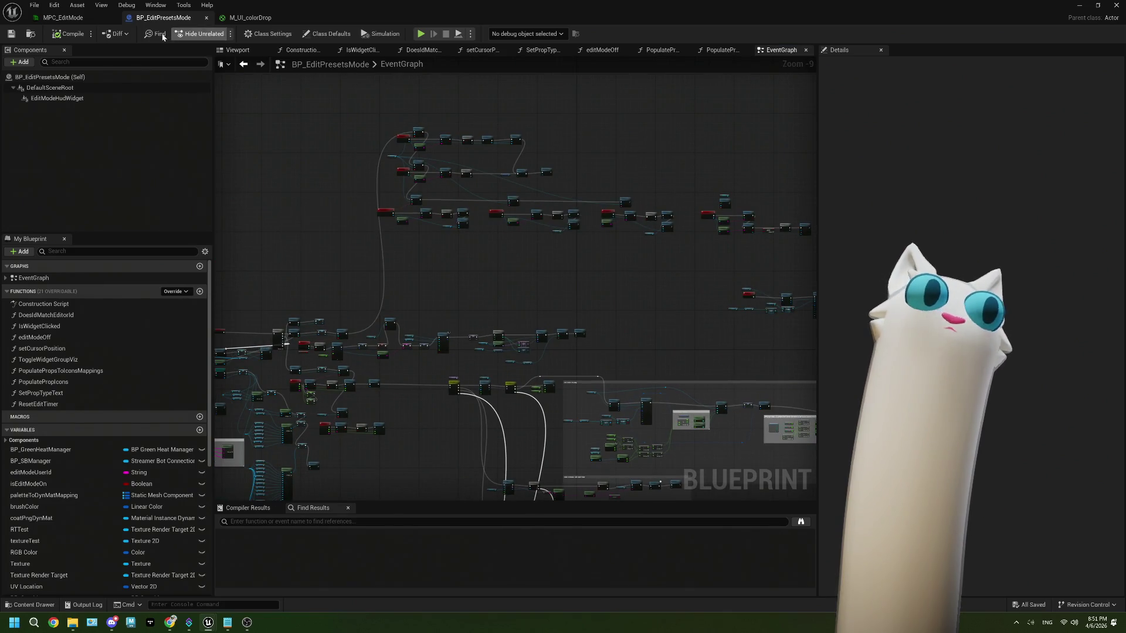
# - Browse to the noodlecat_MASTER folder and open BP_CoatManager, briefly opening BP_Noodlecat_NEW first
pyautogui.click(1078, 5)
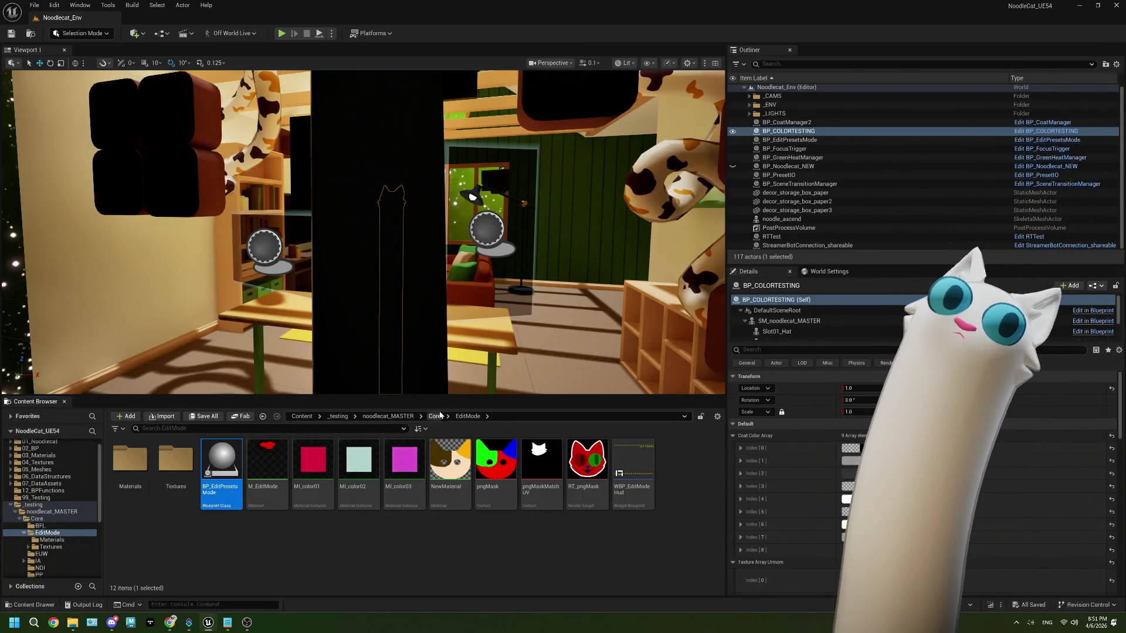
pyautogui.click(437, 416)
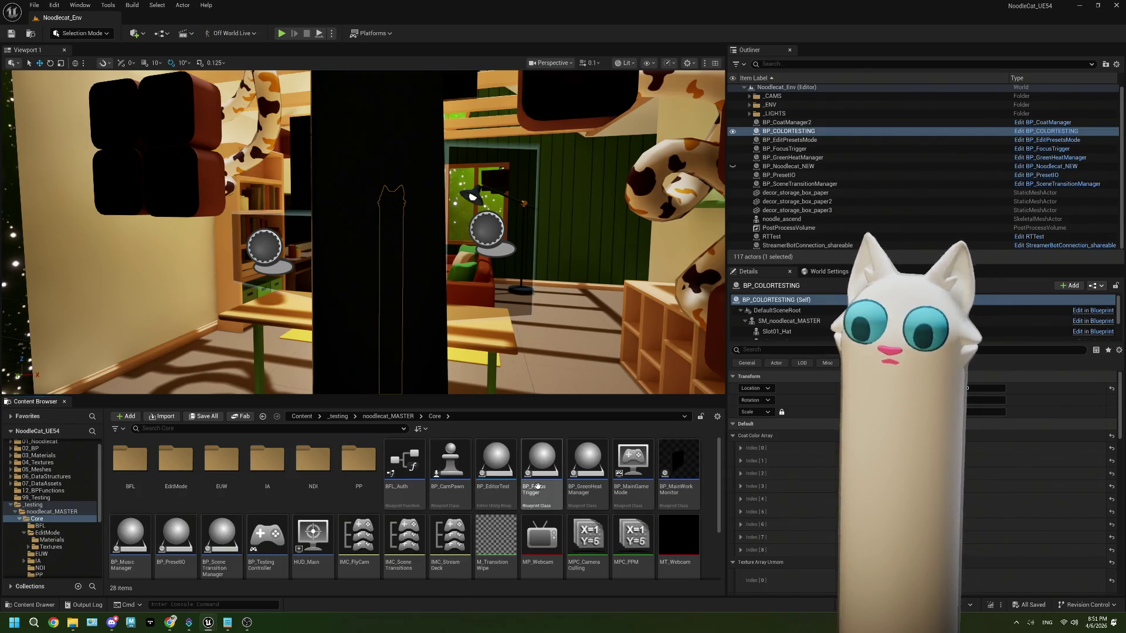
pyautogui.click(387, 416)
pyautogui.doubleClick(463, 474)
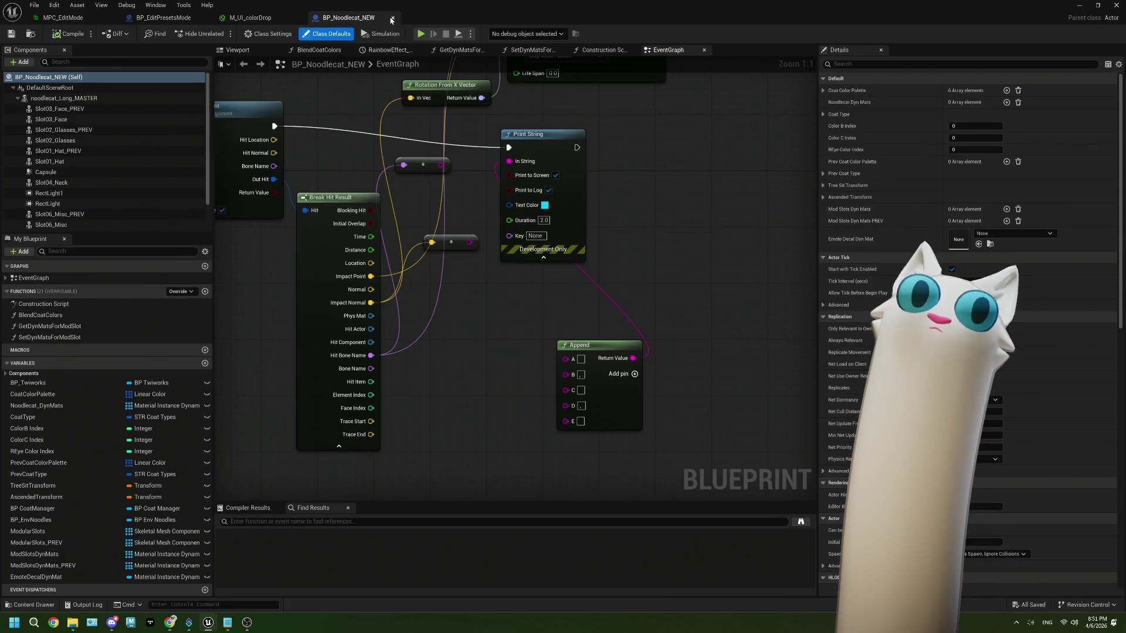
pyautogui.click(391, 18)
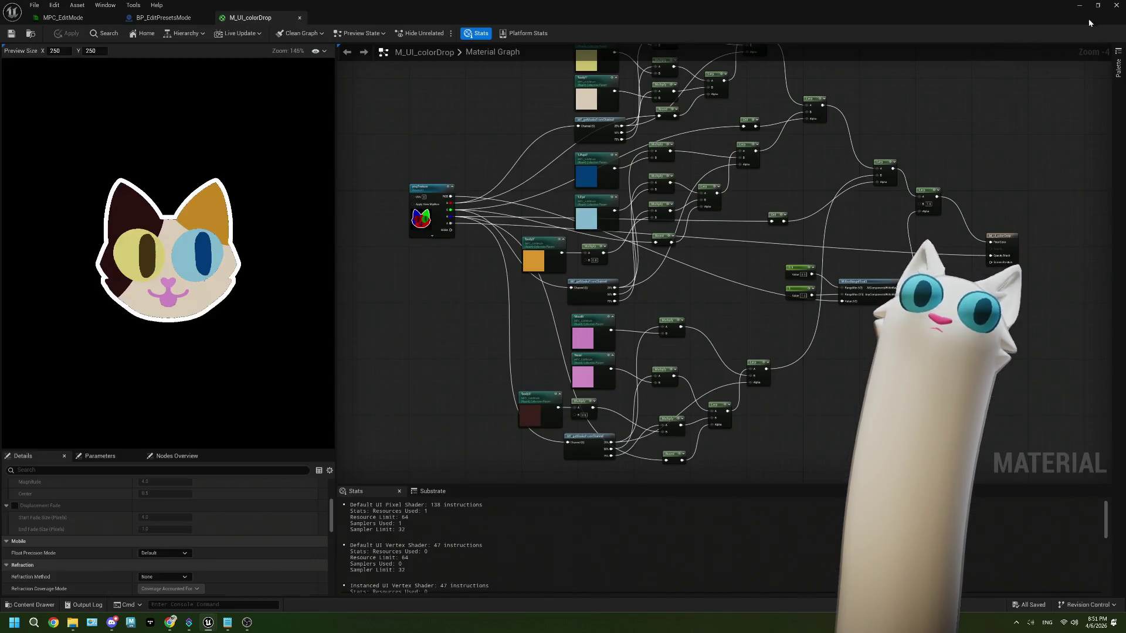
pyautogui.click(1079, 6)
pyautogui.doubleClick(404, 469)
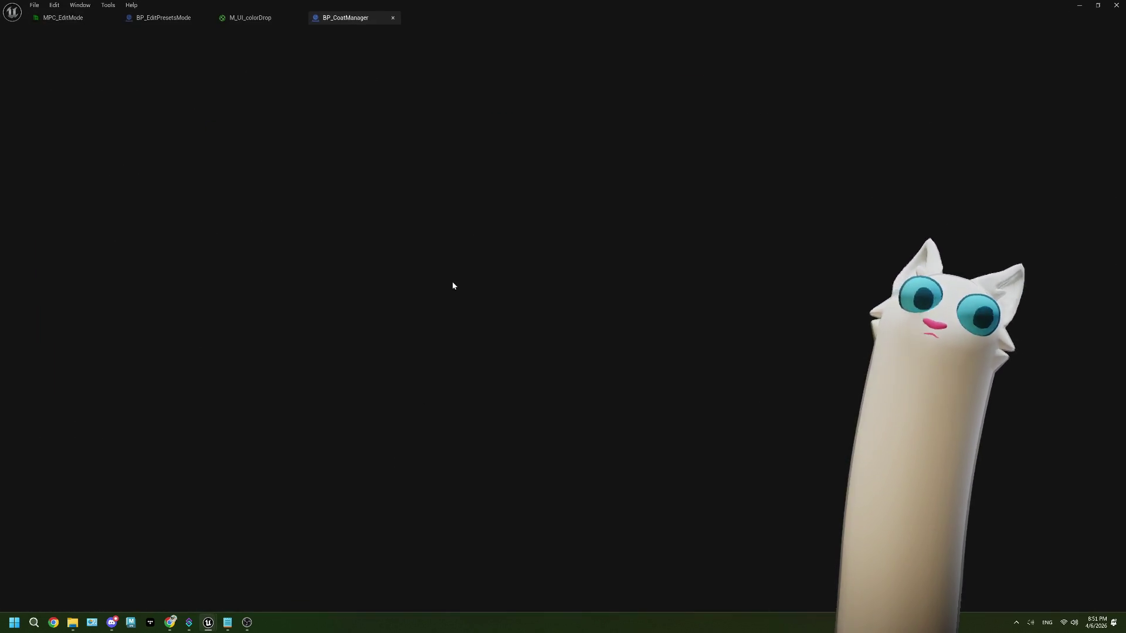
# - Chain the Branch after the Twitch Redeem Coat binding and delete the On Command Preset binding
pyautogui.scroll(-3, 463, 282)
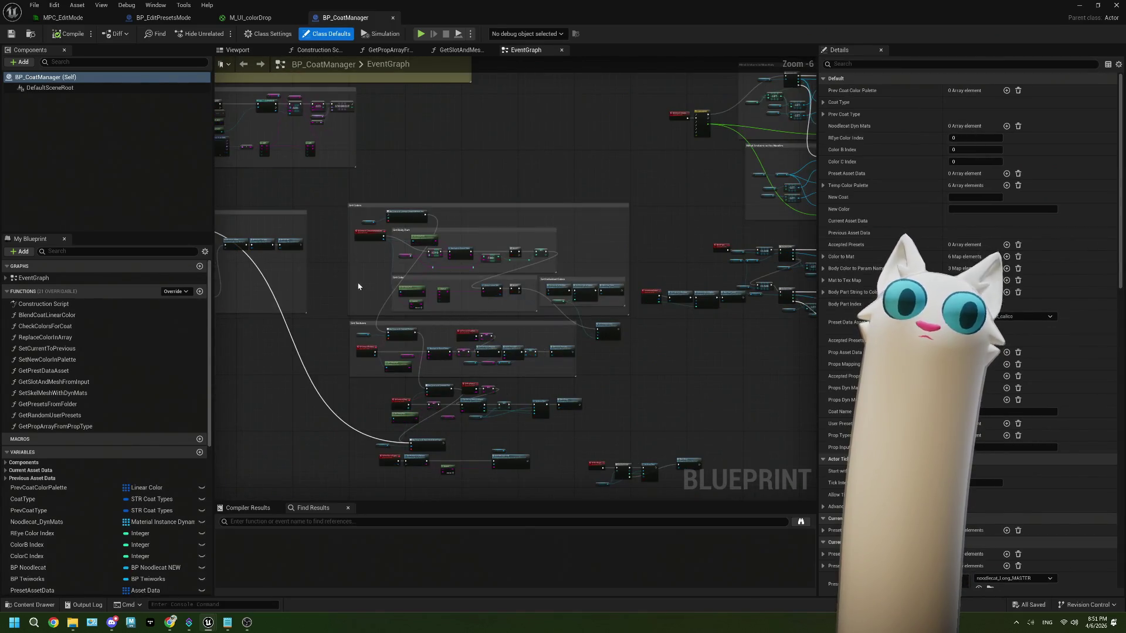
pyautogui.scroll(4, 480, 273)
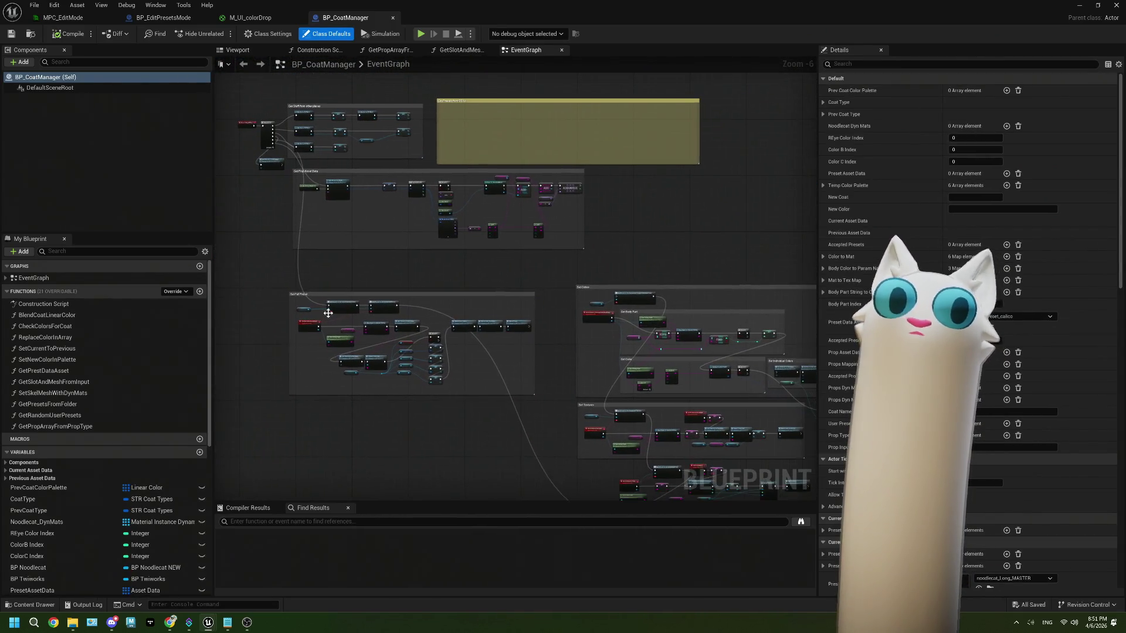
pyautogui.scroll(2, 331, 294)
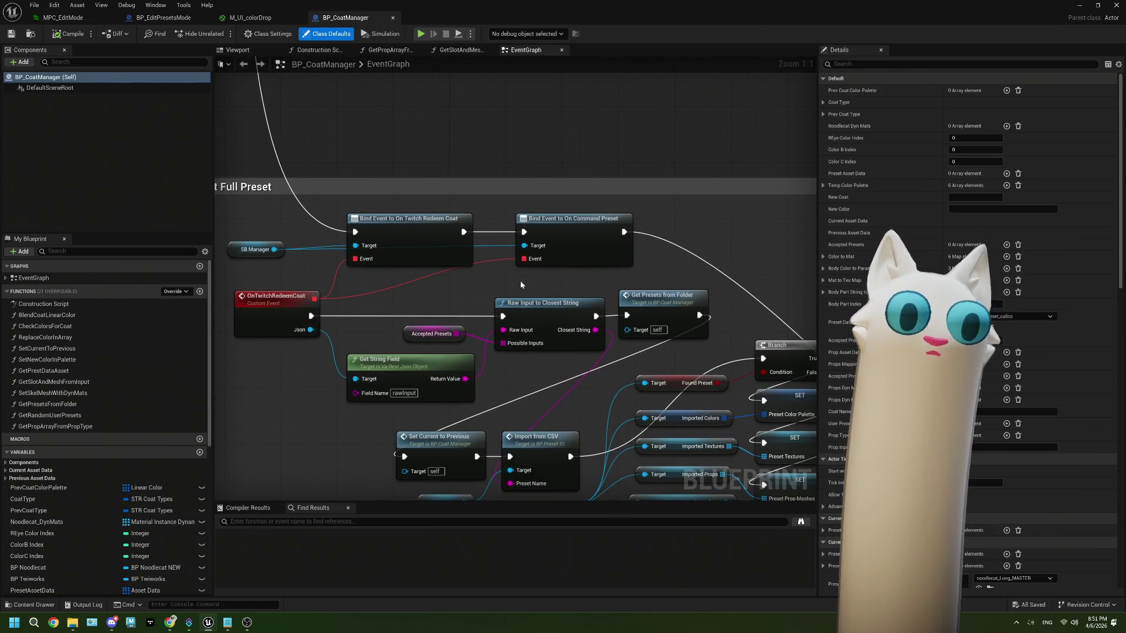
pyautogui.moveTo(552, 247); pyautogui.dragTo(481, 240)
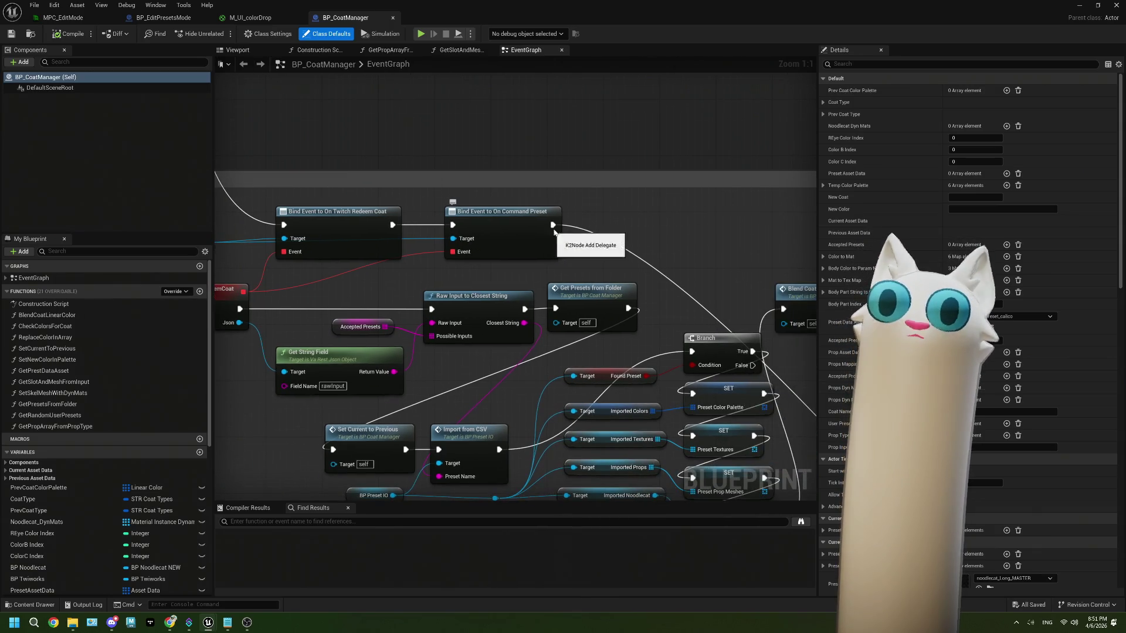
pyautogui.moveTo(551, 224); pyautogui.dragTo(392, 225)
pyautogui.click(507, 237)
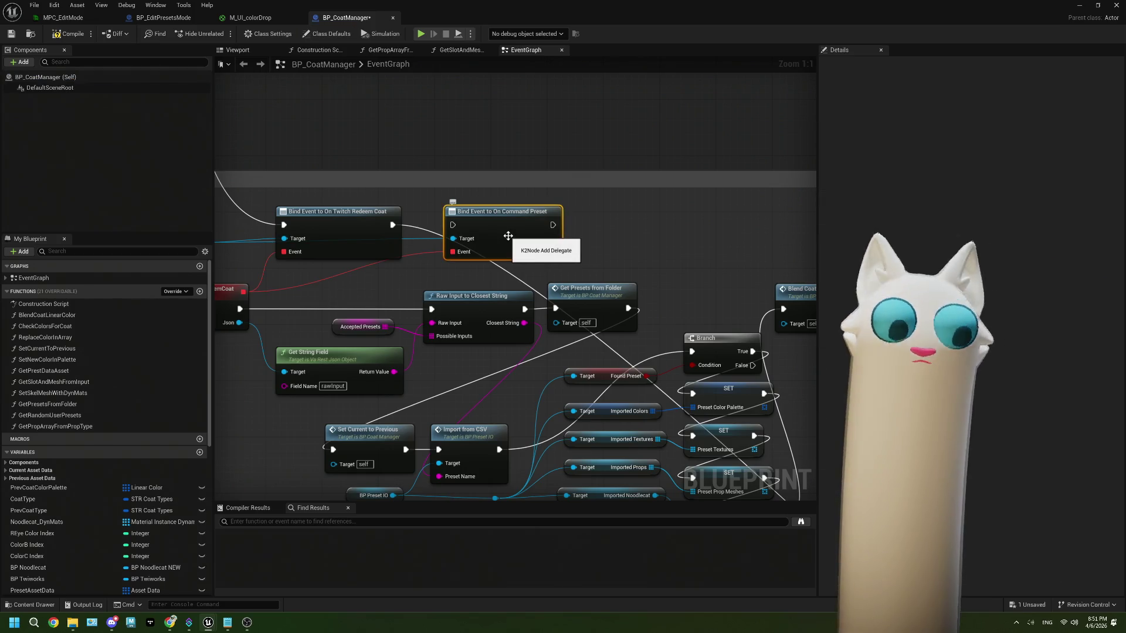
pyautogui.moveTo(508, 236); pyautogui.dragTo(447, 244)
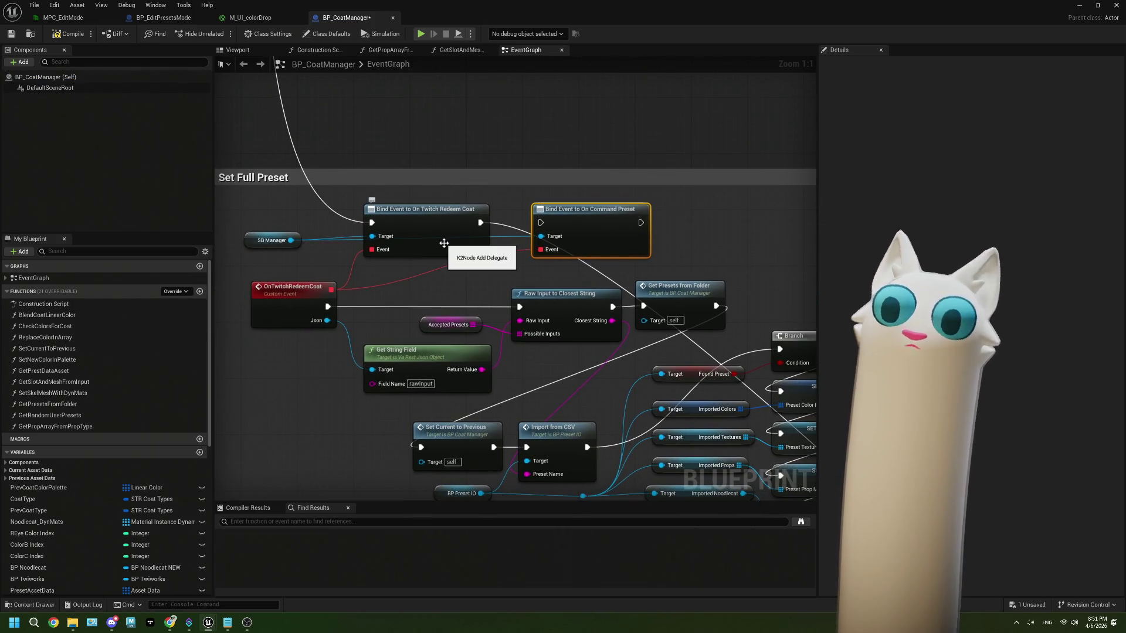
pyautogui.press('Delete')
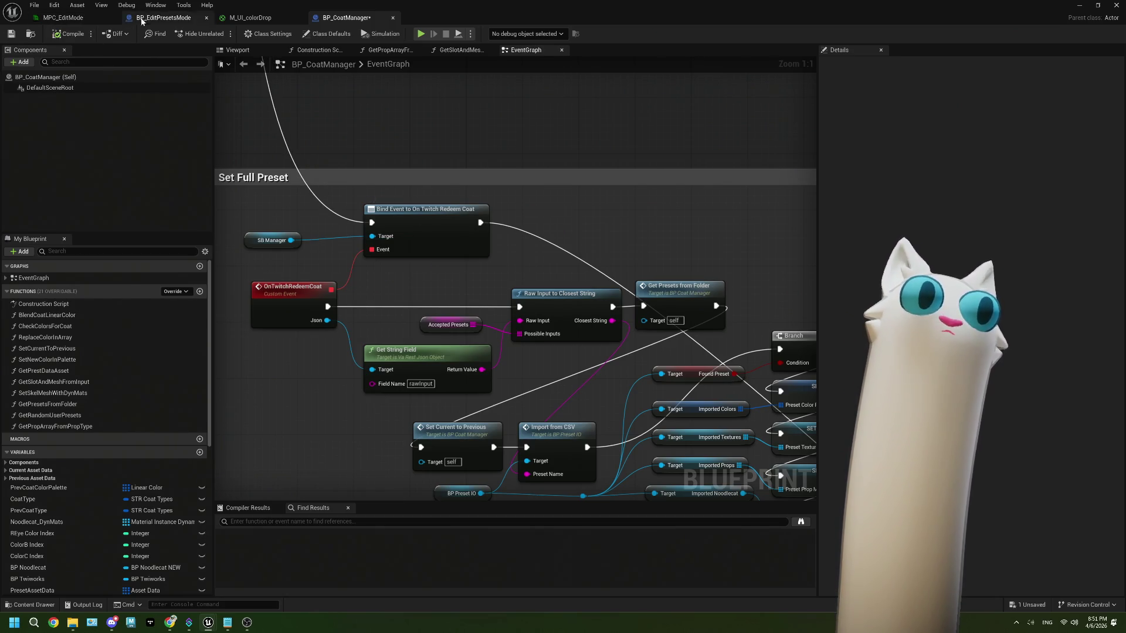
pyautogui.click(292, 314)
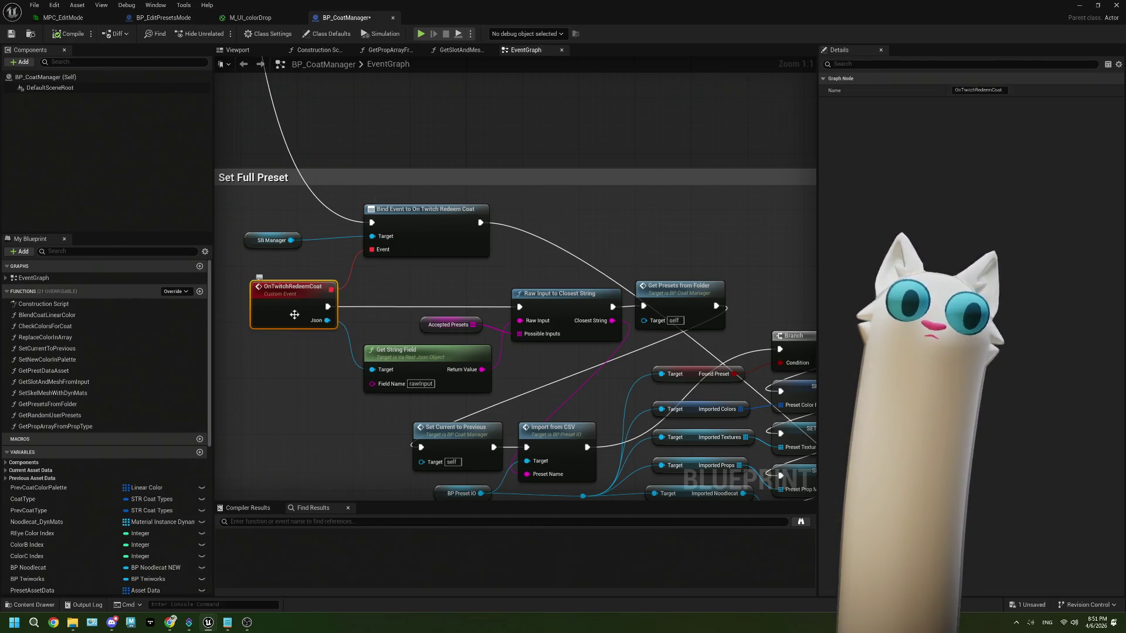
pyautogui.click(234, 18)
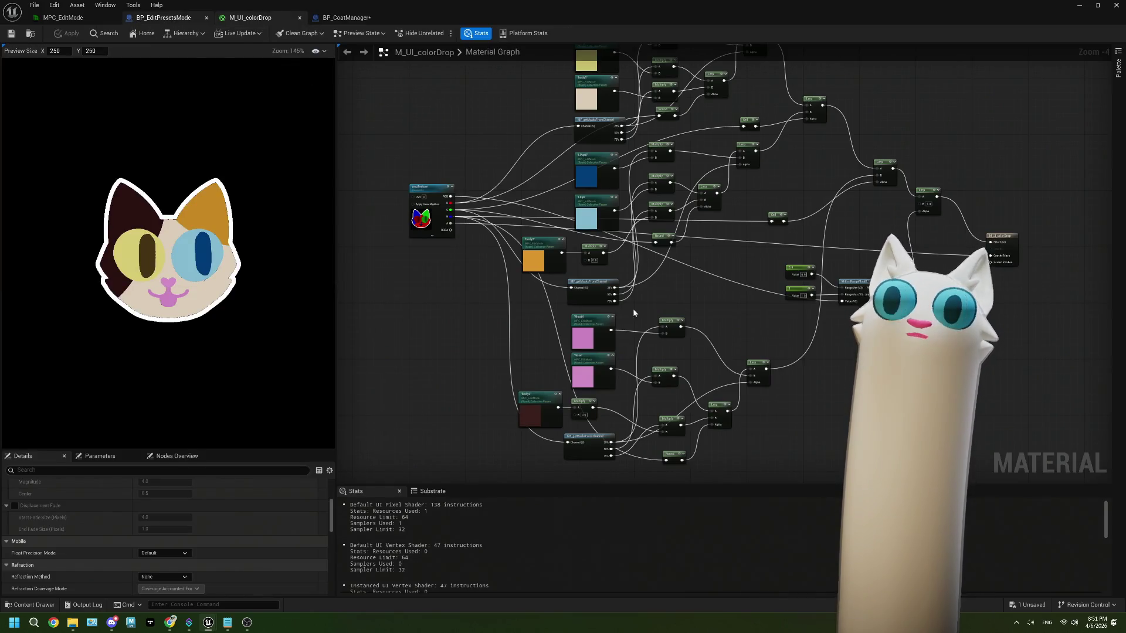
pyautogui.scroll(5, 626, 283)
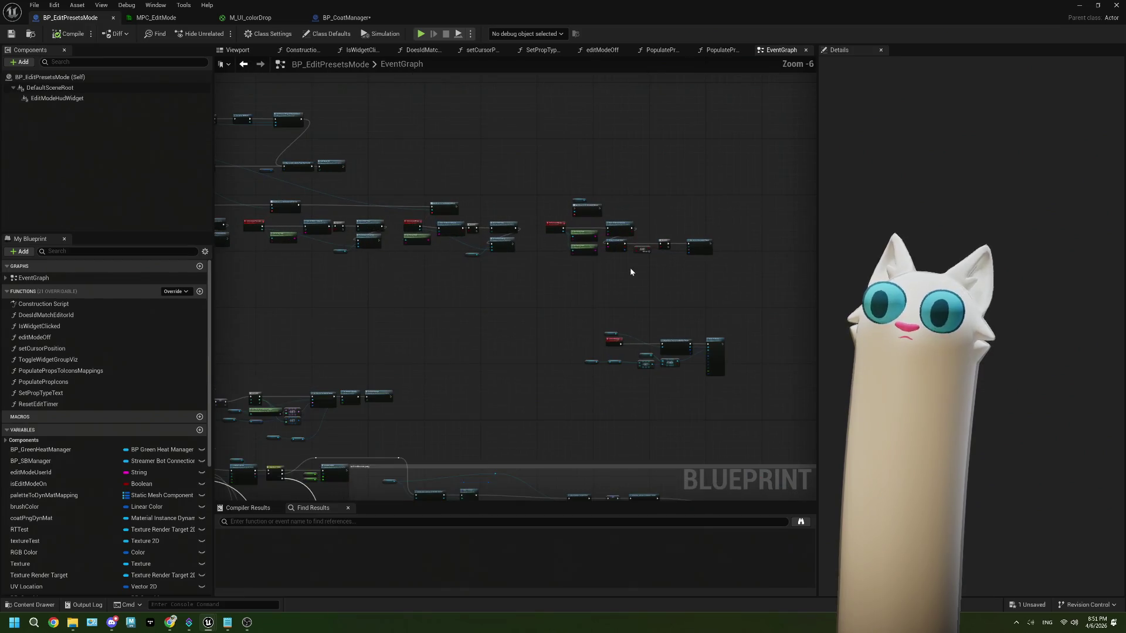
# - Move the upper-right node group further right and wrap it in a comment box
pyautogui.moveTo(460, 214)
pyautogui.mouseDown()
pyautogui.moveTo(642, 284)
pyautogui.moveTo(701, 276)
pyautogui.mouseUp()
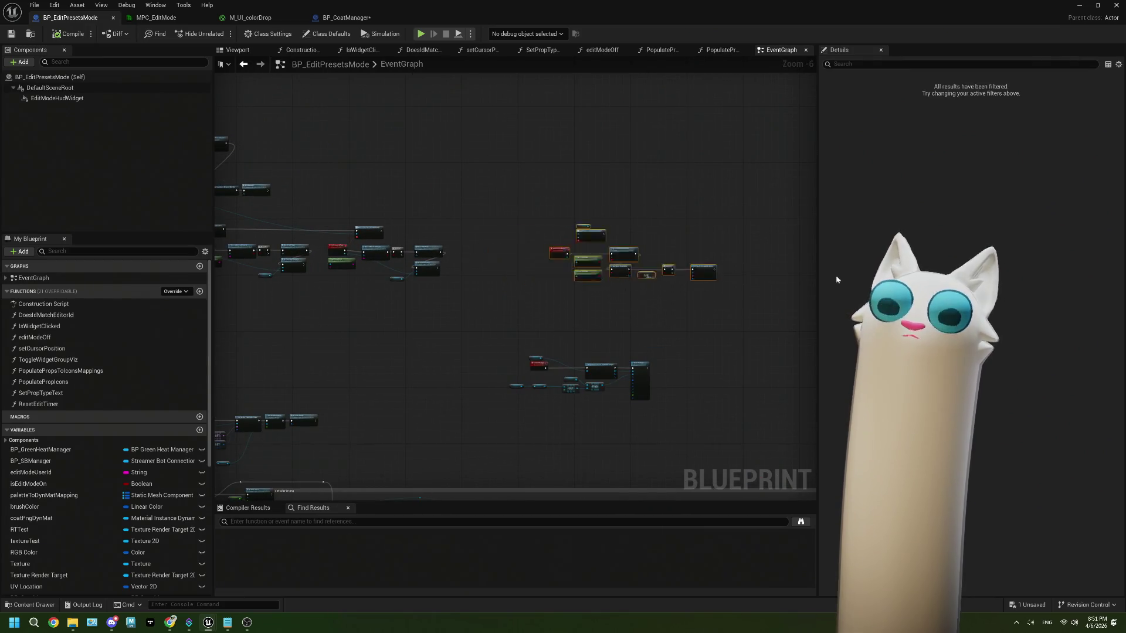
pyautogui.moveTo(797, 280); pyautogui.dragTo(999, 282)
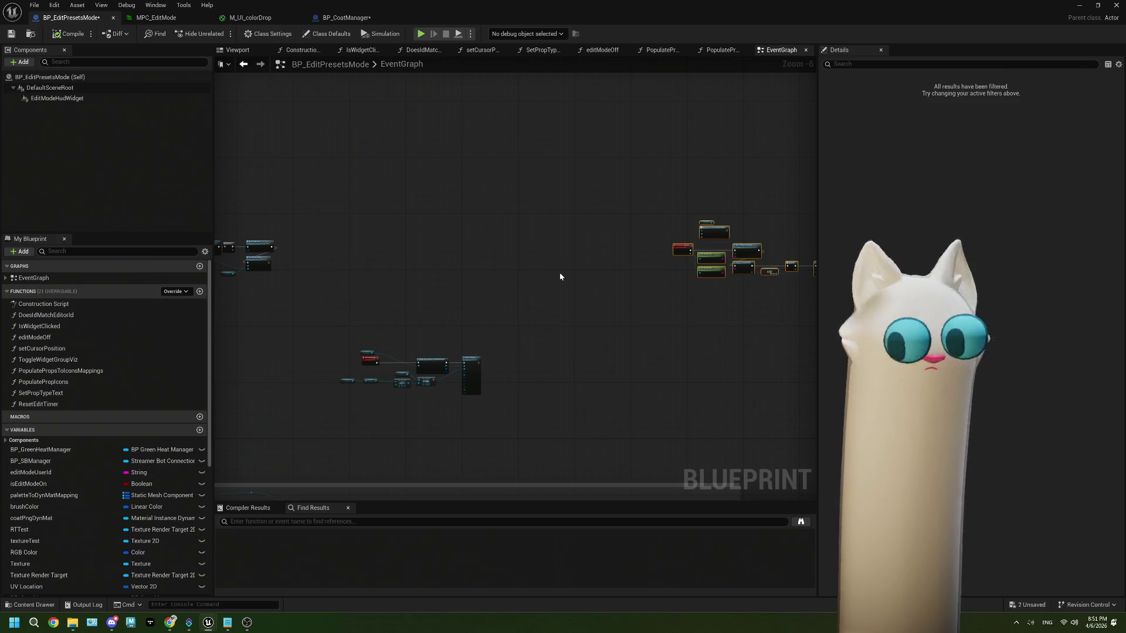
pyautogui.write('c')
pyautogui.write('an d')
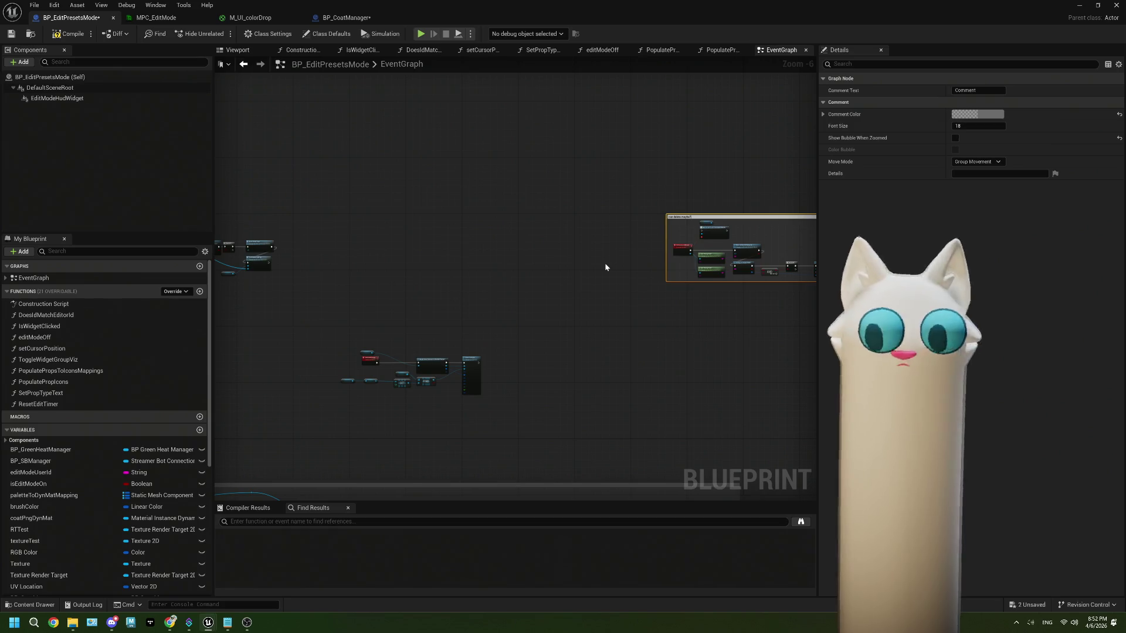
pyautogui.click(603, 262)
# - Copy the BP SBManager reference and paste it beside the OnCommandProp nodes
pyautogui.scroll(4, 469, 273)
pyautogui.moveTo(417, 272)
pyautogui.mouseDown()
pyautogui.moveTo(450, 314)
pyautogui.moveTo(296, 295)
pyautogui.mouseUp()
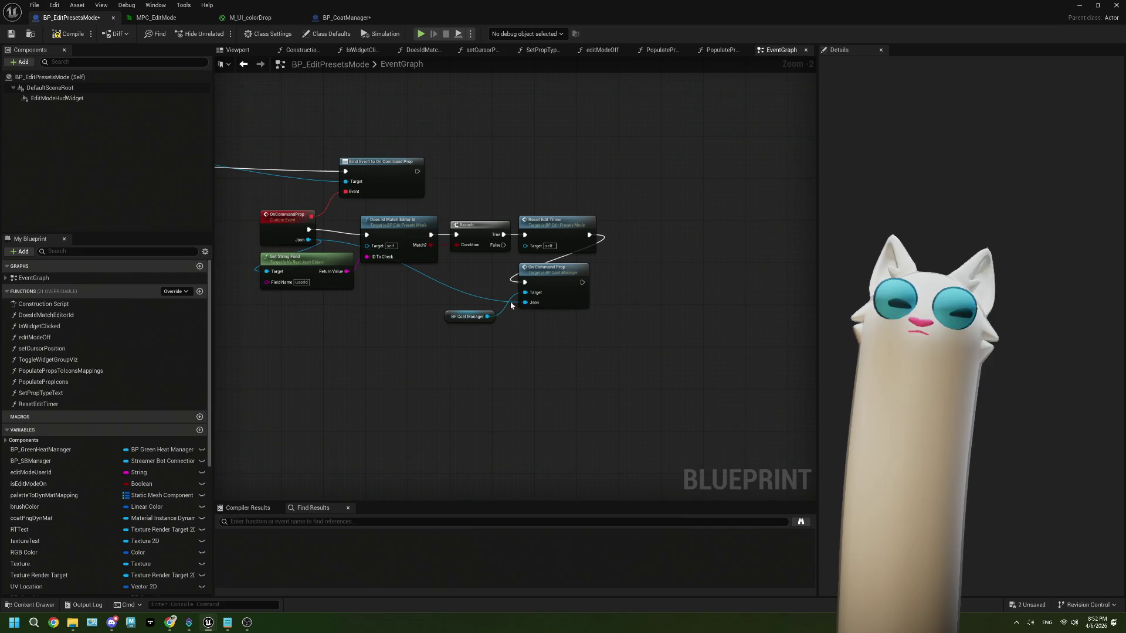
pyautogui.moveTo(372, 230); pyautogui.dragTo(445, 280)
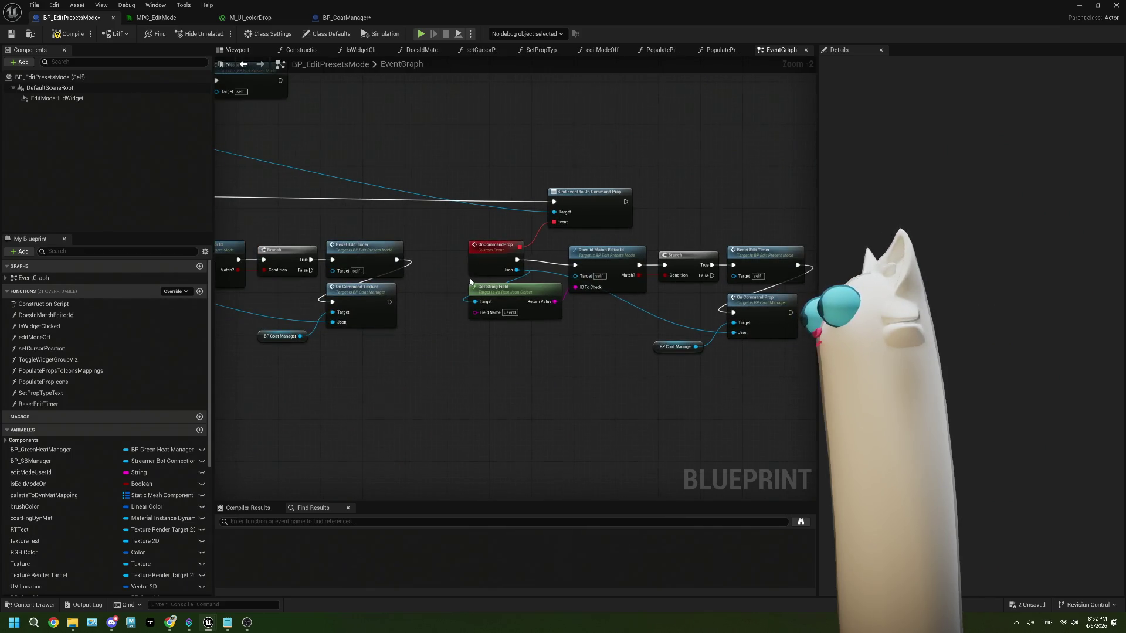
pyautogui.scroll(-3, 471, 282)
pyautogui.scroll(3, 551, 290)
pyautogui.moveTo(245, 164)
pyautogui.mouseDown()
pyautogui.moveTo(280, 169)
pyautogui.moveTo(160, 154)
pyautogui.moveTo(57, 108)
pyautogui.mouseUp()
pyautogui.click(281, 168)
pyautogui.moveTo(733, 328)
pyautogui.mouseDown()
pyautogui.moveTo(604, 276)
pyautogui.moveTo(446, 258)
pyautogui.moveTo(598, 322)
pyautogui.mouseUp()
pyautogui.click(492, 200)
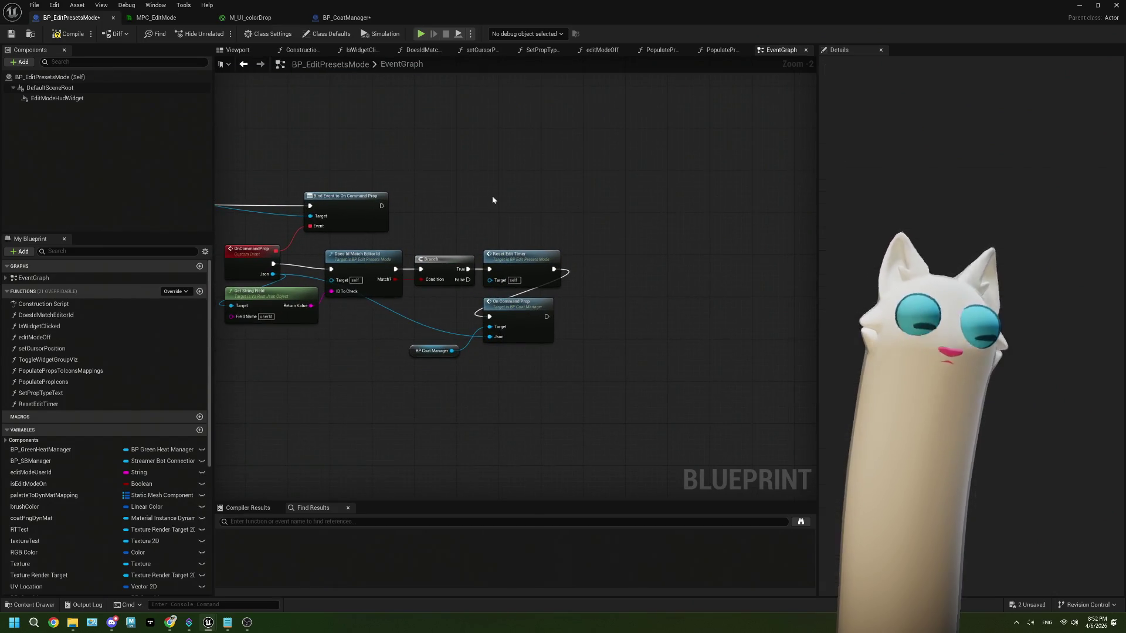
pyautogui.hotkey('ctrl', 'v')
pyautogui.moveTo(527, 197); pyautogui.dragTo(614, 209)
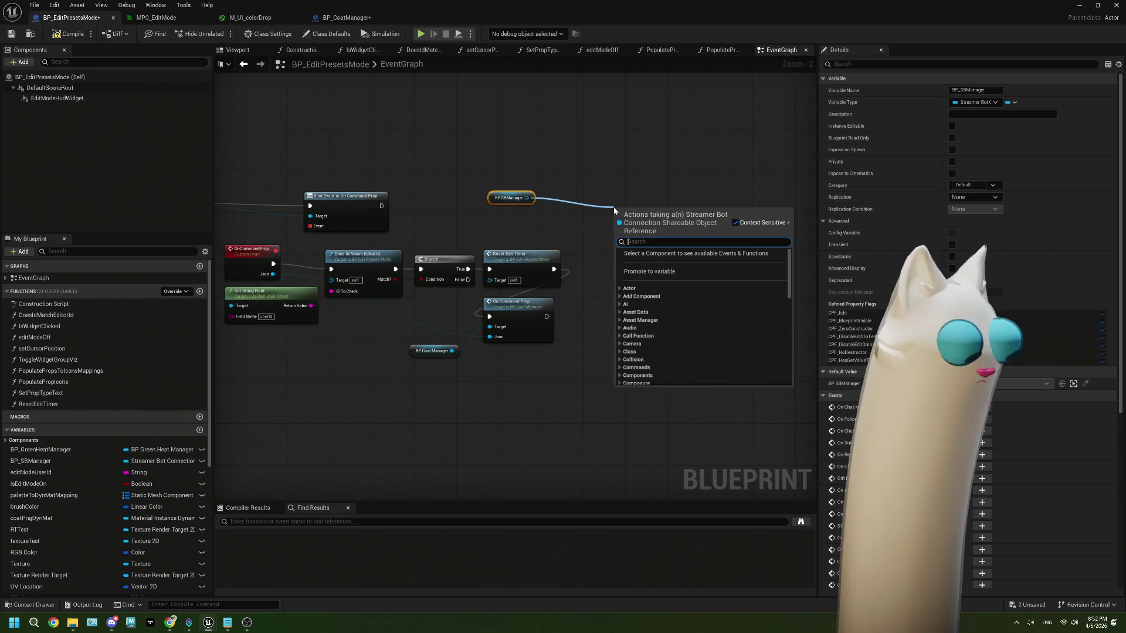
# - Add a Bind Event to On Command Preset node chained after the Command Prop binding
pyautogui.write('comman')
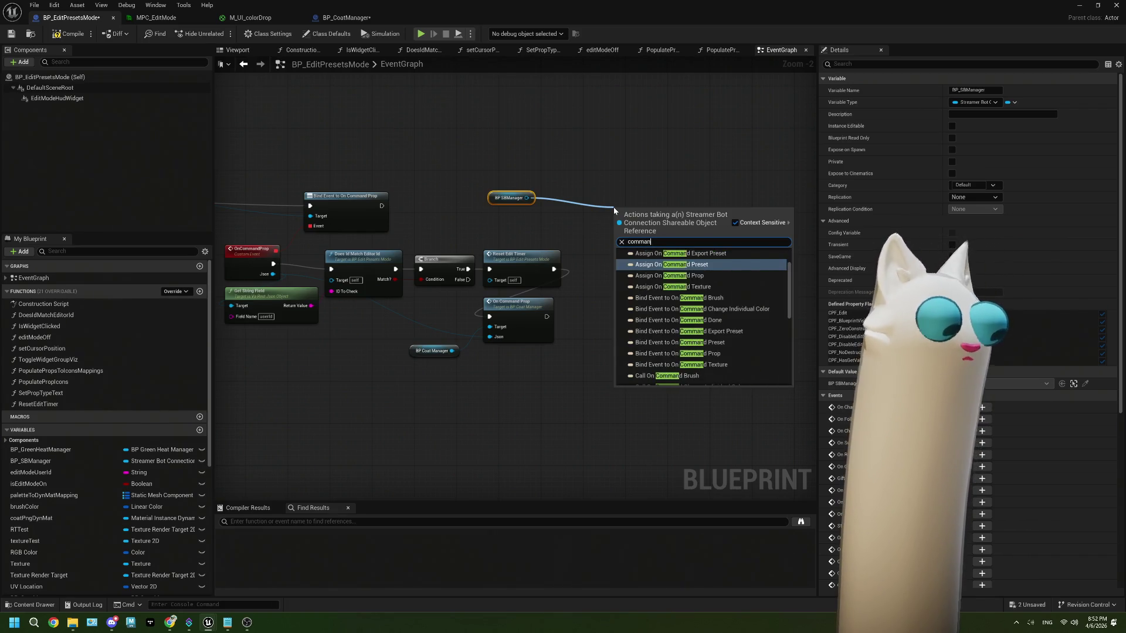
pyautogui.write('d pres')
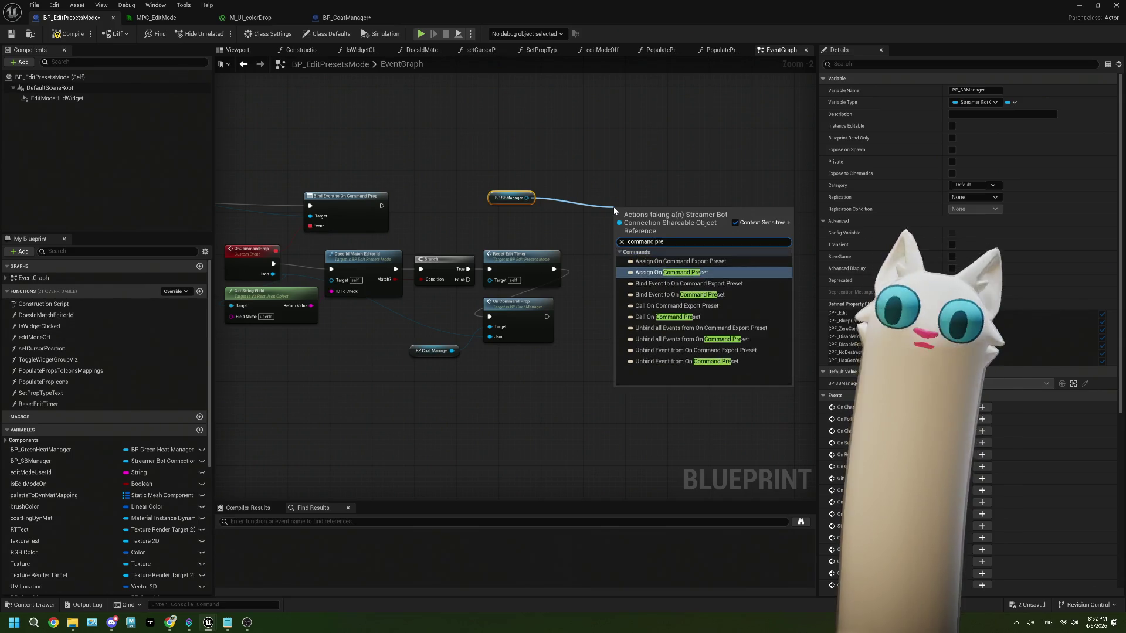
pyautogui.click(685, 295)
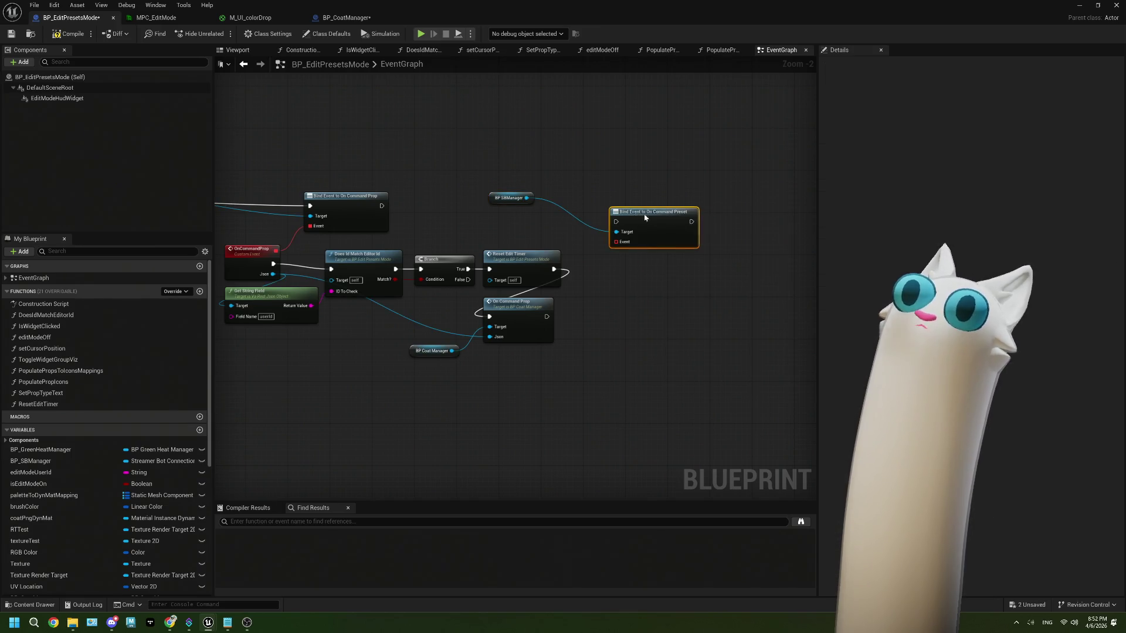
pyautogui.moveTo(369, 178)
pyautogui.mouseDown()
pyautogui.moveTo(426, 213)
pyautogui.moveTo(592, 158)
pyautogui.mouseUp()
pyautogui.moveTo(297, 194); pyautogui.dragTo(626, 184)
# - Create the OnCommandPreset custom event from the new binding's Event pin
pyautogui.moveTo(530, 201)
pyautogui.mouseDown()
pyautogui.moveTo(415, 178)
pyautogui.moveTo(665, 187)
pyautogui.moveTo(469, 189)
pyautogui.mouseUp()
pyautogui.moveTo(610, 180); pyautogui.dragTo(535, 239)
pyautogui.press('Escape')
pyautogui.write('OnCommandProp')
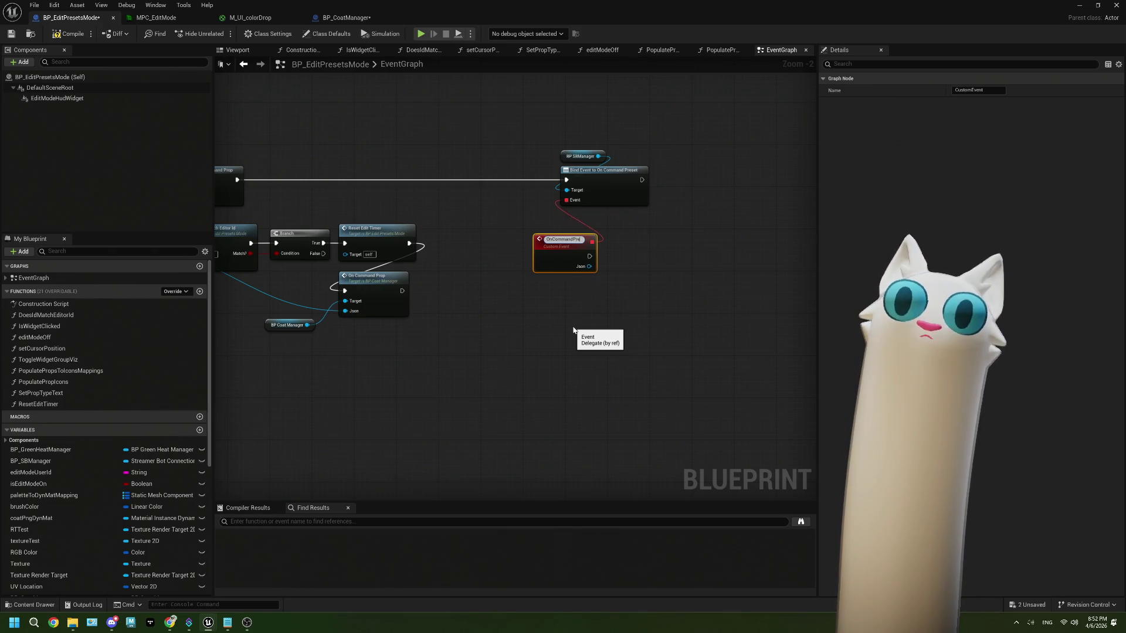
pyautogui.write('set')
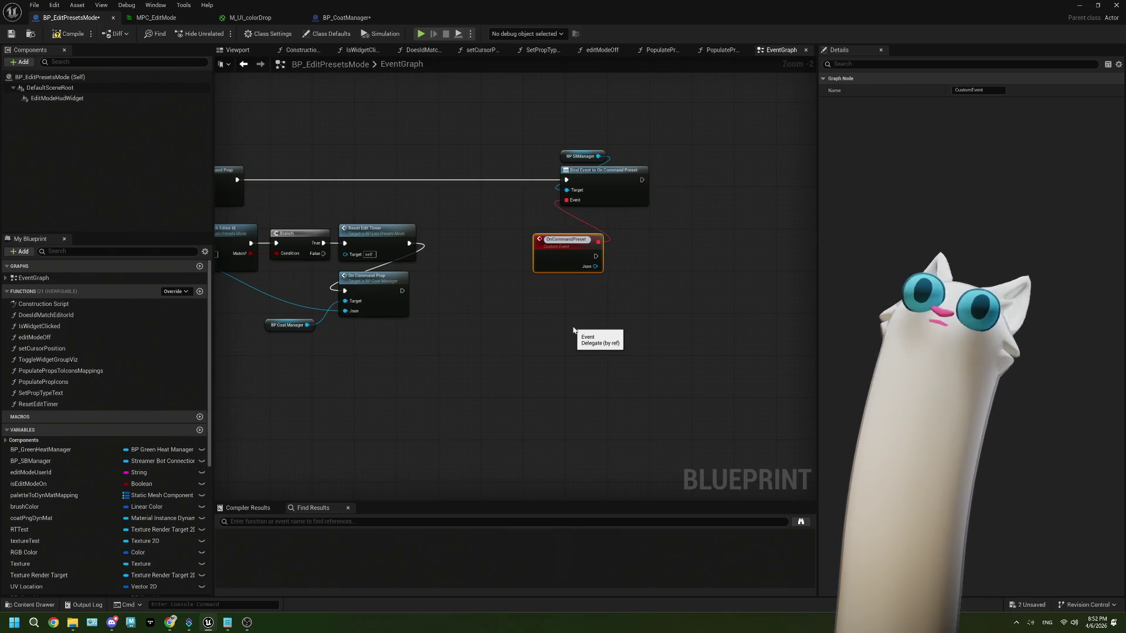
pyautogui.moveTo(572, 246)
pyautogui.mouseDown()
pyautogui.moveTo(520, 243)
pyautogui.moveTo(577, 274)
pyautogui.mouseUp()
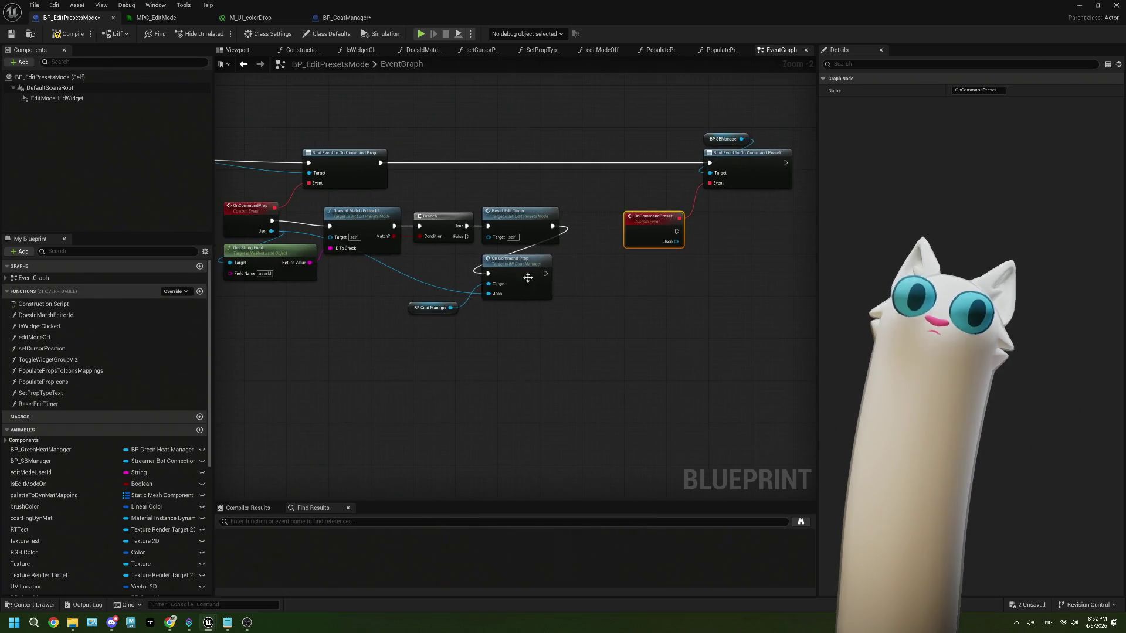
# - Duplicate the userId check, Branch and Reset Edit Timer chain and wire OnCommandPreset into it
pyautogui.moveTo(322, 206)
pyautogui.mouseDown()
pyautogui.moveTo(352, 258)
pyautogui.moveTo(328, 276)
pyautogui.moveTo(438, 233)
pyautogui.mouseUp()
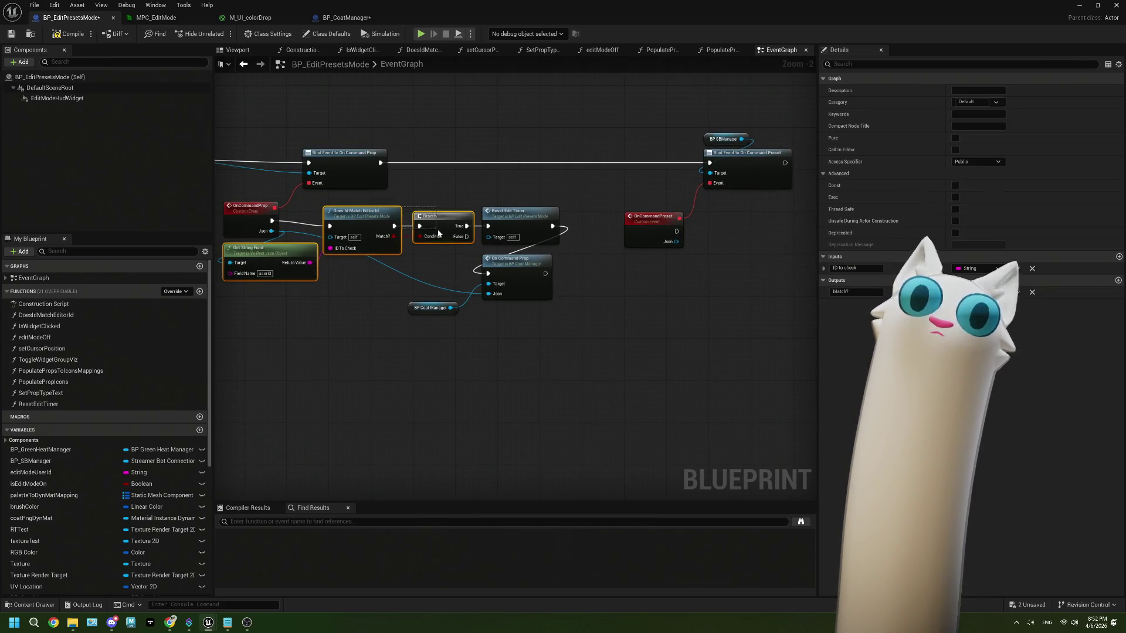
pyautogui.moveTo(519, 240); pyautogui.dragTo(521, 243)
pyautogui.moveTo(680, 288)
pyautogui.mouseDown()
pyautogui.moveTo(512, 277)
pyautogui.moveTo(655, 253)
pyautogui.moveTo(571, 246)
pyautogui.mouseUp()
pyautogui.hotkey('ctrl', 'v')
pyautogui.moveTo(500, 238)
pyautogui.mouseDown()
pyautogui.moveTo(540, 253)
pyautogui.moveTo(444, 286)
pyautogui.mouseUp()
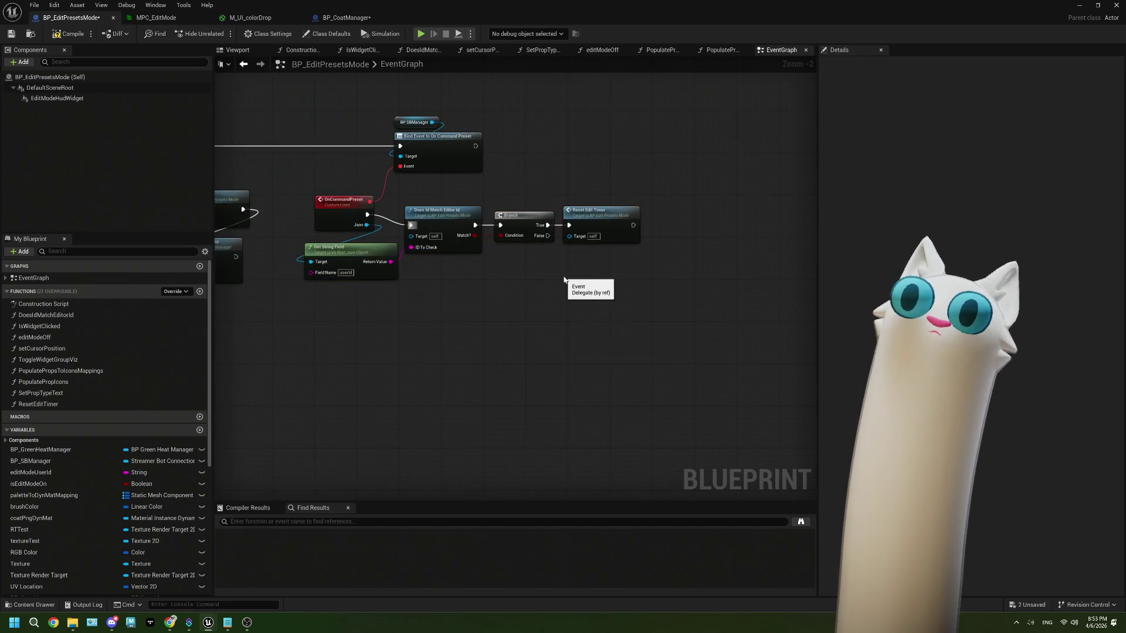
pyautogui.scroll(1, 495, 291)
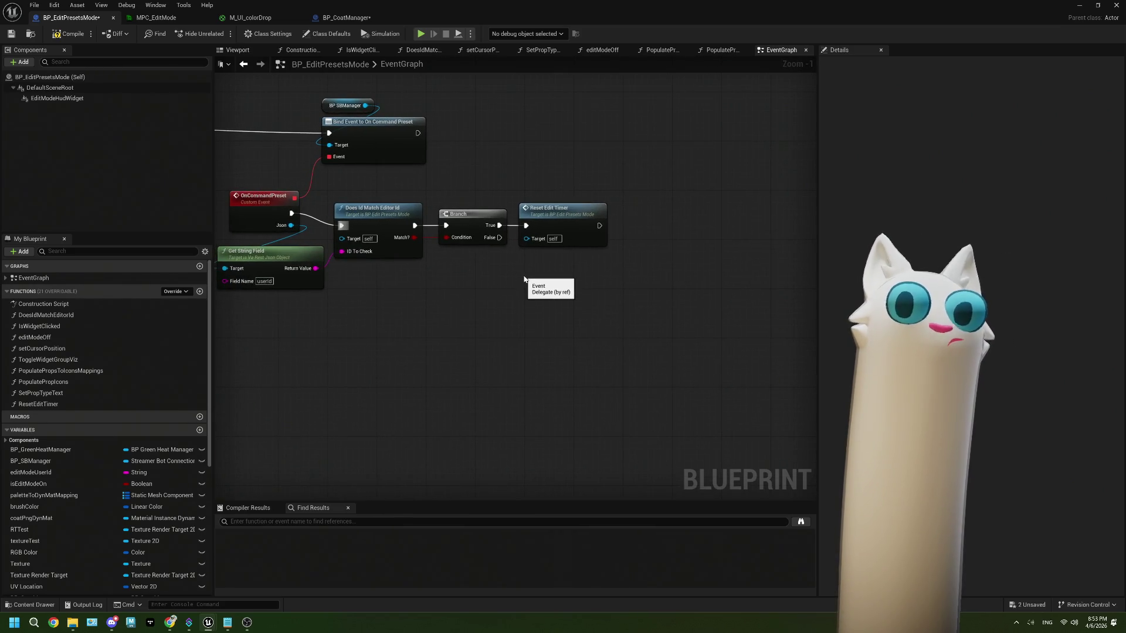
pyautogui.scroll(-3, 523, 279)
pyautogui.moveTo(403, 294); pyautogui.dragTo(378, 248)
pyautogui.scroll(4, 435, 293)
# - Call On Command Export Preset Event on a BP Coat Manager getter with the Json, after Reset Edit Timer
pyautogui.hotkey('ctrl', 'v')
pyautogui.moveTo(405, 250); pyautogui.dragTo(443, 280)
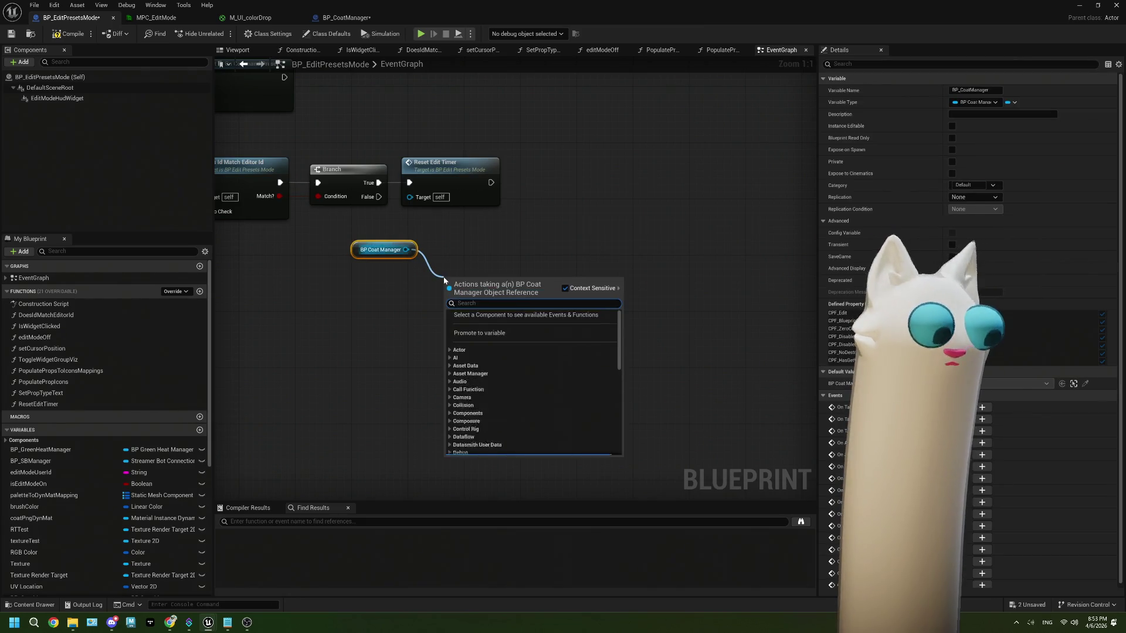
pyautogui.write('preset')
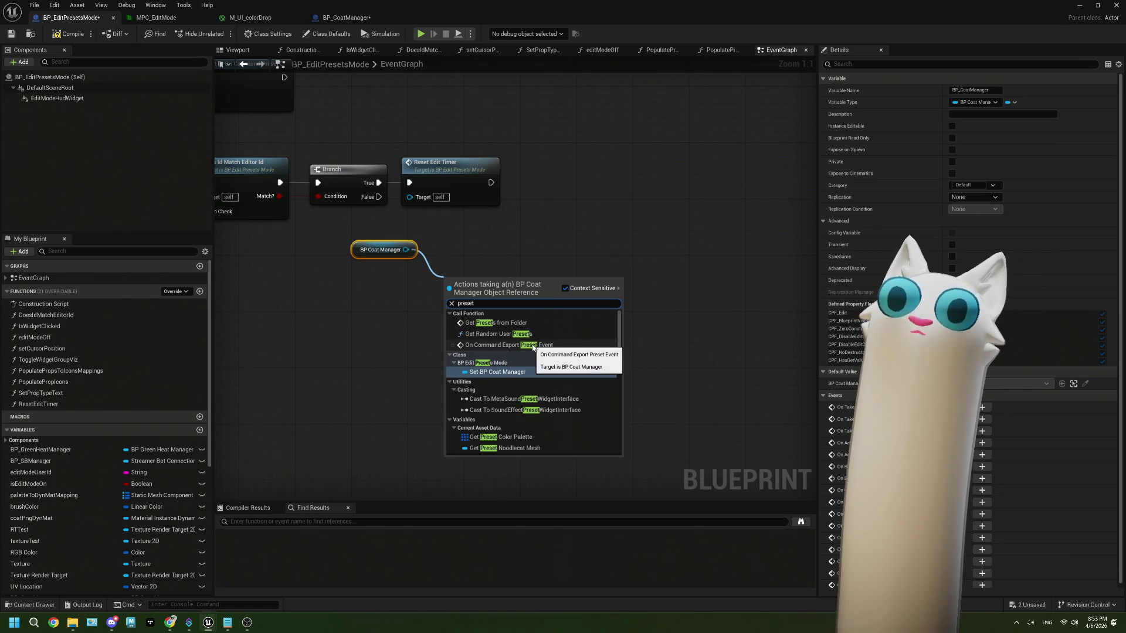
pyautogui.click(516, 345)
pyautogui.scroll(-1, 409, 199)
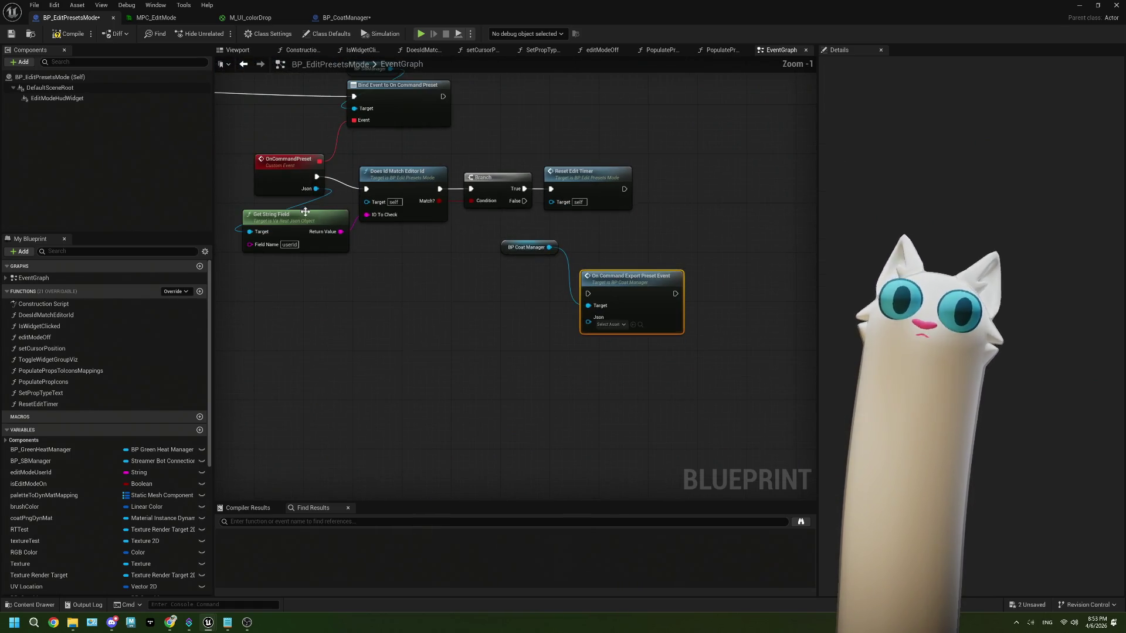
pyautogui.moveTo(316, 189); pyautogui.dragTo(577, 327)
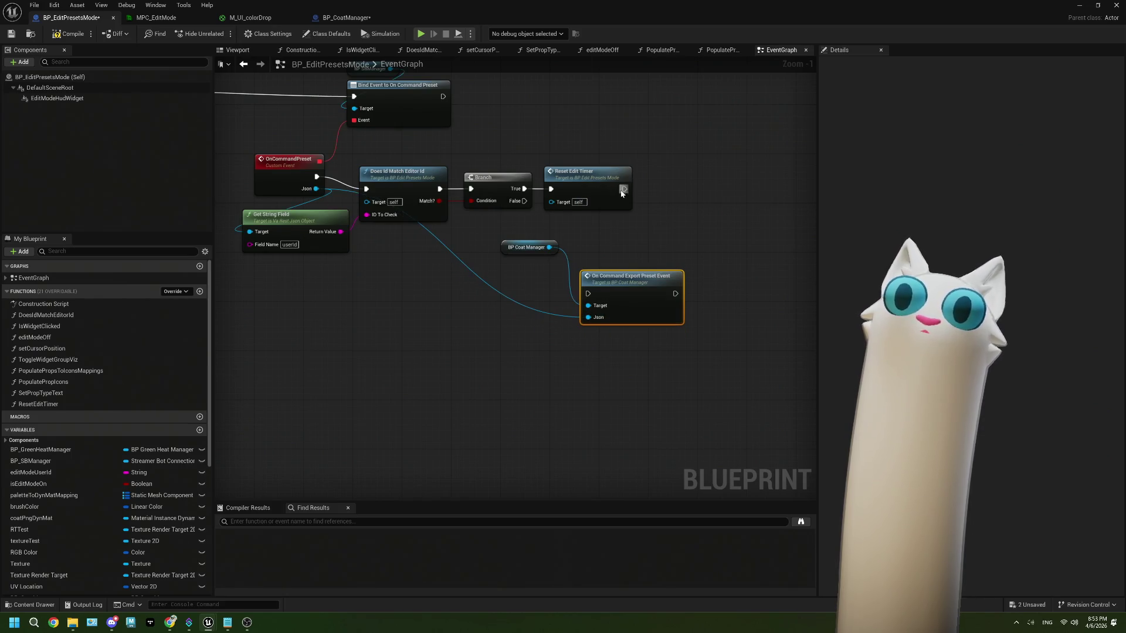
pyautogui.moveTo(551, 247)
pyautogui.mouseDown()
pyautogui.moveTo(521, 303)
pyautogui.moveTo(575, 302)
pyautogui.mouseUp()
pyautogui.moveTo(625, 189)
pyautogui.mouseDown()
pyautogui.moveTo(580, 281)
pyautogui.moveTo(596, 303)
pyautogui.moveTo(596, 244)
pyautogui.moveTo(608, 236)
pyautogui.mouseUp()
# - Tidy the export call and coat manager nodes, then open Does Id Match Editor Id
pyautogui.keyDown('ctrl'); pyautogui.click(645, 286); pyautogui.keyUp('ctrl')
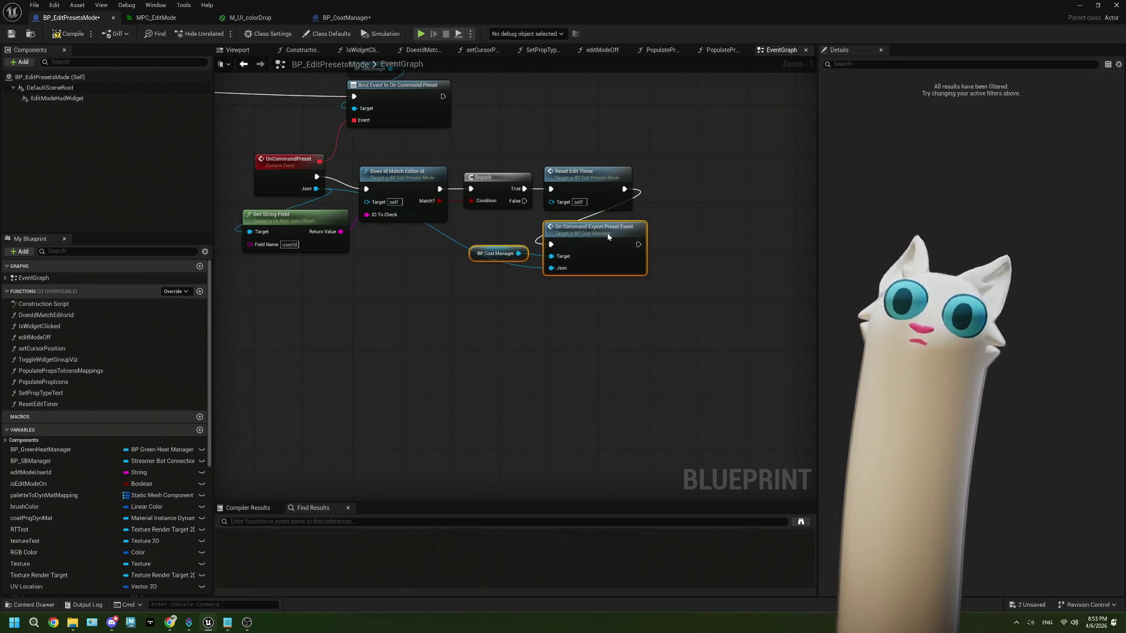
pyautogui.click(218, 328)
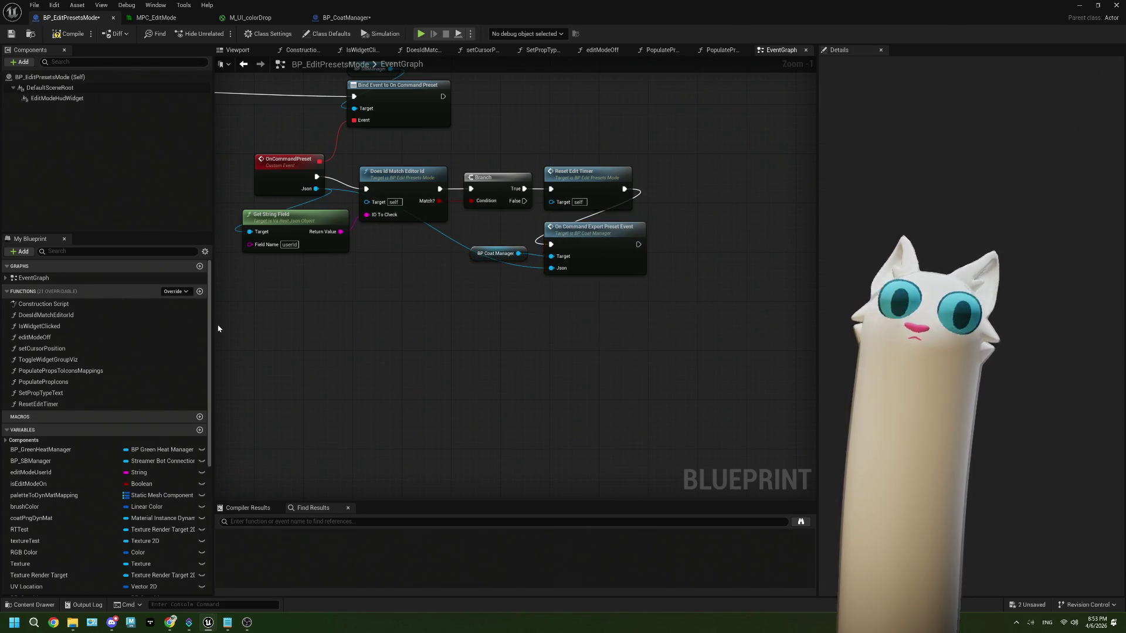
pyautogui.doubleClick(437, 215)
pyautogui.moveTo(462, 379); pyautogui.dragTo(409, 369)
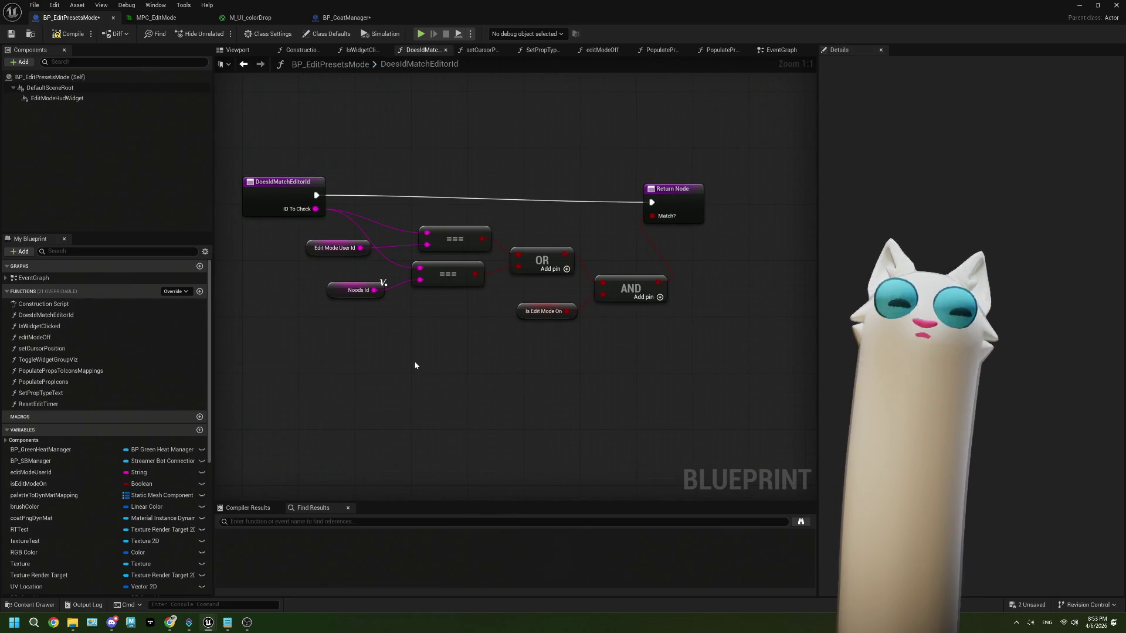
# - Replace 'no preset cmd on edit mode!' in ThePlan.txt with 'allow noods + mods'
pyautogui.click(231, 623)
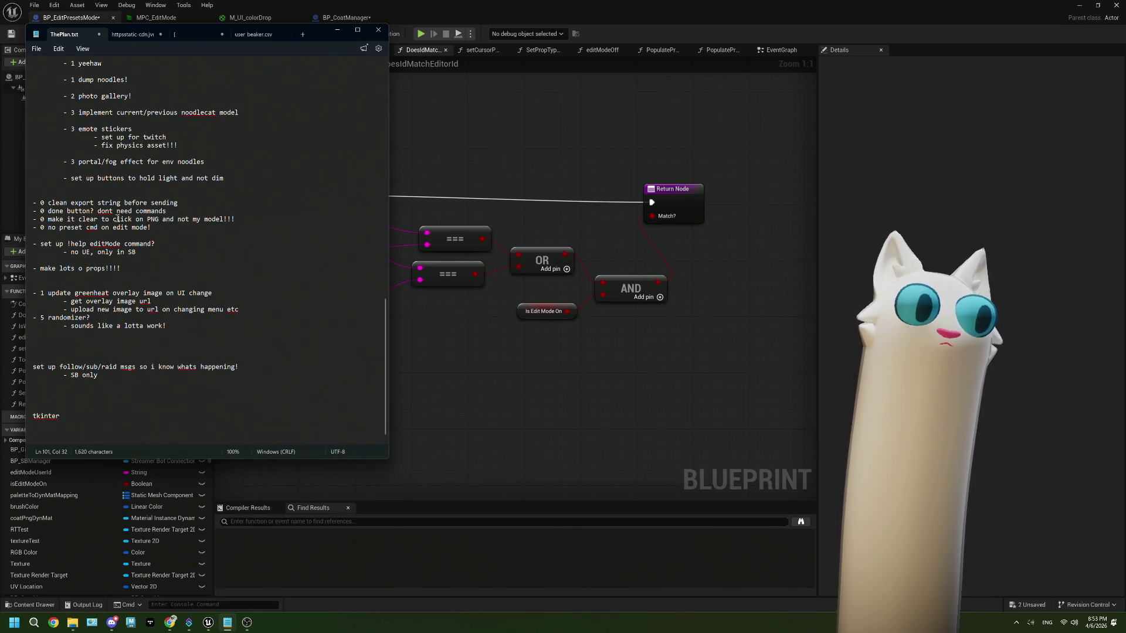
pyautogui.moveTo(163, 227); pyautogui.dragTo(48, 227)
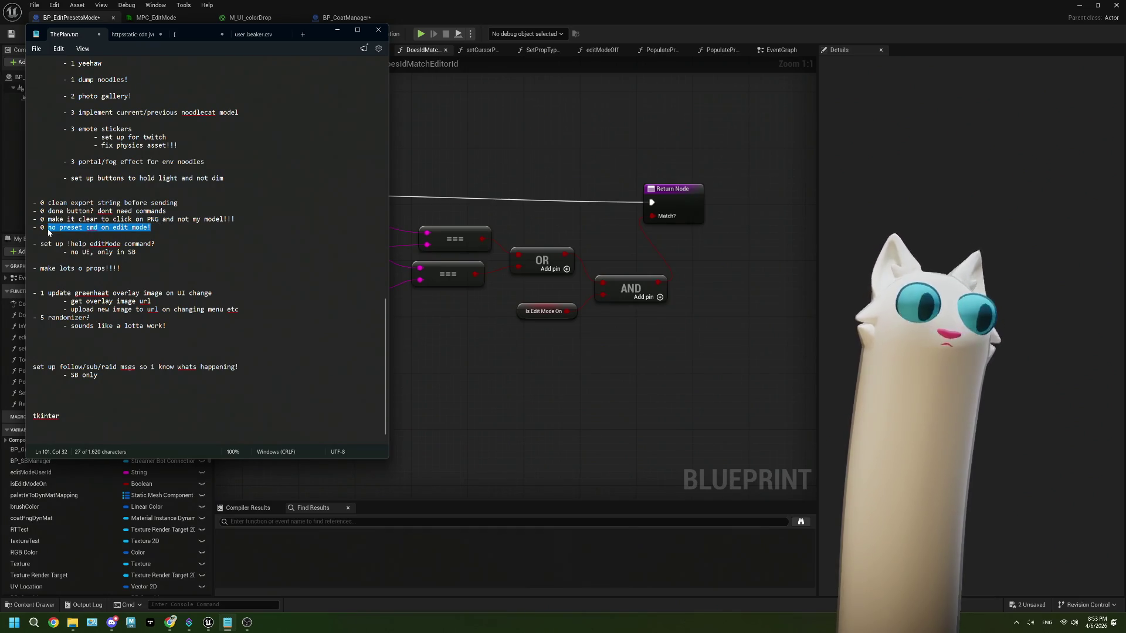
pyautogui.write('allow')
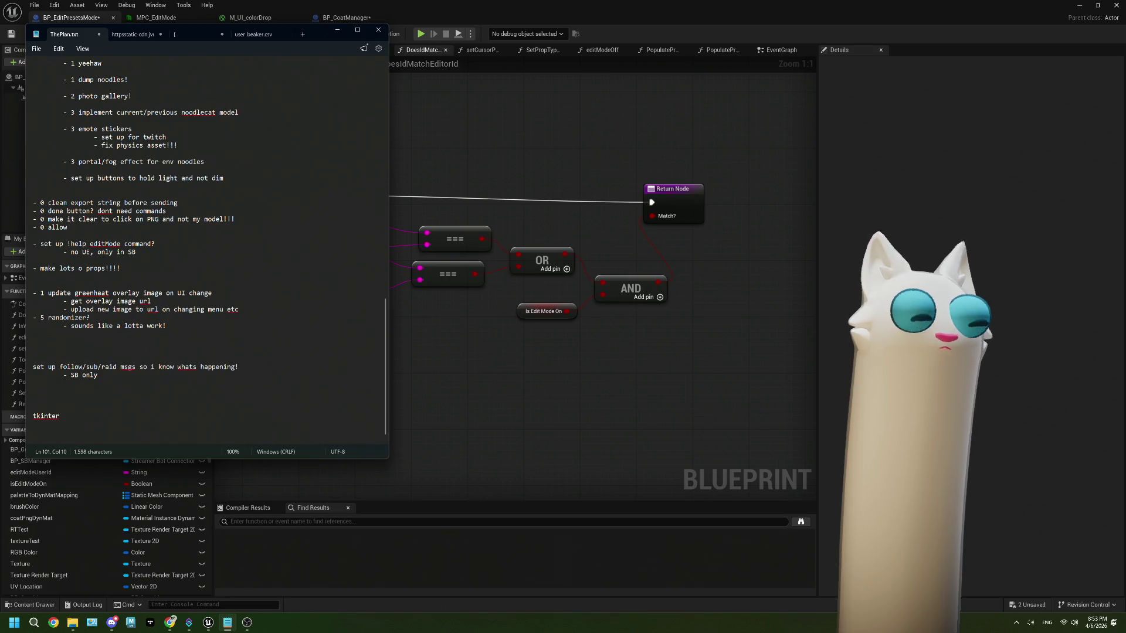
pyautogui.write(' noods + ')
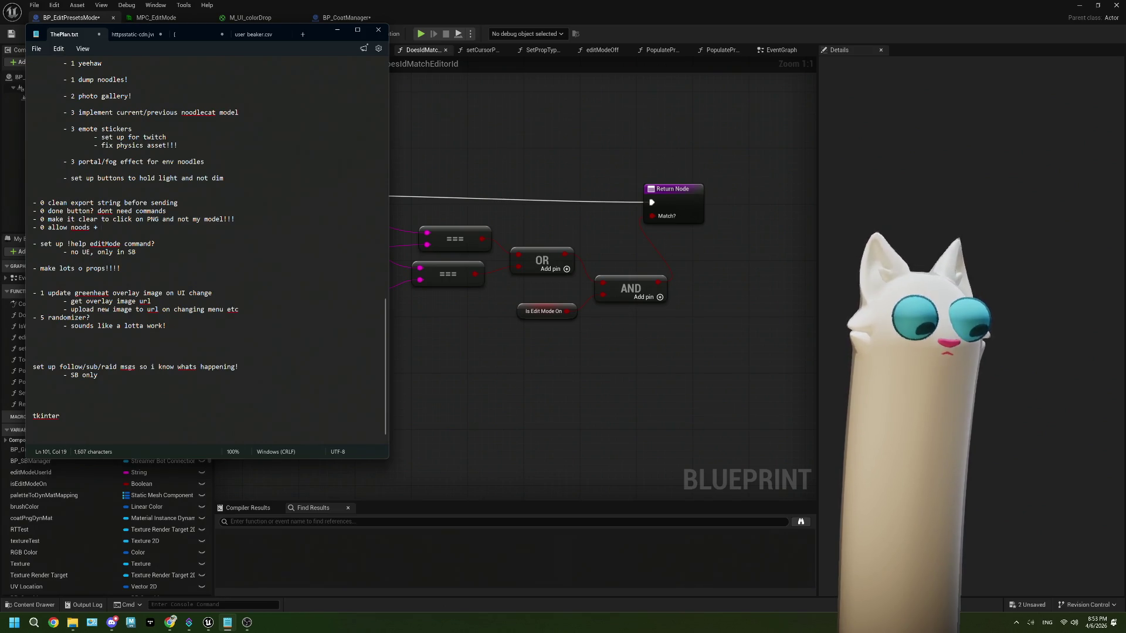
pyautogui.write('mods')
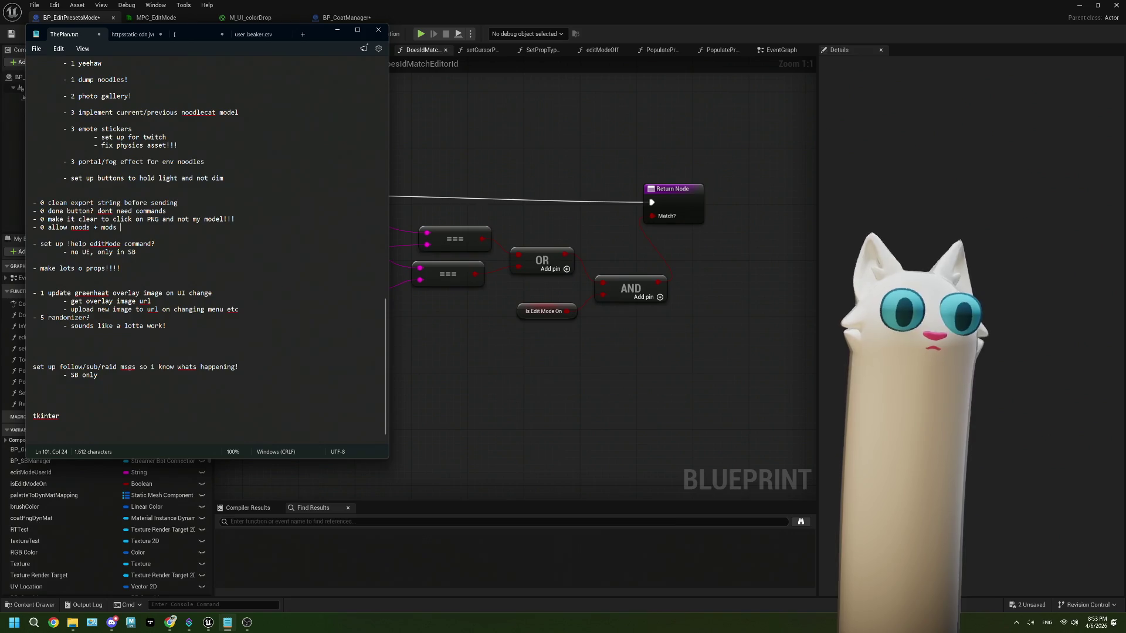
pyautogui.click(498, 394)
pyautogui.moveTo(497, 395); pyautogui.dragTo(340, 266)
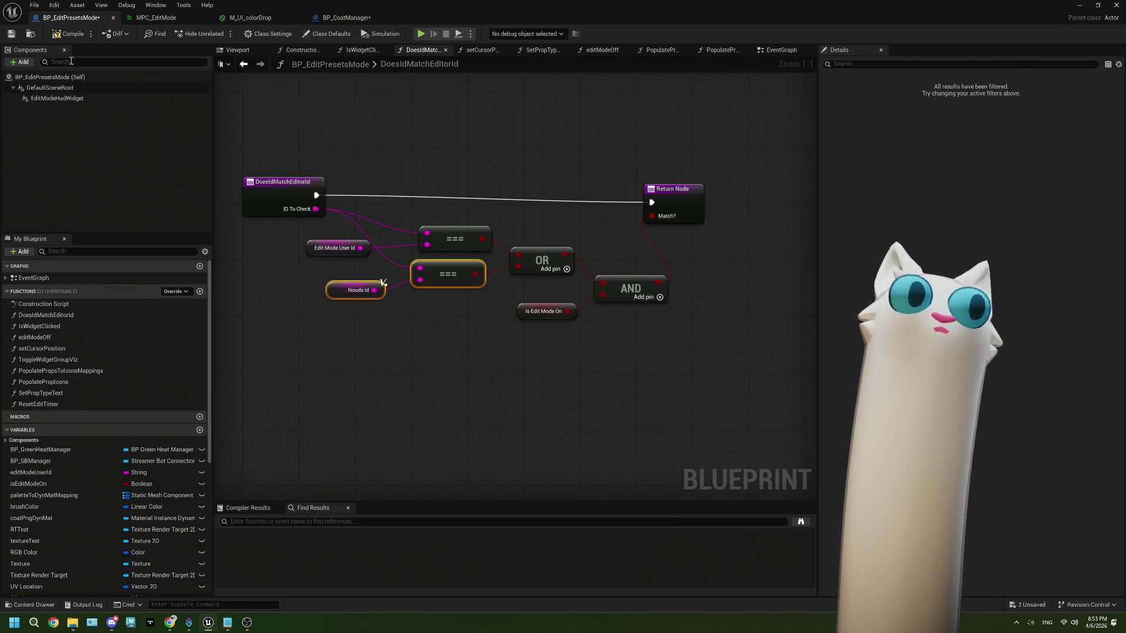
# - Compile, then add an isModerator input of type String to DoesIdMatchEditorId
pyautogui.click(65, 34)
pyautogui.click(282, 183)
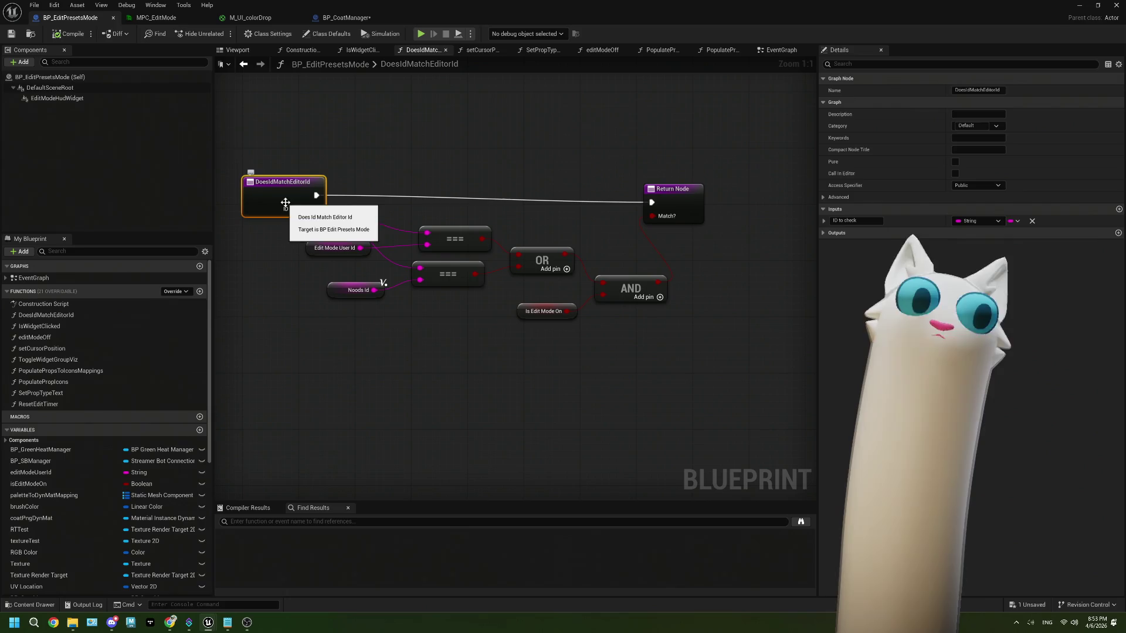
pyautogui.moveTo(430, 304); pyautogui.dragTo(467, 299)
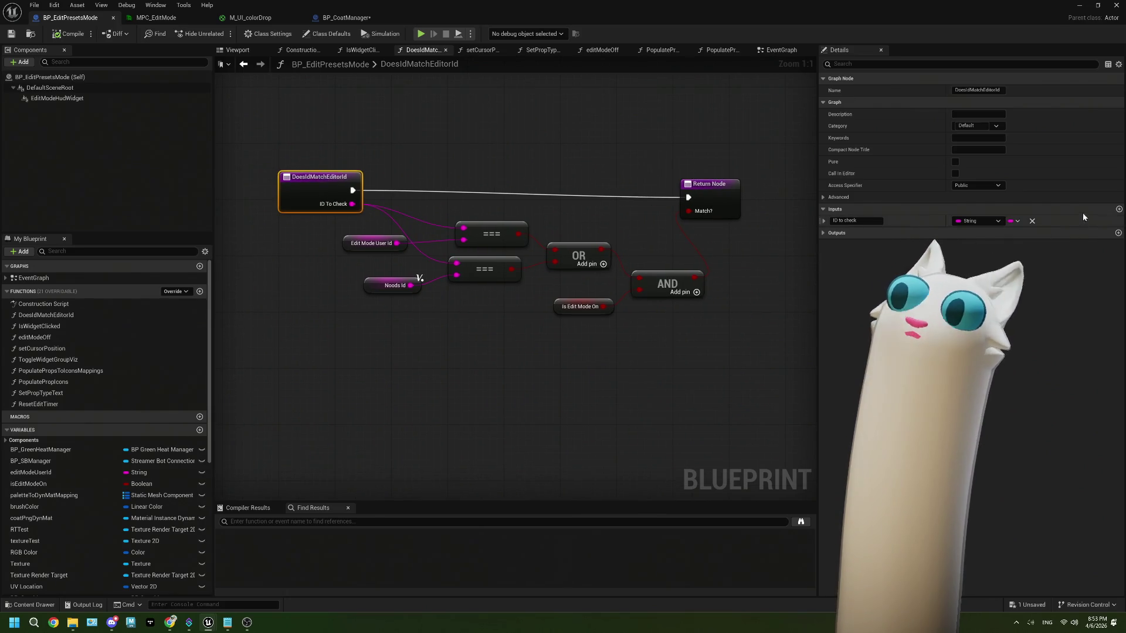
pyautogui.click(1118, 209)
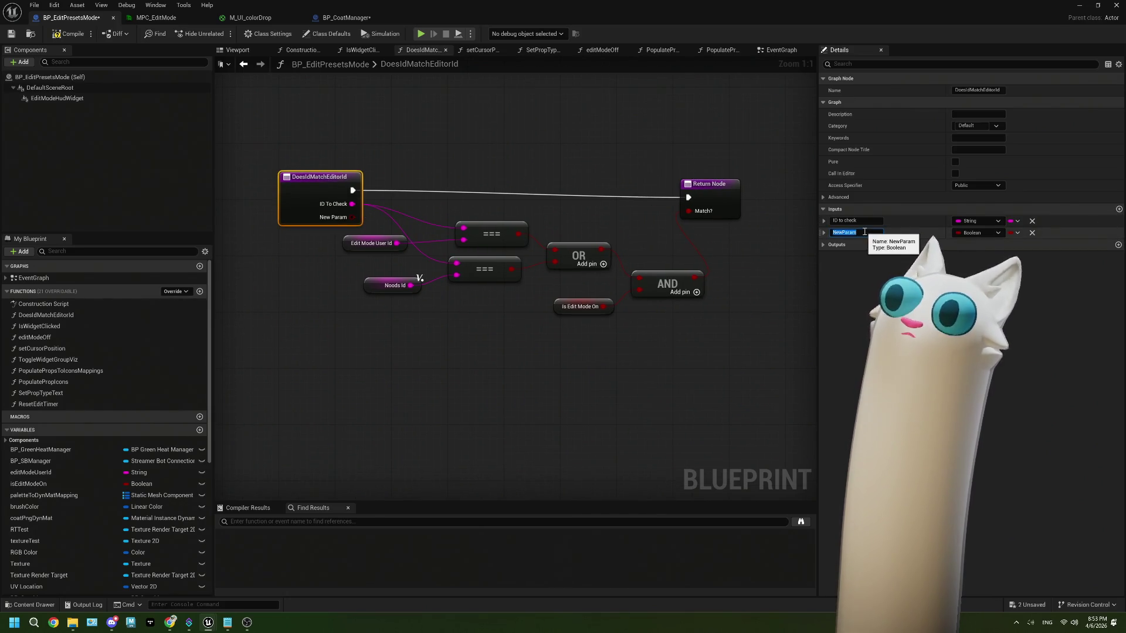
pyautogui.write('isE')
pyautogui.write('oderator')
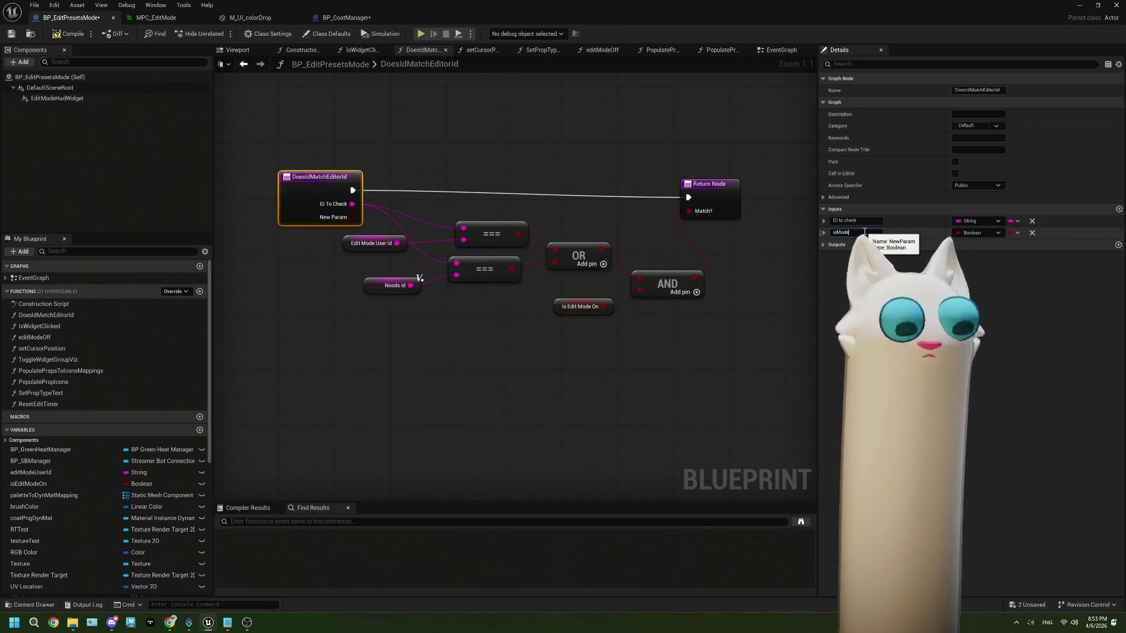
pyautogui.press('Return')
pyautogui.click(996, 233)
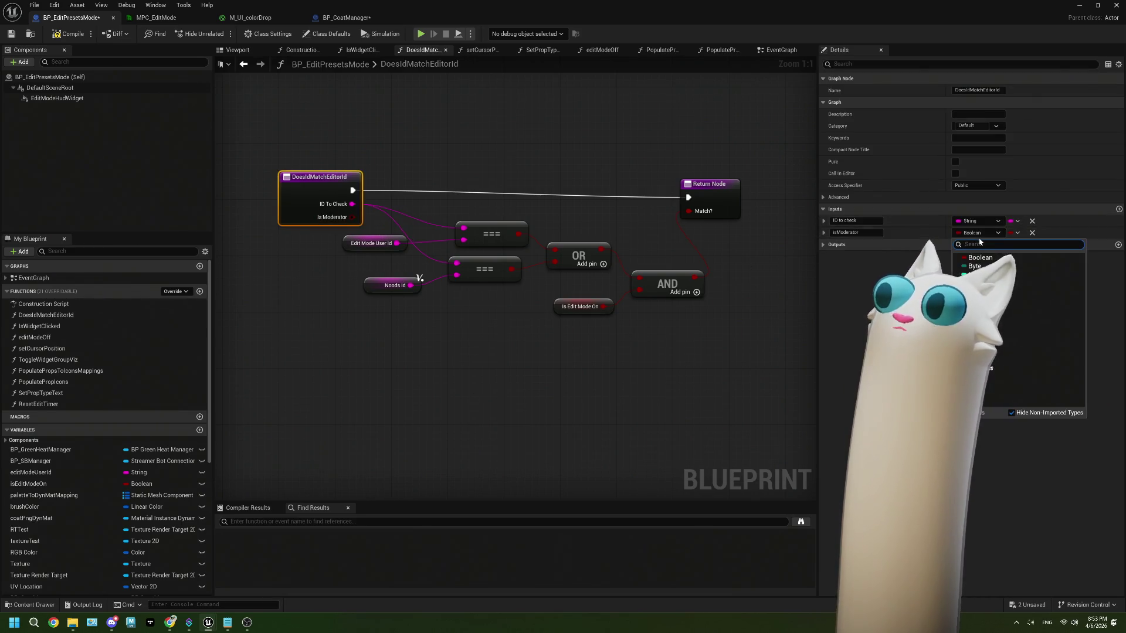
pyautogui.click(976, 287)
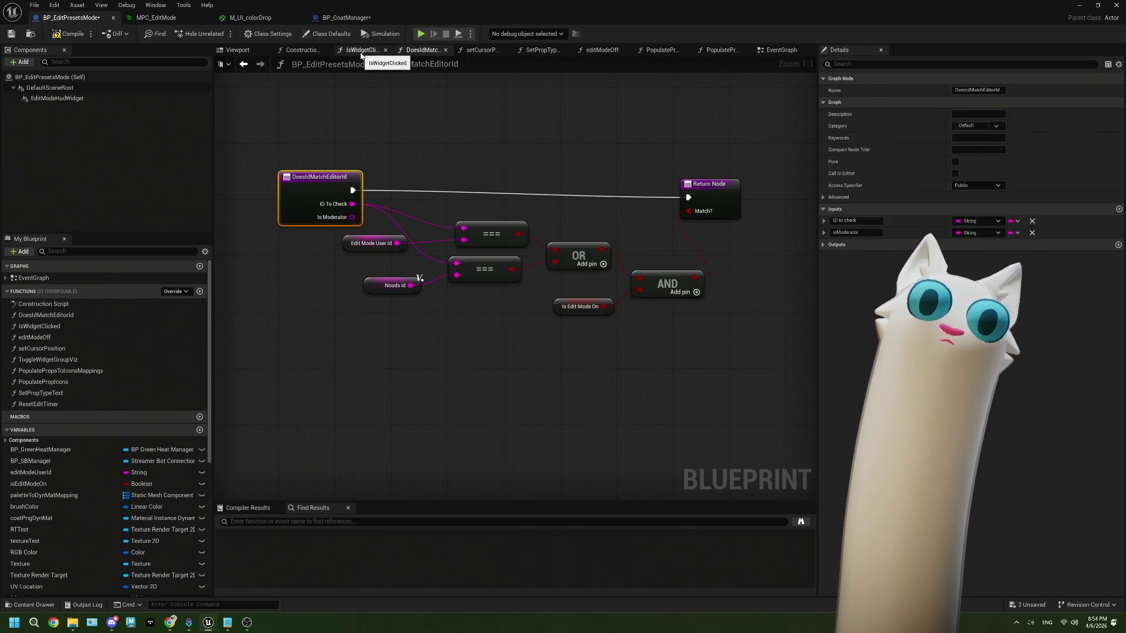
# - Close the IsWidgetClicked graph and return to the EventGraph
pyautogui.click(385, 50)
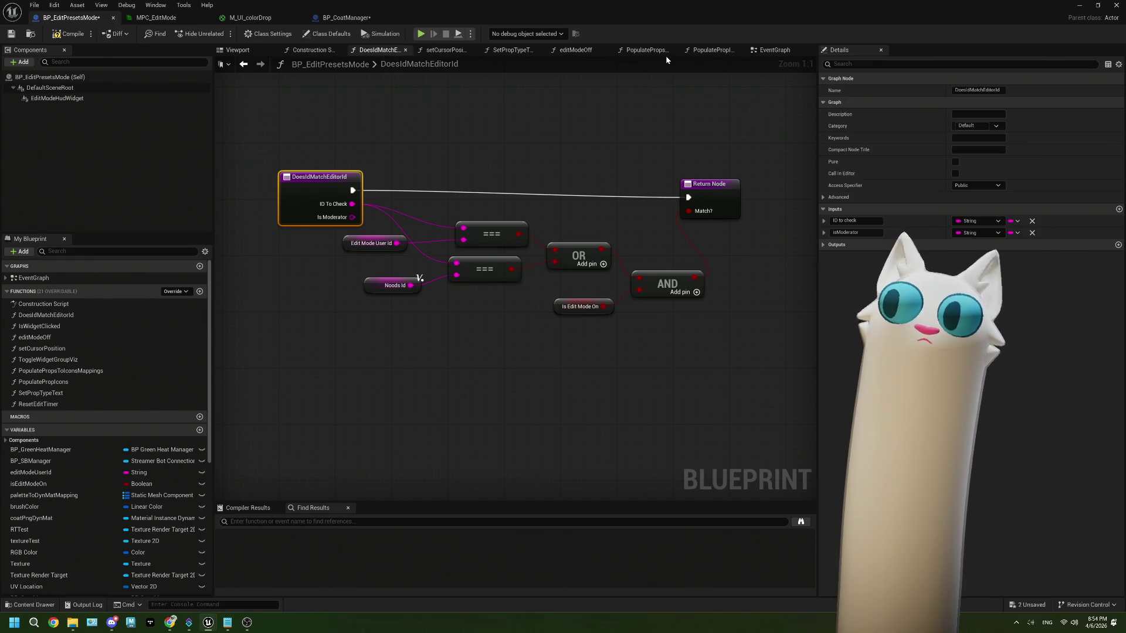
pyautogui.click(769, 50)
pyautogui.scroll(1, 354, 309)
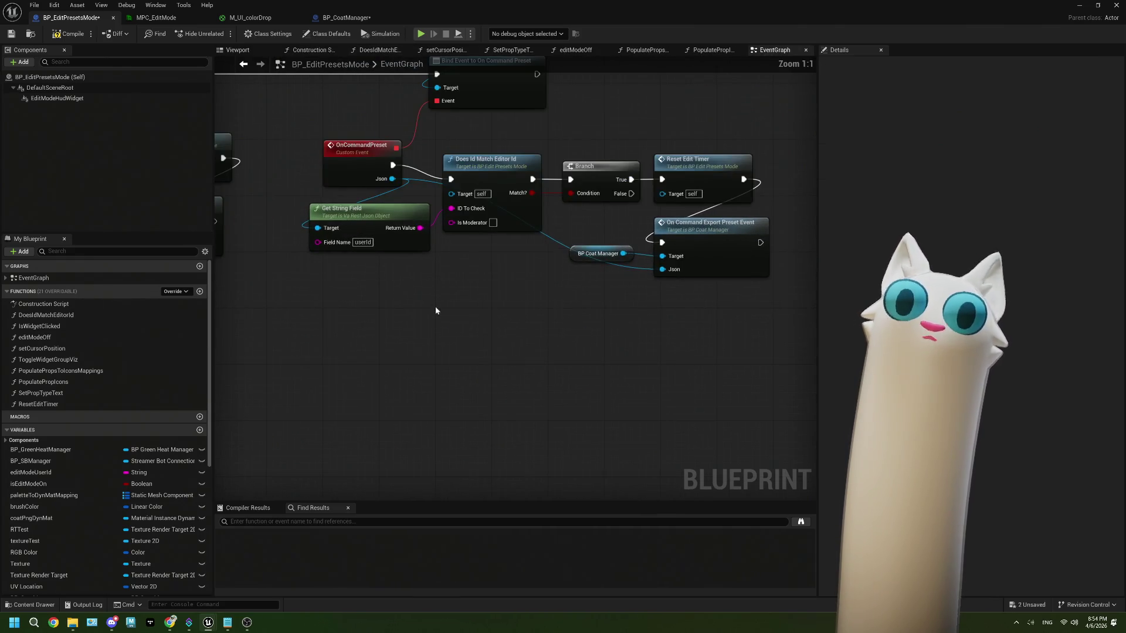
# - Browse the Content Browser into the Core > EditMode asset folder
pyautogui.click(379, 215)
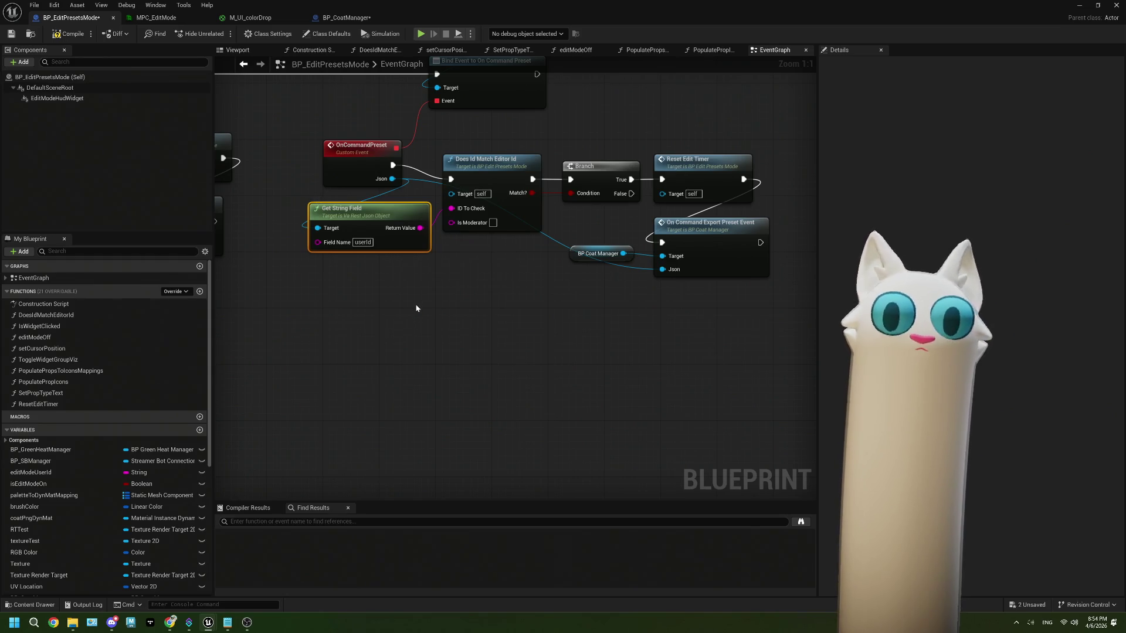
pyautogui.click(321, 278)
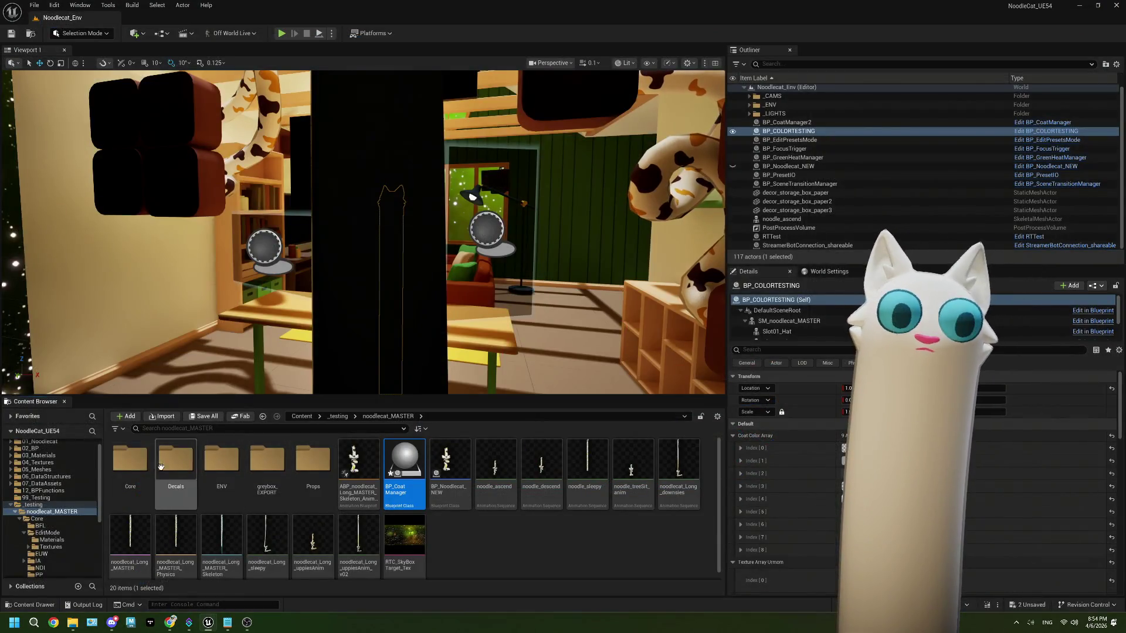
pyautogui.click(130, 460)
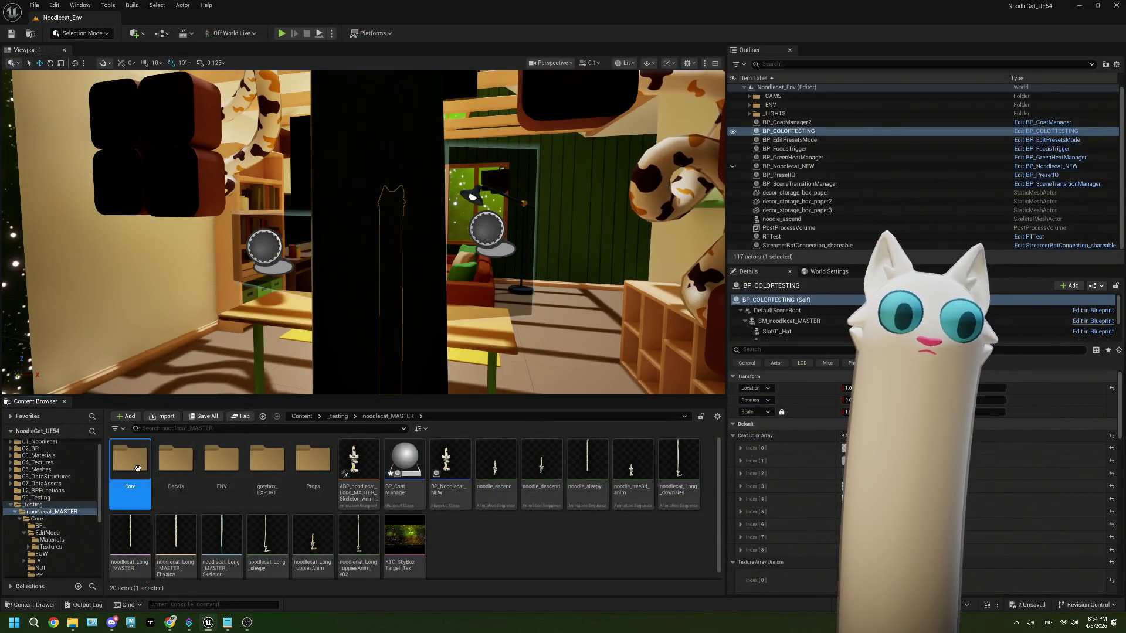
pyautogui.doubleClick(131, 460)
pyautogui.click(166, 470)
pyautogui.doubleClick(165, 470)
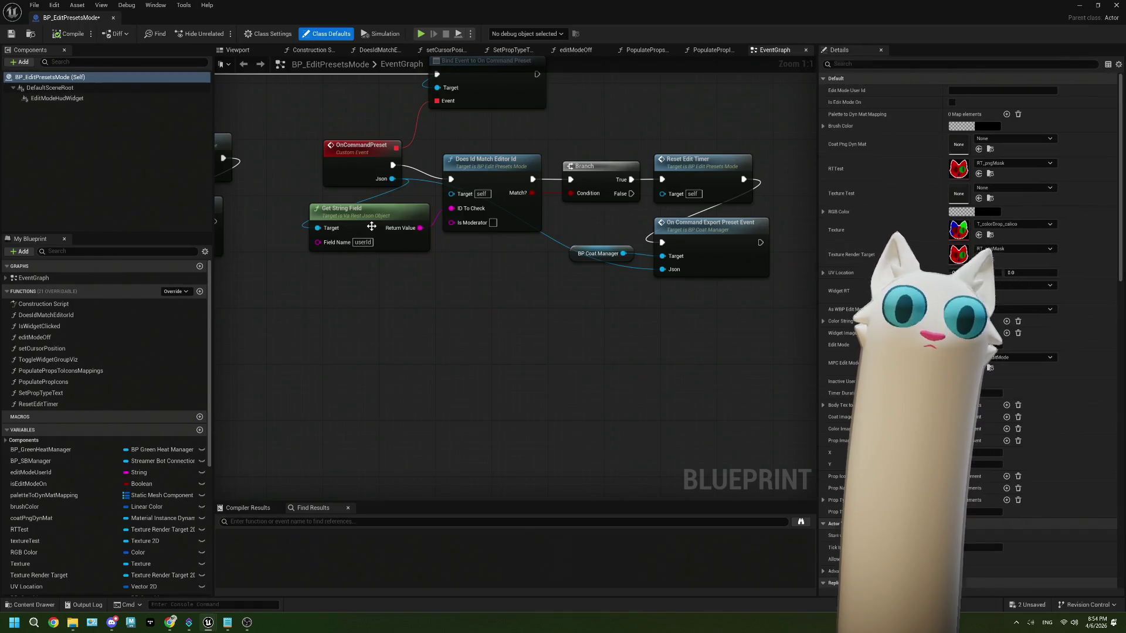
# - Paste a second Get String Field reading 'isModerator' from the Json into Is Moderator, then reopen DoesIdMatchEditorId
pyautogui.click(372, 226)
pyautogui.hotkey('ctrl', 'v')
pyautogui.moveTo(406, 317); pyautogui.dragTo(389, 269)
pyautogui.moveTo(392, 179); pyautogui.dragTo(318, 284)
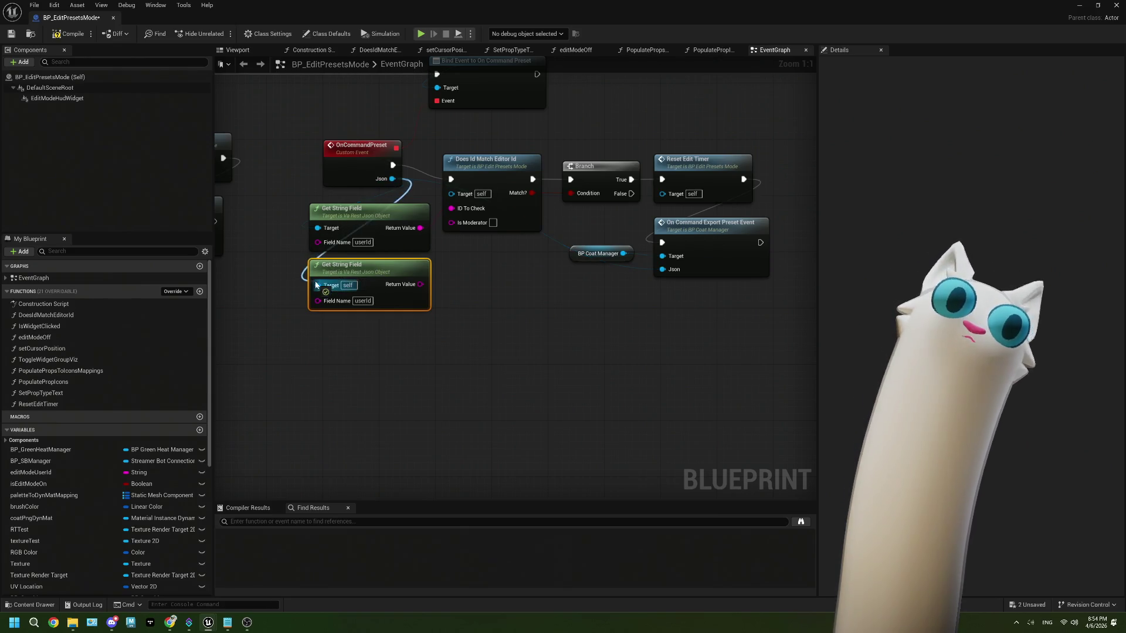
pyautogui.click(361, 298)
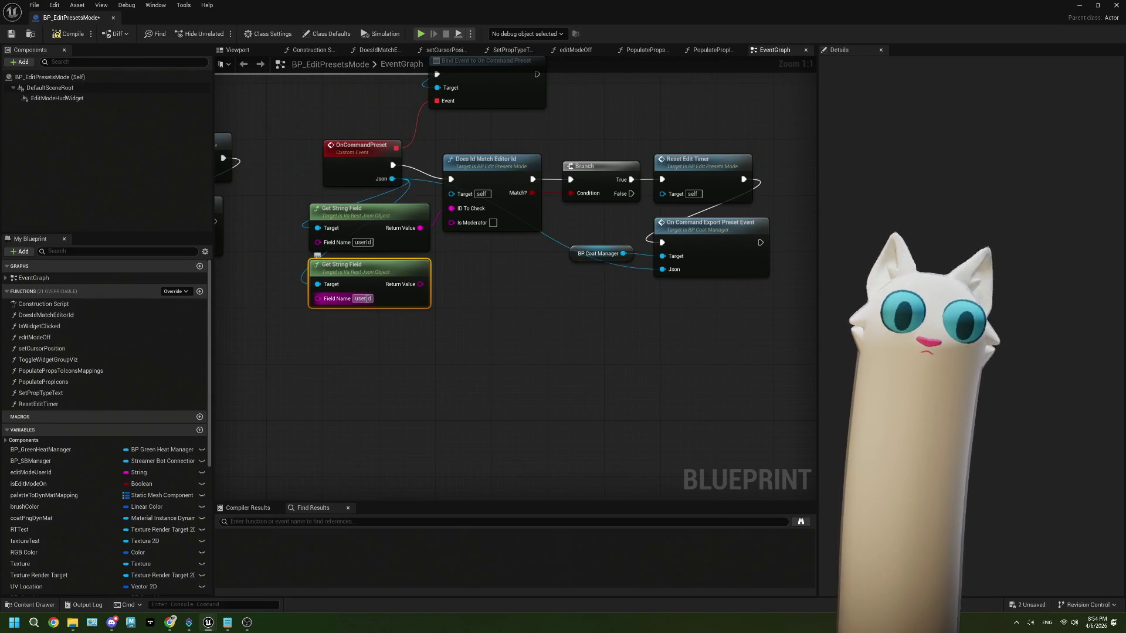
pyautogui.write('isModerator')
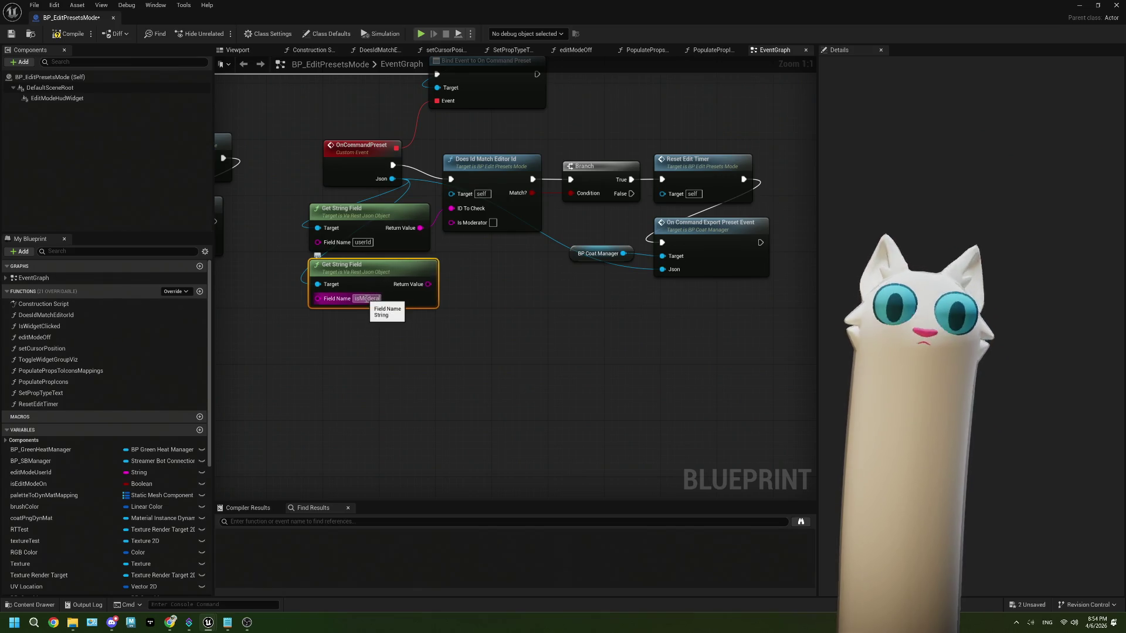
pyautogui.click(446, 303)
pyautogui.moveTo(410, 285); pyautogui.dragTo(451, 222)
pyautogui.doubleClick(475, 218)
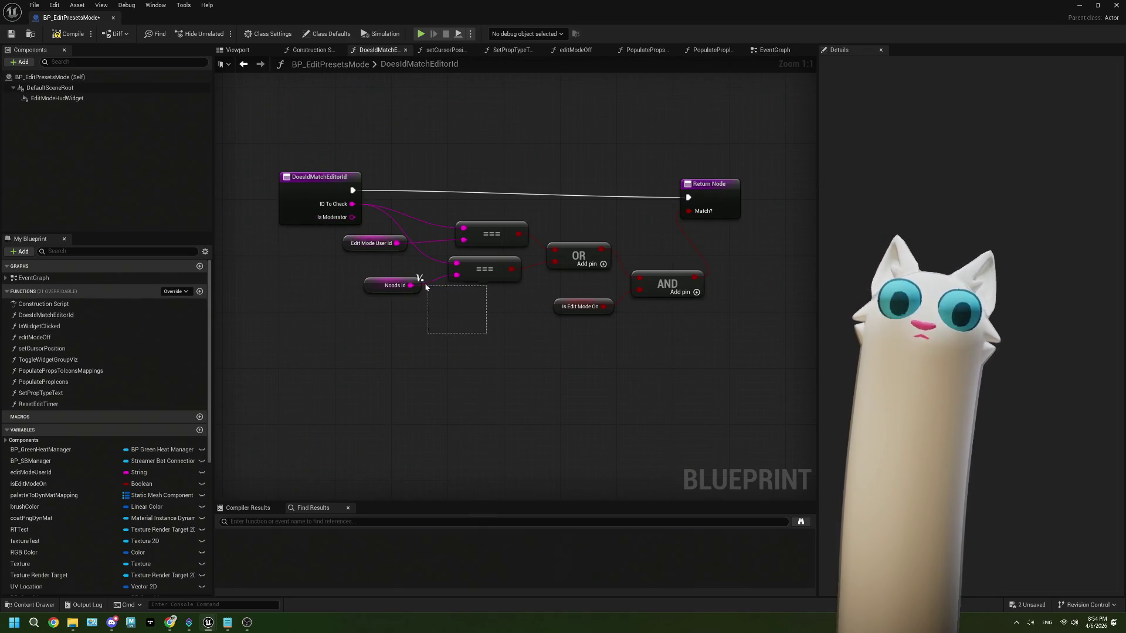
pyautogui.moveTo(427, 288); pyautogui.dragTo(418, 275)
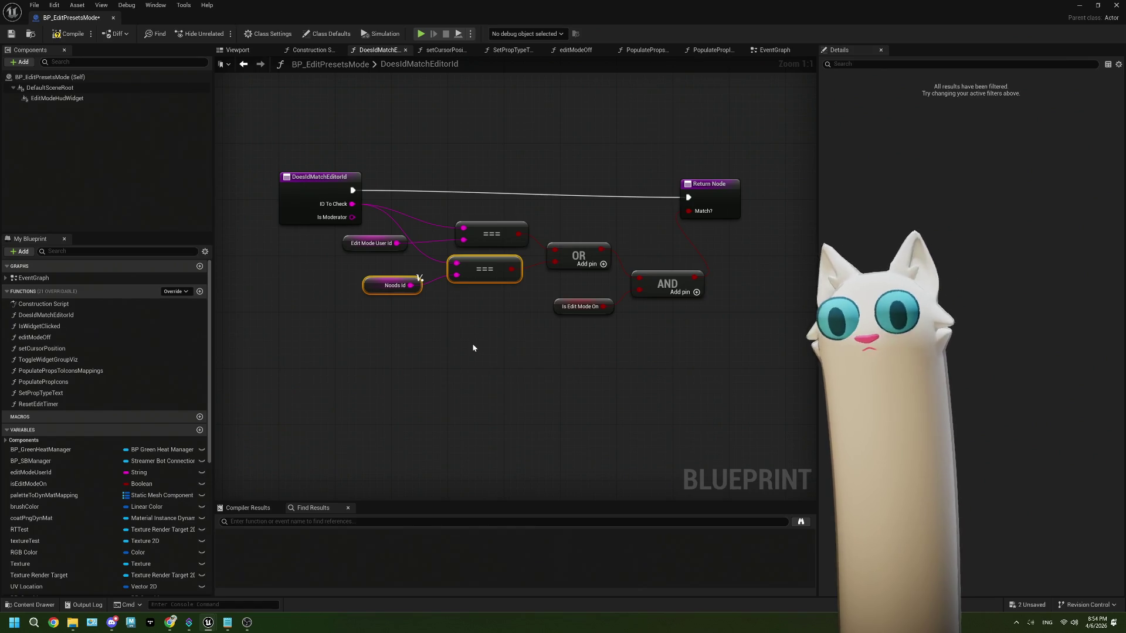
# - Delete the Noods Id comparison and add an Equal node on the Is Moderator input
pyautogui.press('Delete')
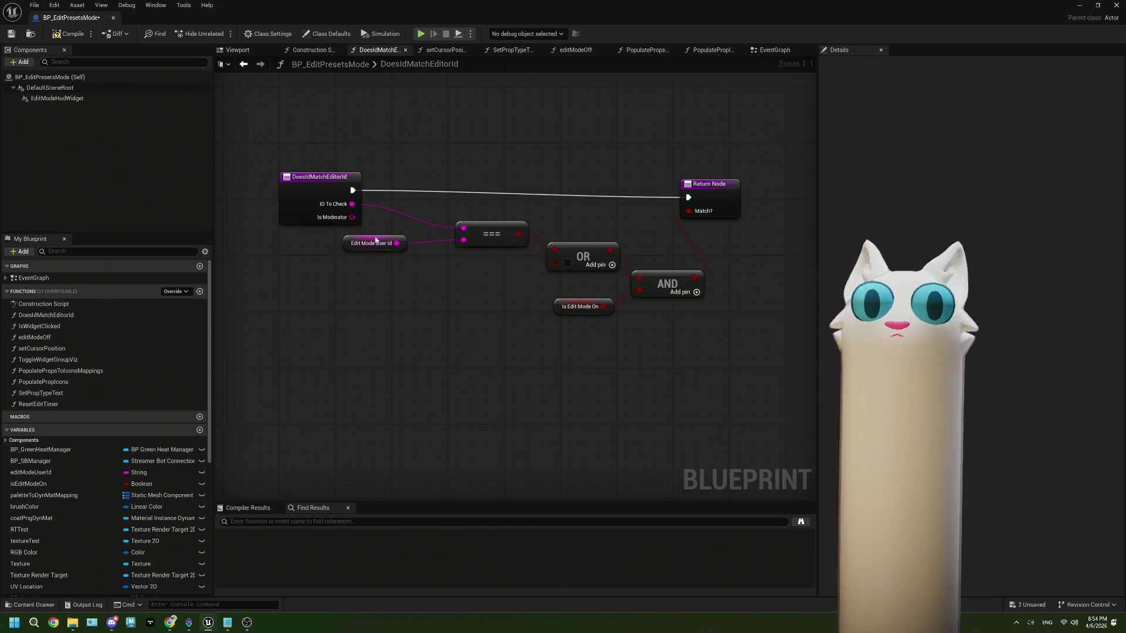
pyautogui.moveTo(393, 222); pyautogui.dragTo(385, 210)
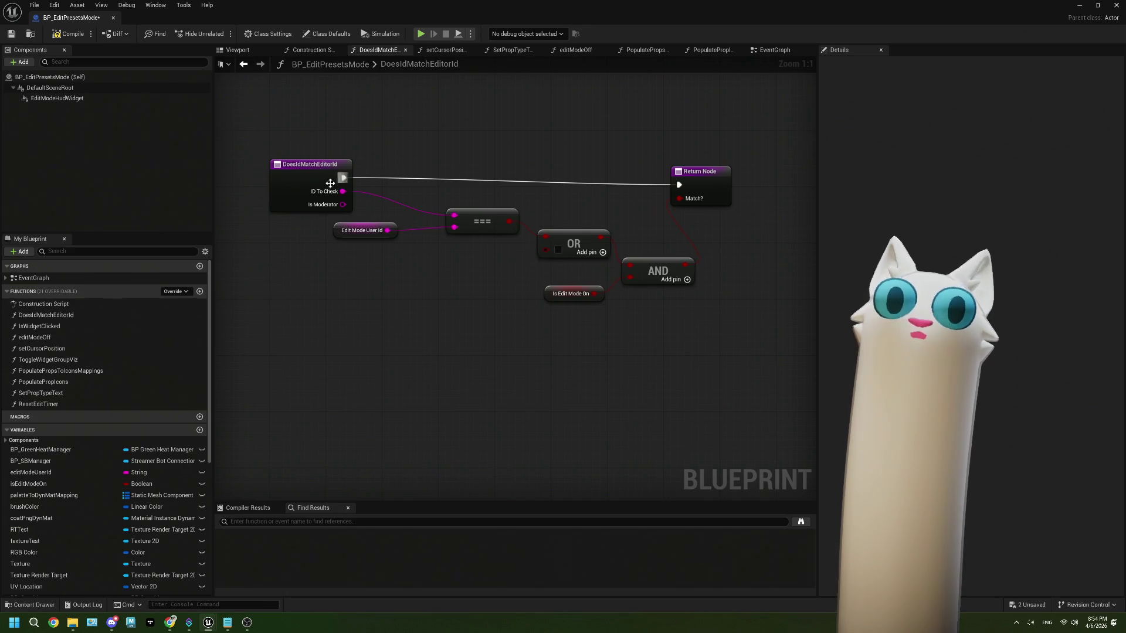
pyautogui.moveTo(405, 251); pyautogui.dragTo(412, 248)
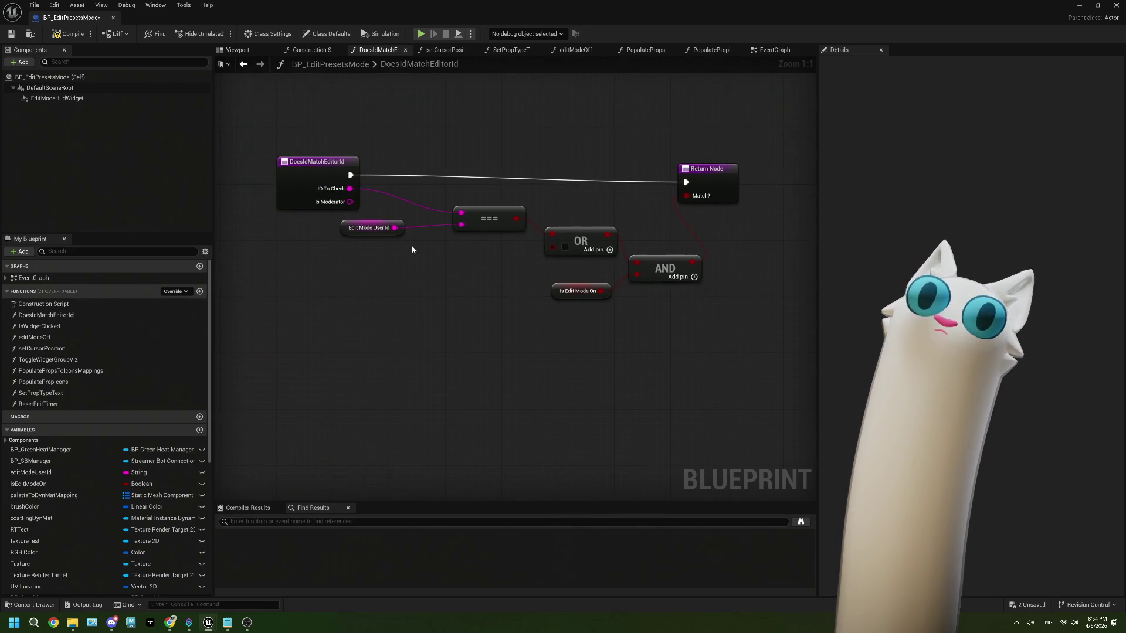
pyautogui.moveTo(349, 201); pyautogui.dragTo(391, 269)
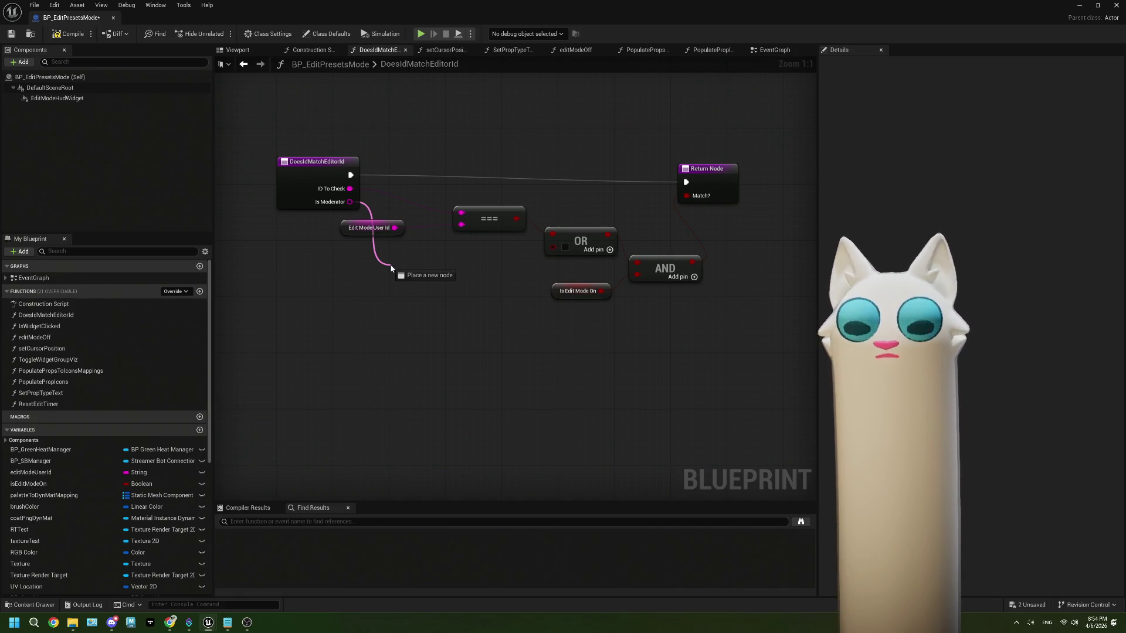
pyautogui.moveTo(392, 268); pyautogui.dragTo(391, 269)
pyautogui.write('equal')
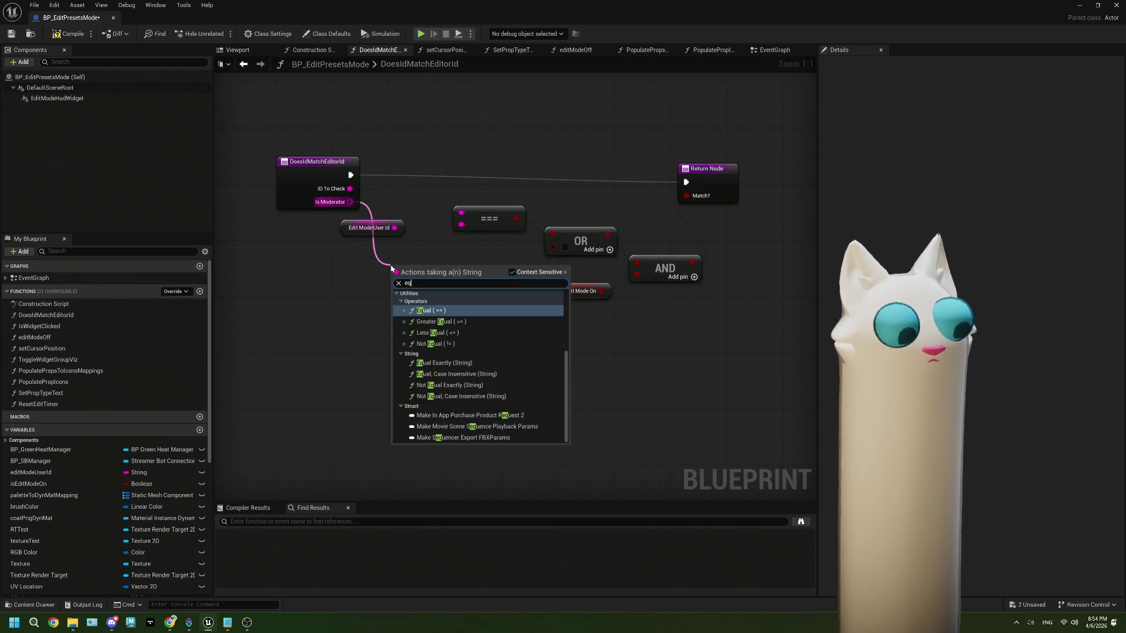
pyautogui.click(445, 363)
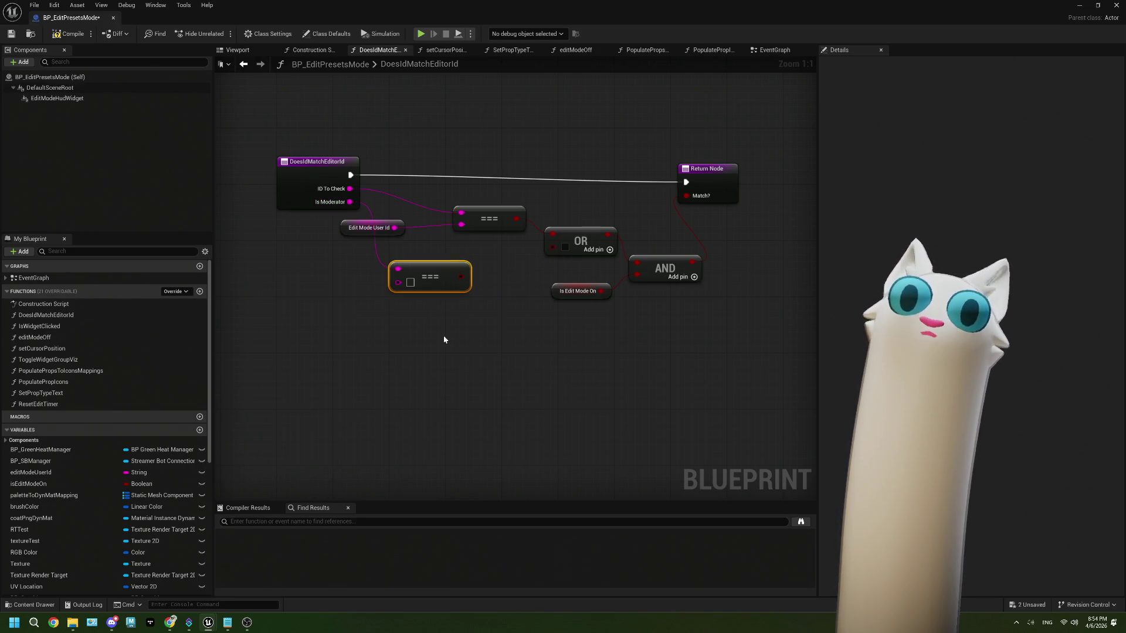
# - Wire the Equal check into the OR, compare against 'True', then compile and save
pyautogui.moveTo(430, 275)
pyautogui.mouseDown()
pyautogui.moveTo(561, 250)
pyautogui.moveTo(487, 259)
pyautogui.mouseUp()
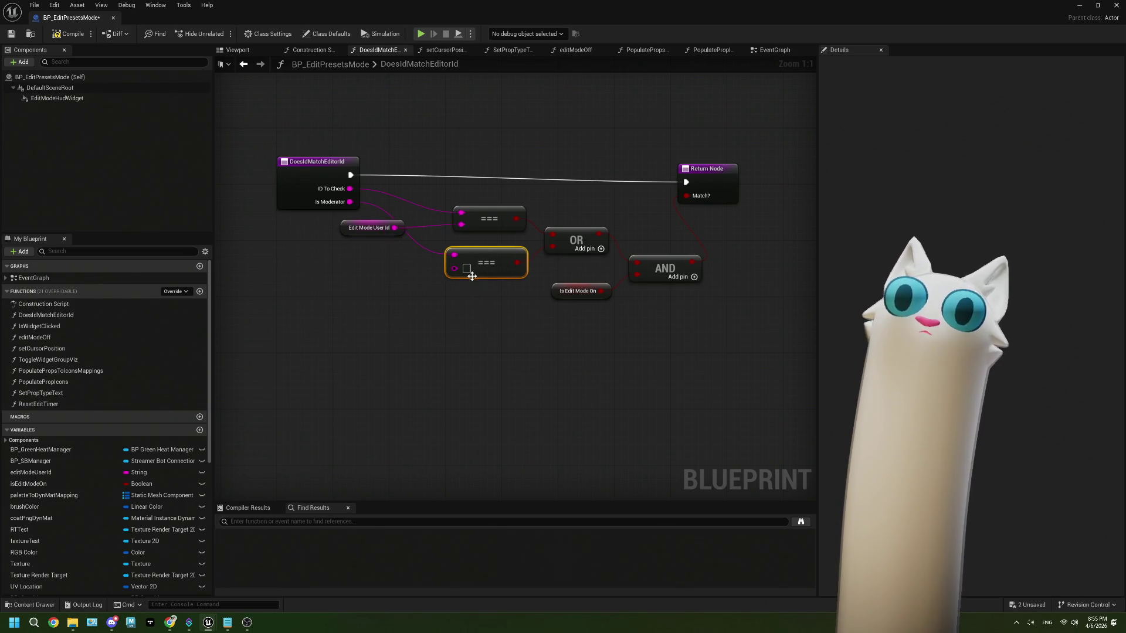
pyautogui.click(468, 268)
pyautogui.write('True')
pyautogui.click(471, 298)
pyautogui.click(87, 30)
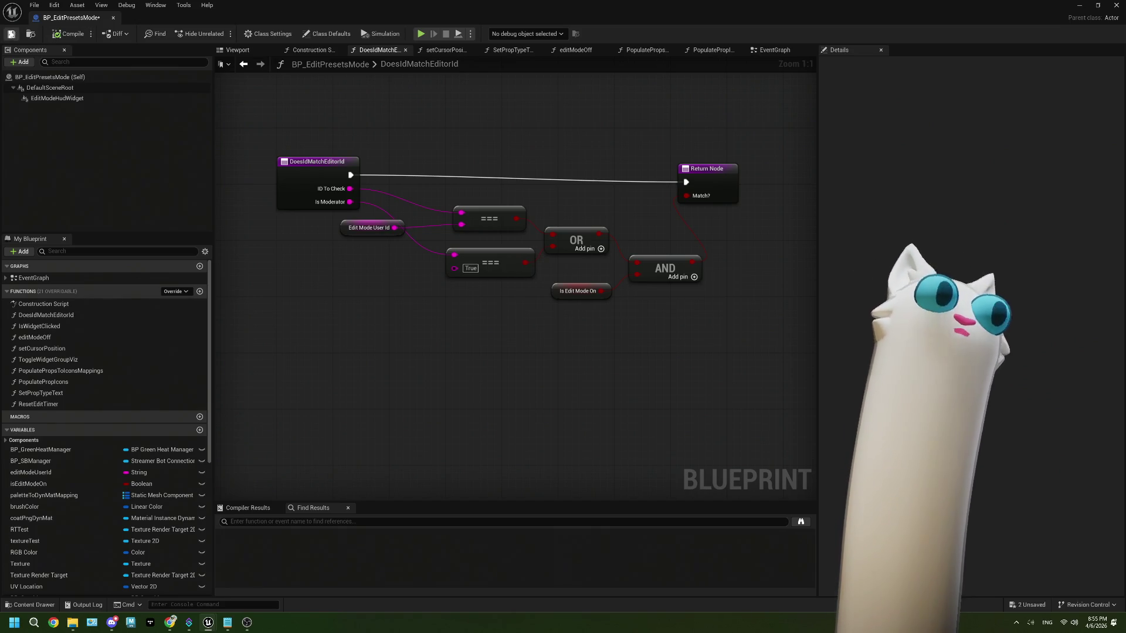
pyautogui.click(11, 34)
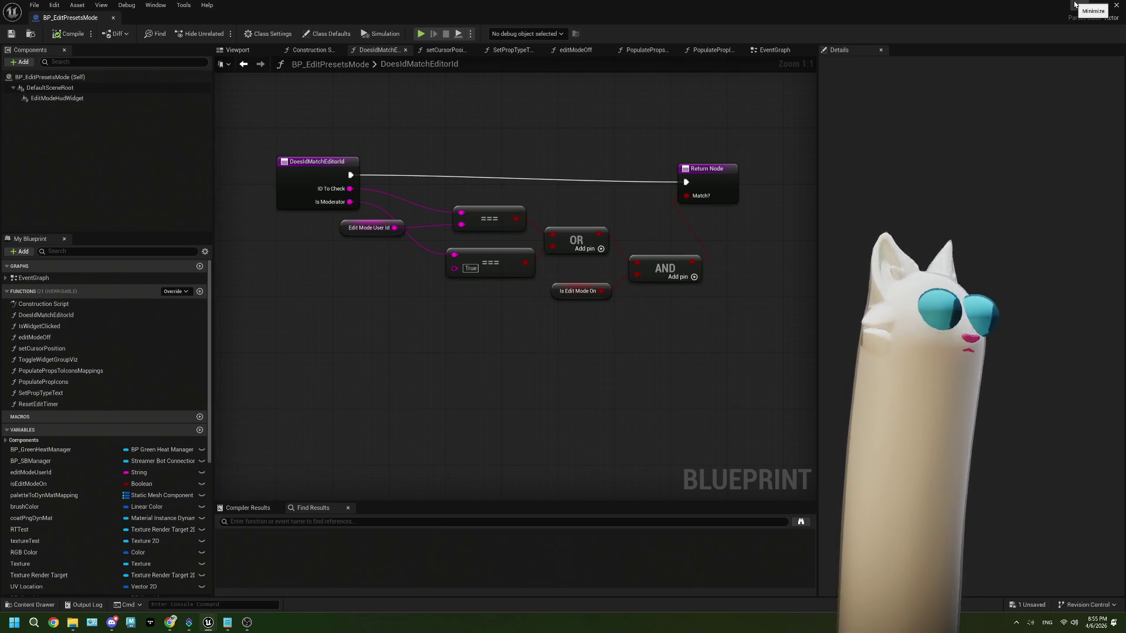
# - Save all packages, close the Blueprint editor, and look around the Noodlecat_Env room in the viewport
pyautogui.click(11, 33)
pyautogui.click(113, 18)
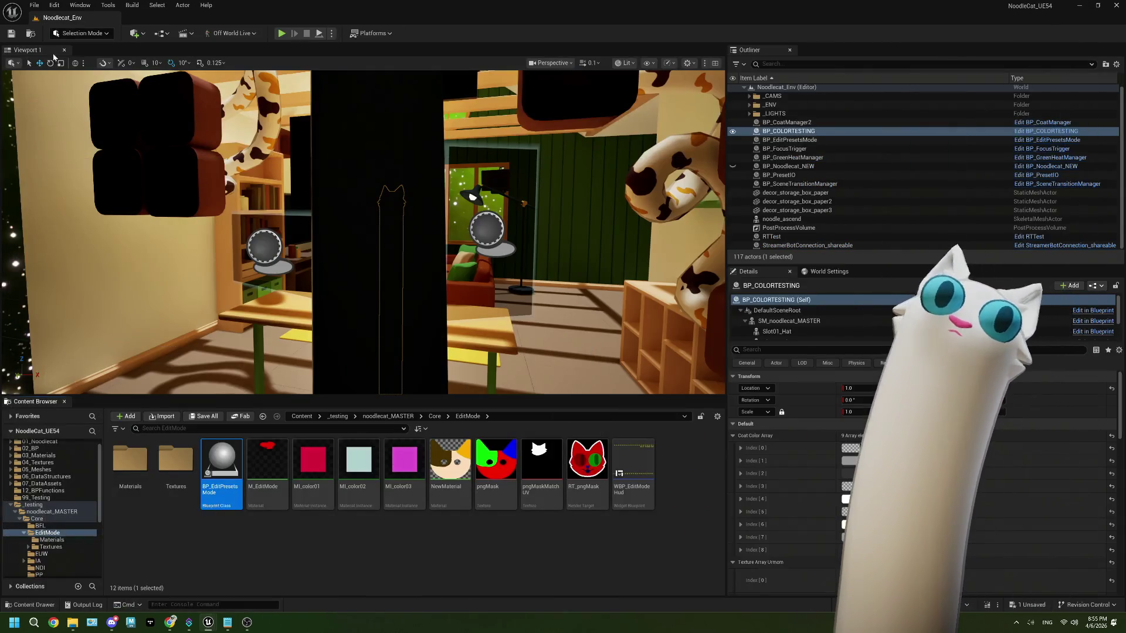
pyautogui.click(268, 551)
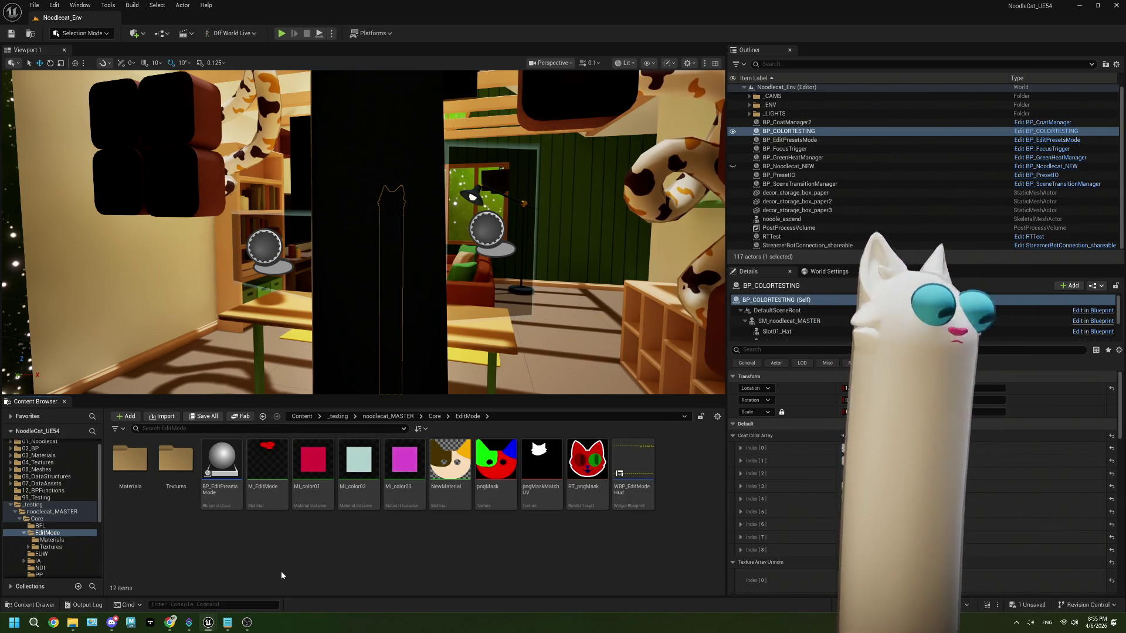
pyautogui.moveTo(364, 264); pyautogui.dragTo(340, 293)
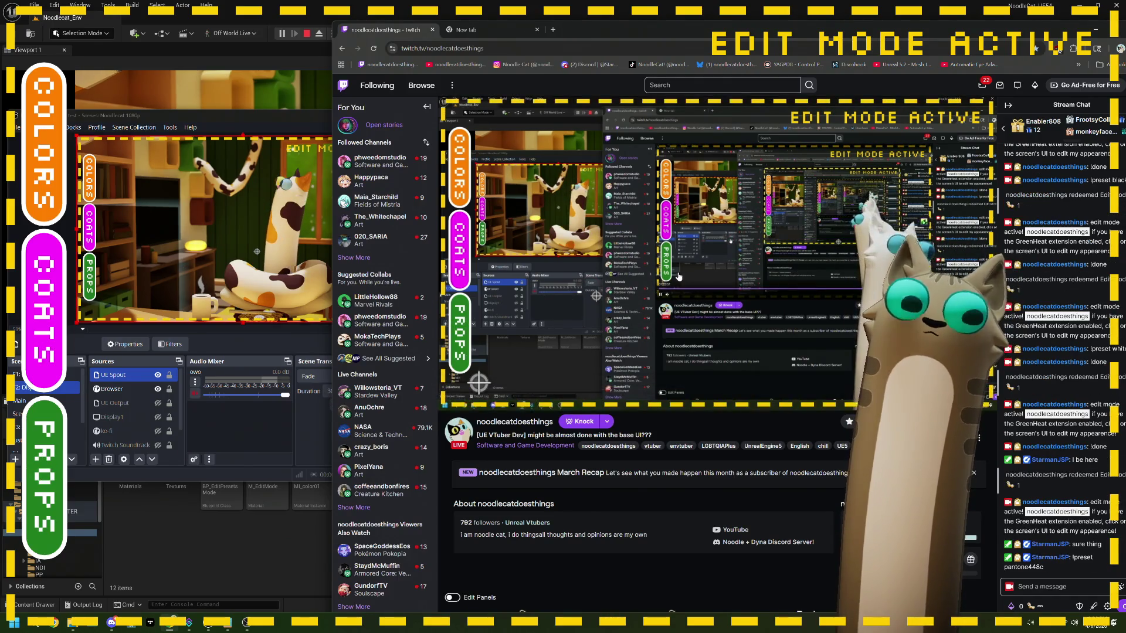
# - Toggle the HATS props panel on the stream overlay, then stop the play session
pyautogui.click(53, 463)
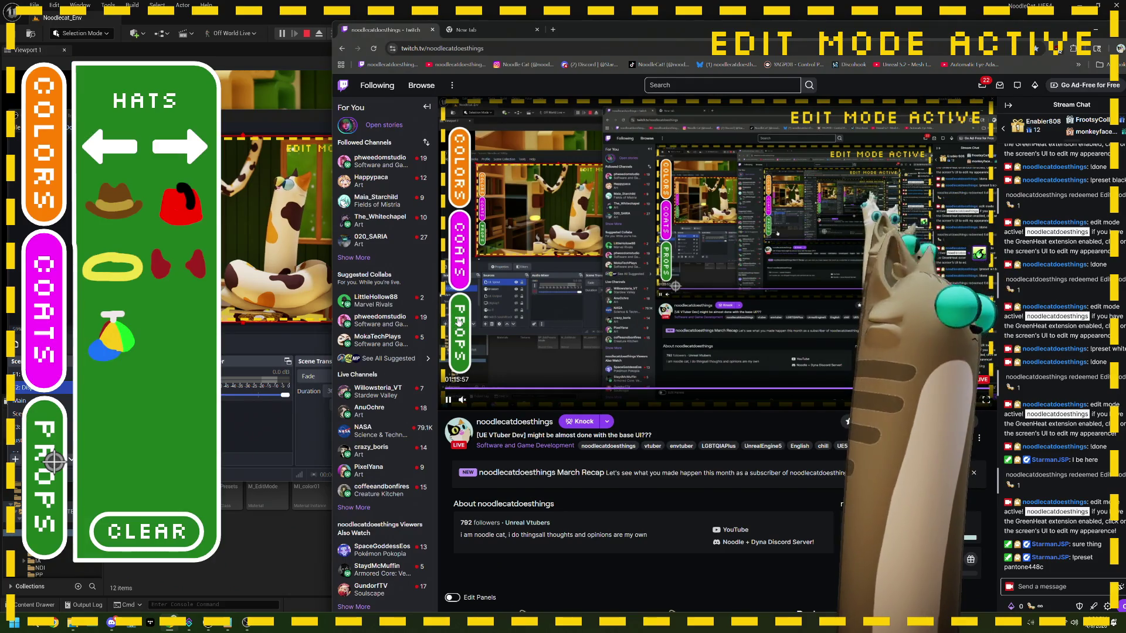
pyautogui.click(53, 462)
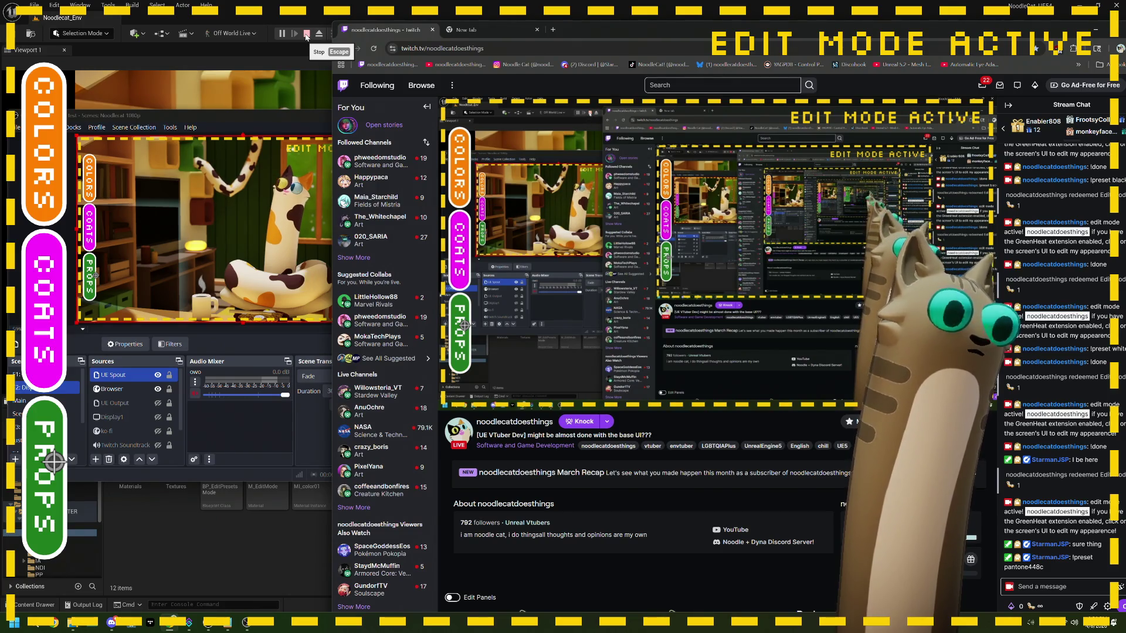
pyautogui.click(306, 34)
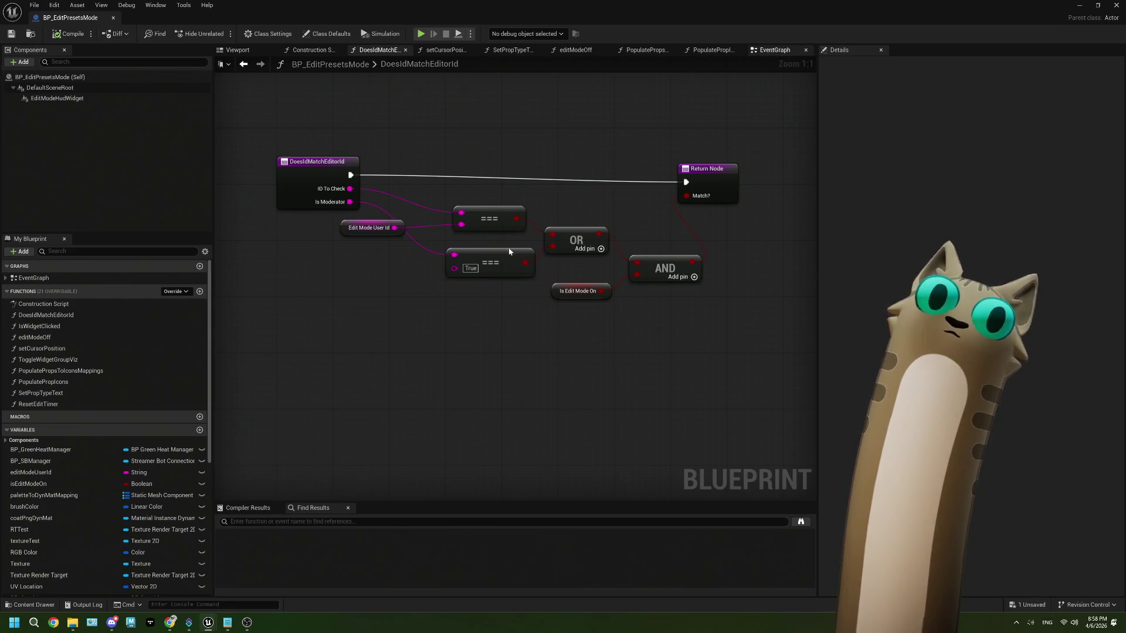
# - Show the Event Graph, then go back to the level editor window
pyautogui.click(774, 50)
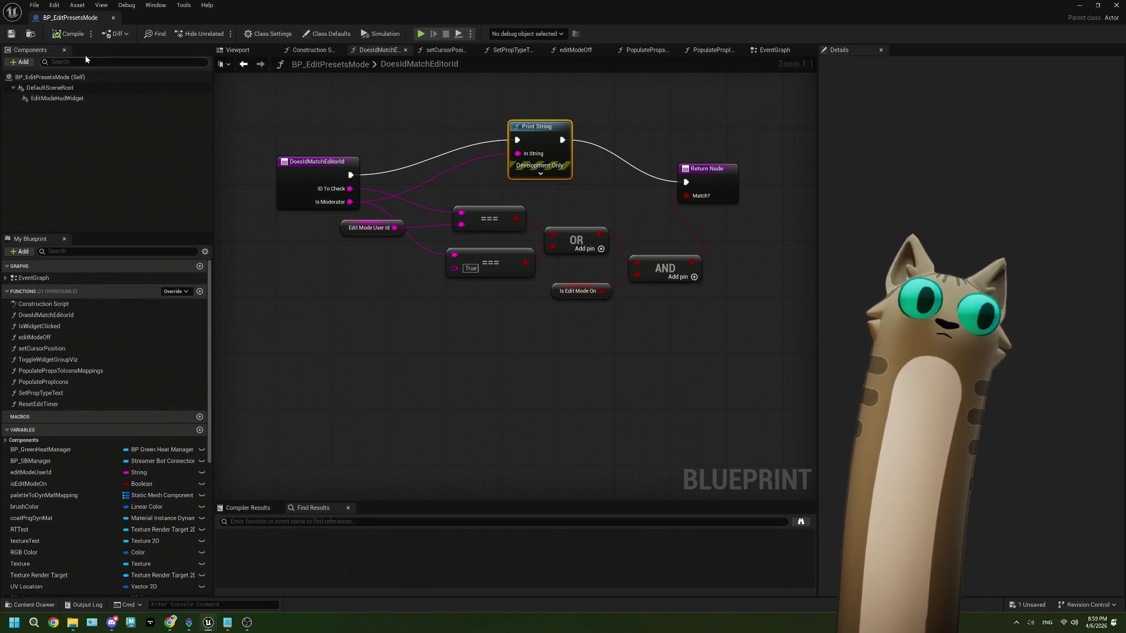
pyautogui.hotkey('alt', 'Tab')
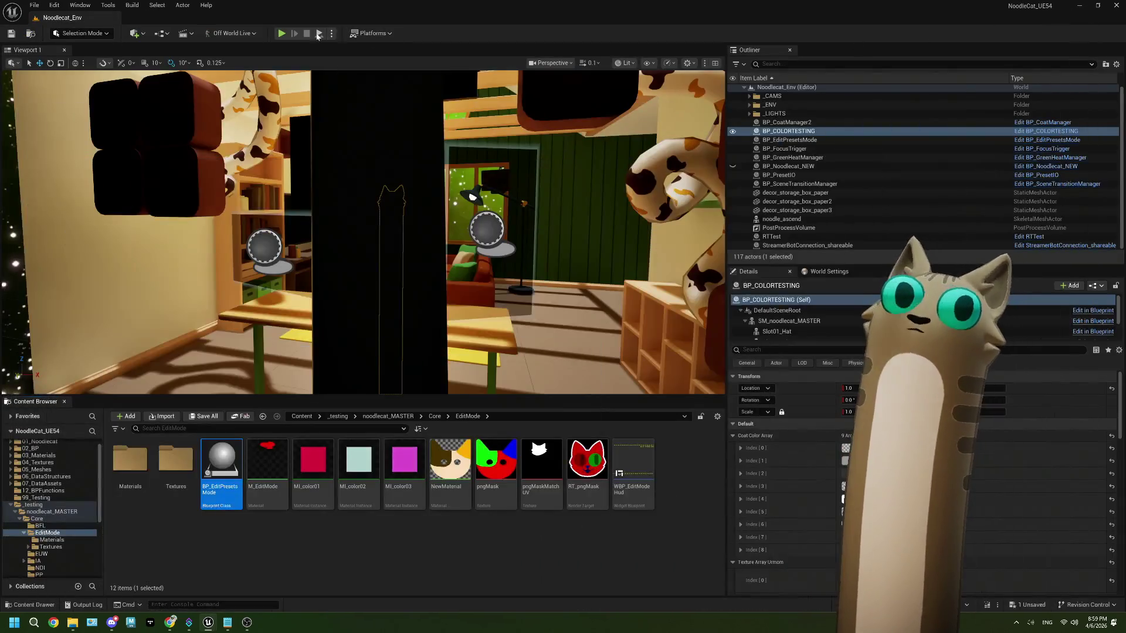
# - Play the level and redeem the Edit Mode! reward on the Twitch channel
pyautogui.click(281, 33)
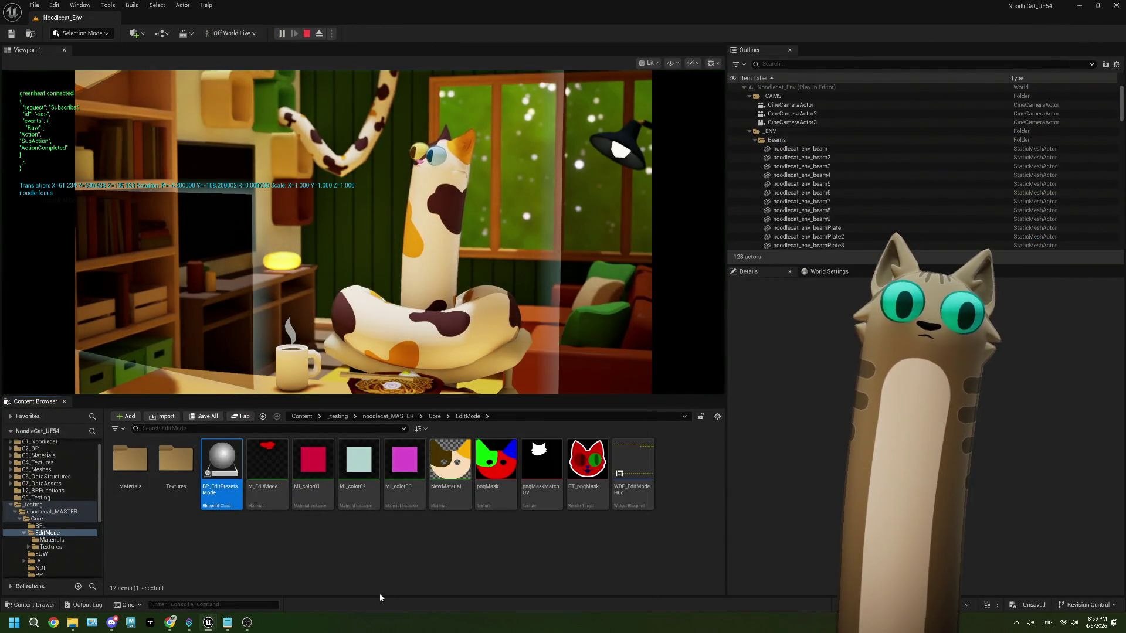
pyautogui.click(170, 623)
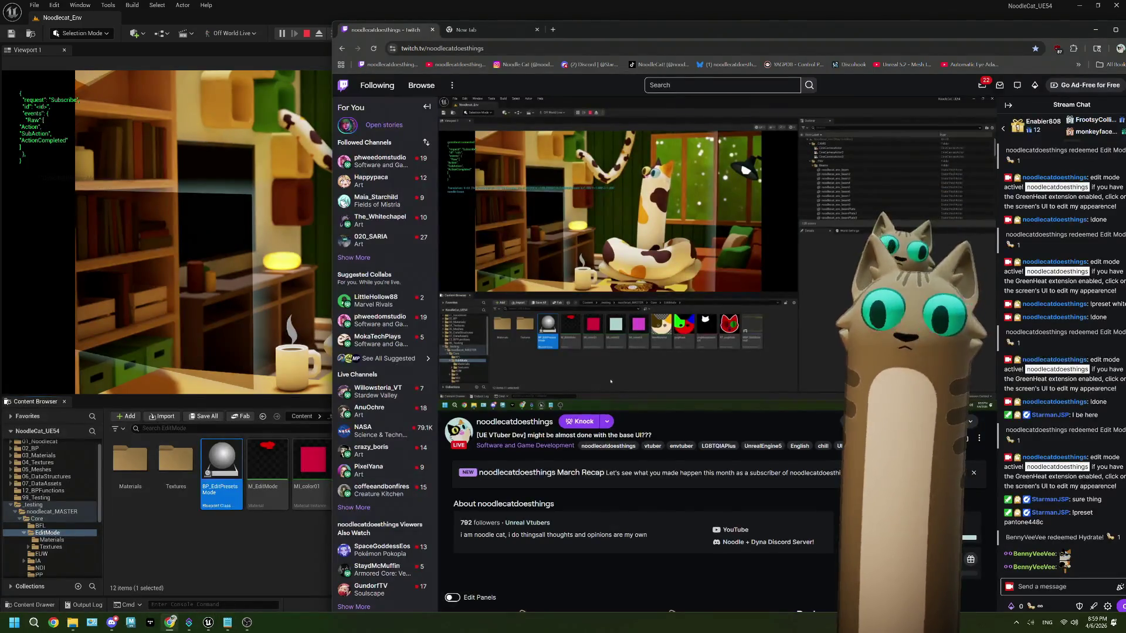
pyautogui.click(1026, 606)
pyautogui.click(1085, 541)
pyautogui.click(1058, 497)
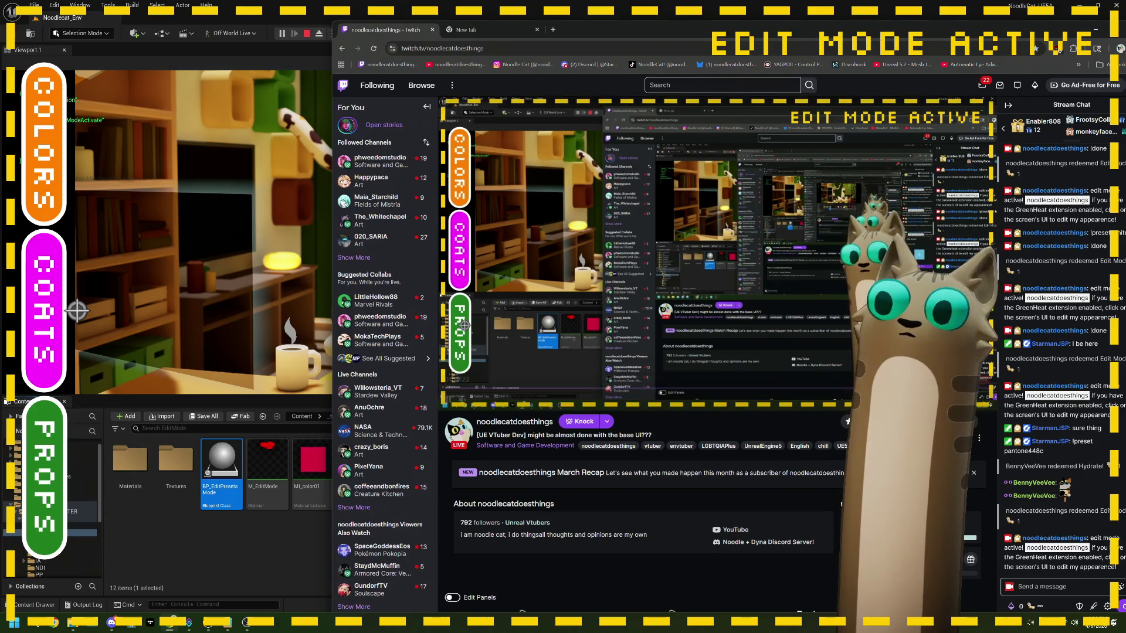
# - Send '!preset black' in Twitch chat and discard a second half-typed message
pyautogui.click(1037, 586)
pyautogui.write('!pr')
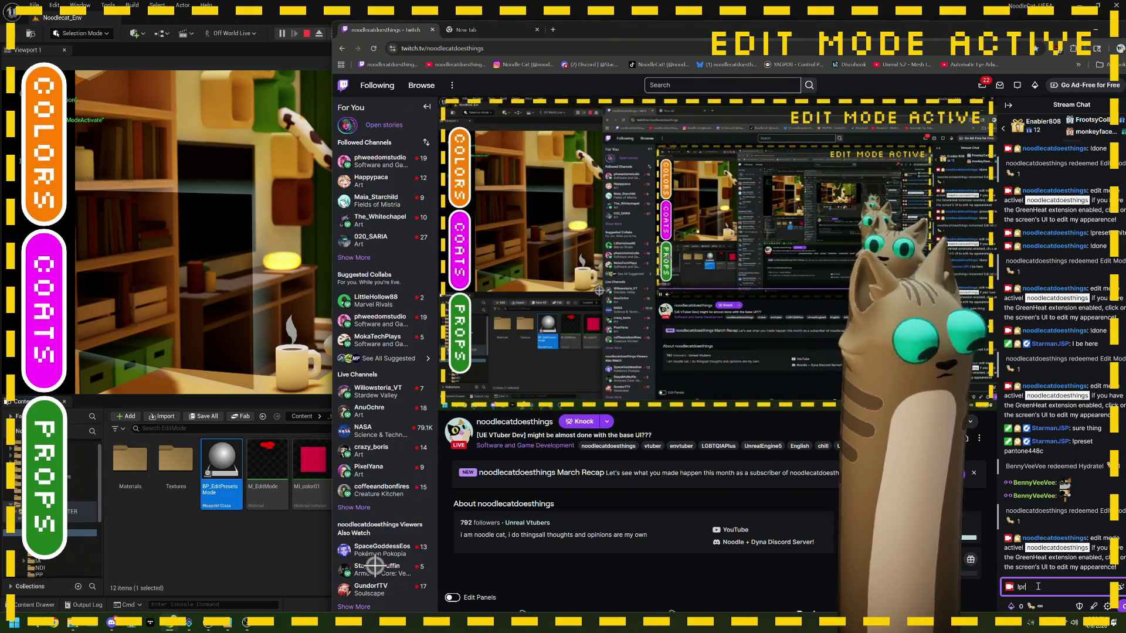
pyautogui.write('eset black')
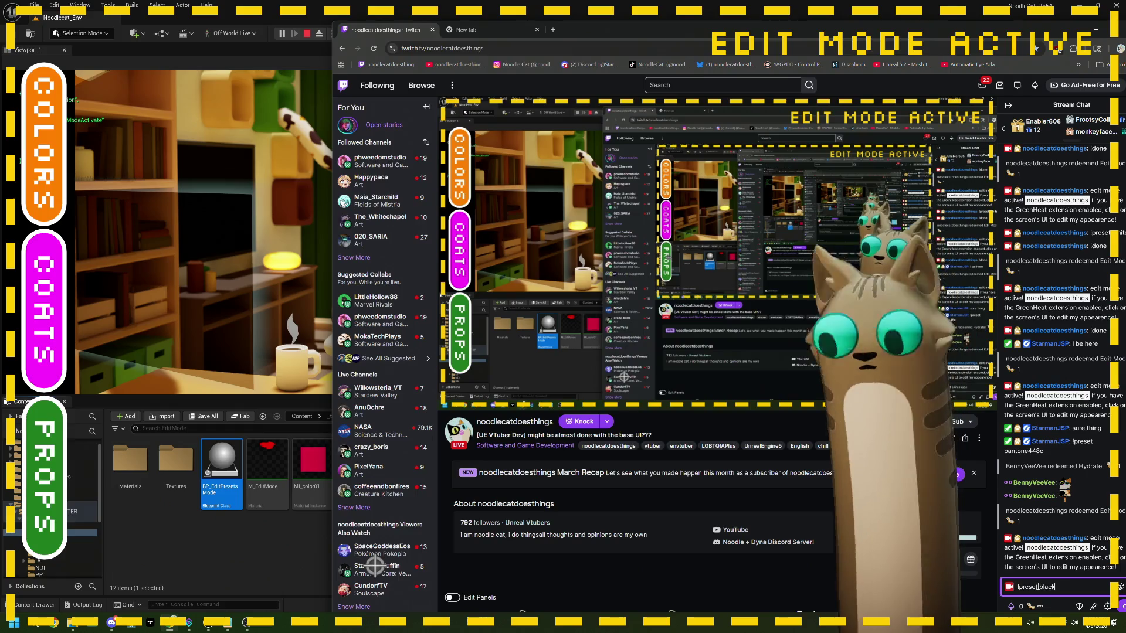
pyautogui.press('Return')
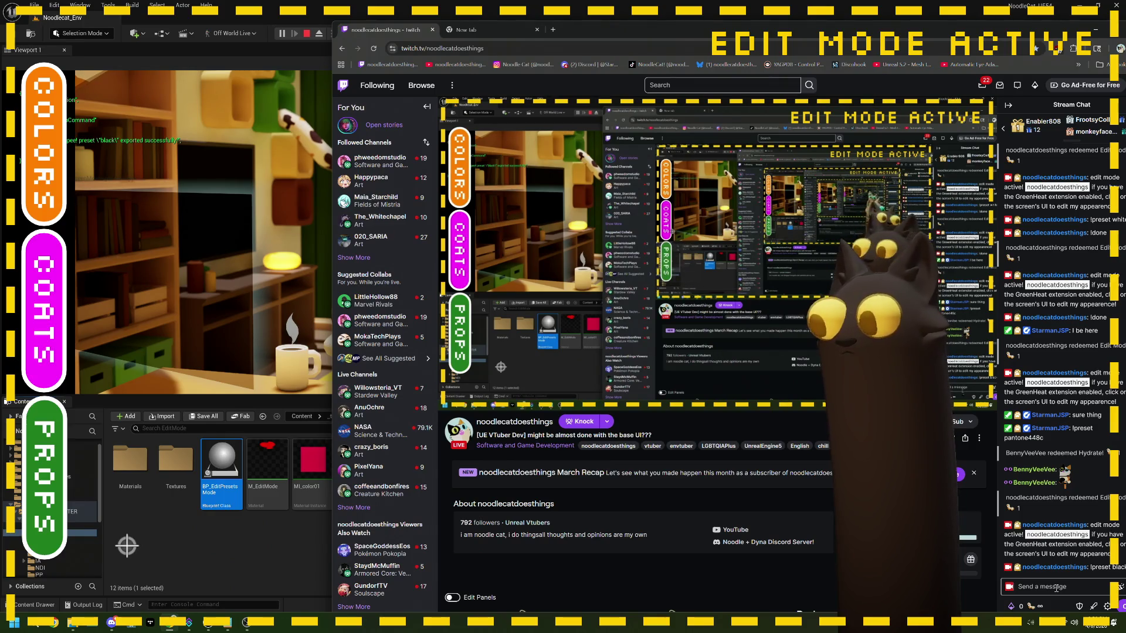
pyautogui.click(1056, 587)
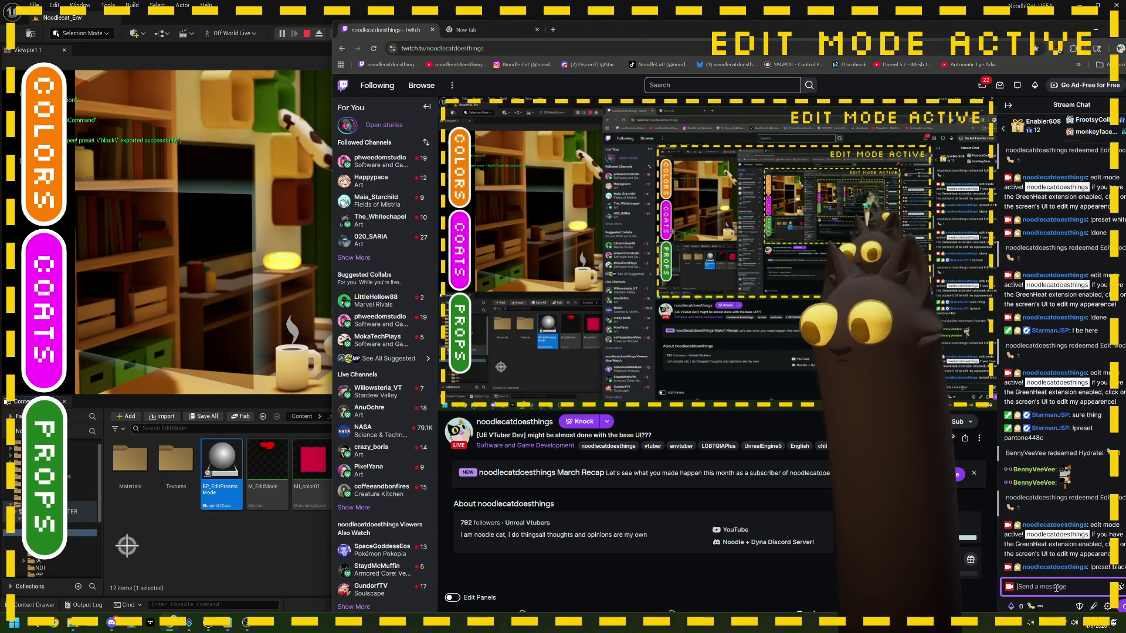
pyautogui.write('!')
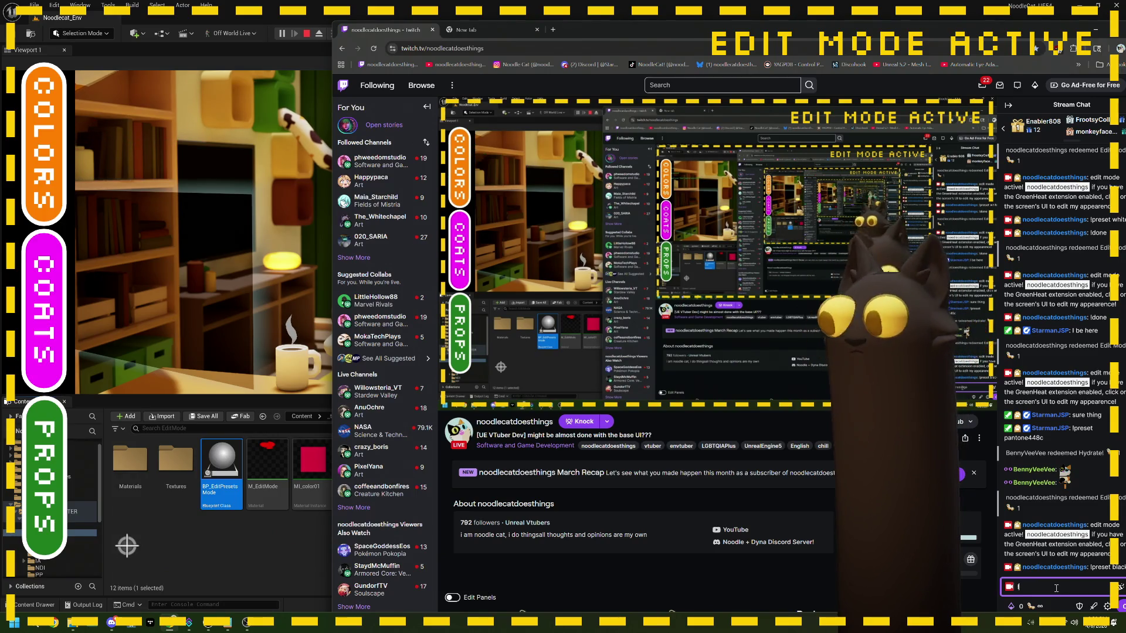
pyautogui.press('BackSpace')
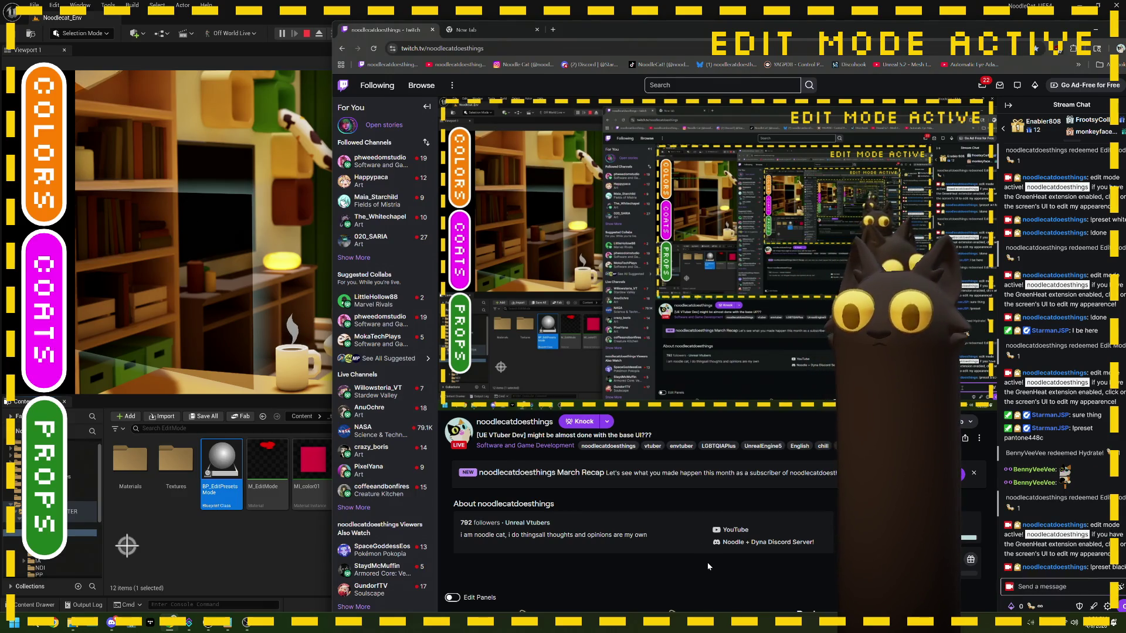
# - Test the COATS picker on the overlay, moving OBS aside, then open BP_EditPresetsMode
pyautogui.click(66, 300)
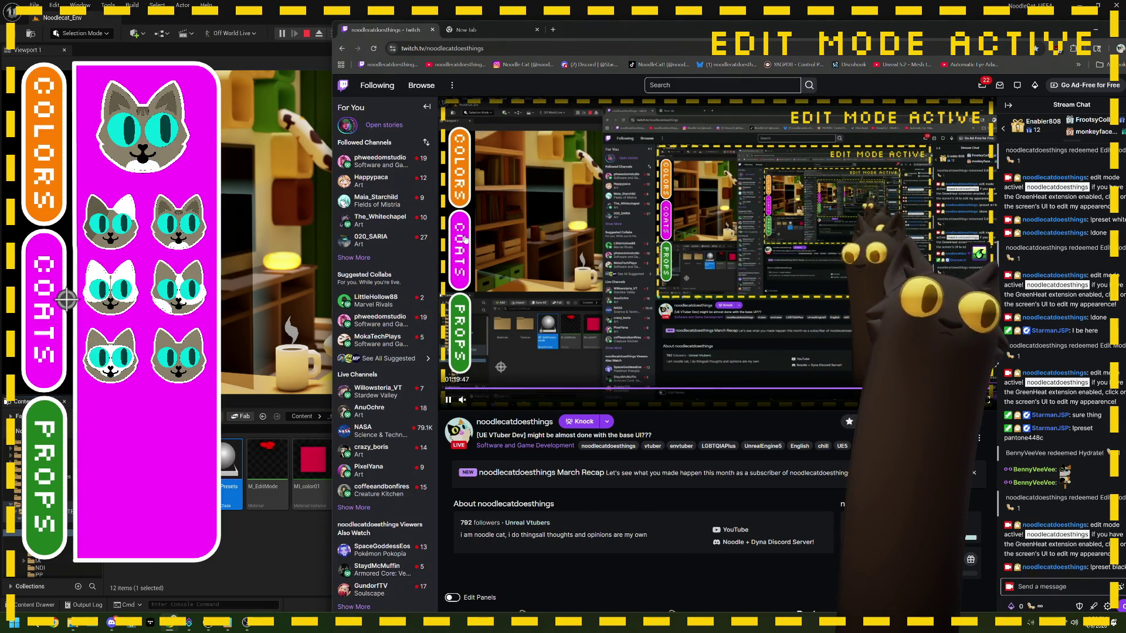
pyautogui.click(47, 305)
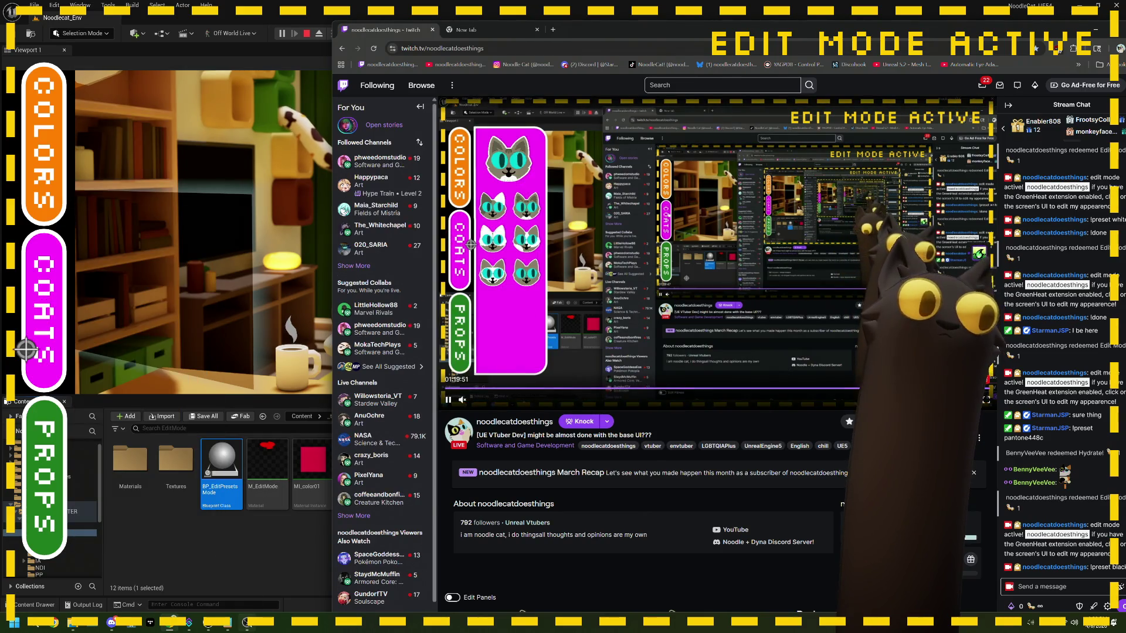
pyautogui.hotkey('alt', 'Tab')
pyautogui.moveTo(16, 114)
pyautogui.mouseDown()
pyautogui.moveTo(69, 262)
pyautogui.moveTo(35, 300)
pyautogui.mouseUp()
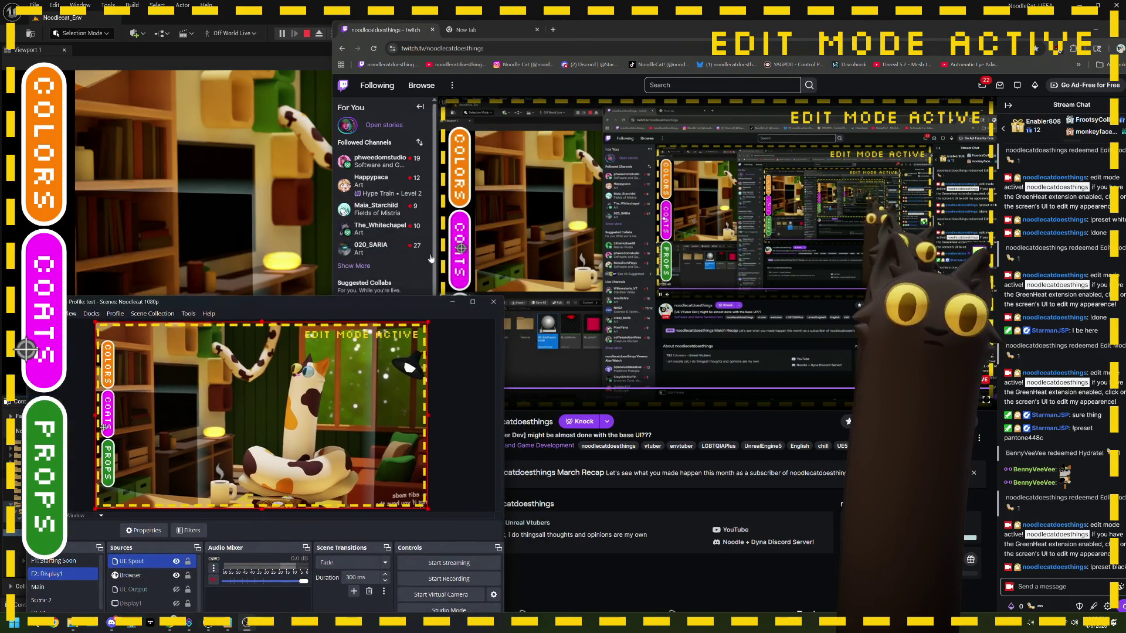
pyautogui.click(35, 300)
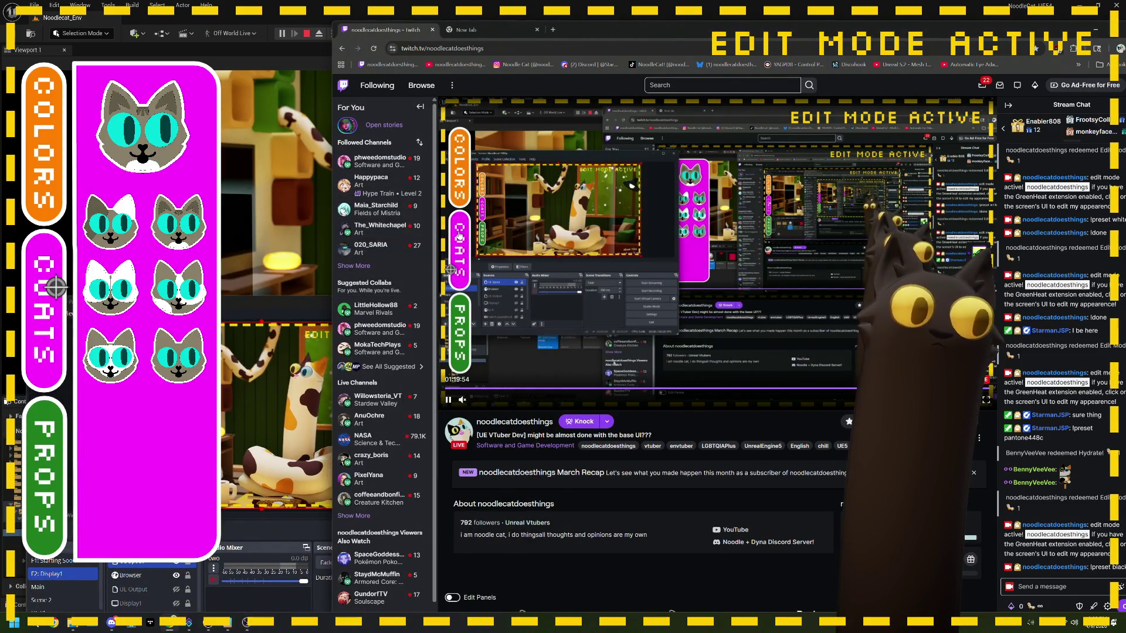
pyautogui.click(459, 234)
pyautogui.hotkey('alt', 'Tab')
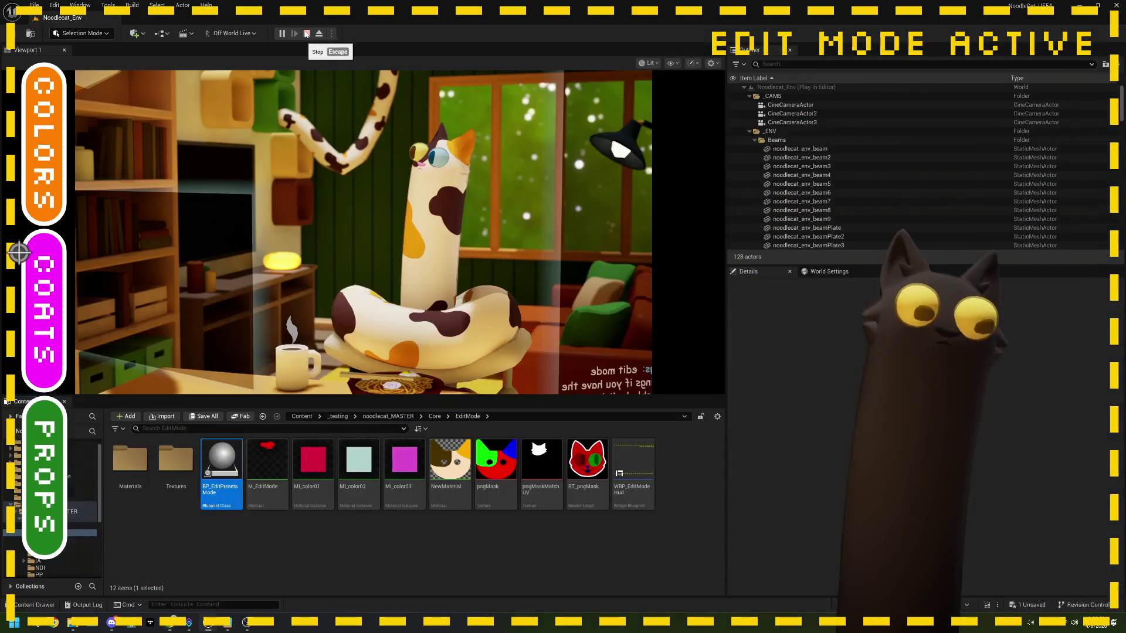
pyautogui.doubleClick(229, 455)
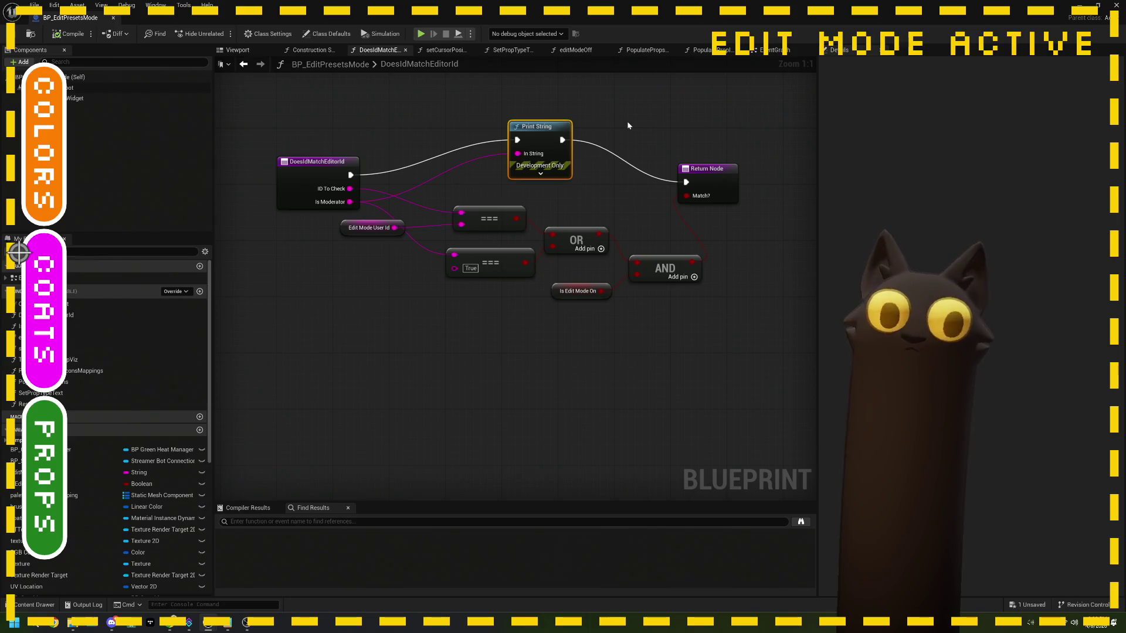
# - Add a Print String of isModerator after OnCommandPreset in the EventGraph, save, and close the Blueprint
pyautogui.hotkey('alt', 'Left')
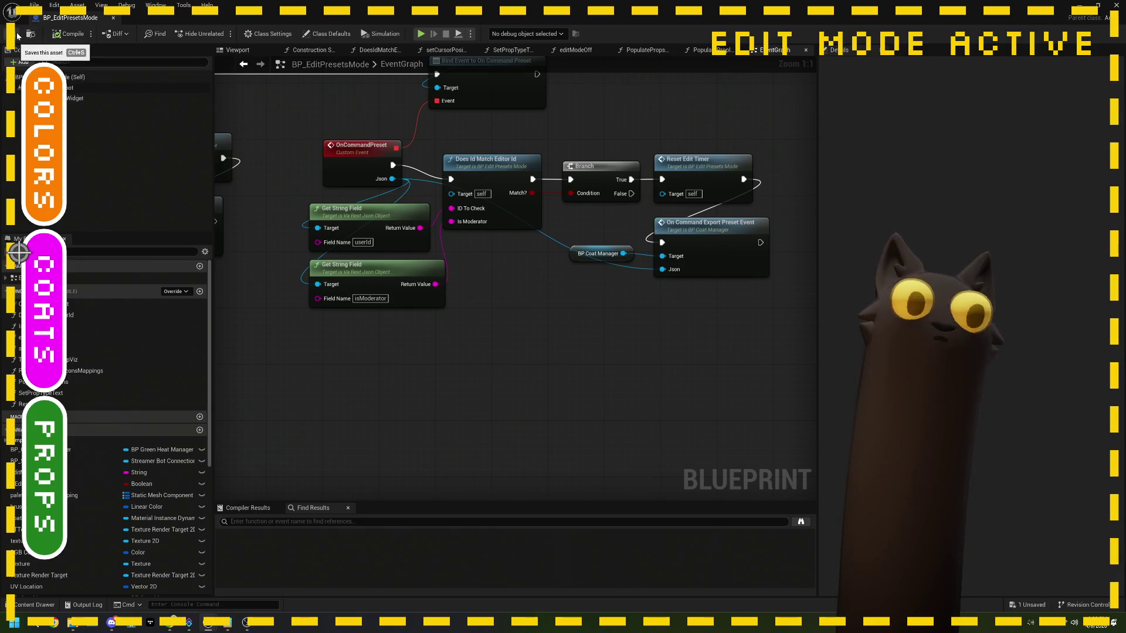
pyautogui.moveTo(392, 165)
pyautogui.mouseDown()
pyautogui.moveTo(480, 308)
pyautogui.moveTo(485, 339)
pyautogui.mouseUp()
pyautogui.write('print')
pyautogui.press('Return')
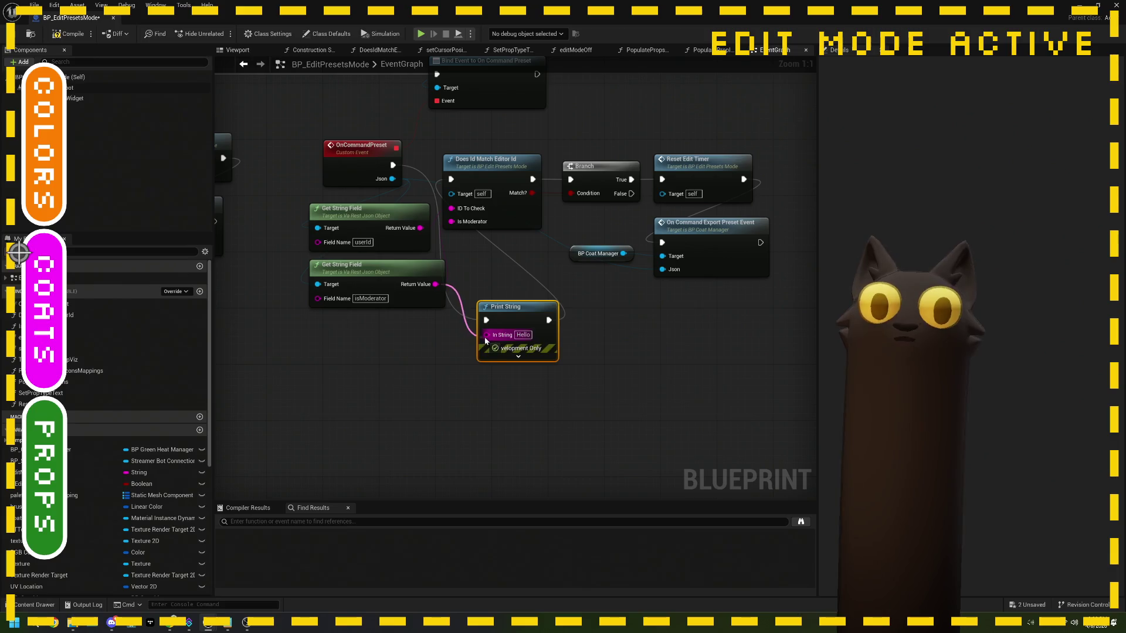
pyautogui.click(17, 35)
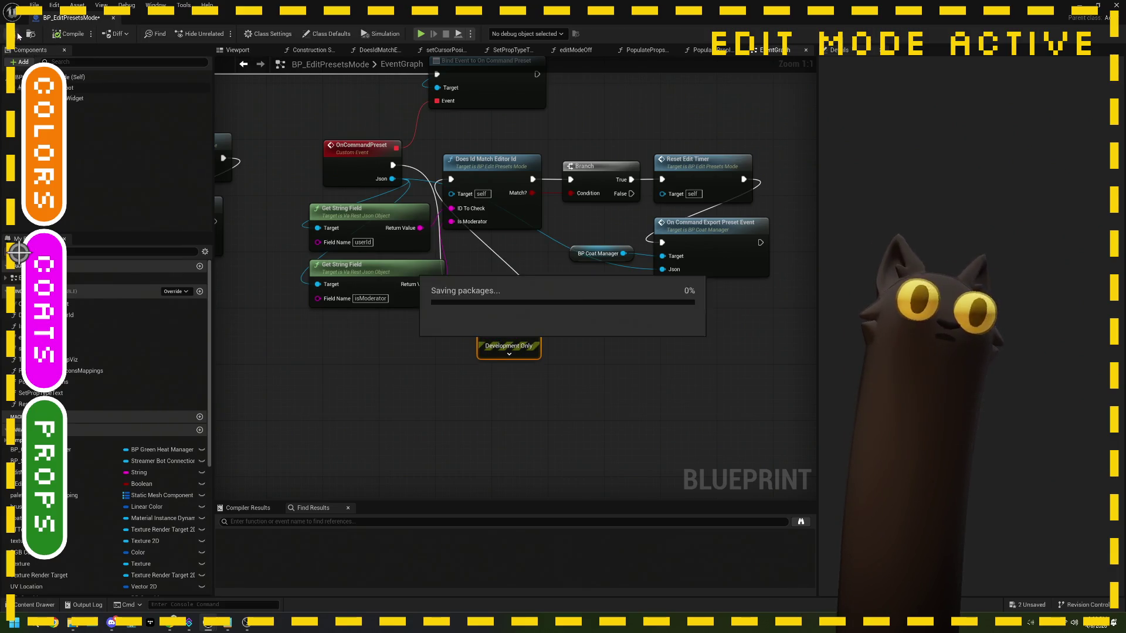
pyautogui.click(114, 17)
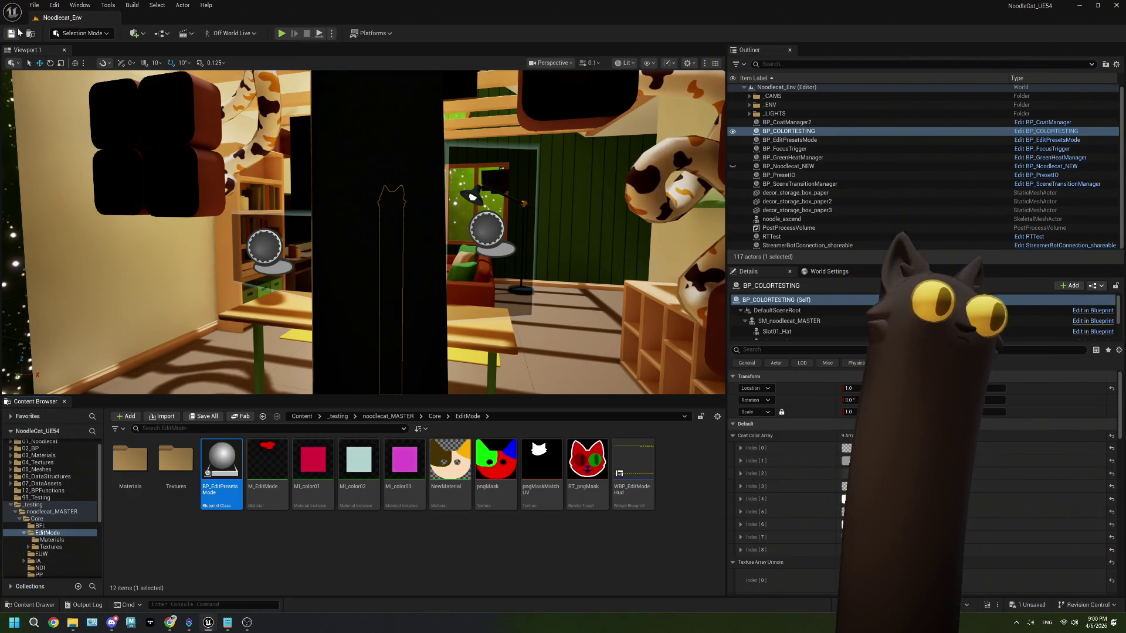
# - Play the level, redeem Edit Mode! on Twitch, and toggle the coat choices overlay
pyautogui.click(282, 33)
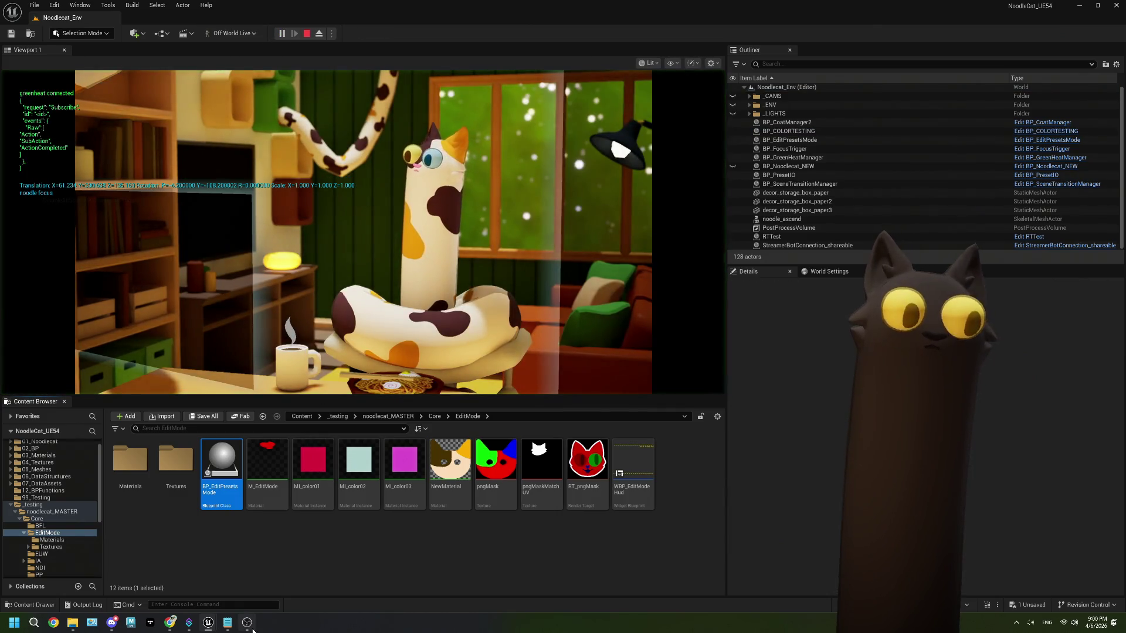
pyautogui.click(247, 622)
pyautogui.click(169, 623)
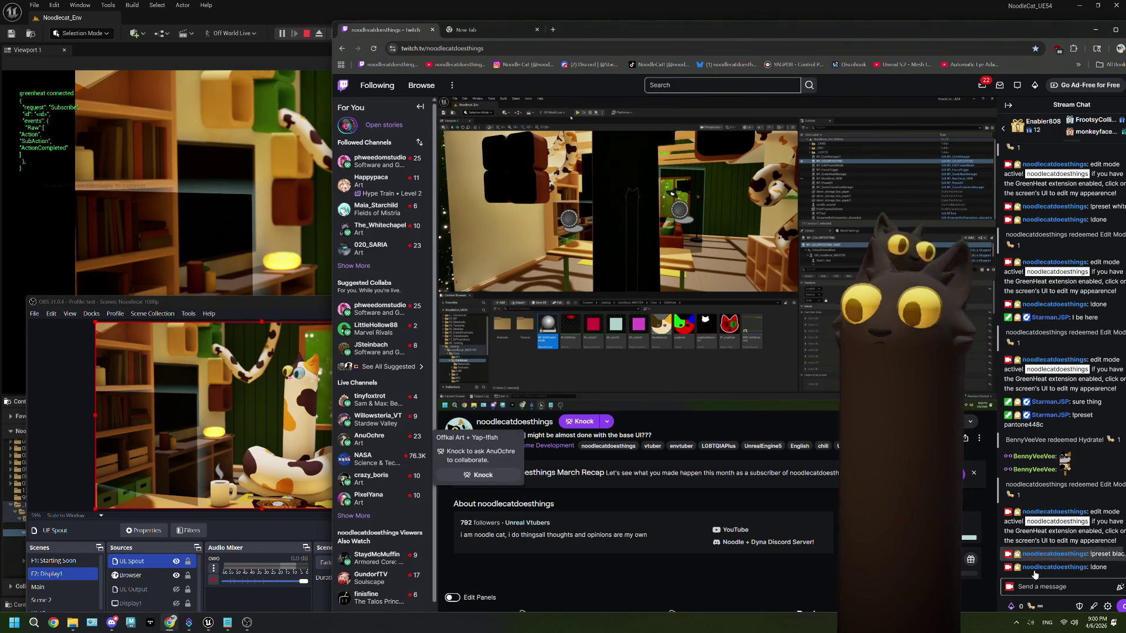
pyautogui.click(1017, 606)
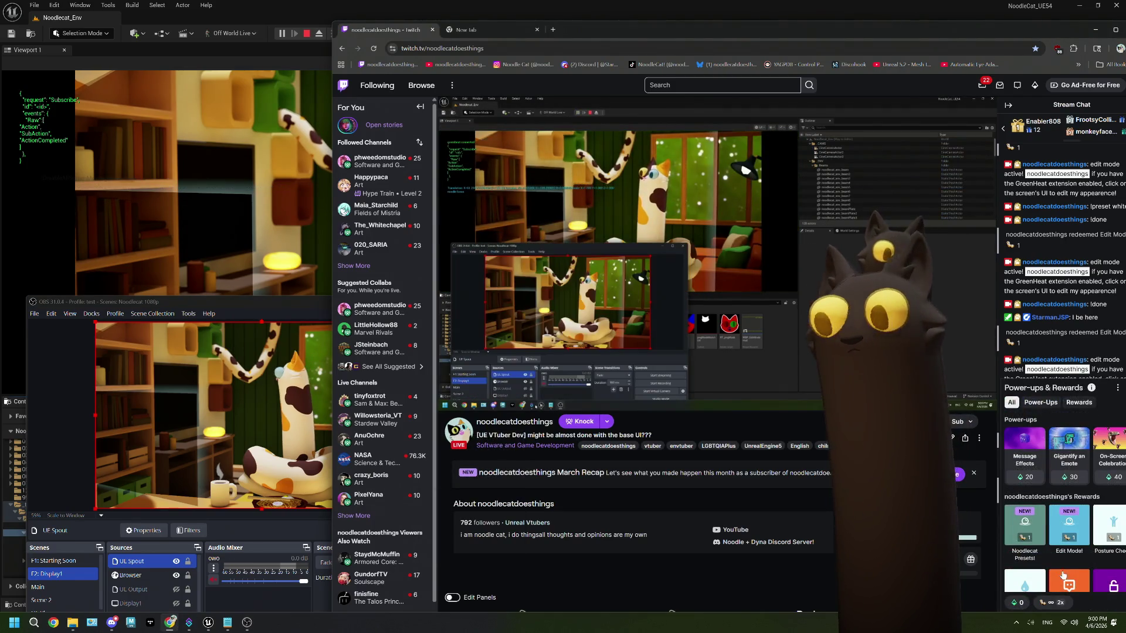
pyautogui.click(1068, 525)
pyautogui.click(1065, 500)
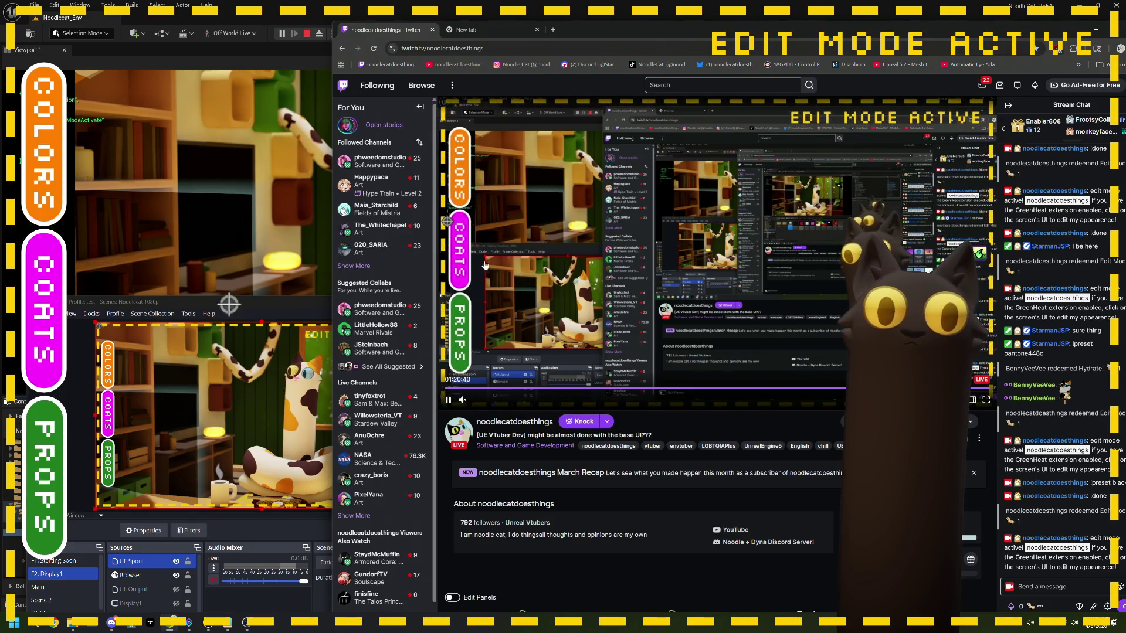
pyautogui.click(459, 259)
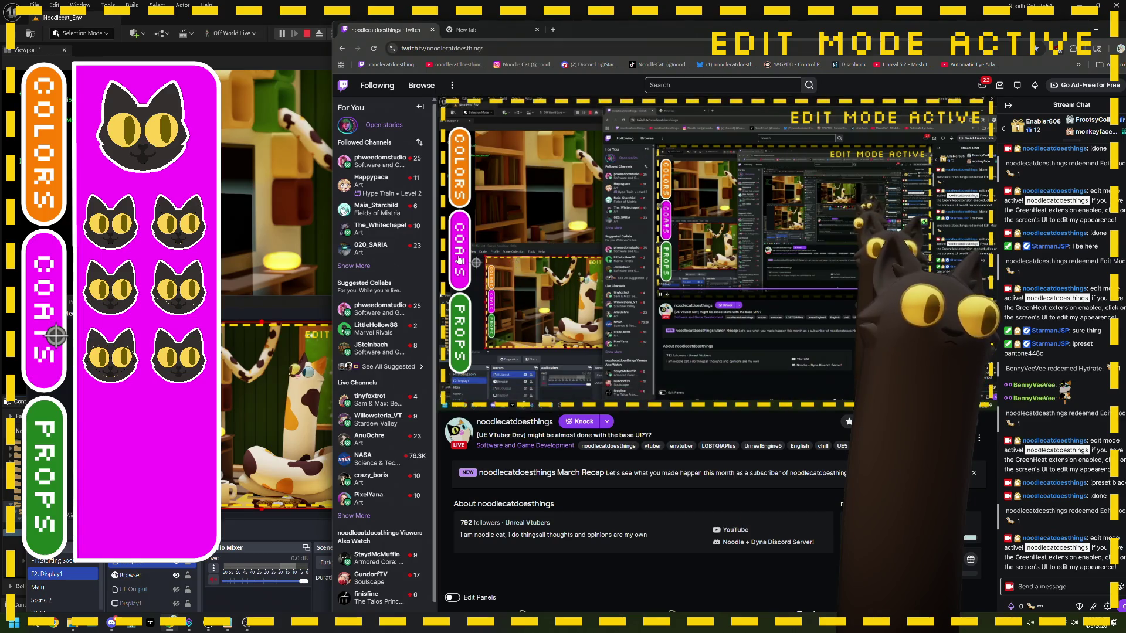
pyautogui.click(457, 259)
pyautogui.click(455, 257)
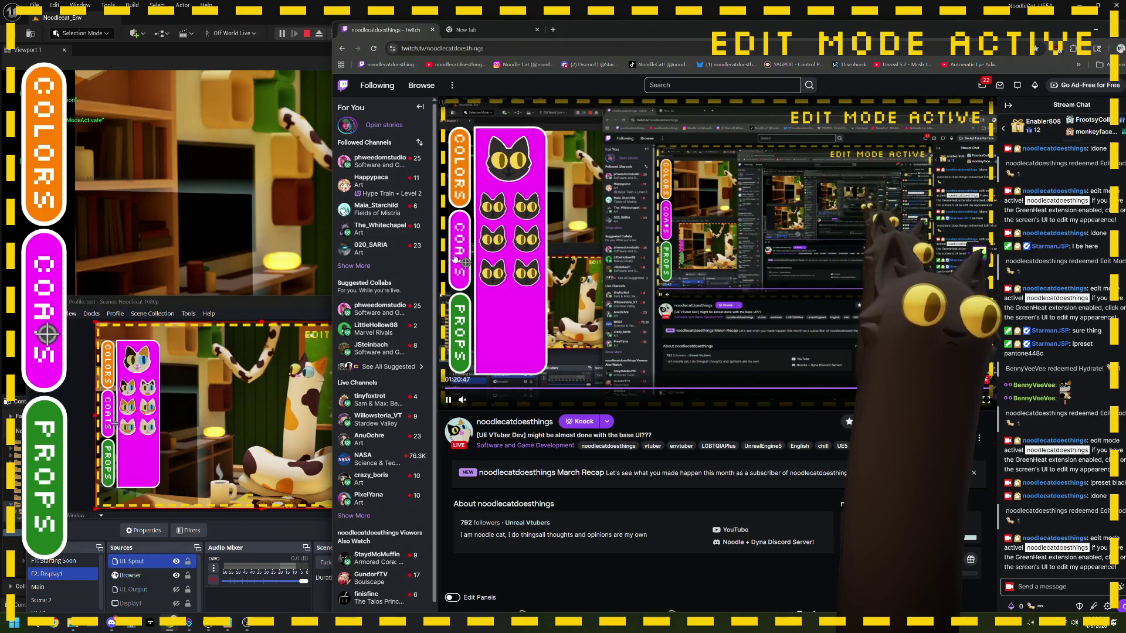
# - Send '!preset black' and then '!preset moon' in Twitch chat
pyautogui.click(1056, 589)
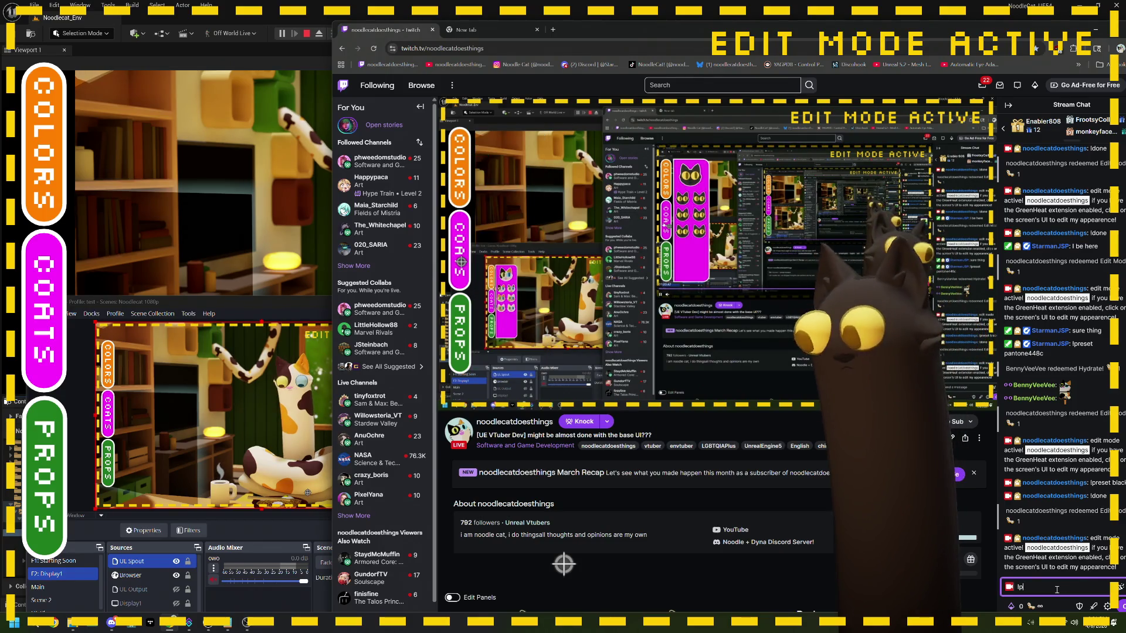
pyautogui.write('!preset')
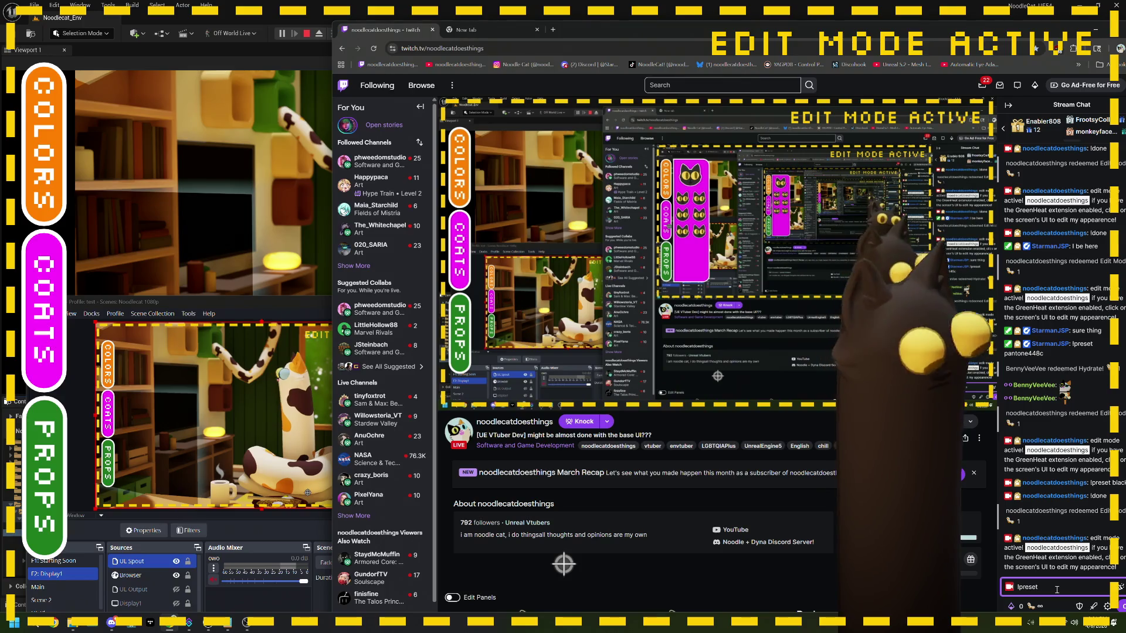
pyautogui.write(' black')
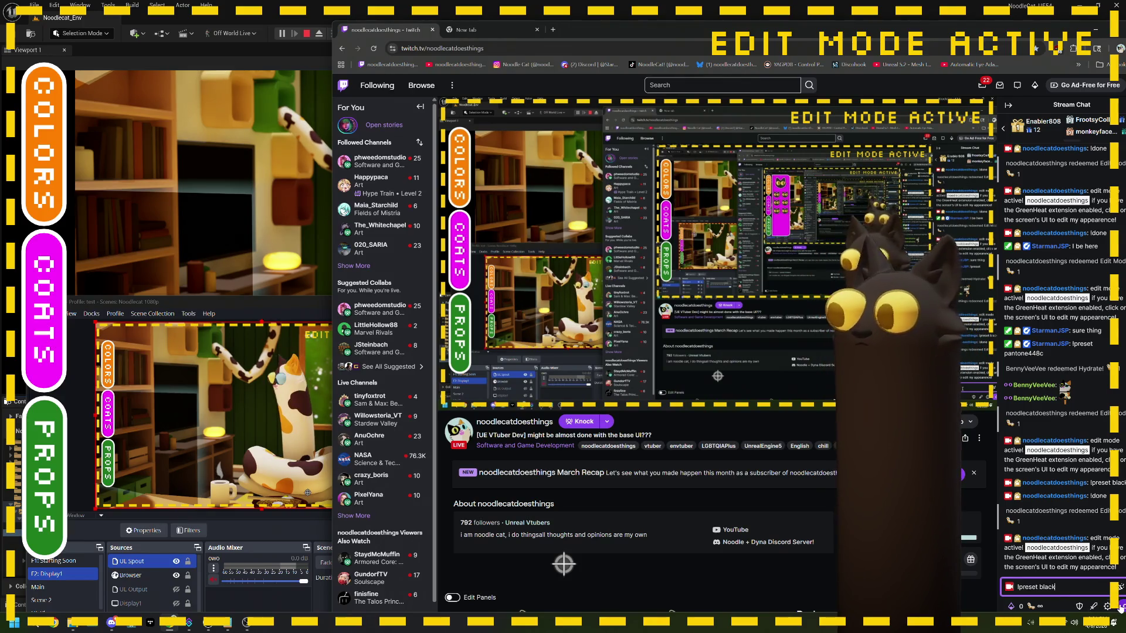
pyautogui.press('Return')
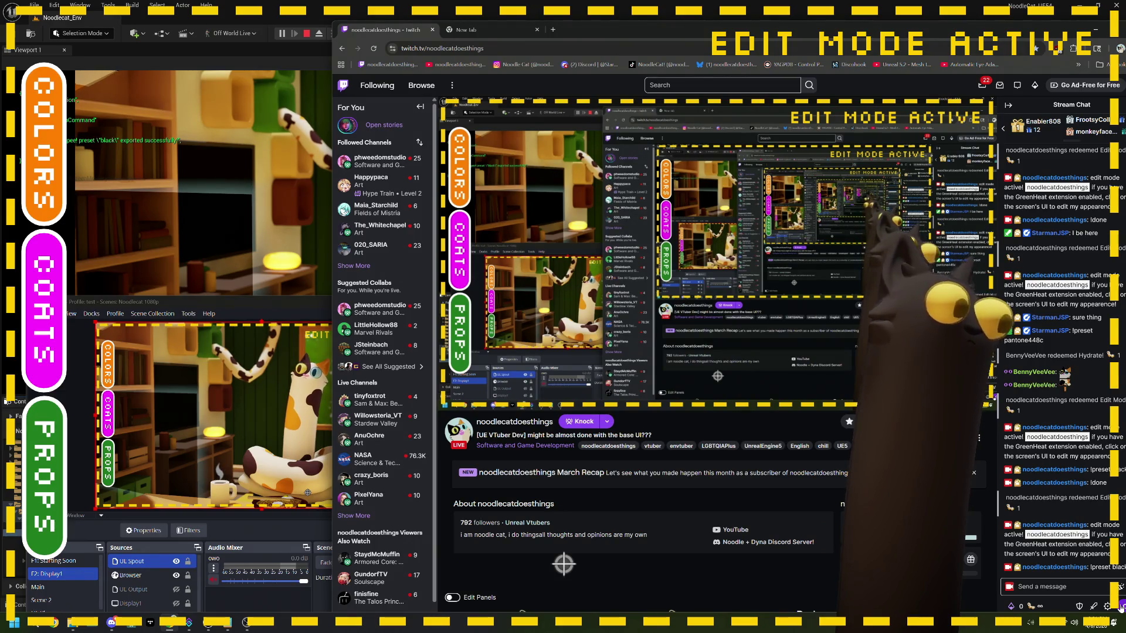
pyautogui.click(1083, 586)
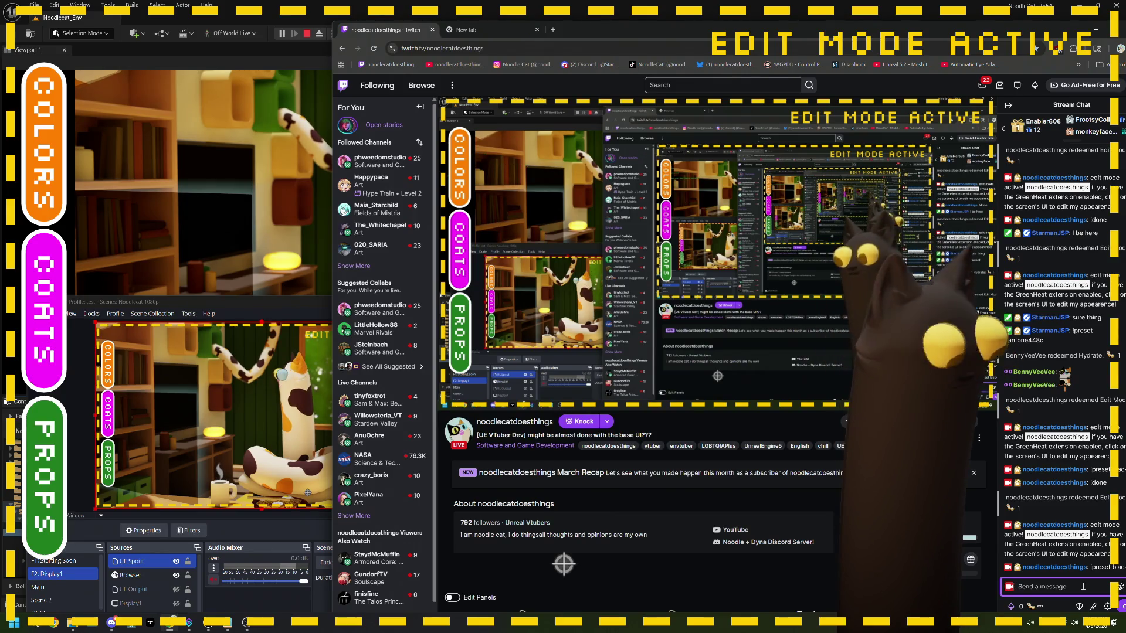
pyautogui.write('!preset moo')
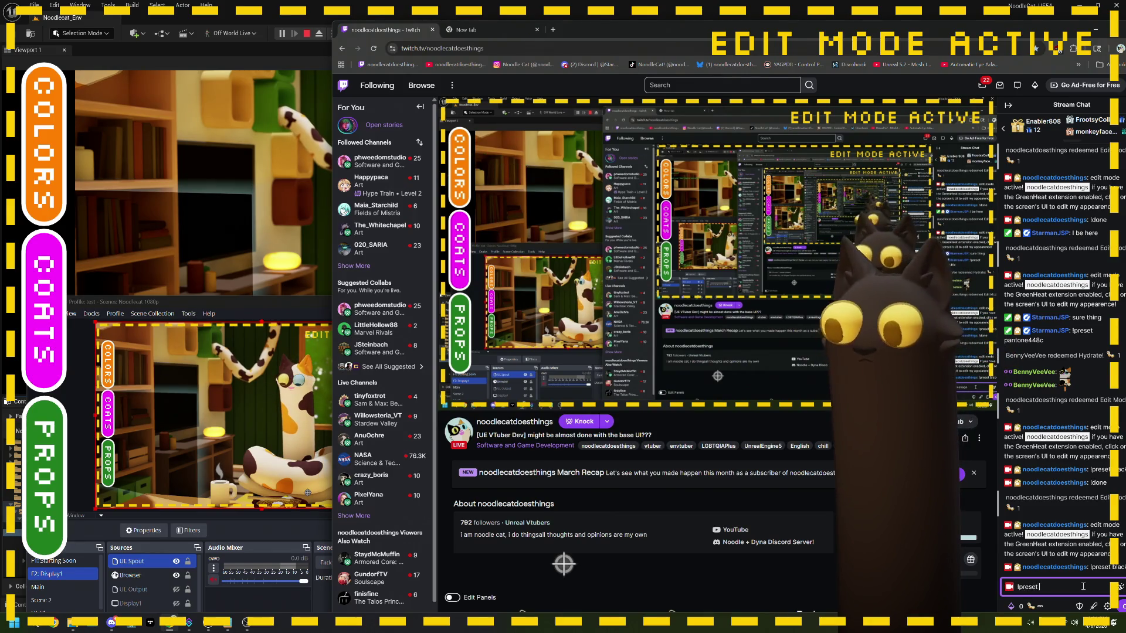
pyautogui.write('n')
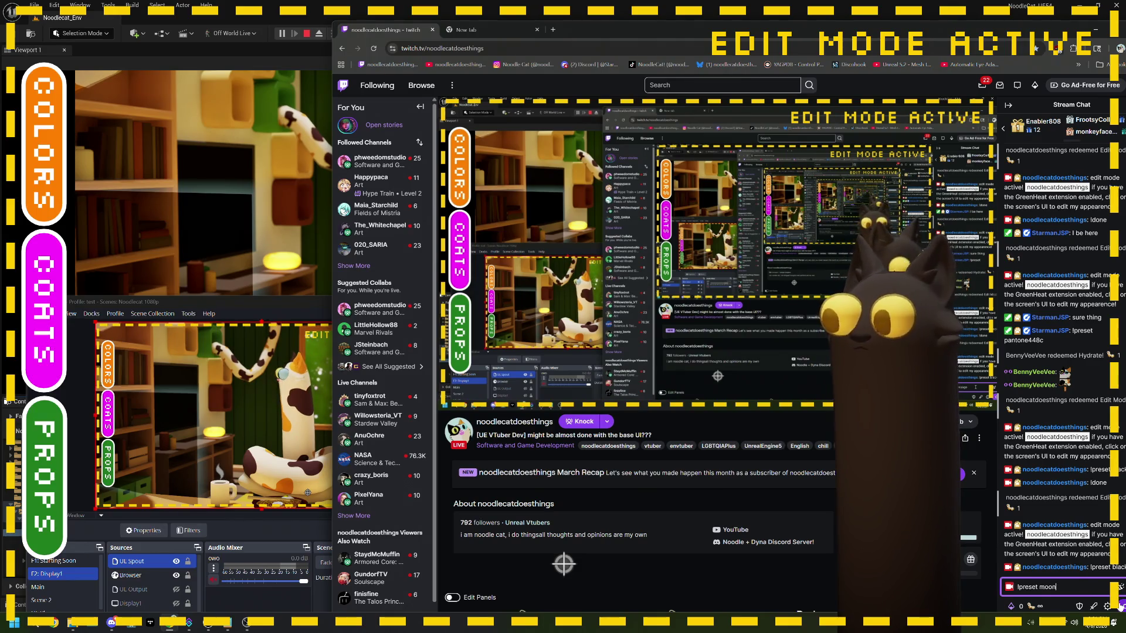
pyautogui.press('Return')
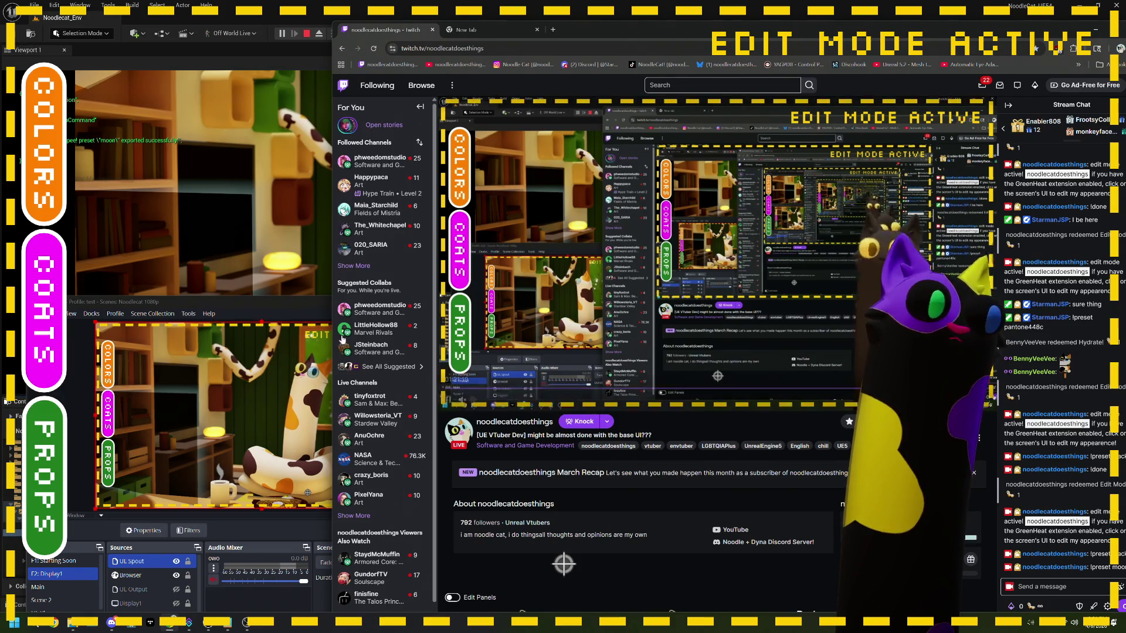
pyautogui.moveTo(315, 299); pyautogui.dragTo(269, 278)
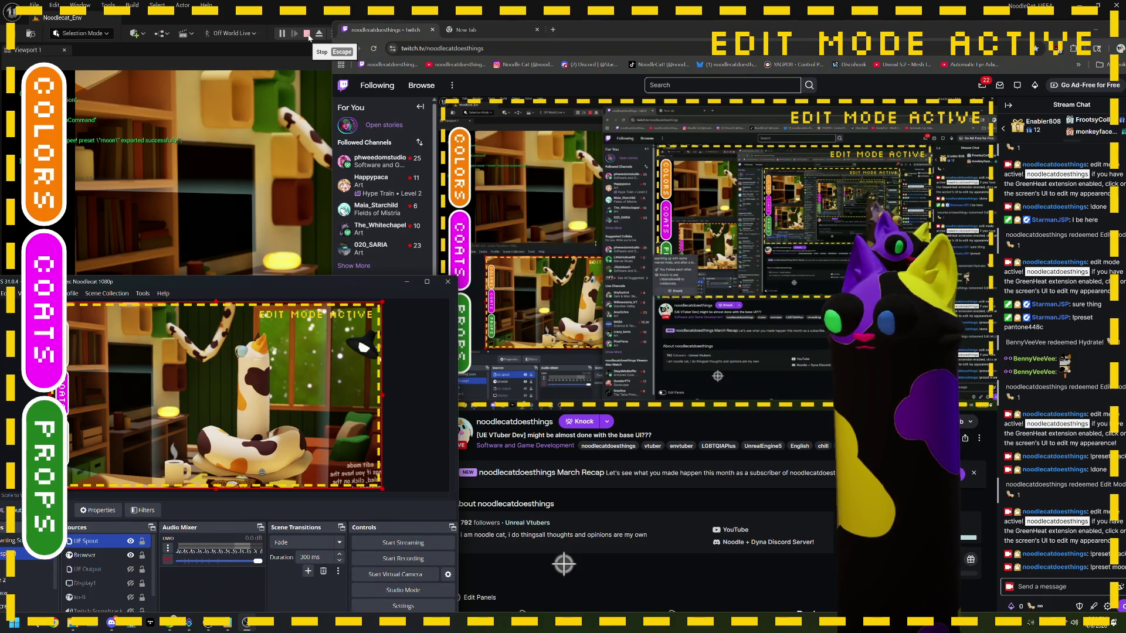
# - Stop playing, reopen BP_EditPresetsMode, and check Streamer.bot's connected services
pyautogui.click(307, 37)
pyautogui.doubleClick(220, 455)
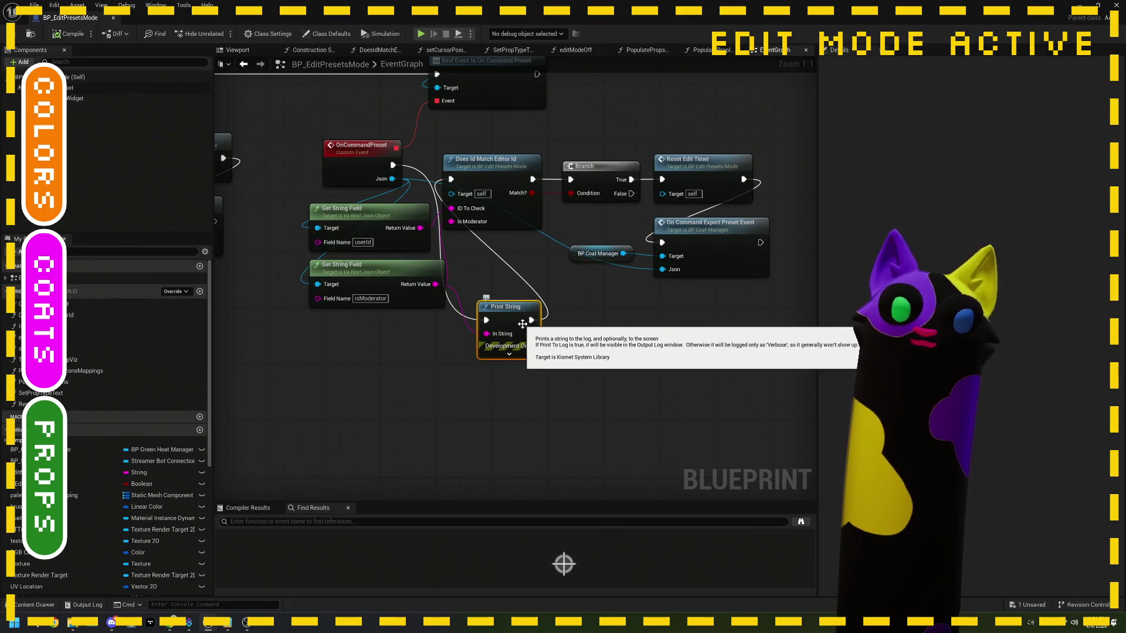
pyautogui.moveTo(195, 621)
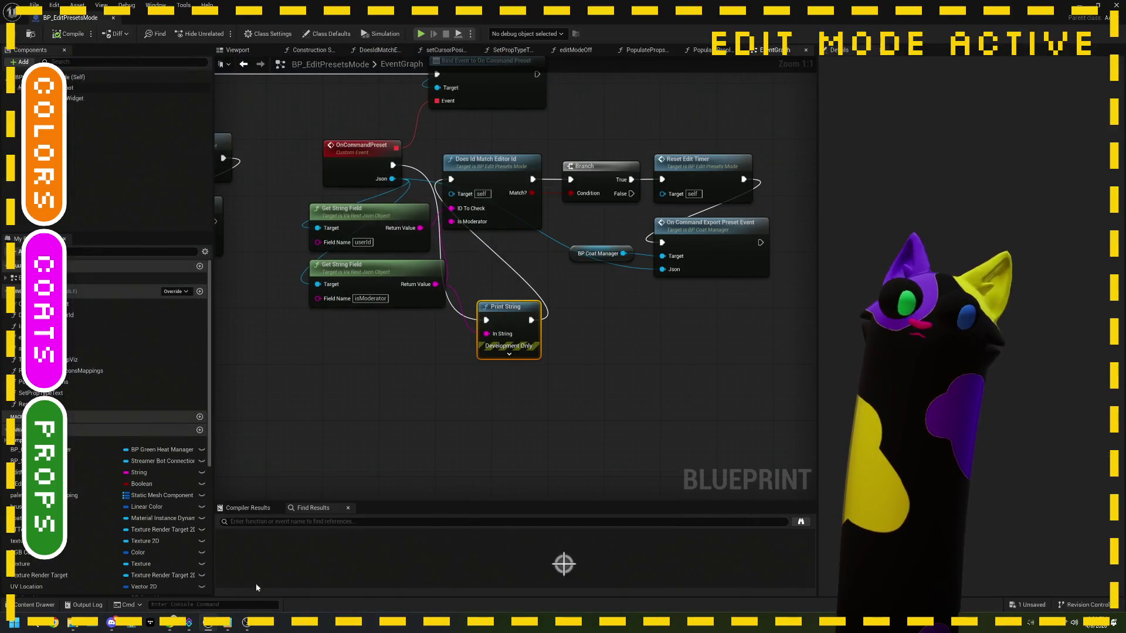
pyautogui.click(190, 622)
pyautogui.click(693, 111)
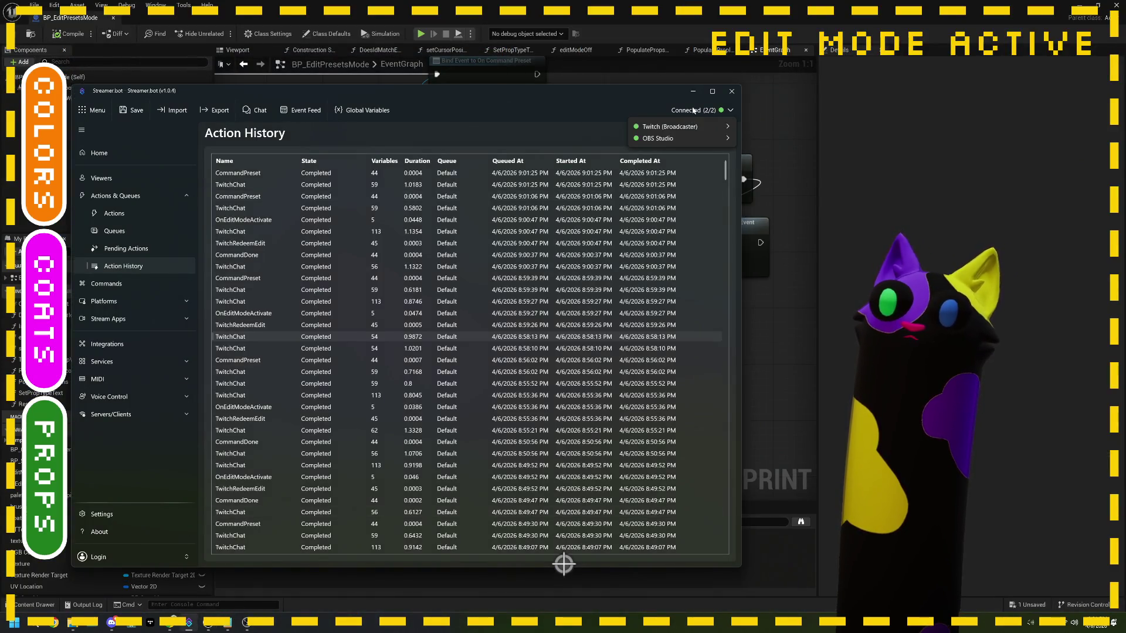
pyautogui.click(801, 267)
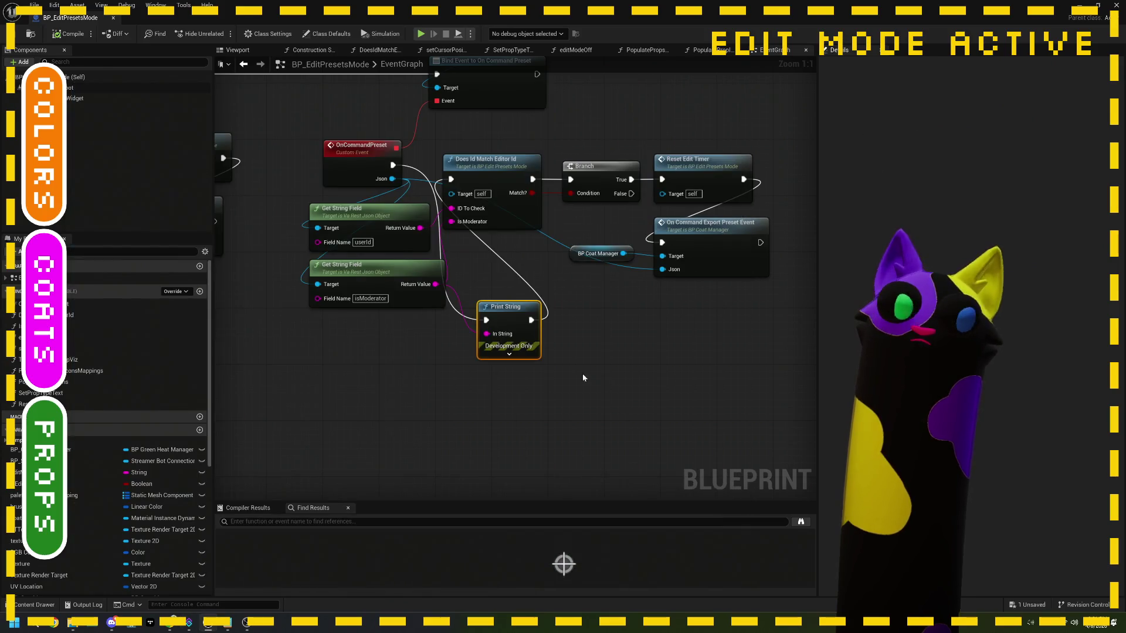
# - Delete the debug Print String, wire OnCommandPreset into Does Id Match Editor Id, and open the export preset event
pyautogui.press('Delete')
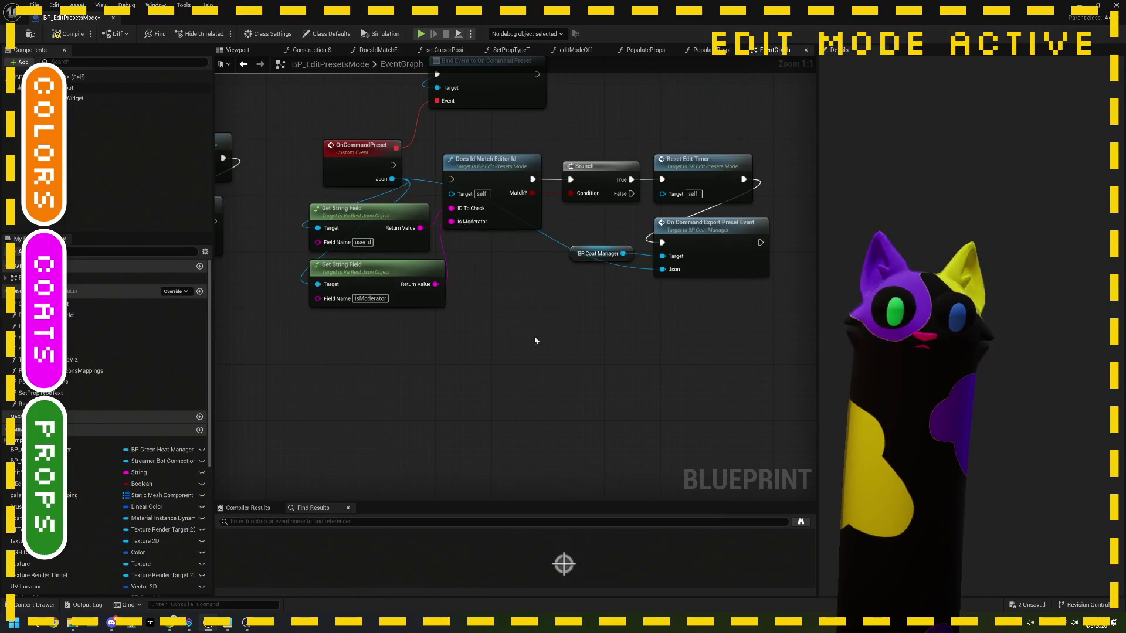
pyautogui.moveTo(391, 166); pyautogui.dragTo(451, 179)
pyautogui.moveTo(560, 314); pyautogui.dragTo(499, 304)
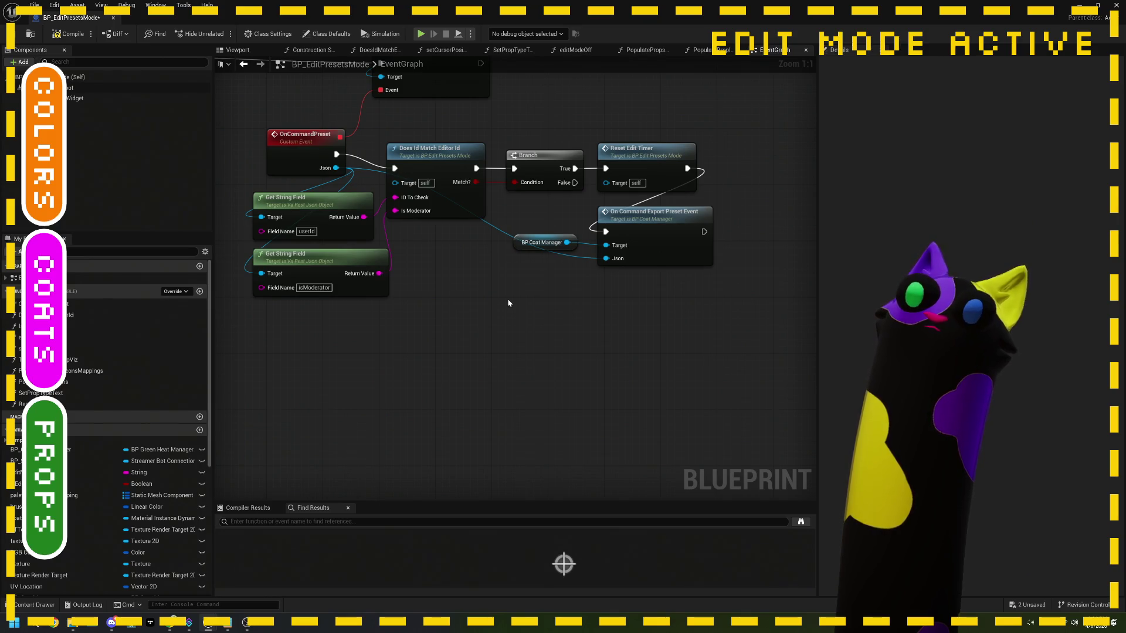
pyautogui.doubleClick(639, 254)
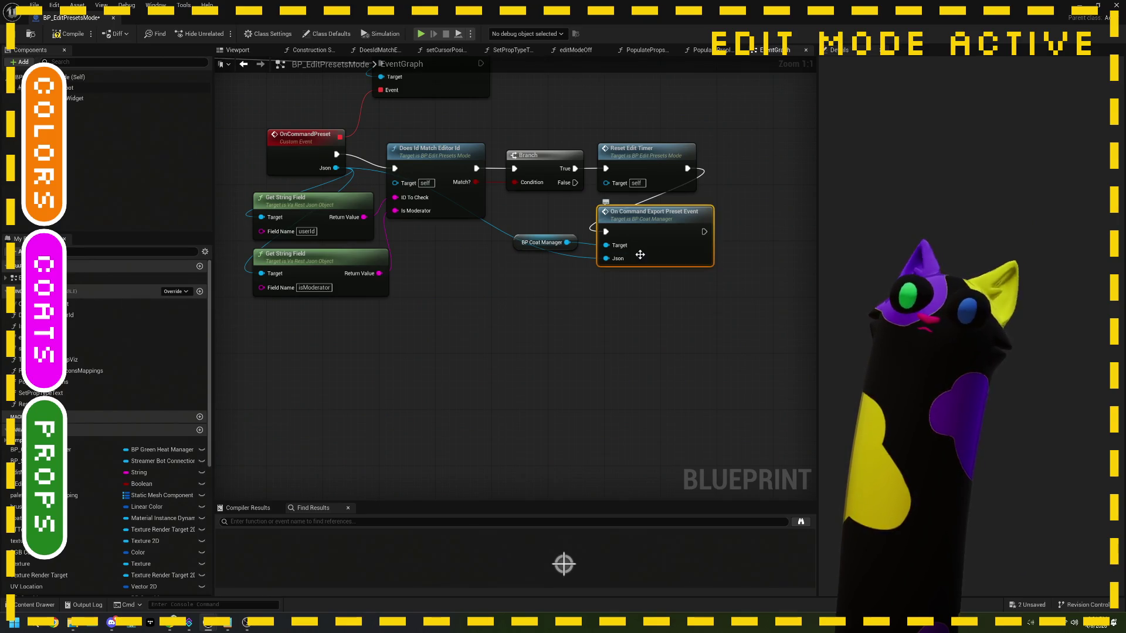
pyautogui.moveTo(650, 300)
pyautogui.mouseDown()
pyautogui.moveTo(484, 239)
pyautogui.moveTo(408, 251)
pyautogui.mouseUp()
pyautogui.scroll(-1, 408, 251)
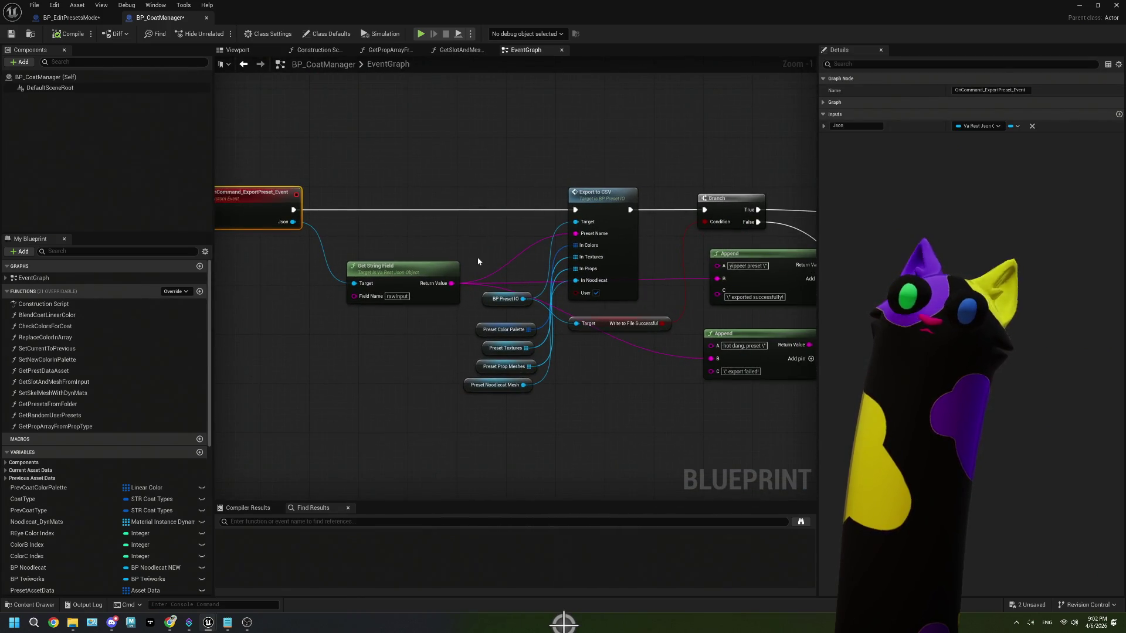
# - Replace the export preset call with On Twitch Redeem Coat after Reset Edit Timer, fed OnCommandPreset's Json
pyautogui.click(70, 18)
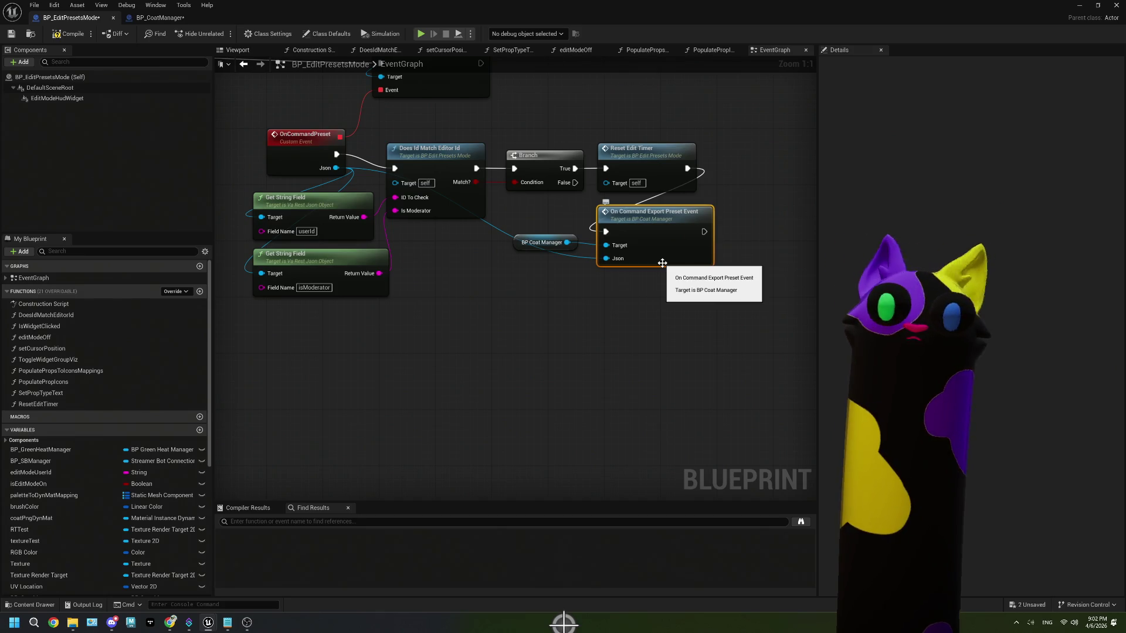
pyautogui.press('Delete')
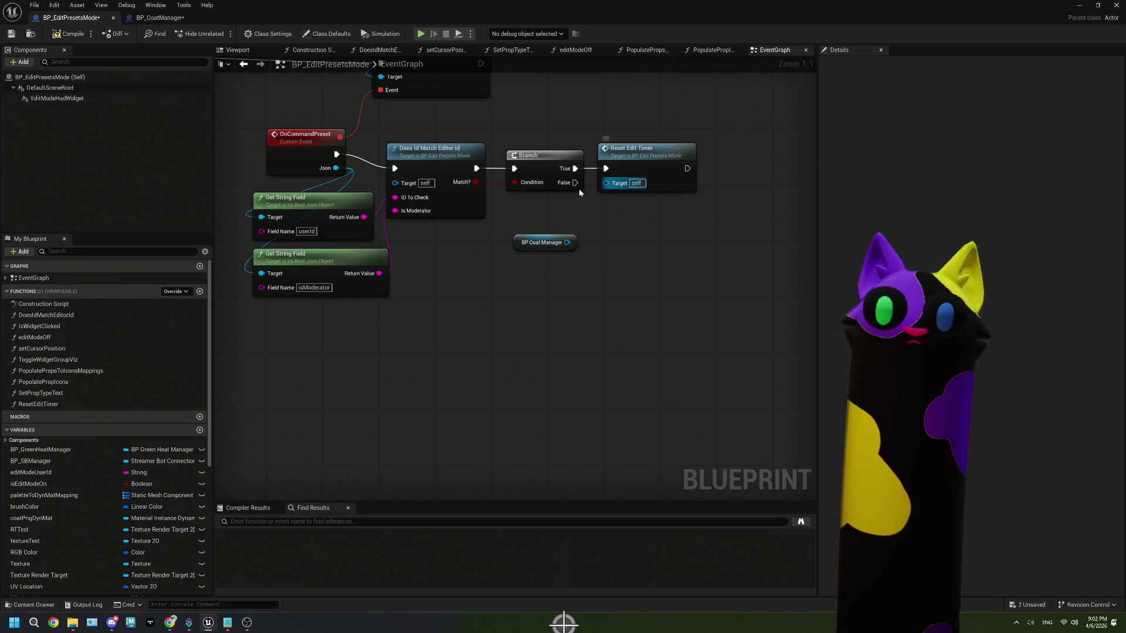
pyautogui.moveTo(566, 242); pyautogui.dragTo(595, 277)
pyautogui.write('twitch')
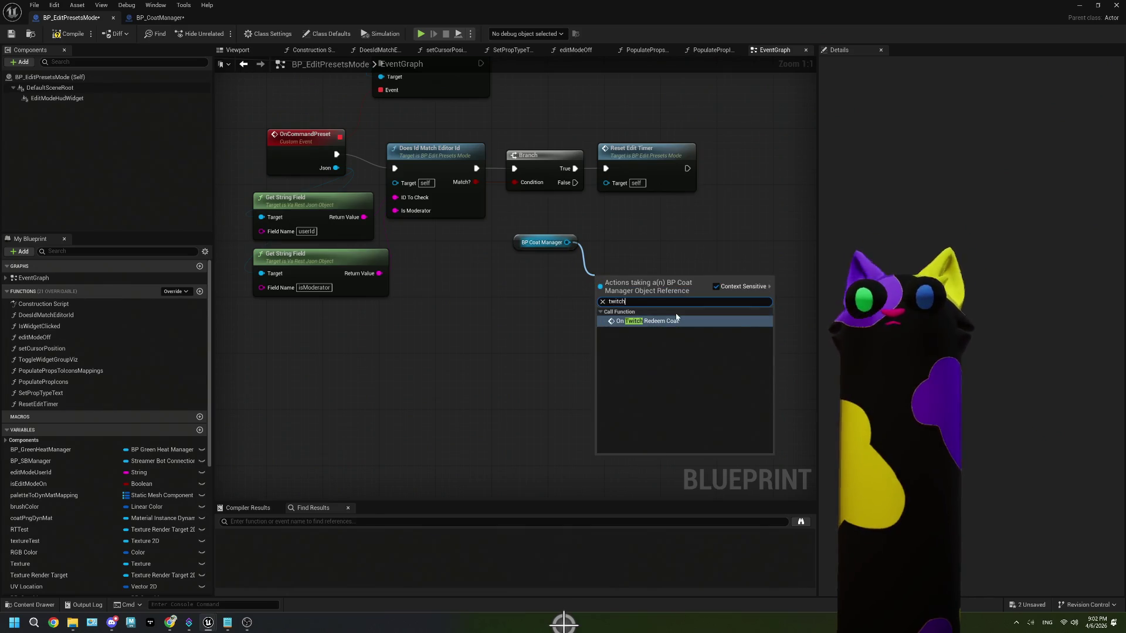
pyautogui.click(644, 320)
pyautogui.moveTo(646, 282)
pyautogui.mouseDown()
pyautogui.moveTo(663, 203)
pyautogui.moveTo(636, 196)
pyautogui.moveTo(606, 225)
pyautogui.mouseUp()
pyautogui.click(630, 259)
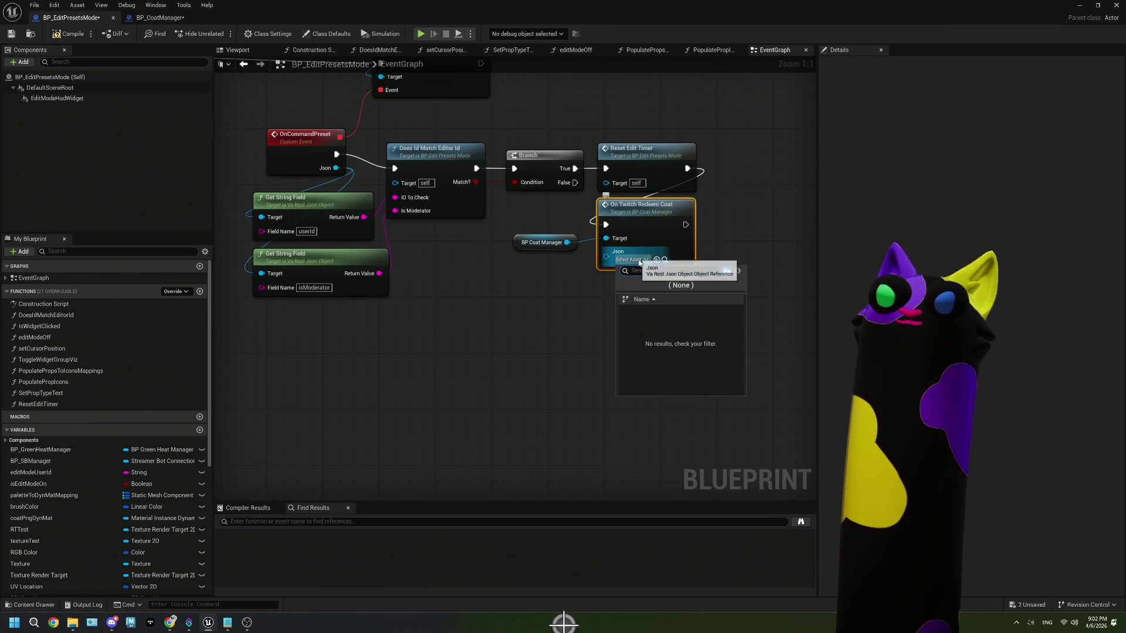
pyautogui.press('Escape')
pyautogui.moveTo(336, 168)
pyautogui.mouseDown()
pyautogui.moveTo(563, 252)
pyautogui.moveTo(606, 251)
pyautogui.mouseUp()
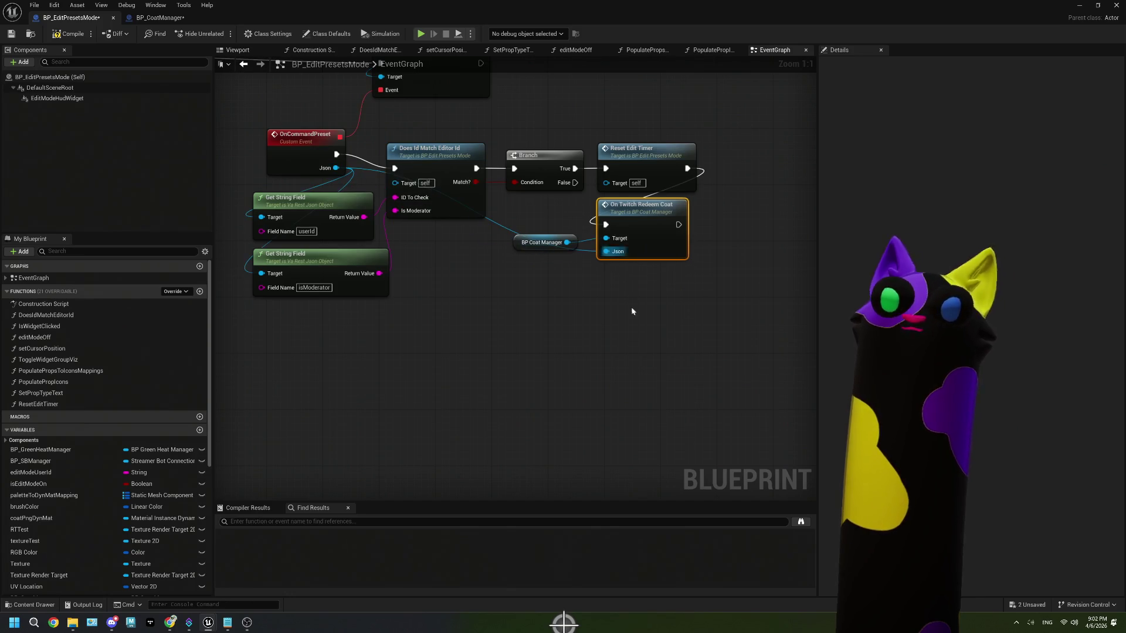
# - Save BP_EditPresetsMode and BP_CoatManager, then play the Noodlecat_Env level
pyautogui.click(11, 33)
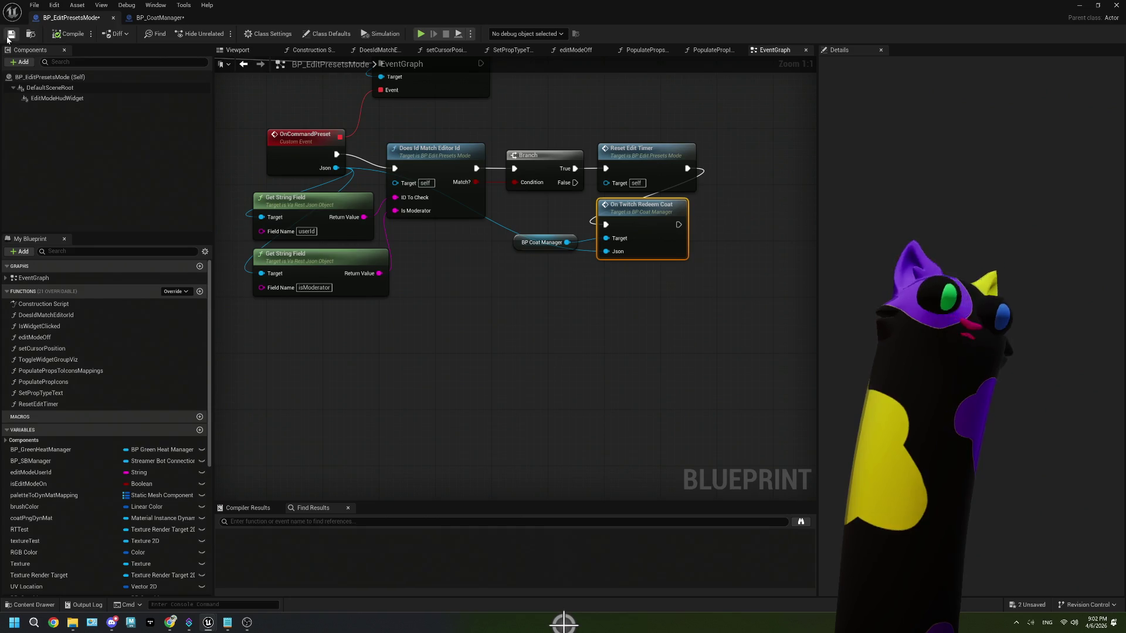
pyautogui.click(158, 17)
pyautogui.click(12, 34)
pyautogui.click(70, 18)
pyautogui.click(1078, 5)
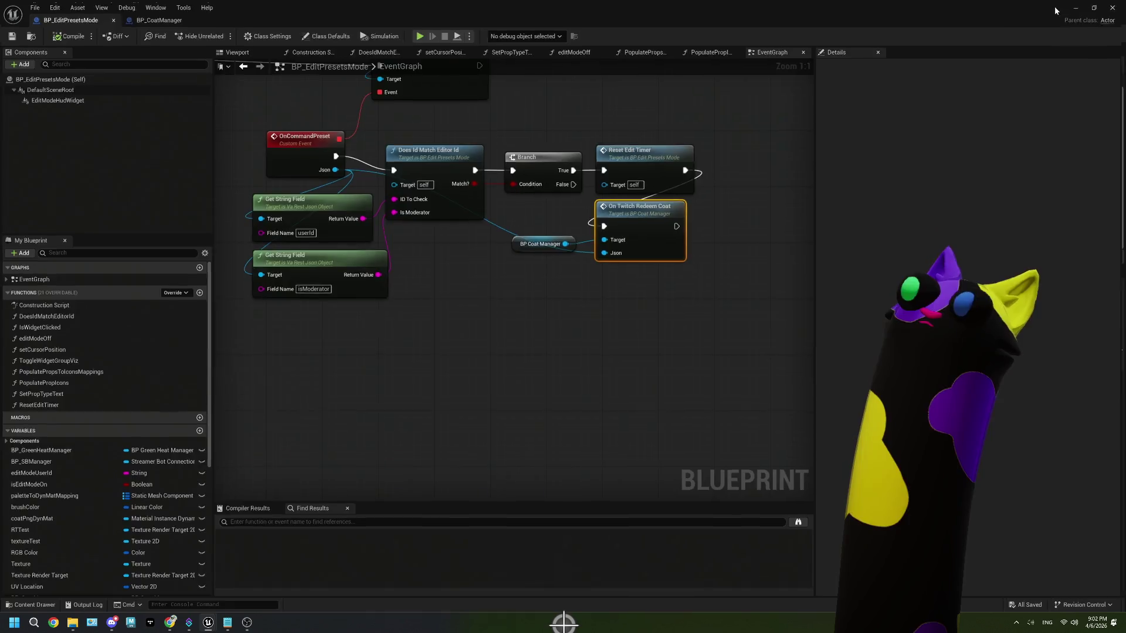
pyautogui.click(429, 556)
pyautogui.hotkey('alt', 'p')
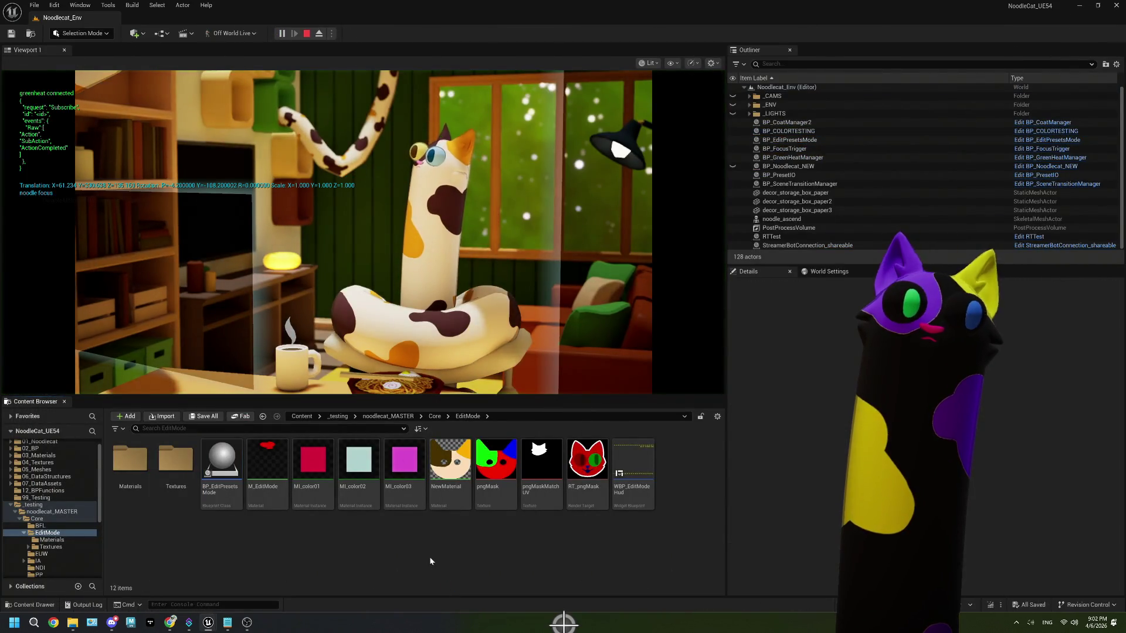
# - Redeem the Edit Mode channel-points reward on the Twitch channel page
pyautogui.click(249, 625)
pyautogui.click(170, 622)
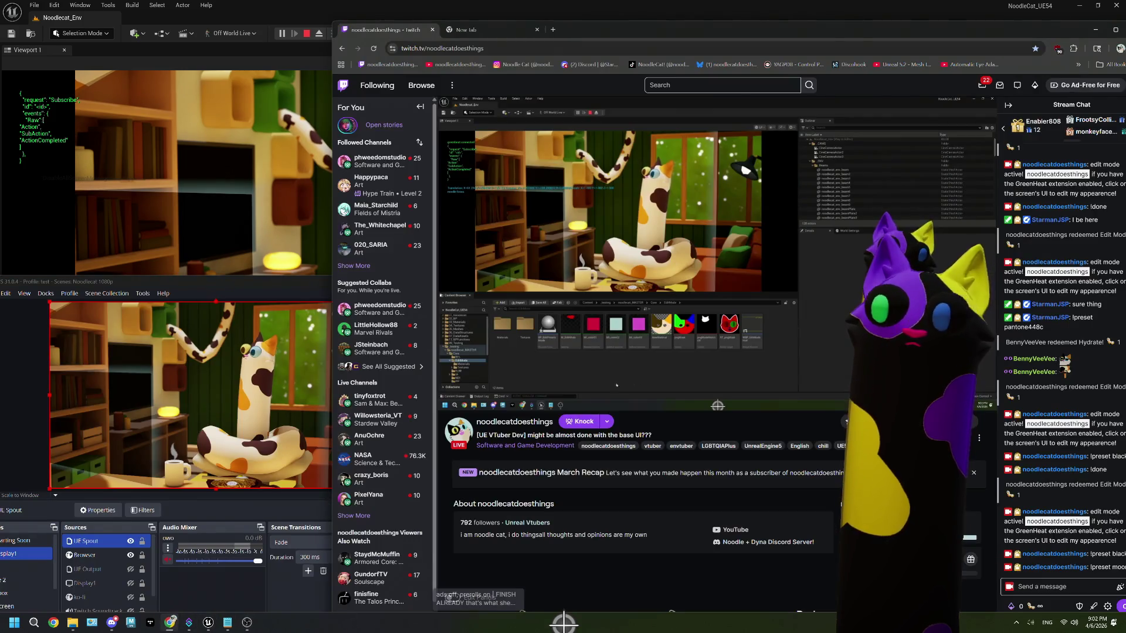
pyautogui.click(1033, 605)
pyautogui.click(1069, 526)
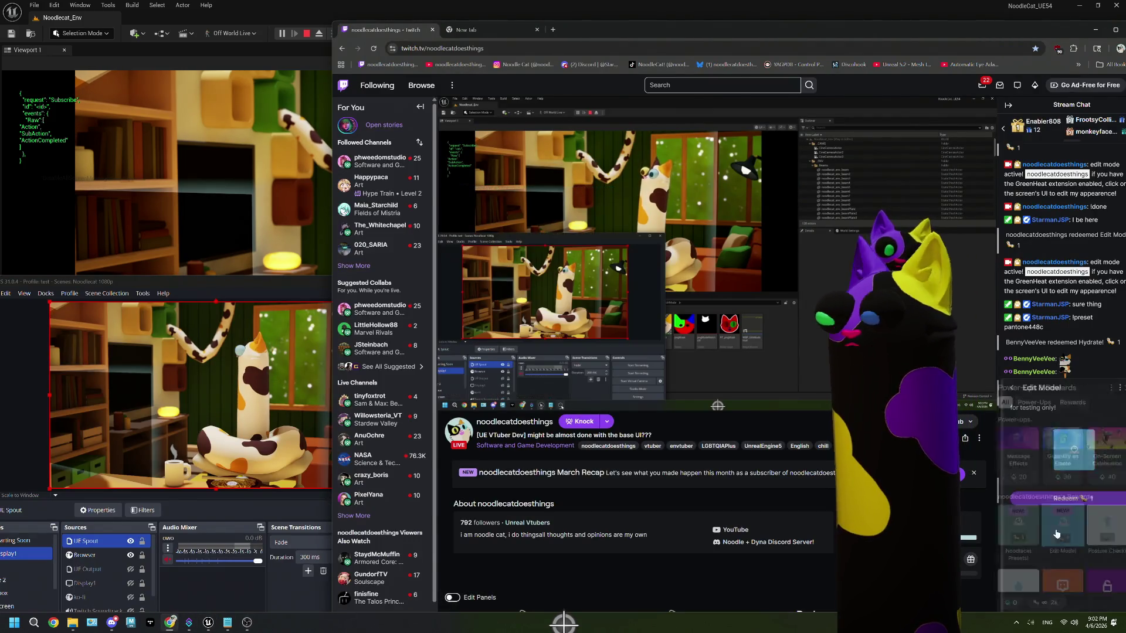
pyautogui.click(1066, 498)
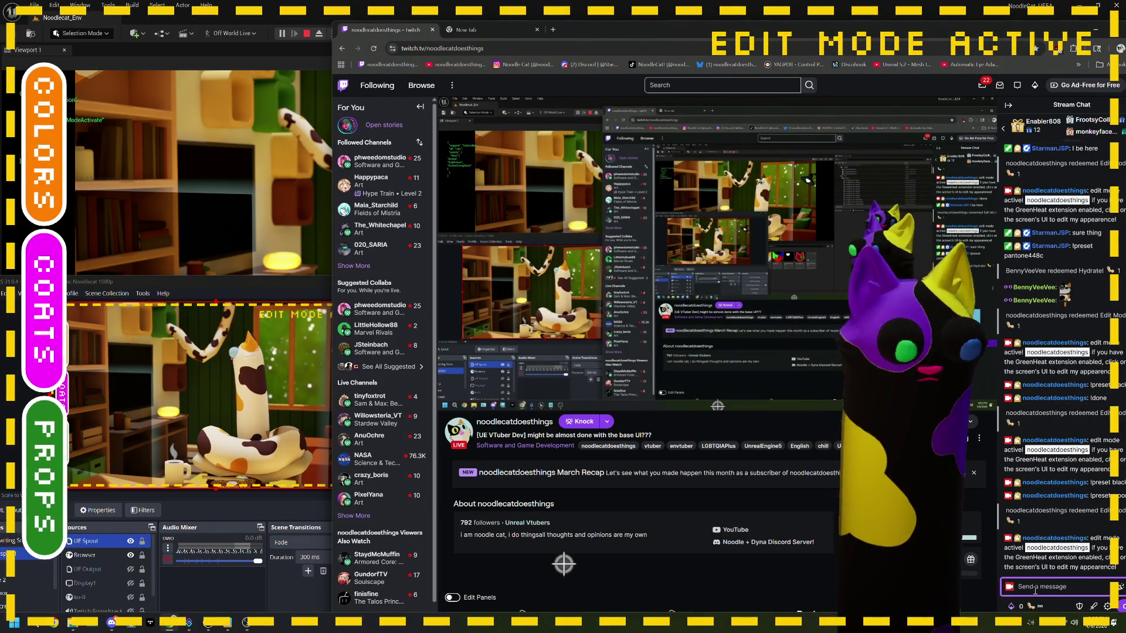
# - Post '!preset black' in Twitch chat, then stop the play session in Unreal
pyautogui.write('!pre')
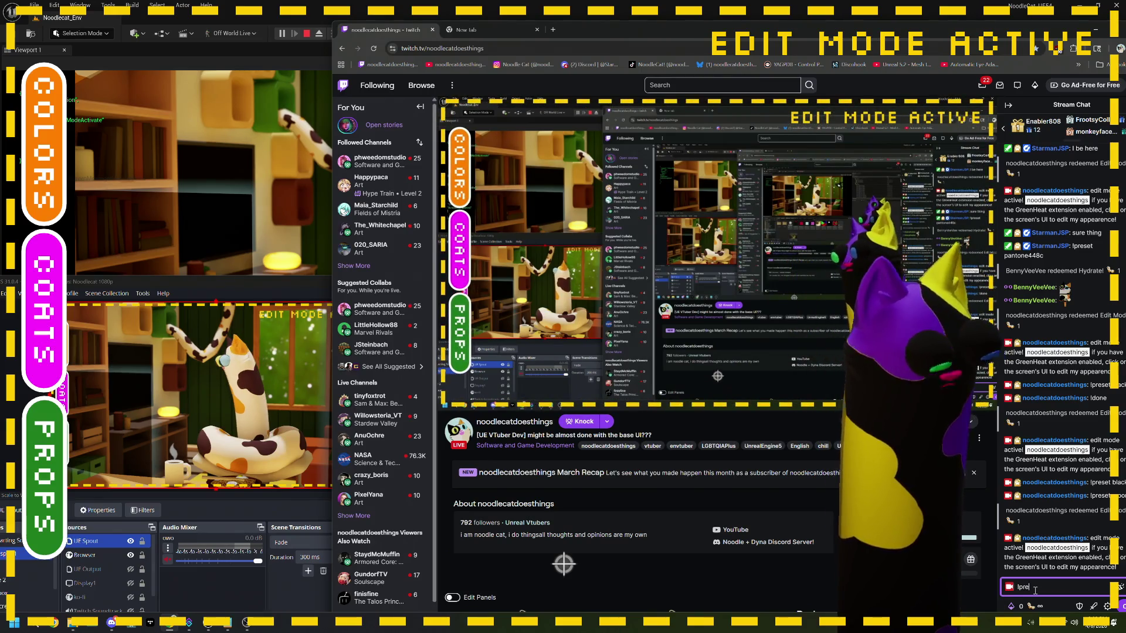
pyautogui.write('set black')
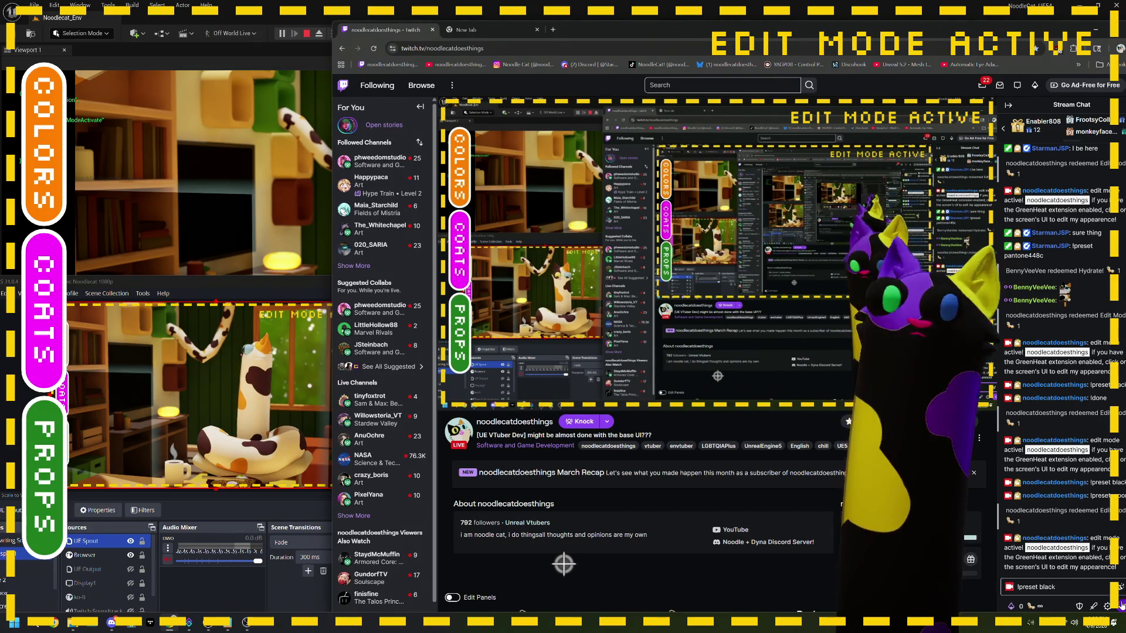
pyautogui.press('Return')
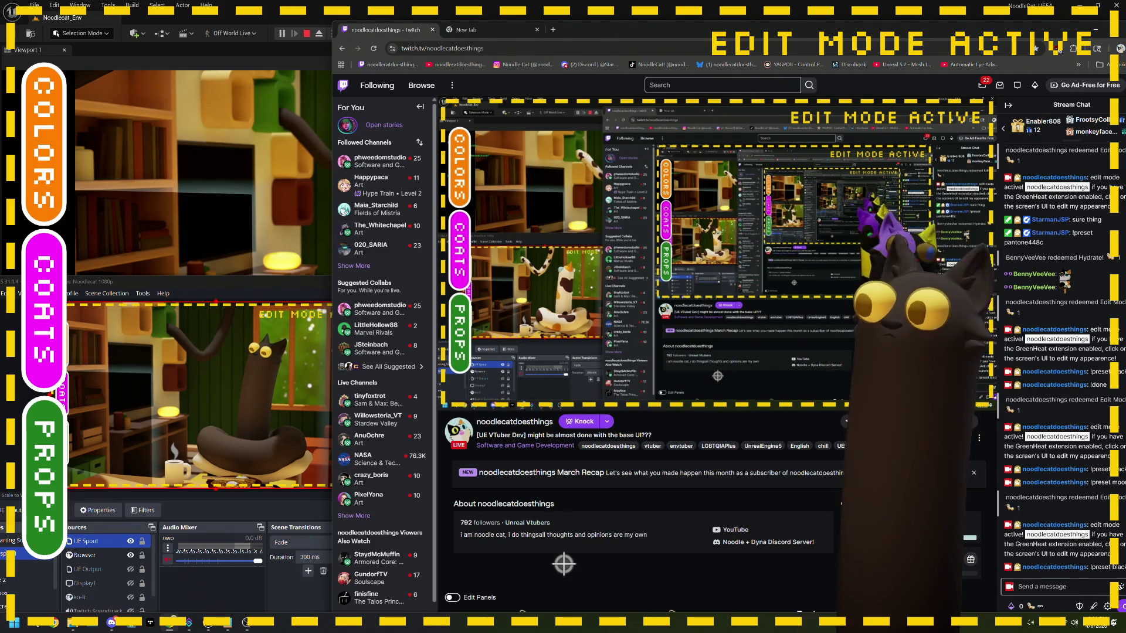
pyautogui.click(304, 33)
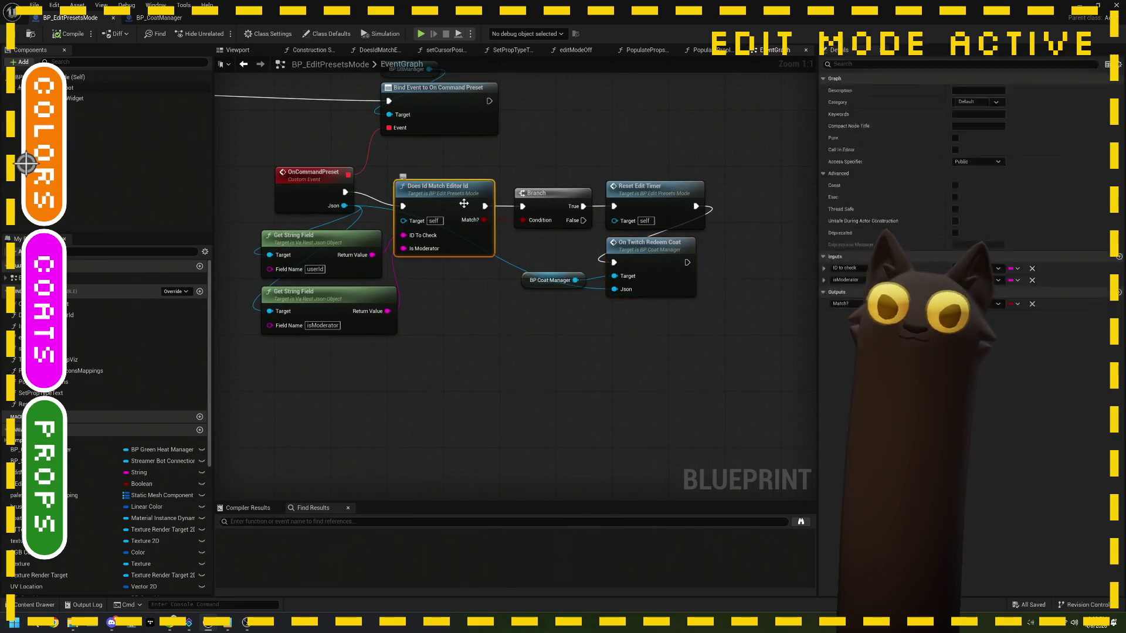
# - In DoesIdMatchEditorId, delete the debug Print String and wire the entry straight to the Return Node
pyautogui.doubleClick(466, 208)
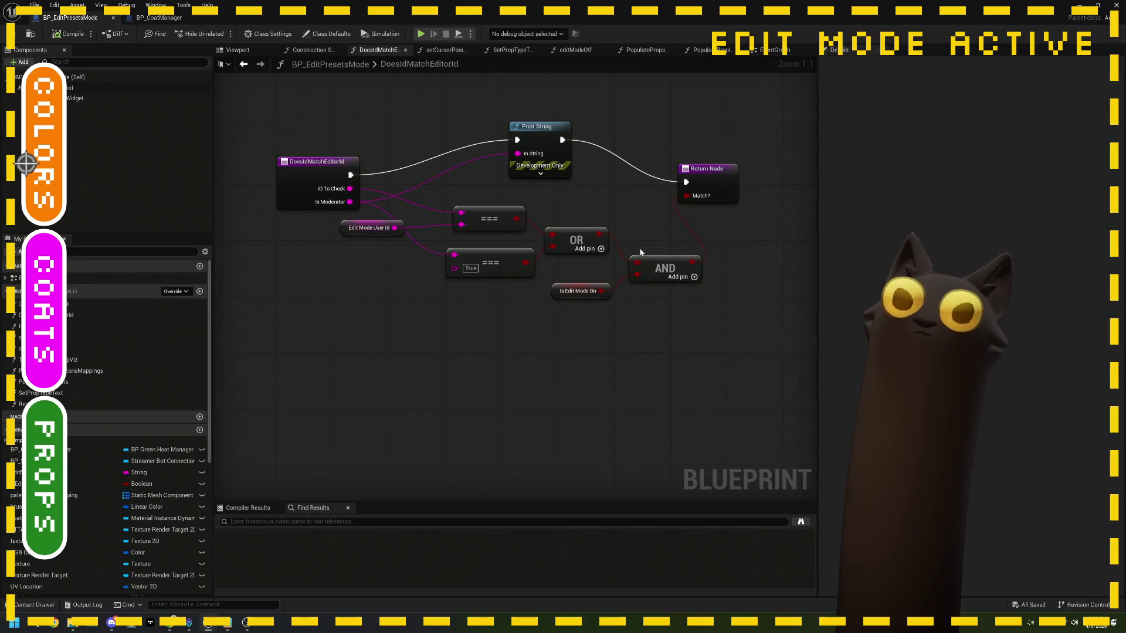
pyautogui.click(540, 167)
pyautogui.click(540, 174)
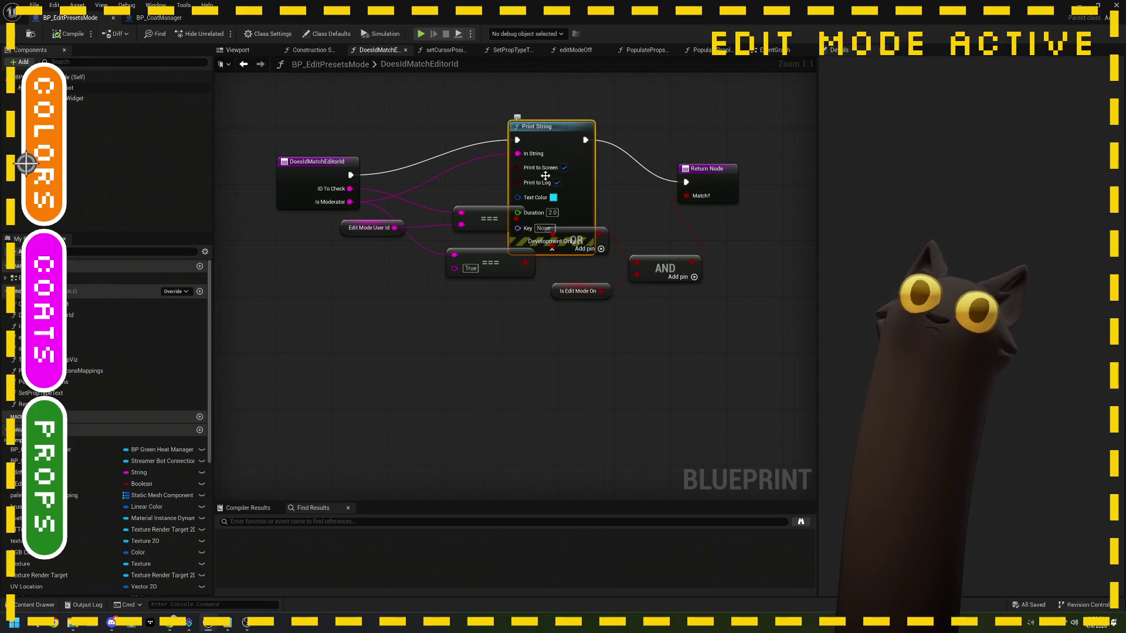
pyautogui.click(552, 250)
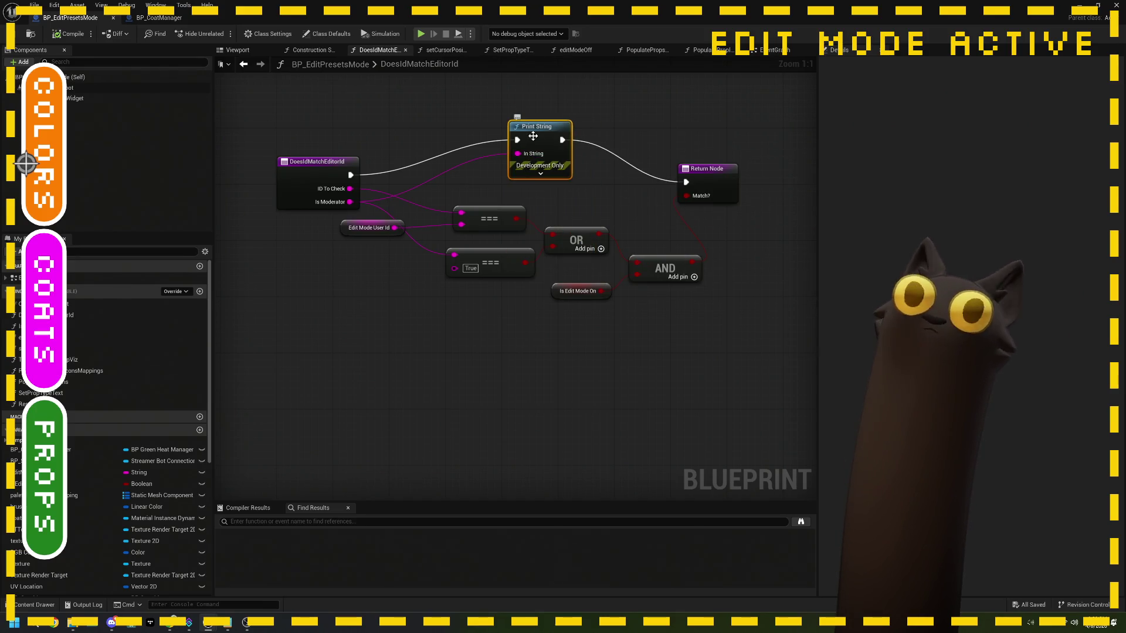
pyautogui.press('Delete')
pyautogui.moveTo(352, 174)
pyautogui.mouseDown()
pyautogui.moveTo(515, 188)
pyautogui.moveTo(687, 182)
pyautogui.mouseUp()
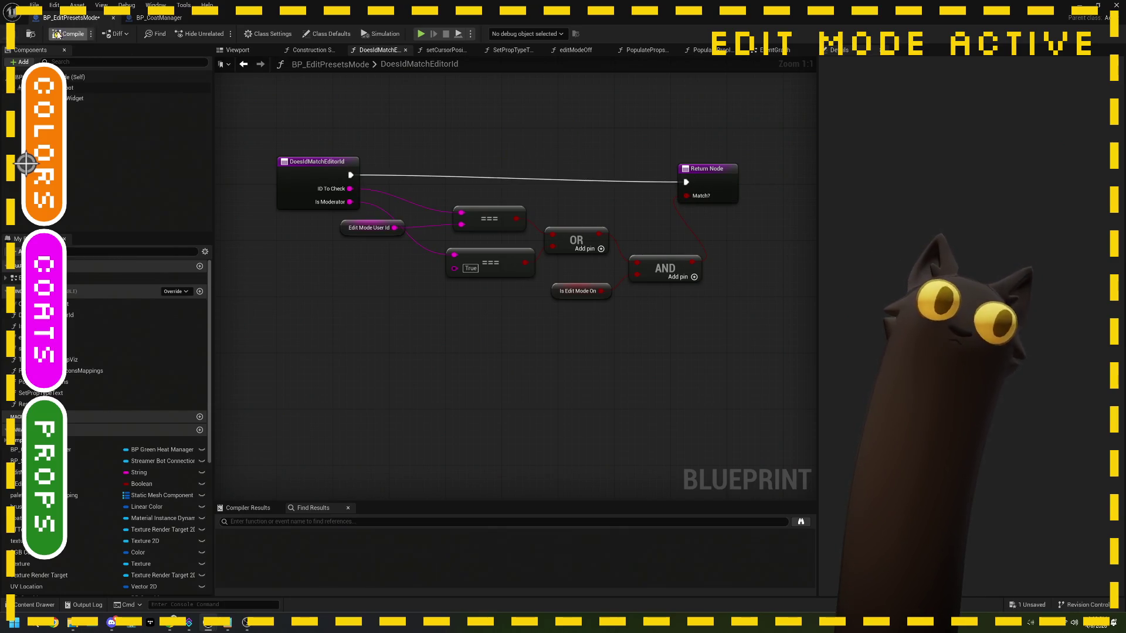
# - Compile and save the blueprint and return to the EventGraph
pyautogui.hotkey('ctrl', 's')
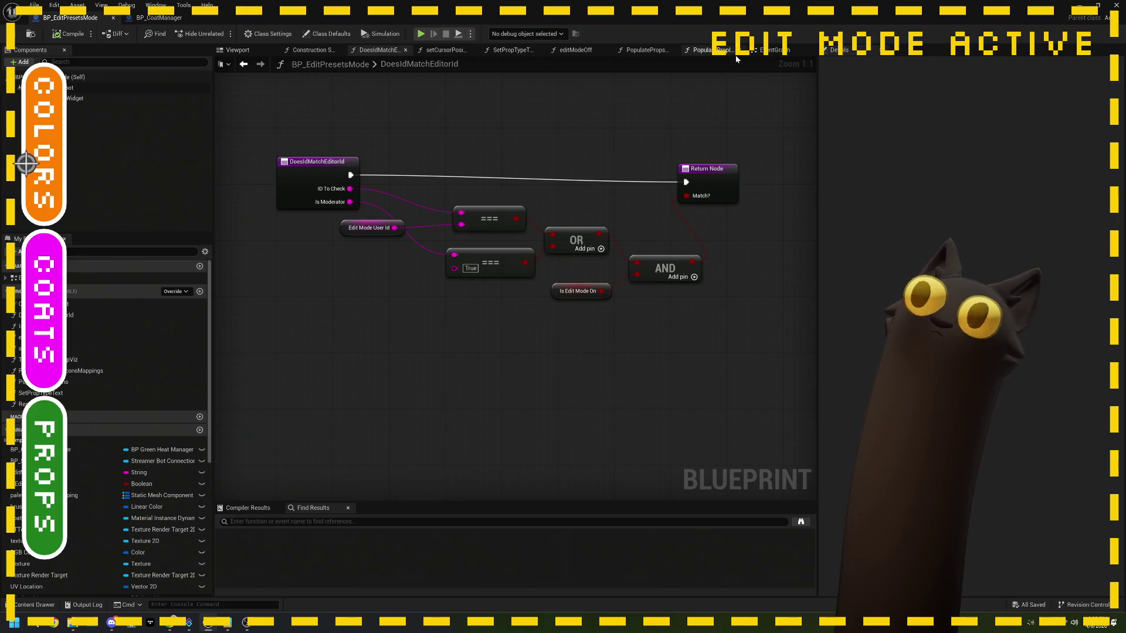
pyautogui.click(772, 51)
pyautogui.moveTo(471, 307); pyautogui.dragTo(523, 296)
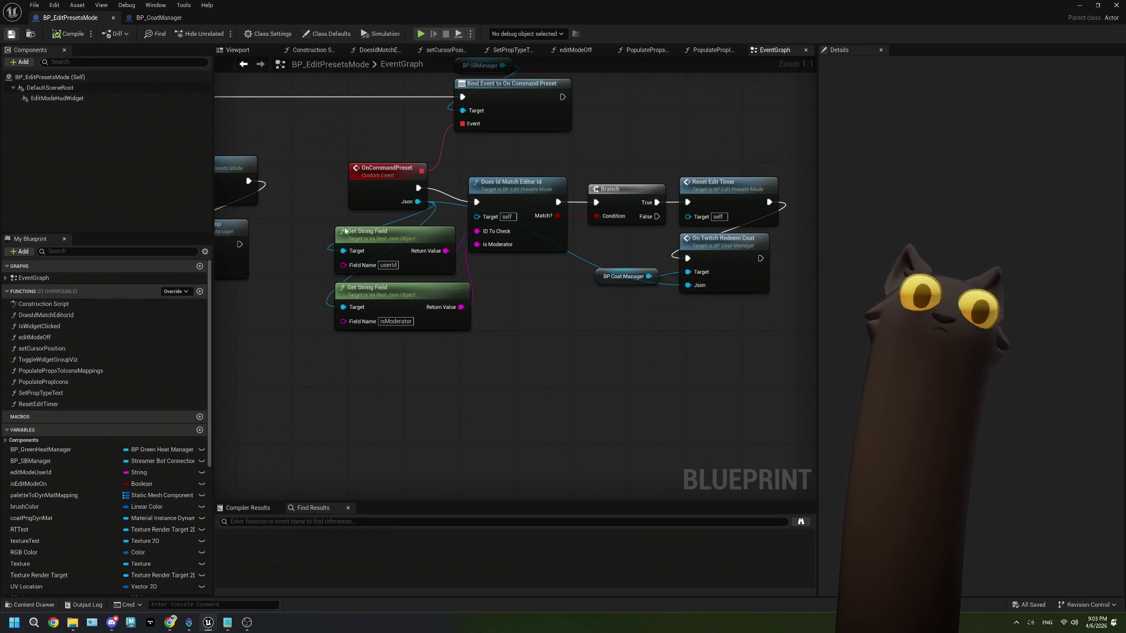
# - Add a Print String after Does Id Match Editor Id that prints isModerator, then save
pyautogui.moveTo(537, 360); pyautogui.dragTo(525, 359)
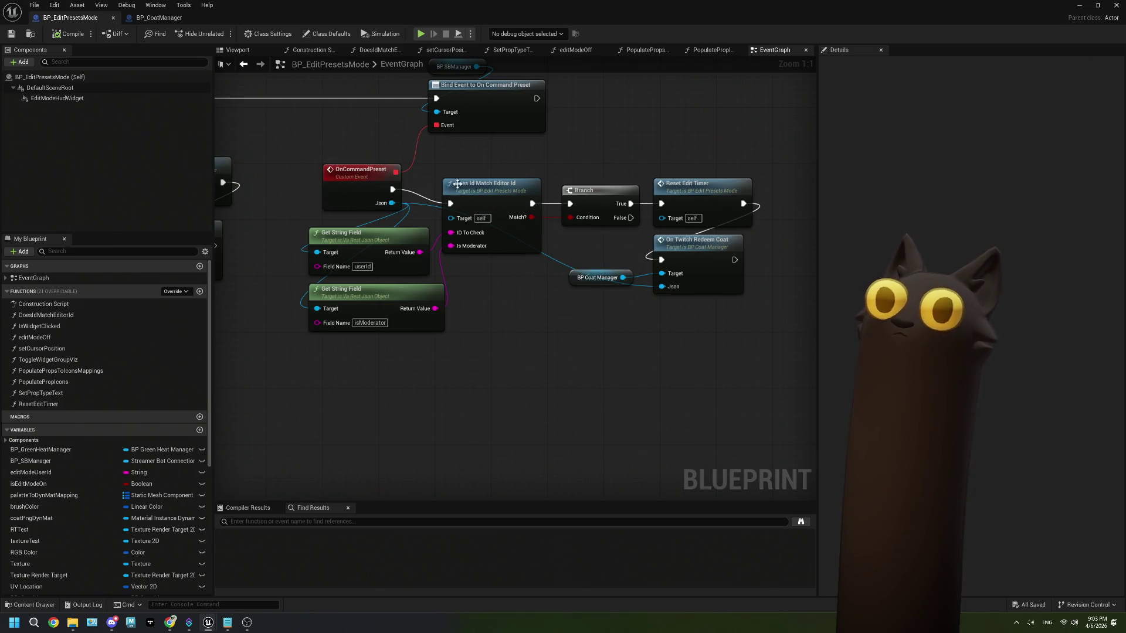
pyautogui.moveTo(501, 221); pyautogui.dragTo(447, 223)
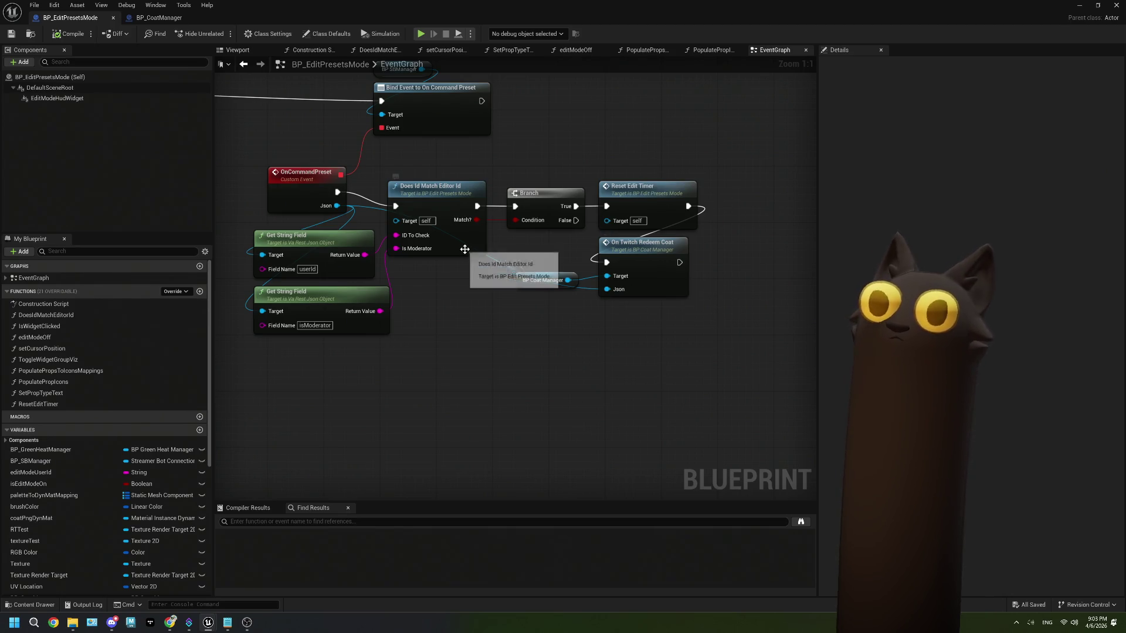
pyautogui.moveTo(476, 206); pyautogui.dragTo(445, 324)
pyautogui.write('print string')
pyautogui.press('Return')
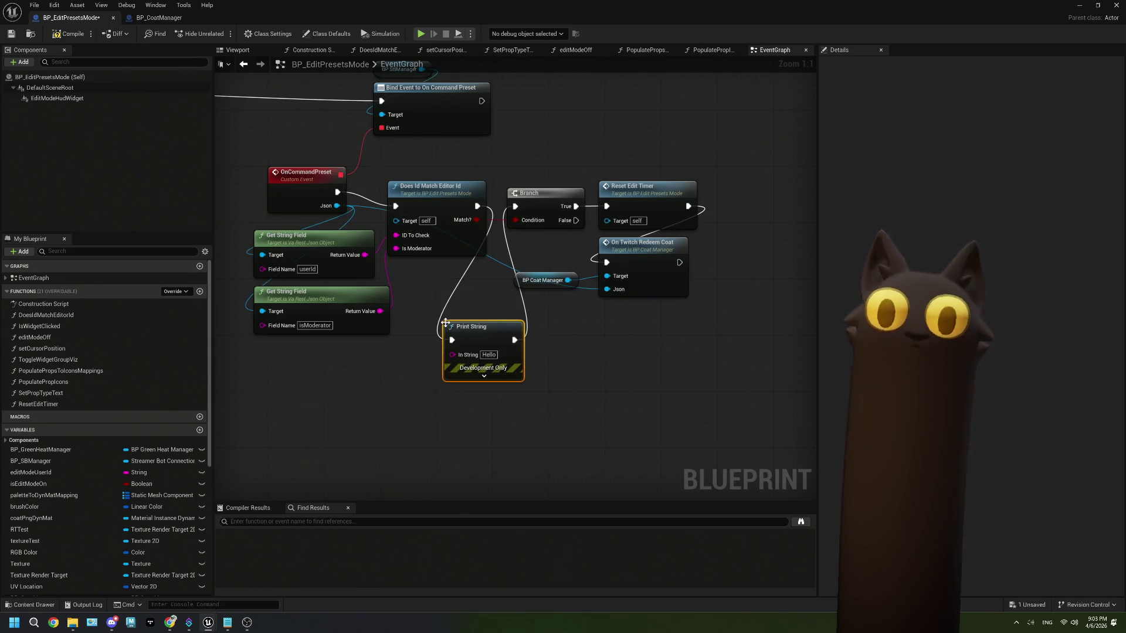
pyautogui.moveTo(380, 310); pyautogui.dragTo(452, 356)
pyautogui.click(16, 33)
pyautogui.hotkey('alt', 'Tab')
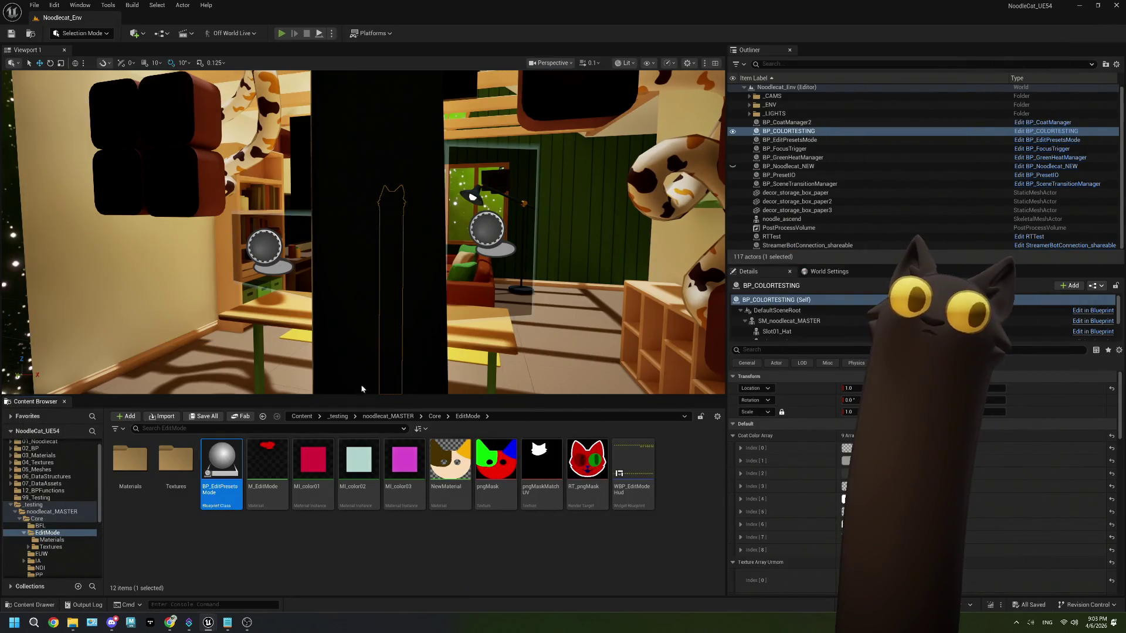
# - Start Play and redeem the Edit Mode! reward on Twitch
pyautogui.hotkey('alt', 'p')
pyautogui.click(247, 622)
pyautogui.click(170, 623)
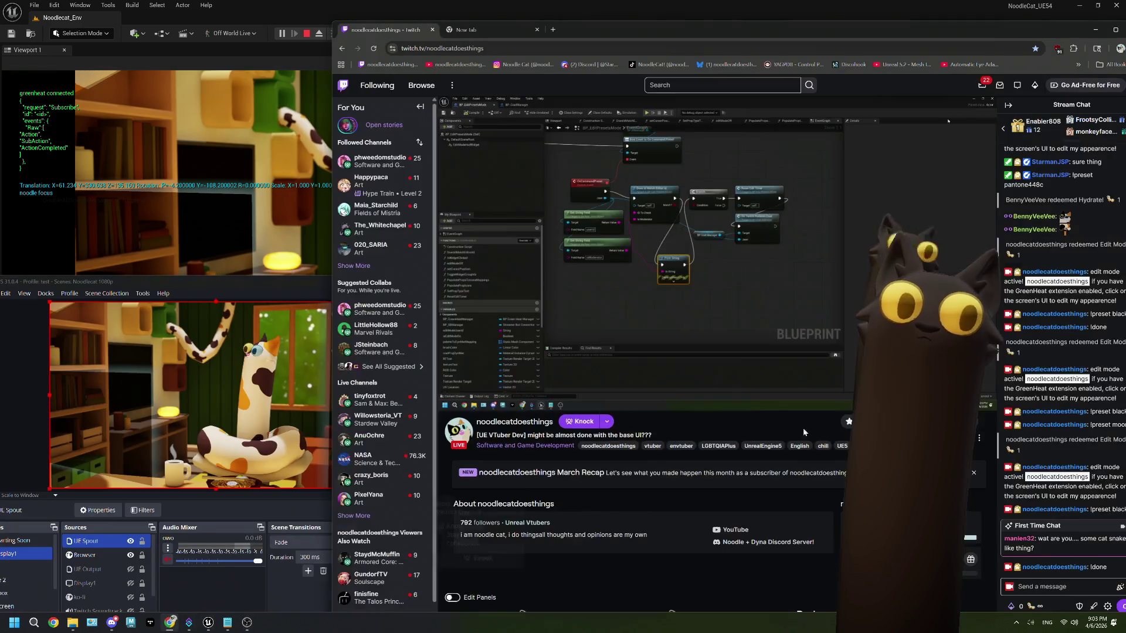
pyautogui.click(1017, 606)
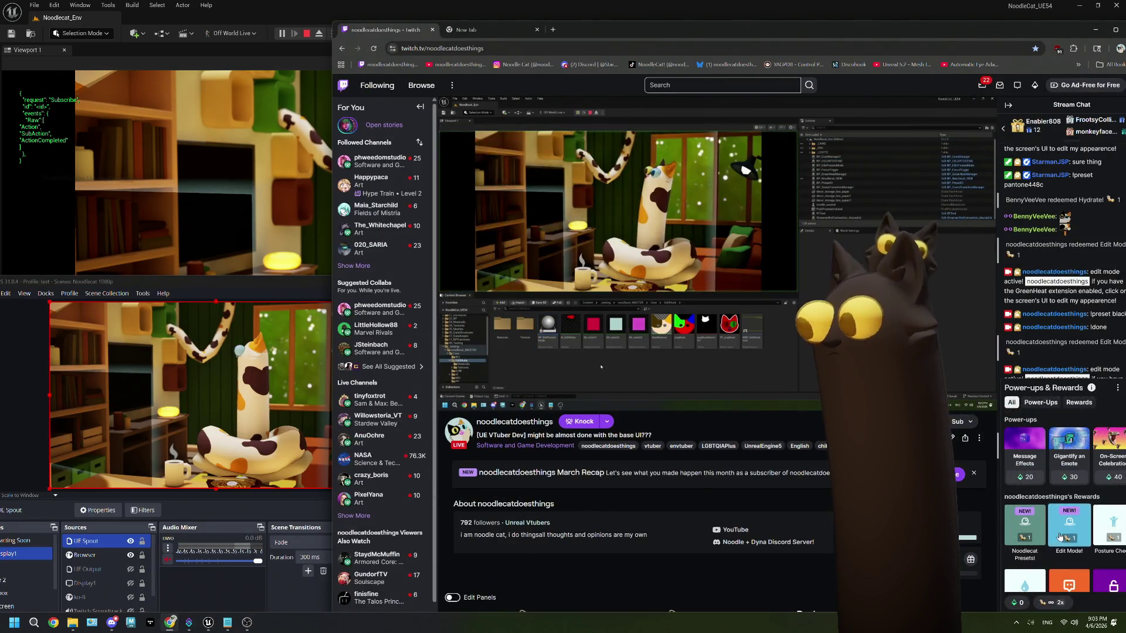
pyautogui.click(1060, 537)
pyautogui.click(1064, 495)
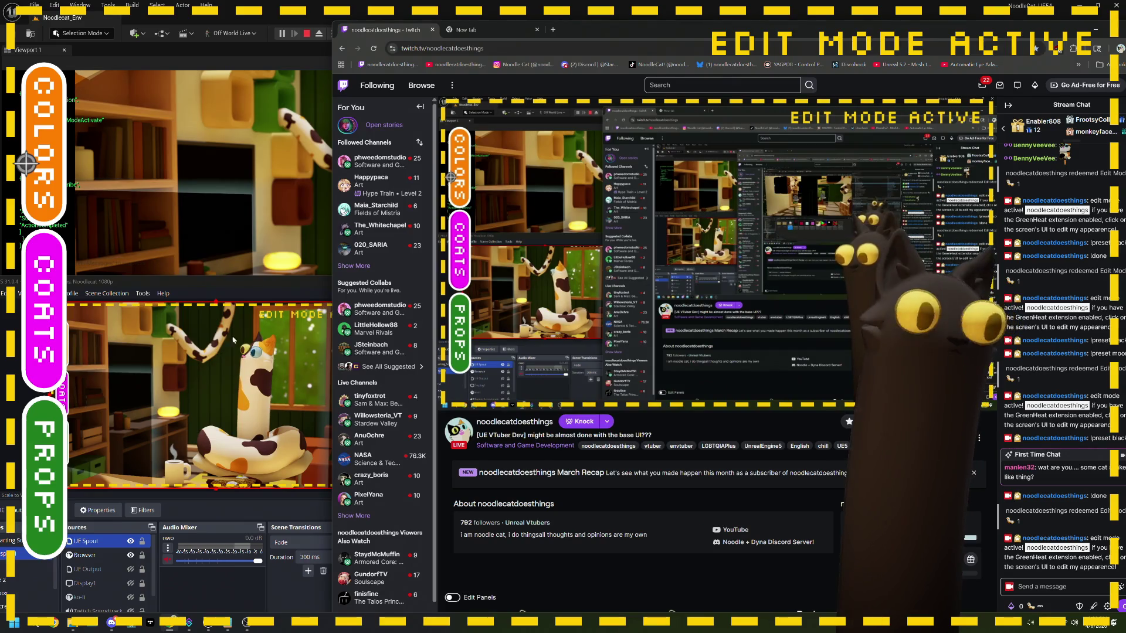
# - Send '!preset moon' in chat twice, stop playing, and reopen BP_EditPresetsMode
pyautogui.click(1049, 589)
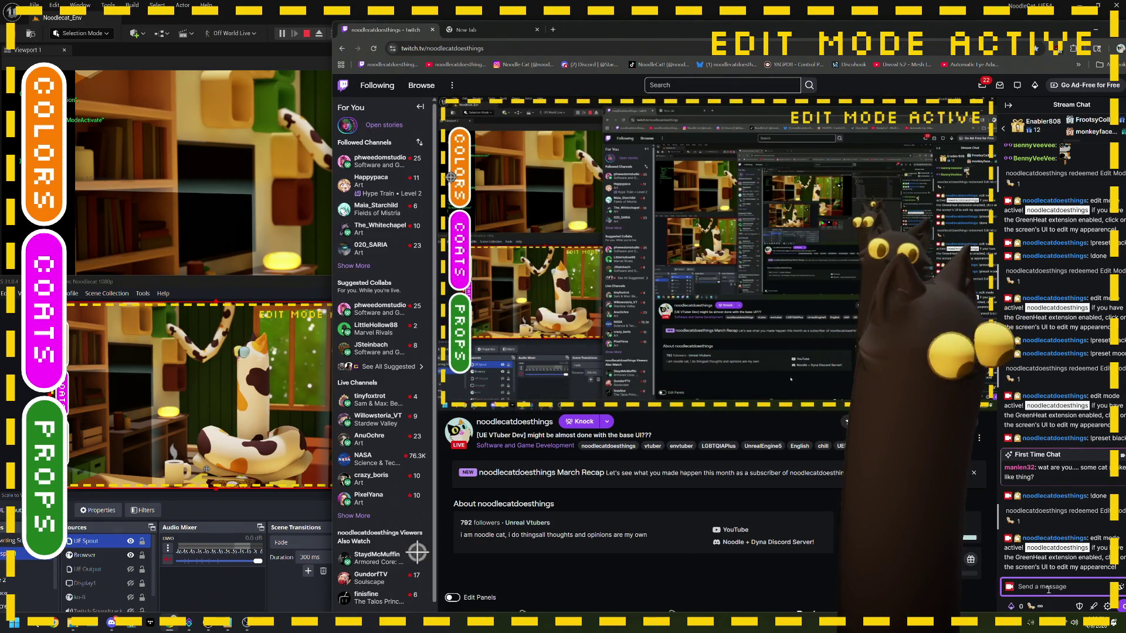
pyautogui.write('!preset moon')
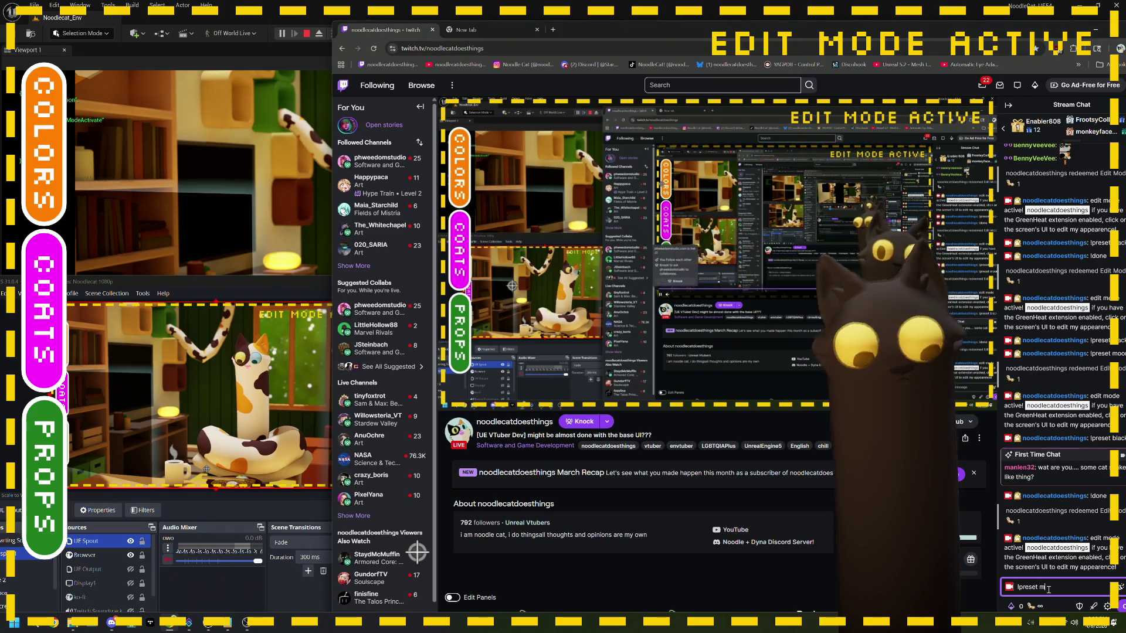
pyautogui.press('Return')
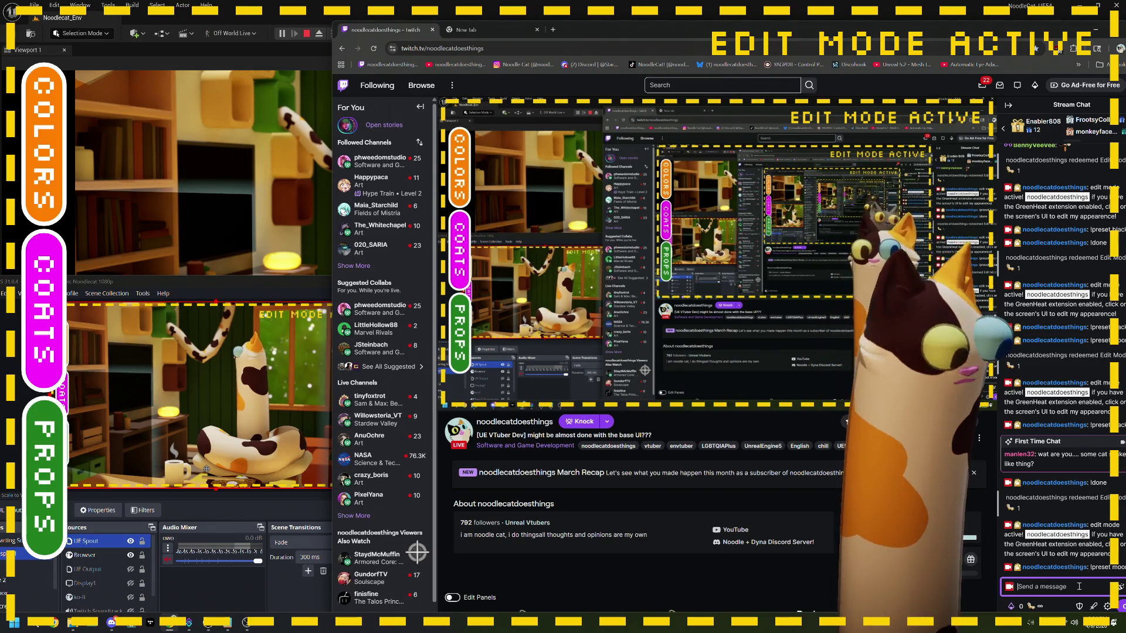
pyautogui.write('!preset m')
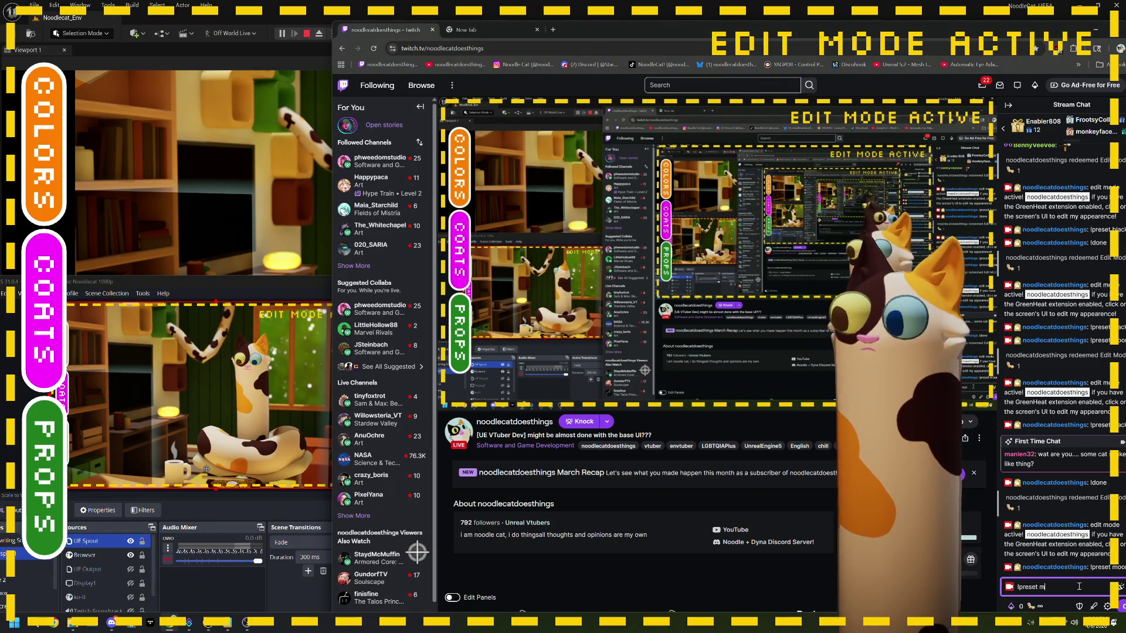
pyautogui.write('oon')
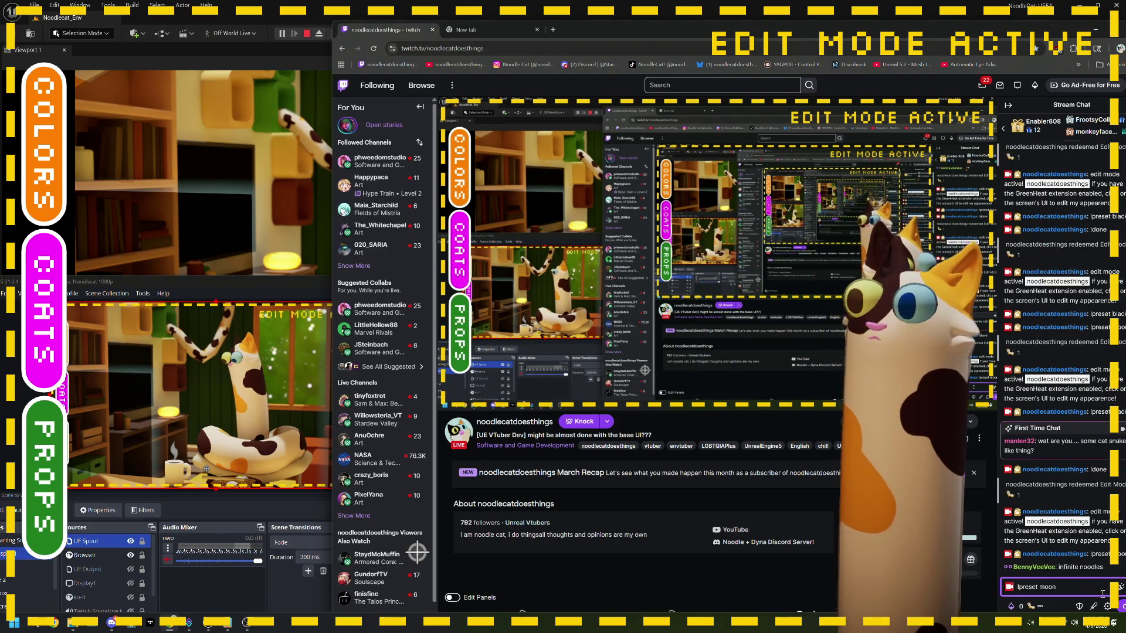
pyautogui.press('Return')
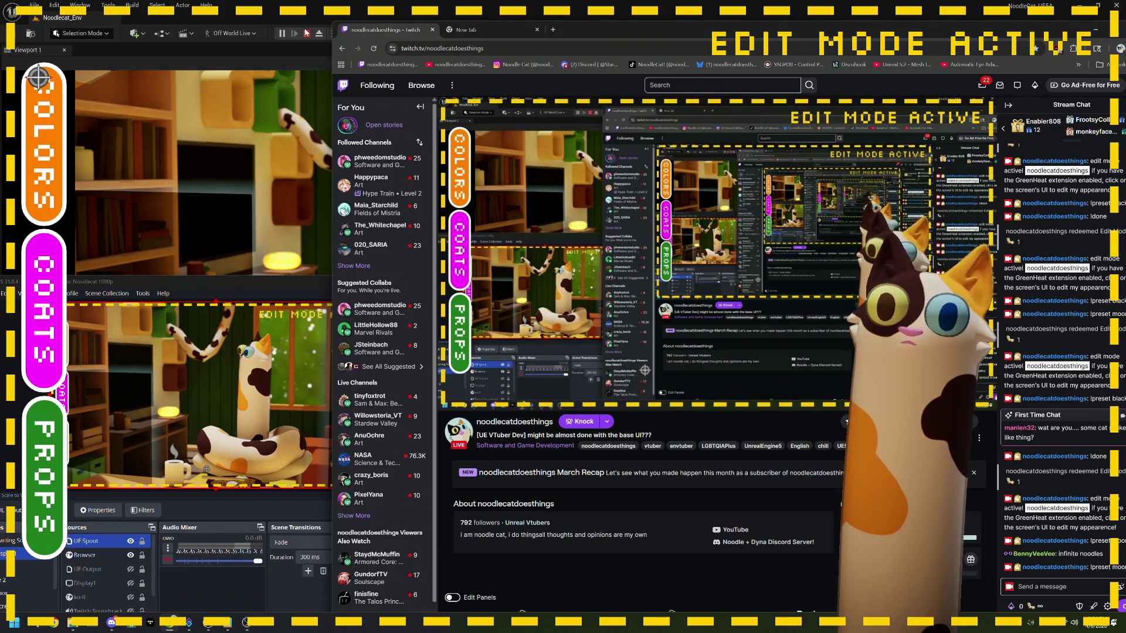
pyautogui.press('Escape')
pyautogui.doubleClick(242, 443)
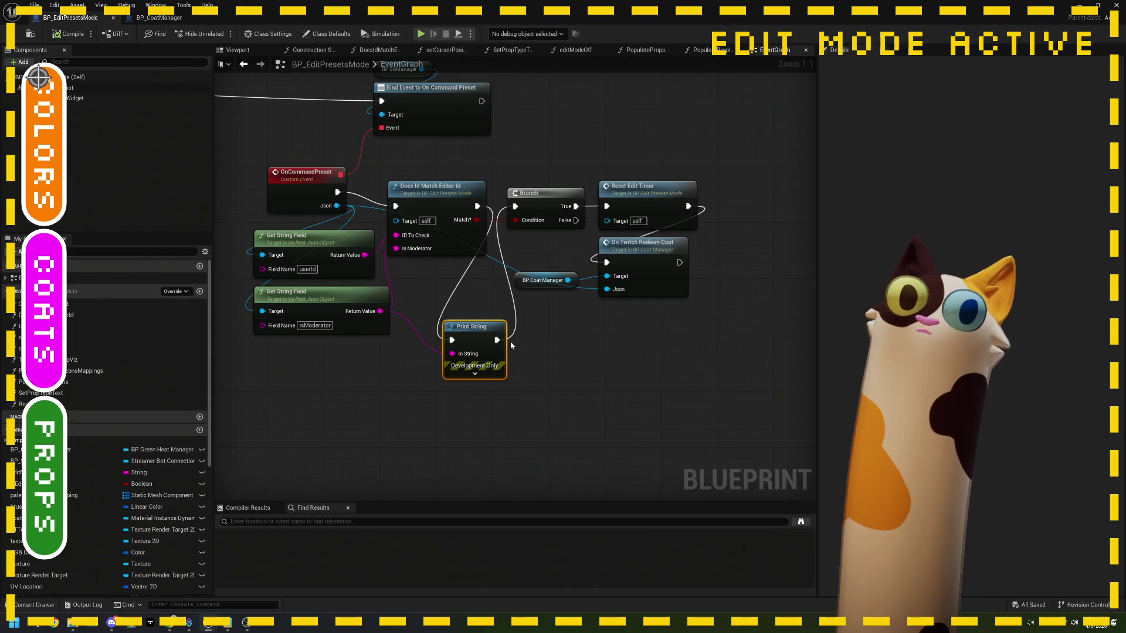
# - Inspect the bind event, OnCommandPreset, and the DoesIdMatchEditorId function graph
pyautogui.scroll(-2, 608, 332)
pyautogui.scroll(2, 607, 332)
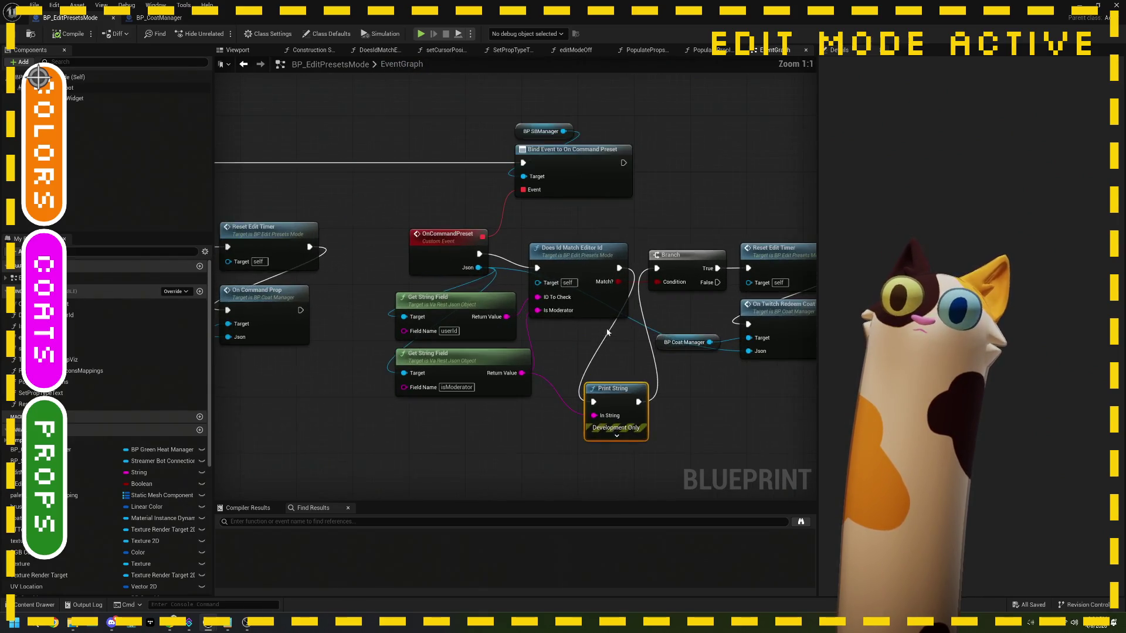
pyautogui.moveTo(607, 333); pyautogui.dragTo(423, 302)
pyautogui.moveTo(503, 310); pyautogui.dragTo(487, 317)
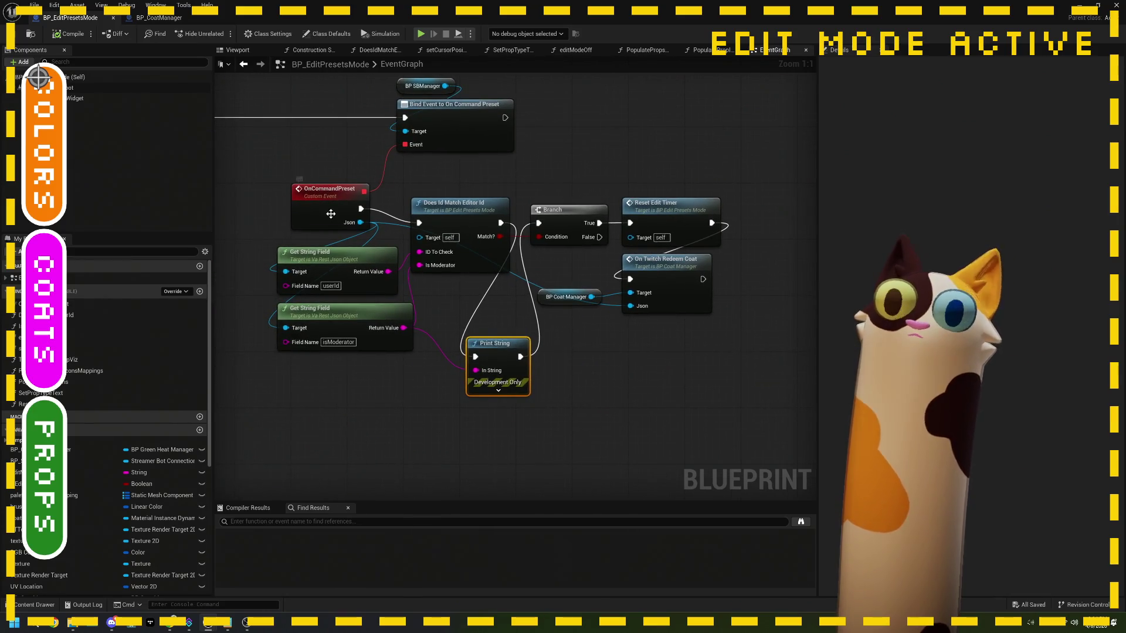
pyautogui.click(446, 144)
pyautogui.click(321, 219)
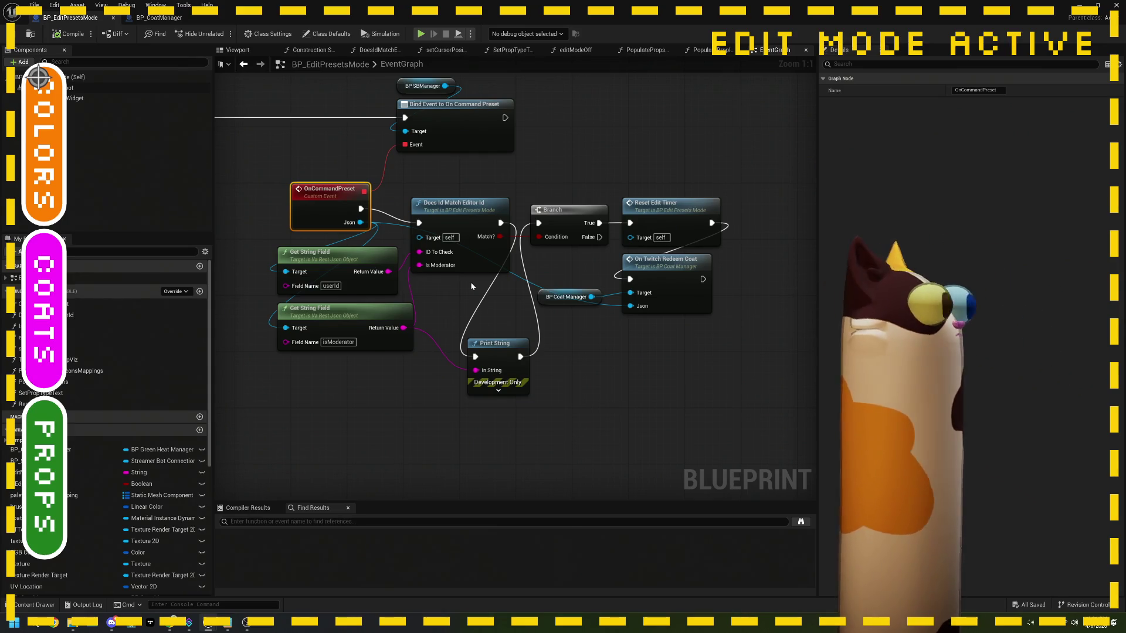
pyautogui.click(421, 322)
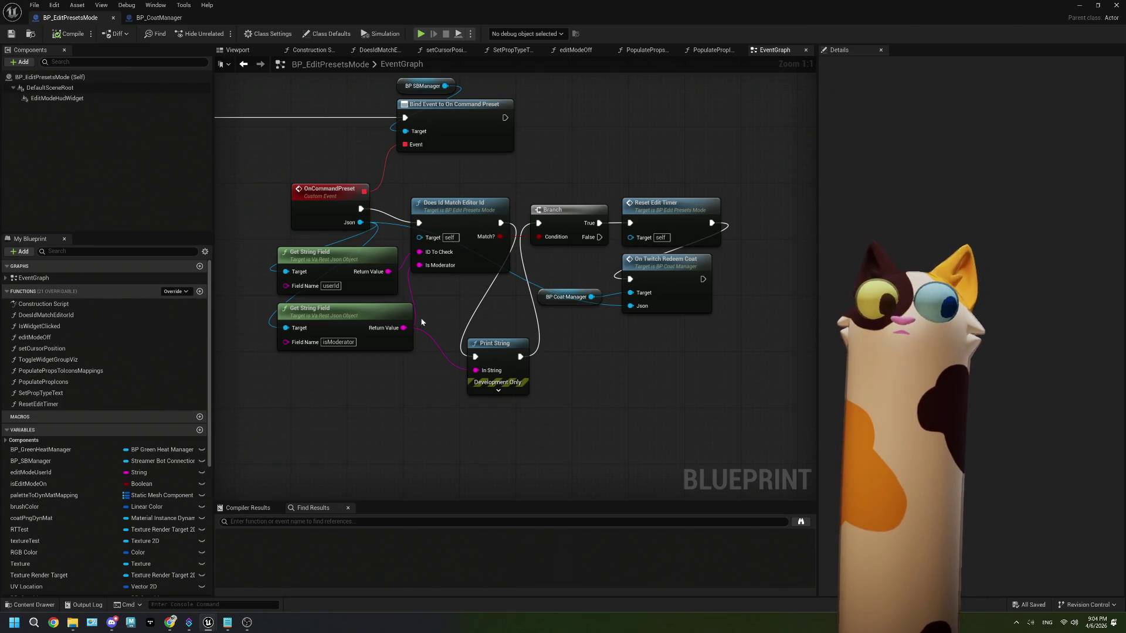
pyautogui.moveTo(622, 352); pyautogui.dragTo(572, 346)
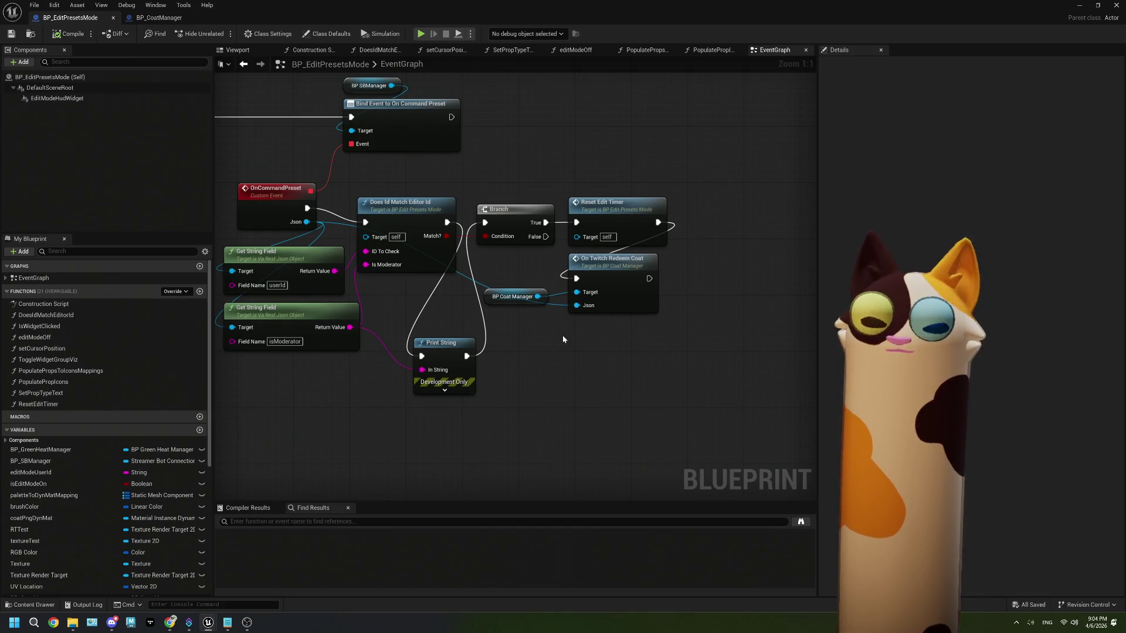
pyautogui.click(439, 270)
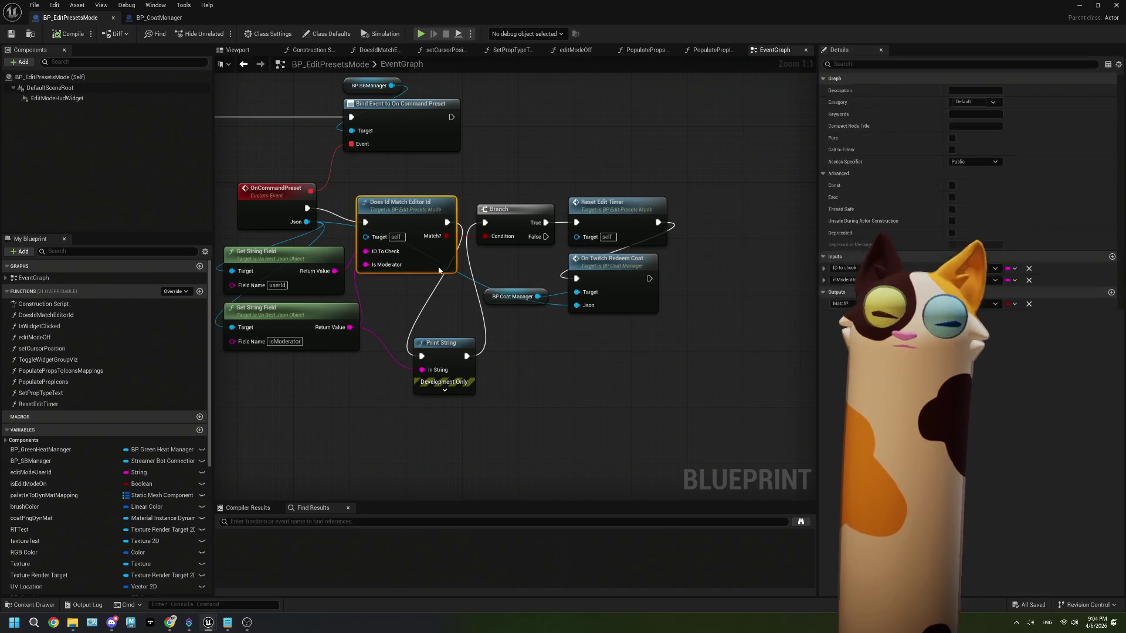
pyautogui.doubleClick(412, 257)
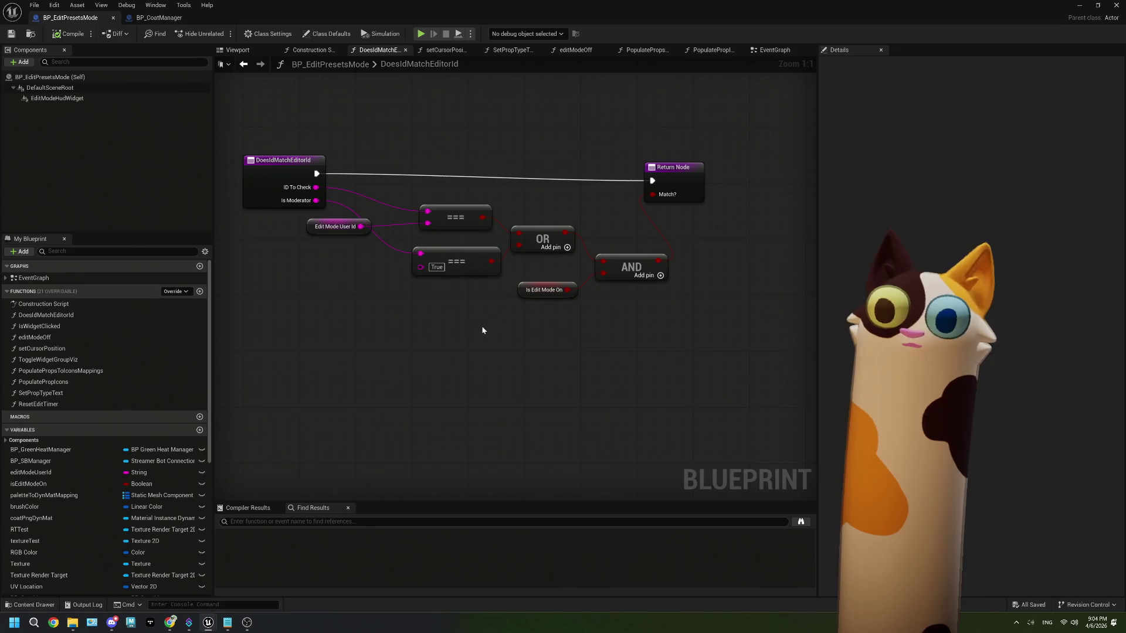
pyautogui.moveTo(483, 326); pyautogui.dragTo(424, 335)
pyautogui.click(486, 295)
# - Break the isModerator link into Print String's In String, then minimize the blueprint
pyautogui.click(770, 54)
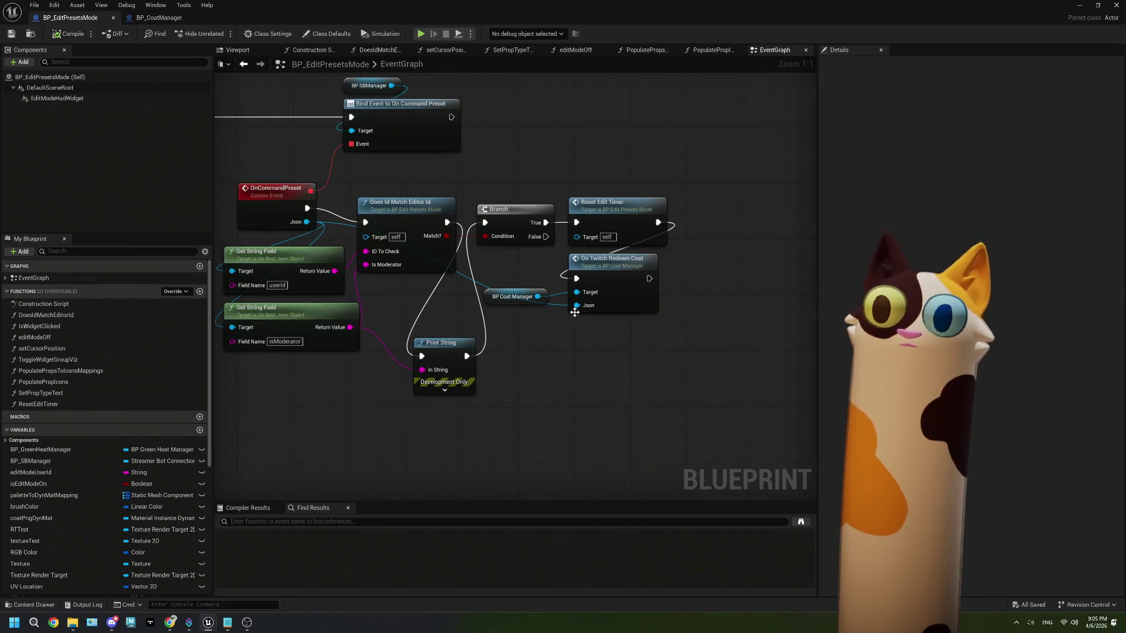
pyautogui.moveTo(521, 324); pyautogui.dragTo(575, 324)
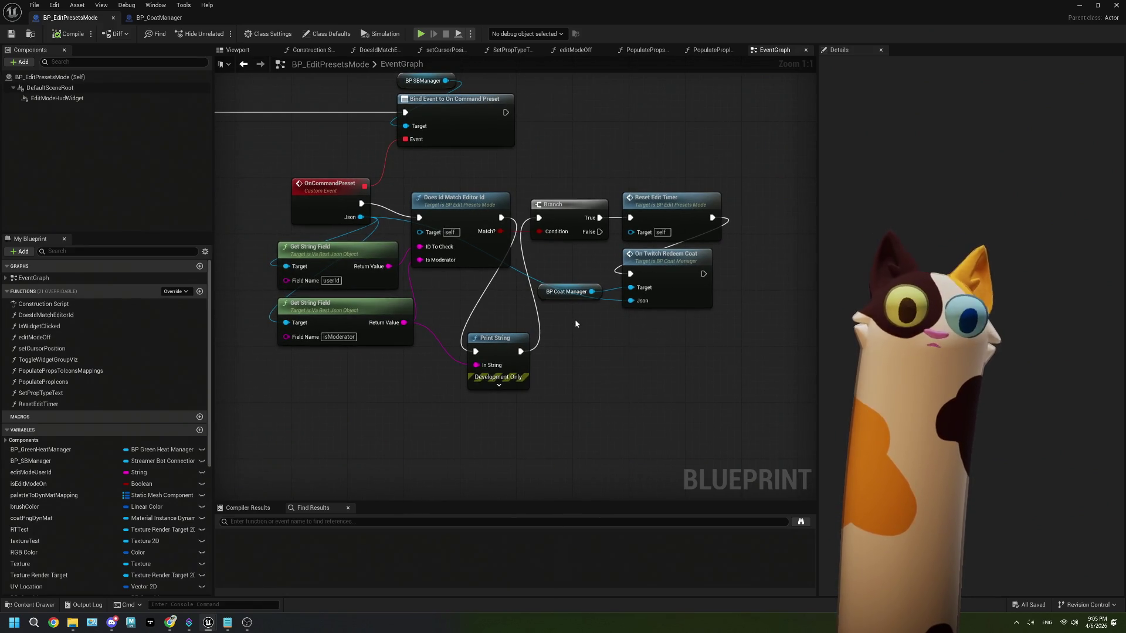
pyautogui.rightClick(476, 364)
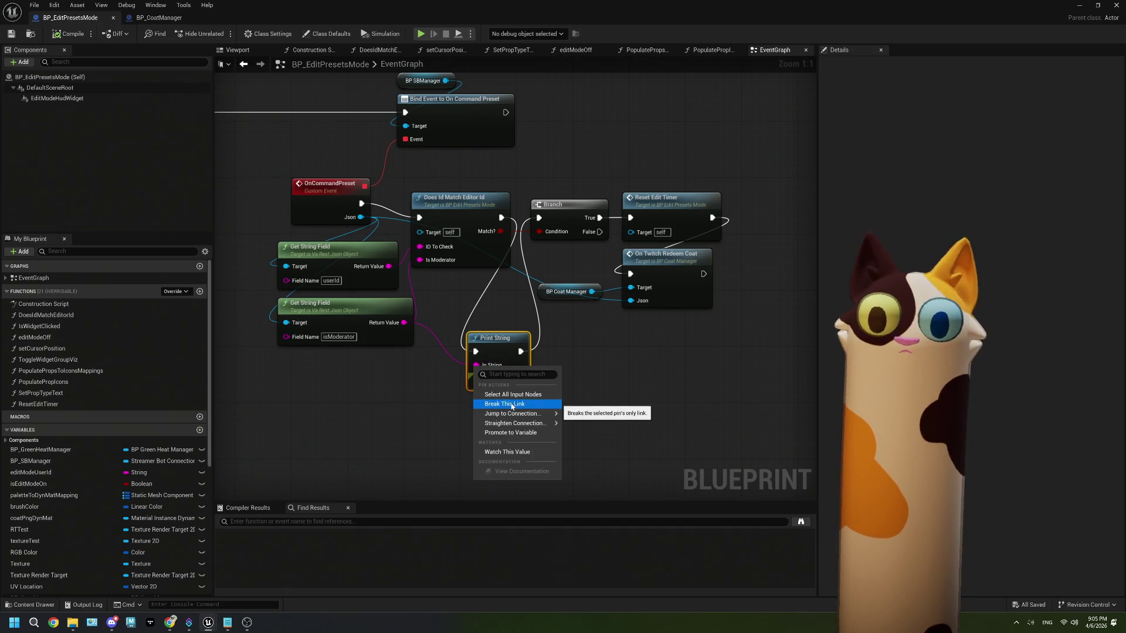
pyautogui.click(504, 409)
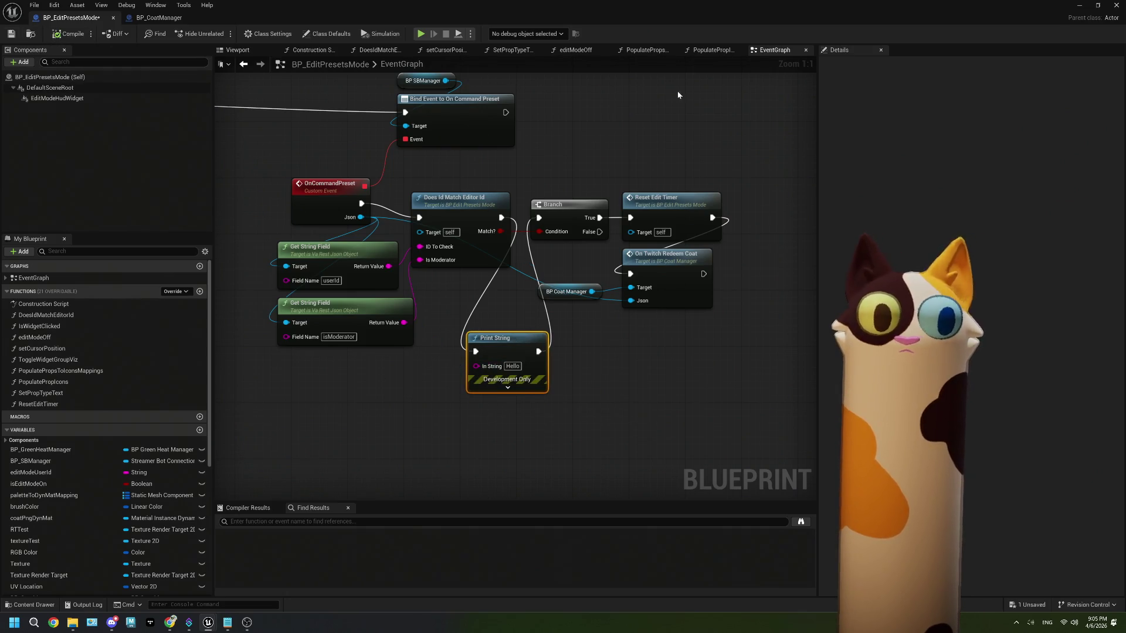
pyautogui.click(1082, 9)
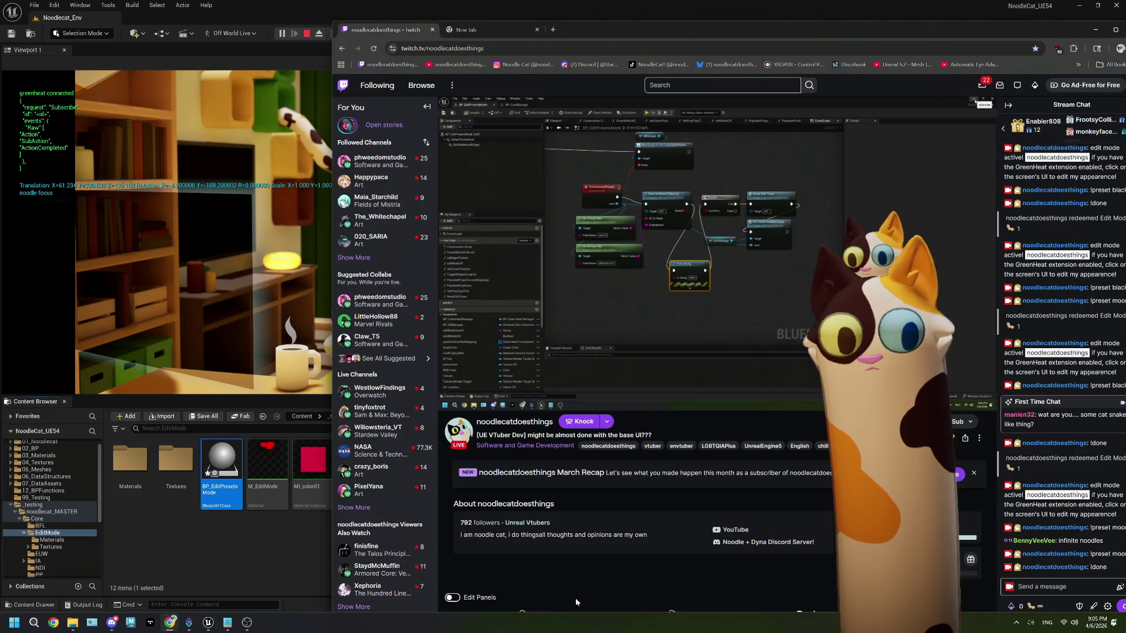
# - Post '!preset moon' in Twitch chat
pyautogui.click(170, 623)
pyautogui.click(1045, 587)
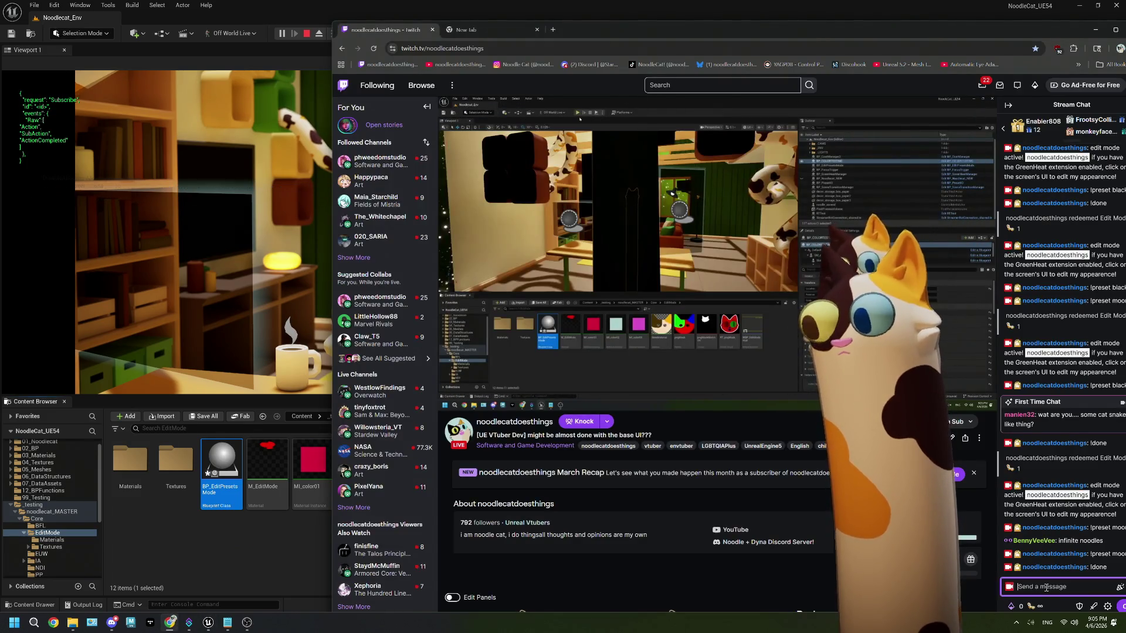
pyautogui.write('!preset moon')
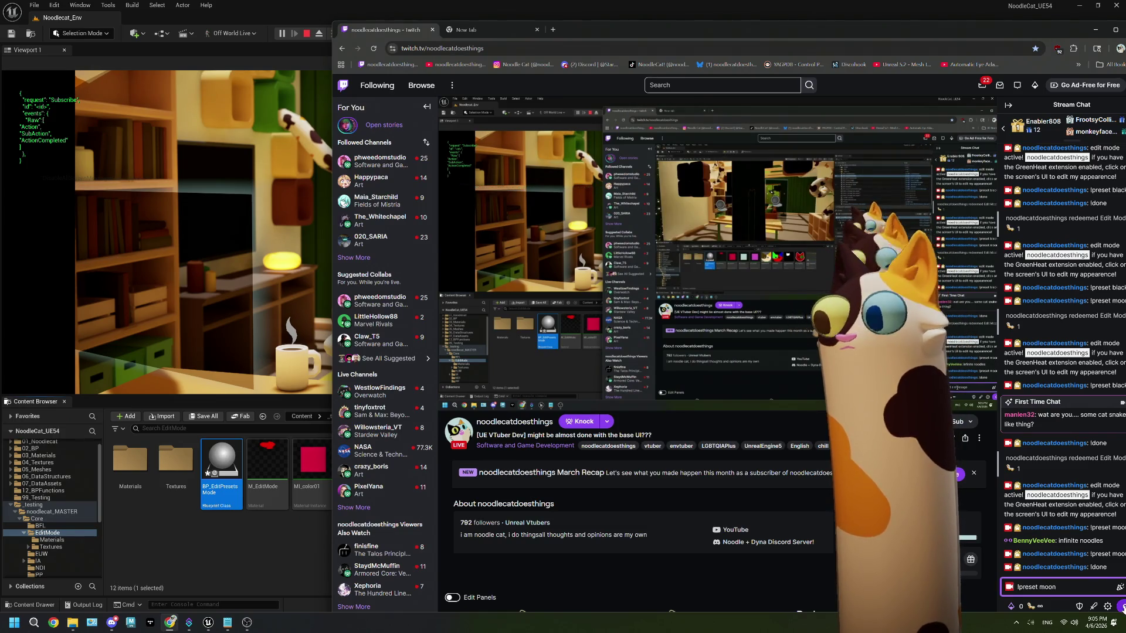
pyautogui.press('Return')
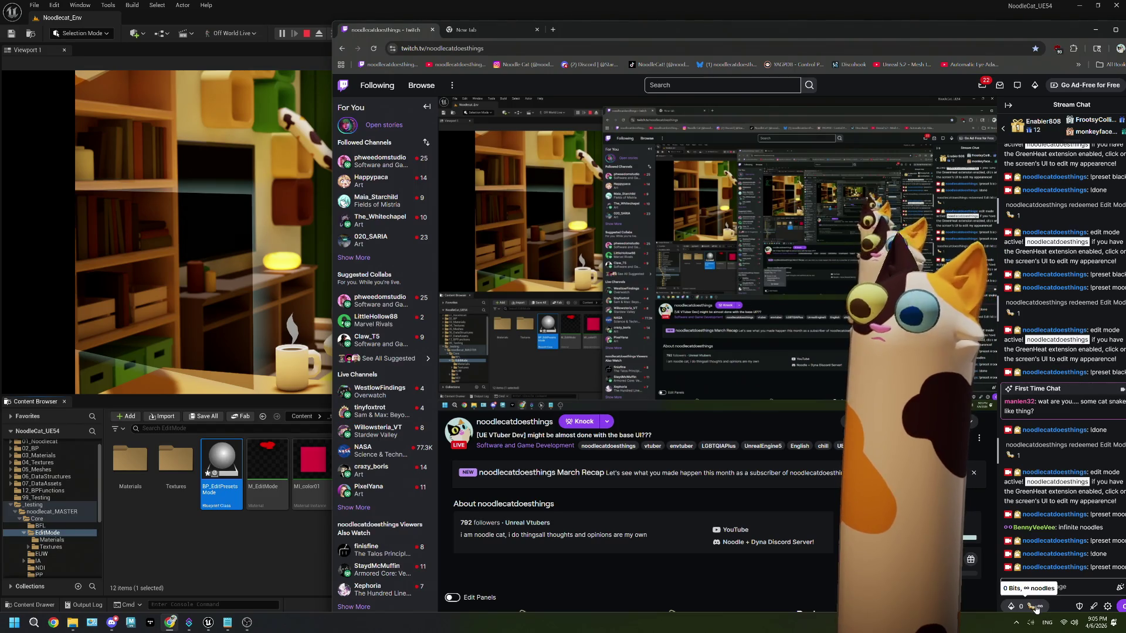
# - Redeem the Edit Mode! reward and send '!preset moon' again
pyautogui.click(1037, 605)
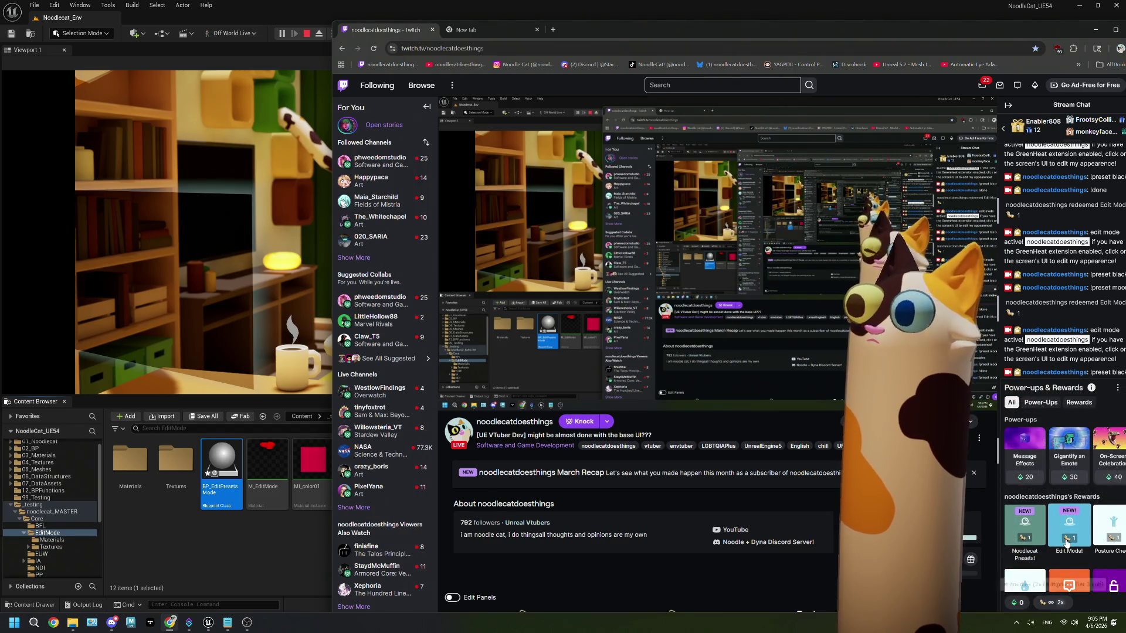
pyautogui.click(1050, 482)
pyautogui.click(1055, 498)
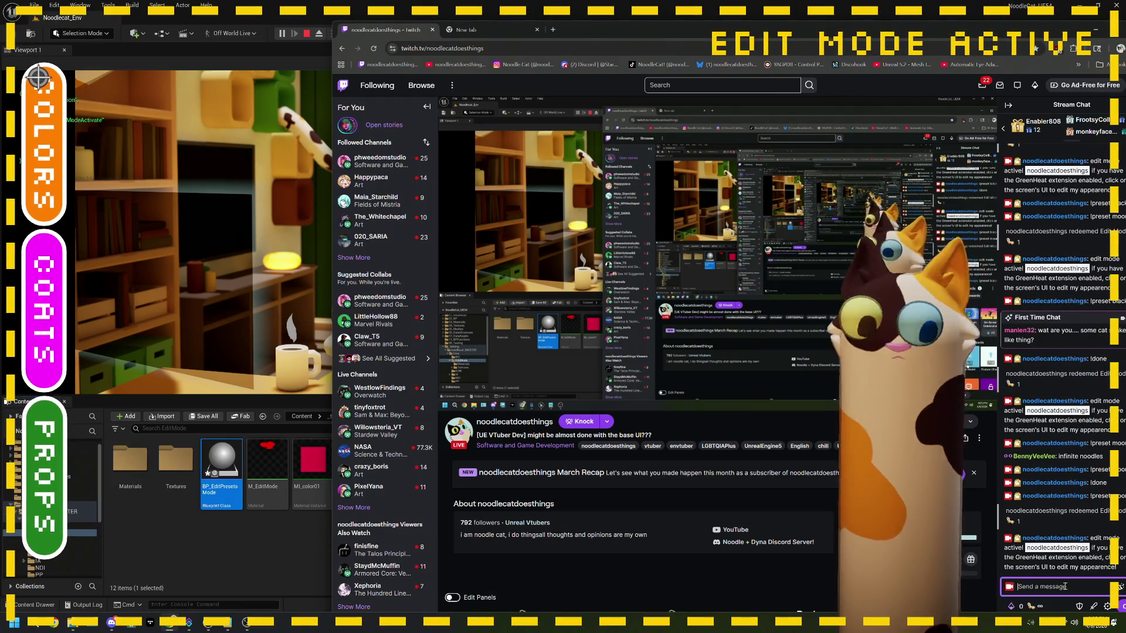
pyautogui.write('!preset moon')
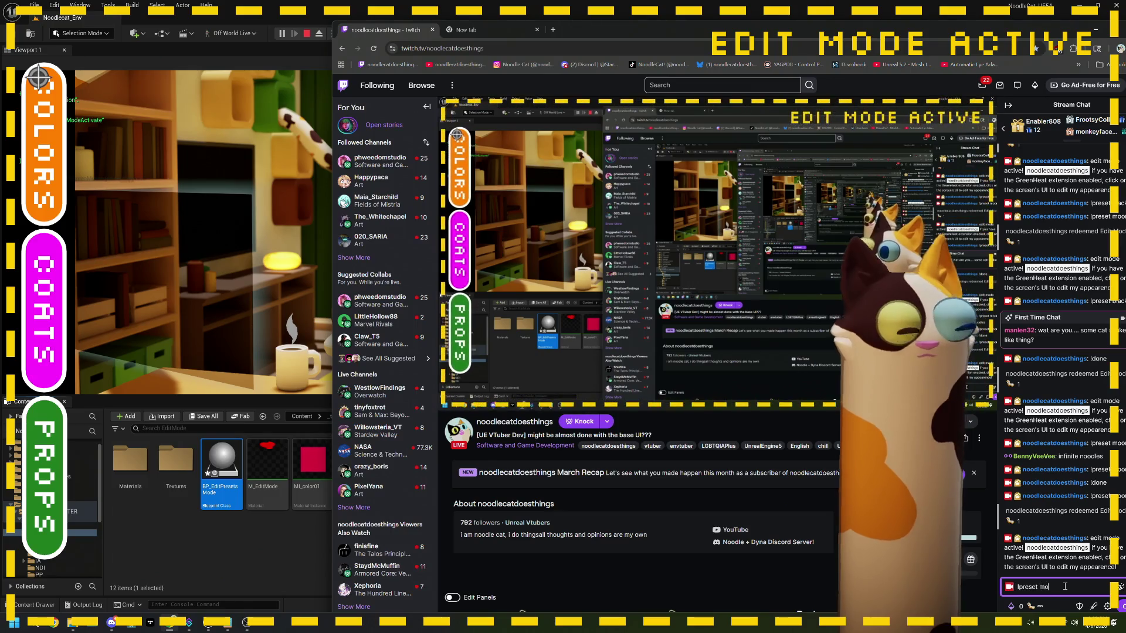
pyautogui.click(1120, 607)
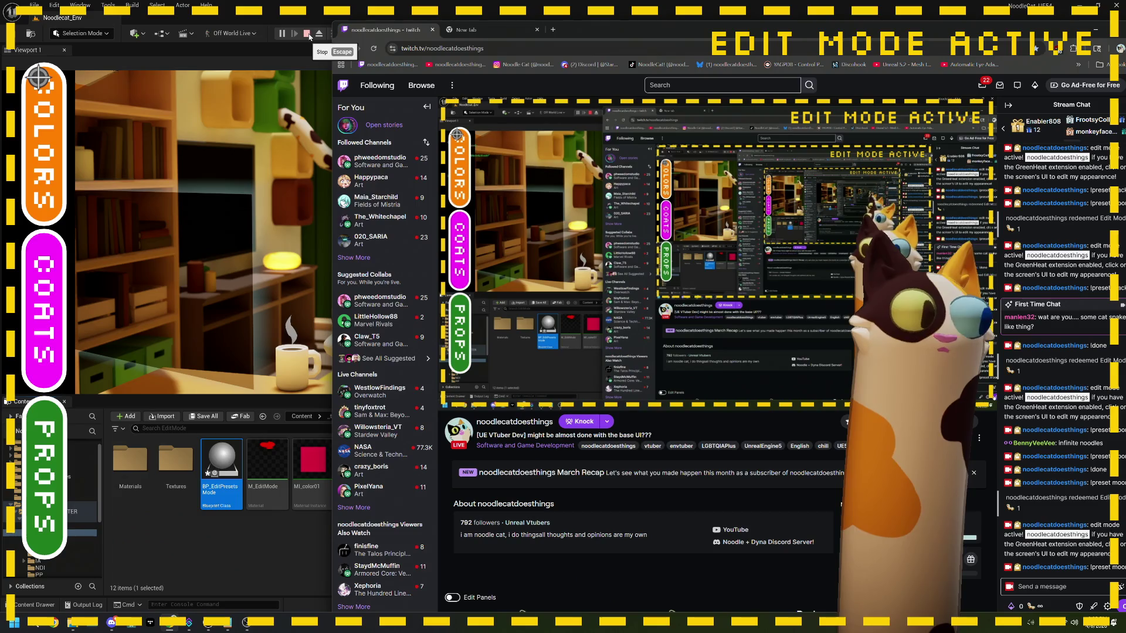
# - Send '!done' in chat and return to the Unreal editor
pyautogui.click(1057, 588)
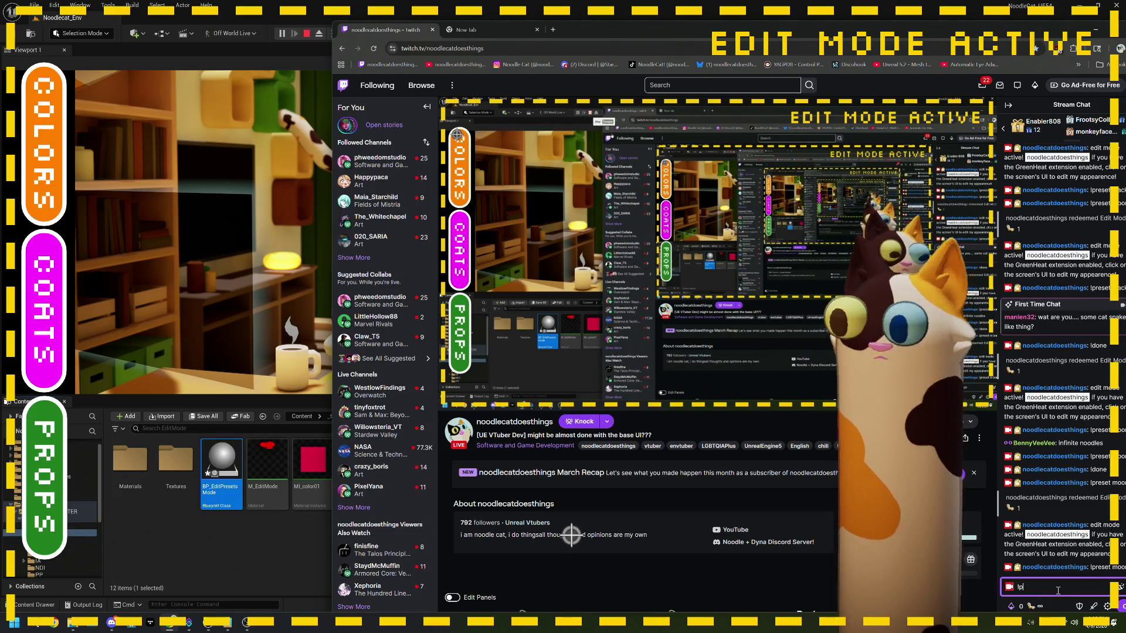
pyautogui.write('r')
pyautogui.write('ne')
pyautogui.press('Return')
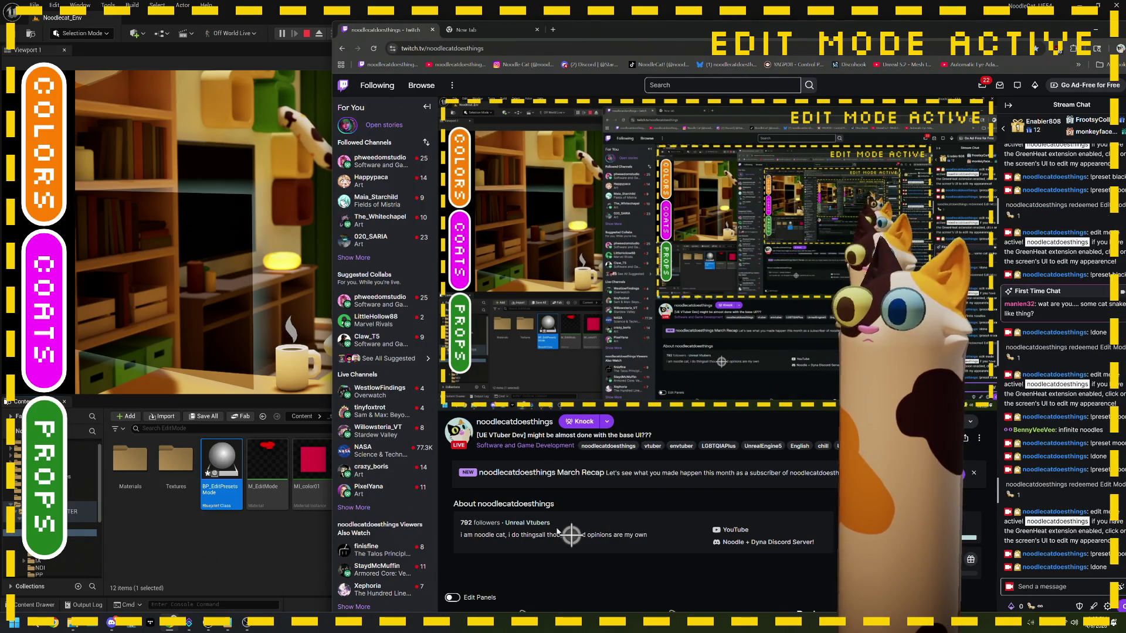
pyautogui.click(228, 547)
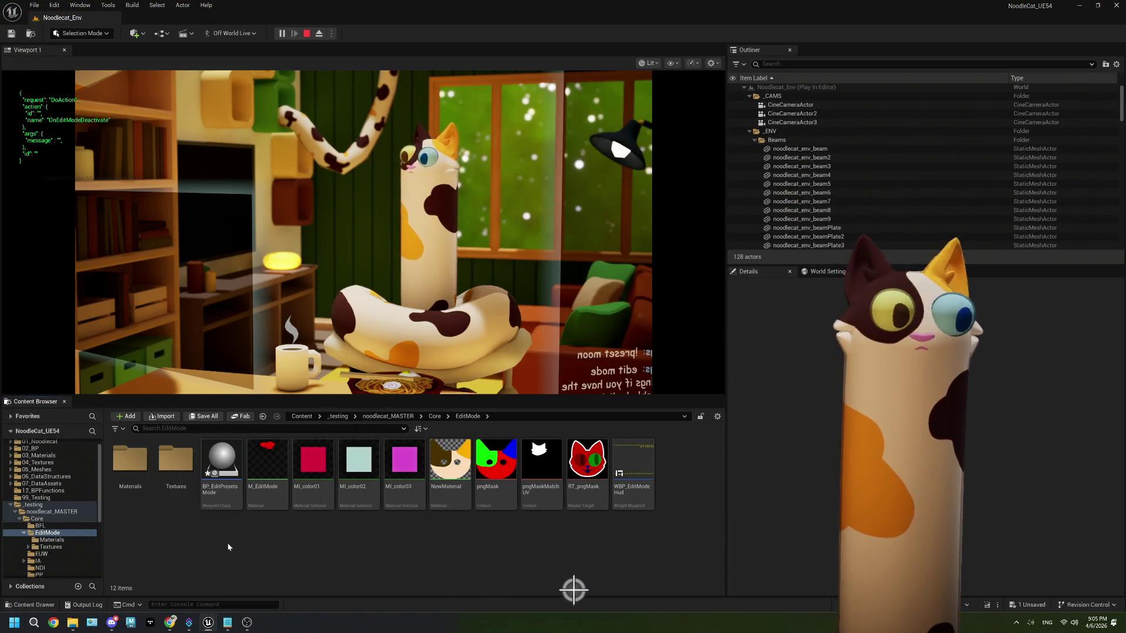
# - Stop play and add a Get Bool Field node named isModerator off OnCommandPreset's Json
pyautogui.doubleClick(222, 461)
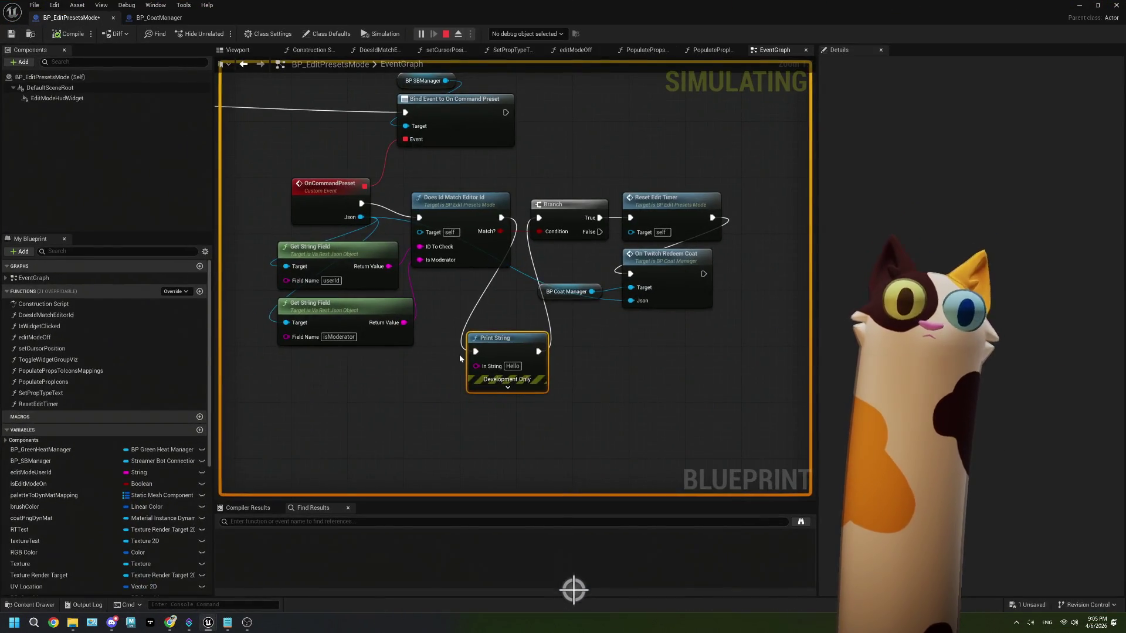
pyautogui.press('Escape')
pyautogui.moveTo(377, 362); pyautogui.dragTo(411, 353)
pyautogui.moveTo(396, 208)
pyautogui.mouseDown()
pyautogui.moveTo(322, 380)
pyautogui.moveTo(296, 372)
pyautogui.mouseUp()
pyautogui.write('get bool')
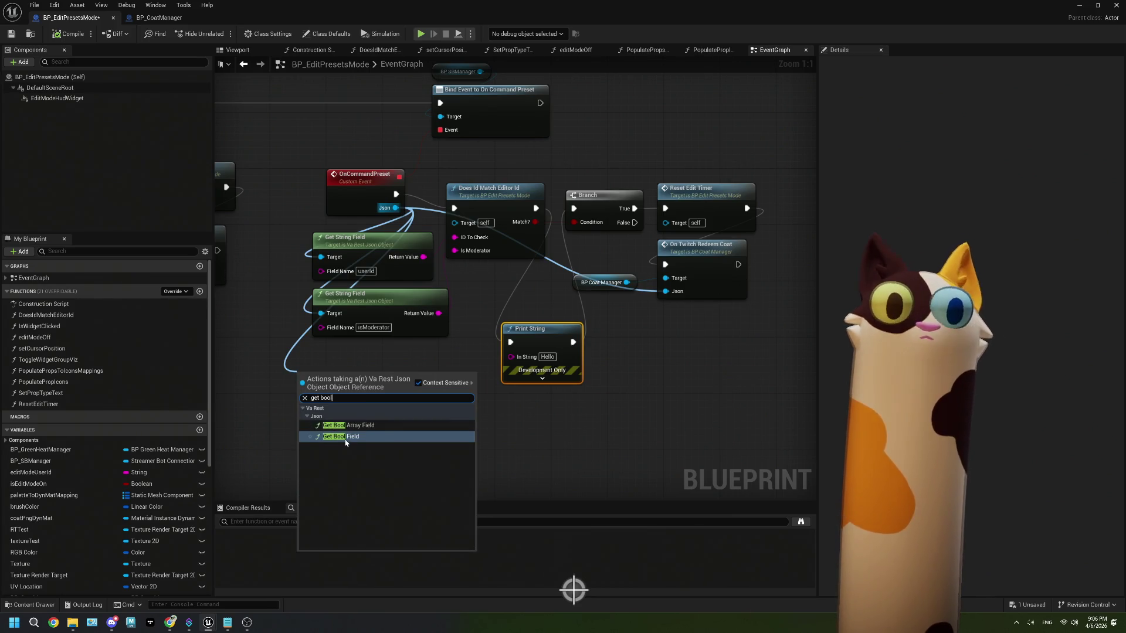
pyautogui.click(340, 436)
pyautogui.click(373, 327)
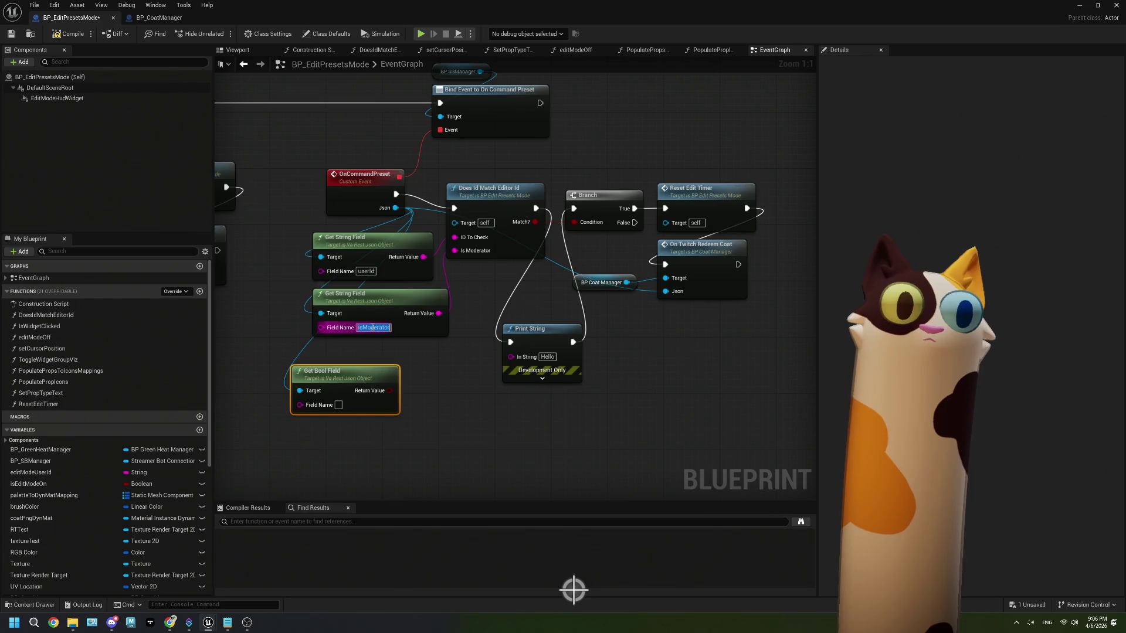
pyautogui.click(339, 406)
pyautogui.write('isModerator')
pyautogui.click(397, 419)
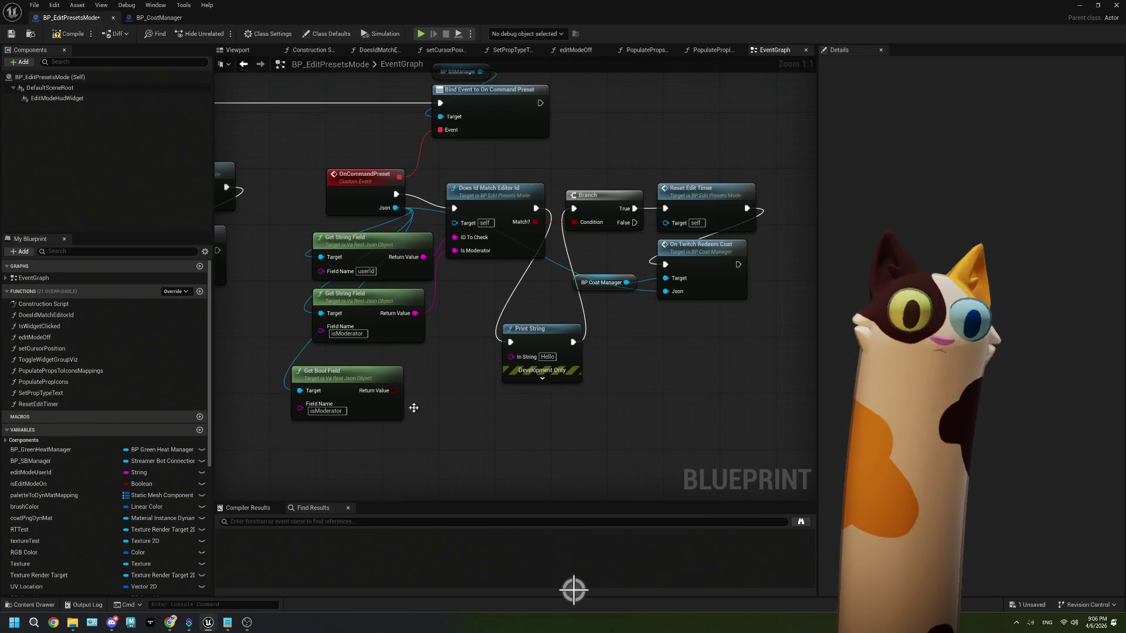
# - Convert the boolean to string and wire it into Print String, then minimize the blueprint
pyautogui.moveTo(392, 390); pyautogui.dragTo(415, 404)
pyautogui.write('to s')
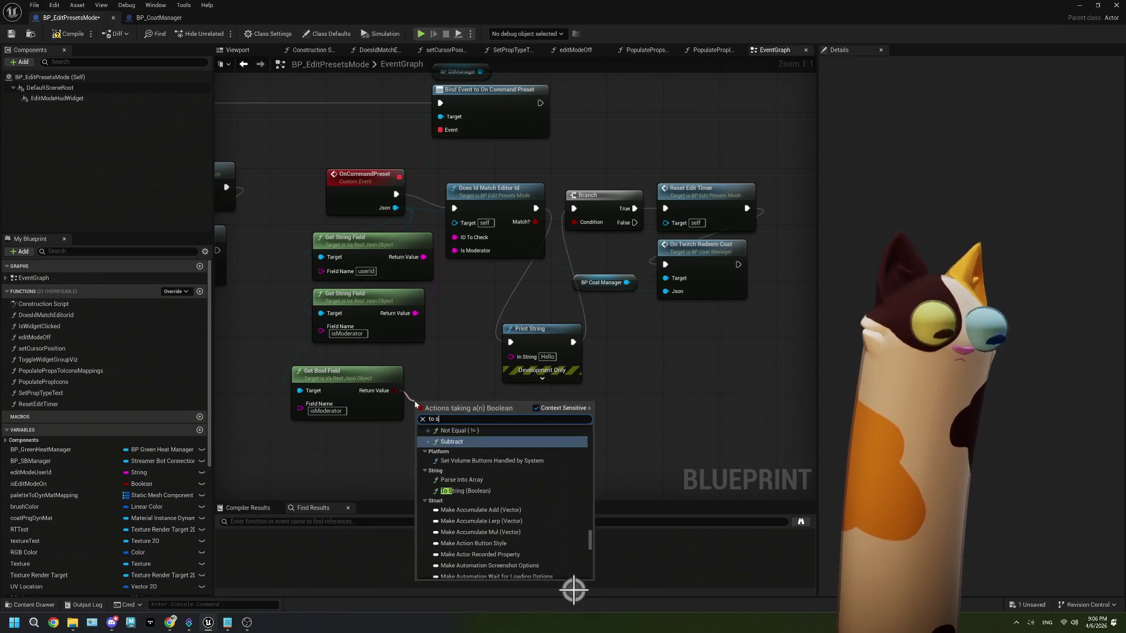
pyautogui.write('trin')
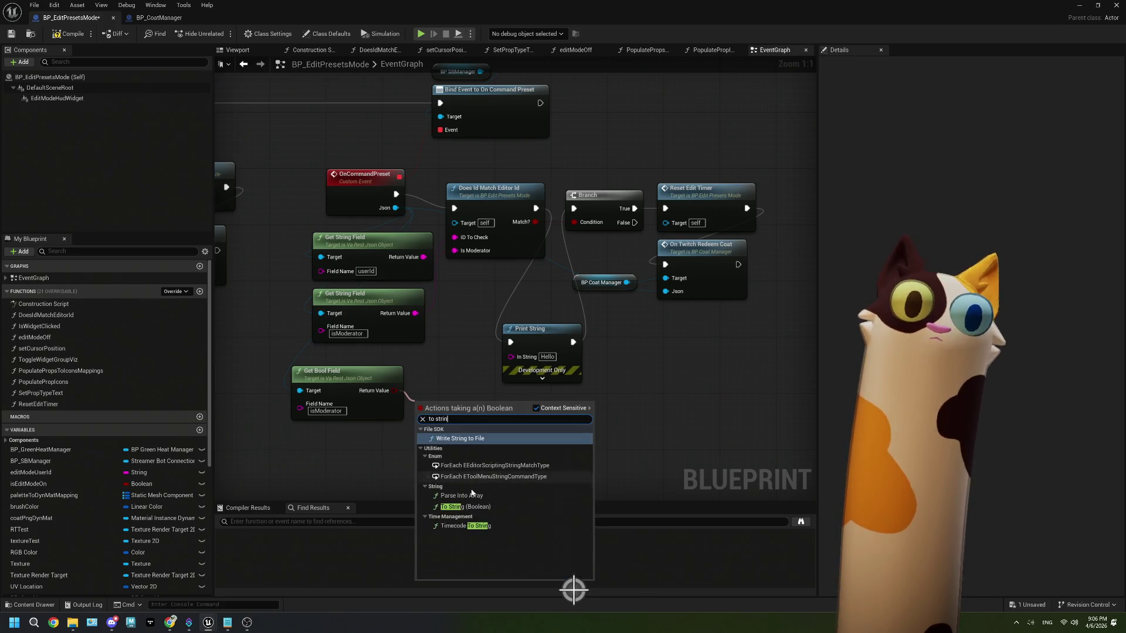
pyautogui.click(465, 506)
pyautogui.moveTo(460, 414)
pyautogui.mouseDown()
pyautogui.moveTo(473, 216)
pyautogui.moveTo(508, 371)
pyautogui.moveTo(510, 357)
pyautogui.mouseUp()
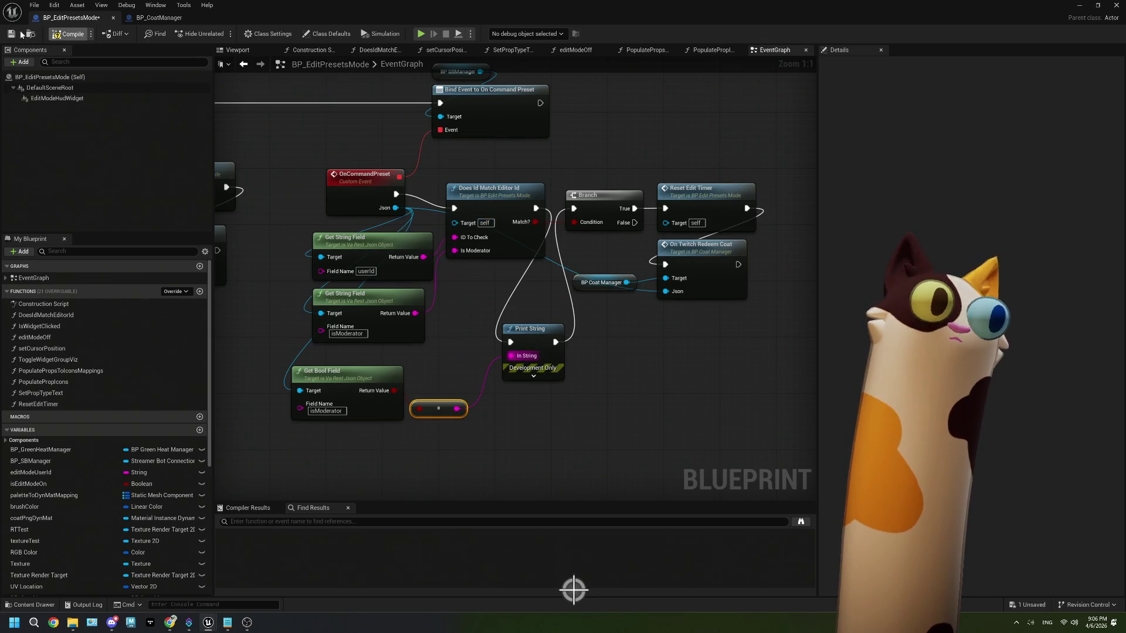
pyautogui.click(1079, 7)
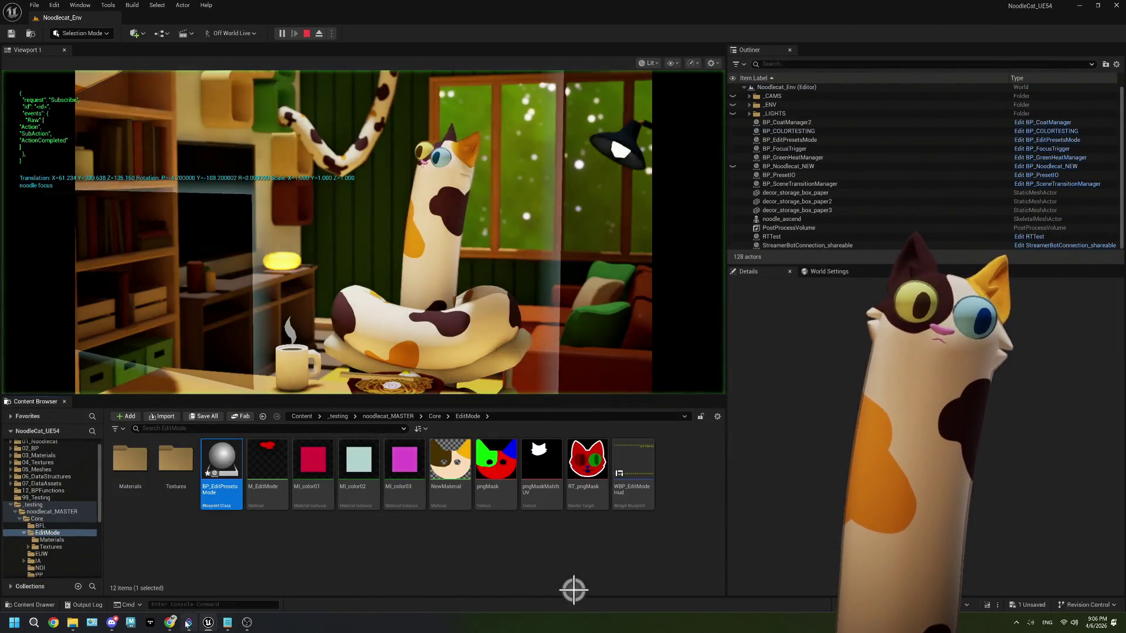
# - Send '!preset moon' in Twitch chat again, then return to the Unreal editor
pyautogui.moveTo(187, 622)
pyautogui.click(179, 571)
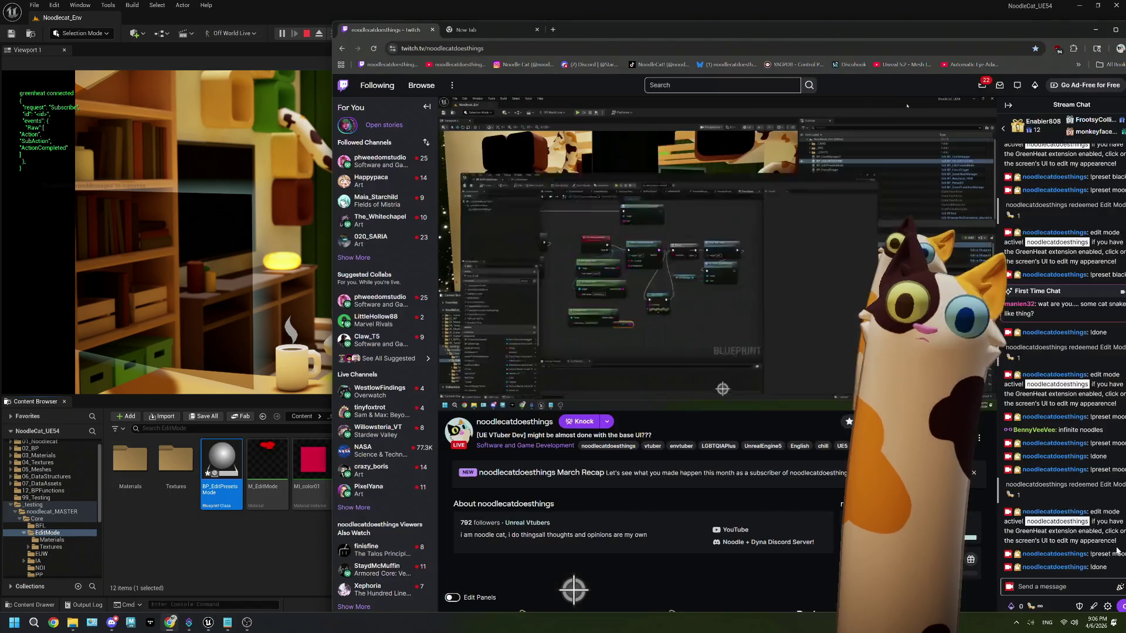
pyautogui.click(1055, 587)
pyautogui.write('!pr')
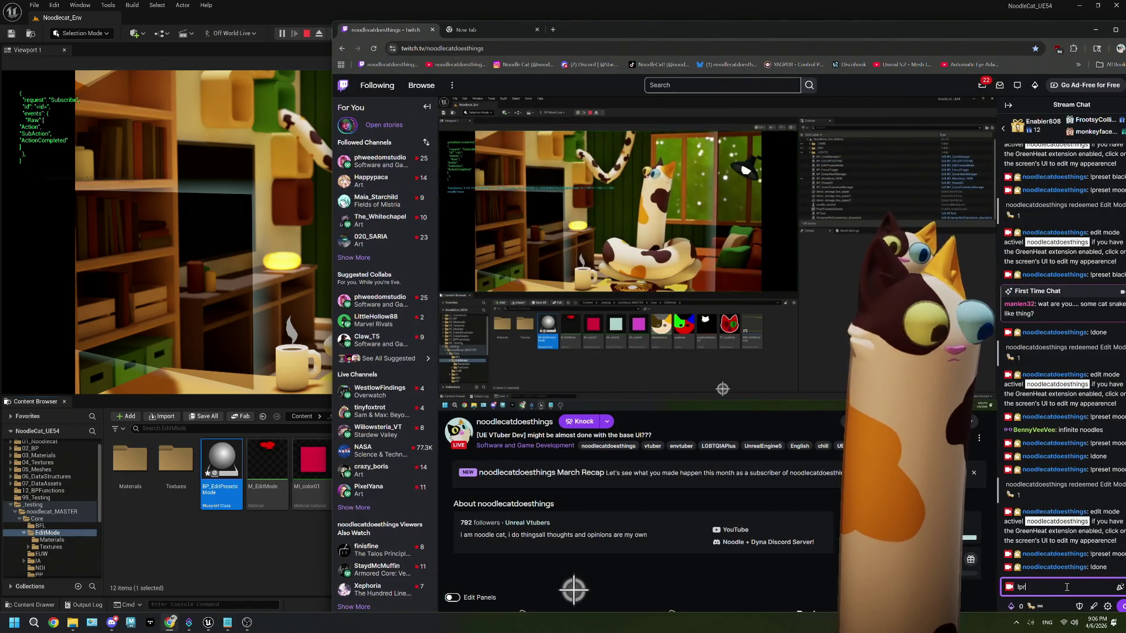
pyautogui.write('eset moon')
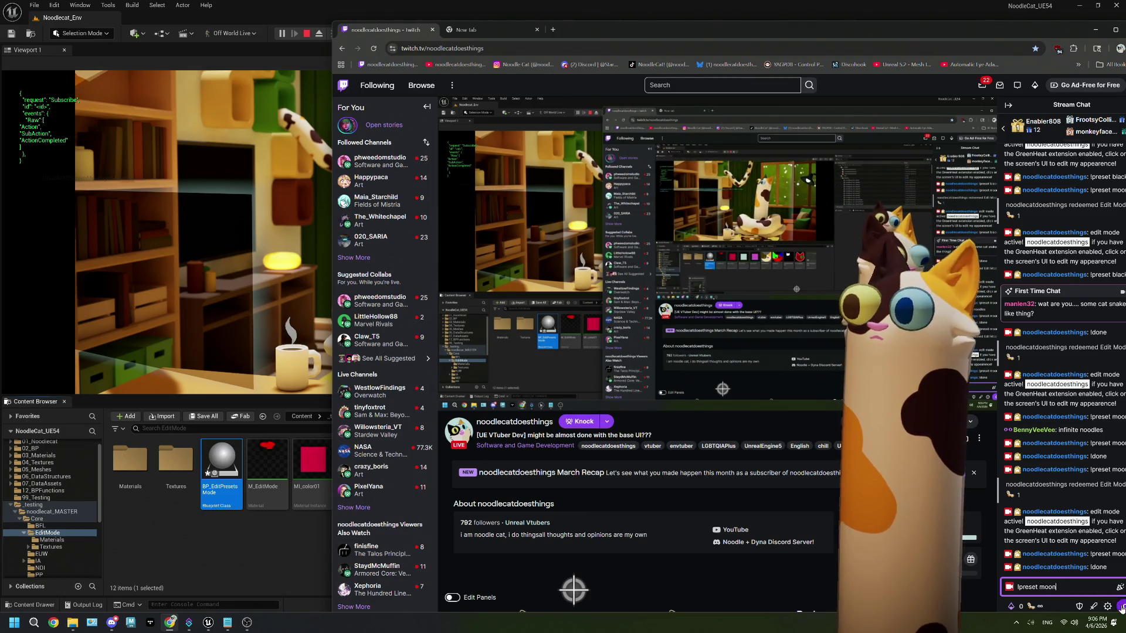
pyautogui.click(1121, 607)
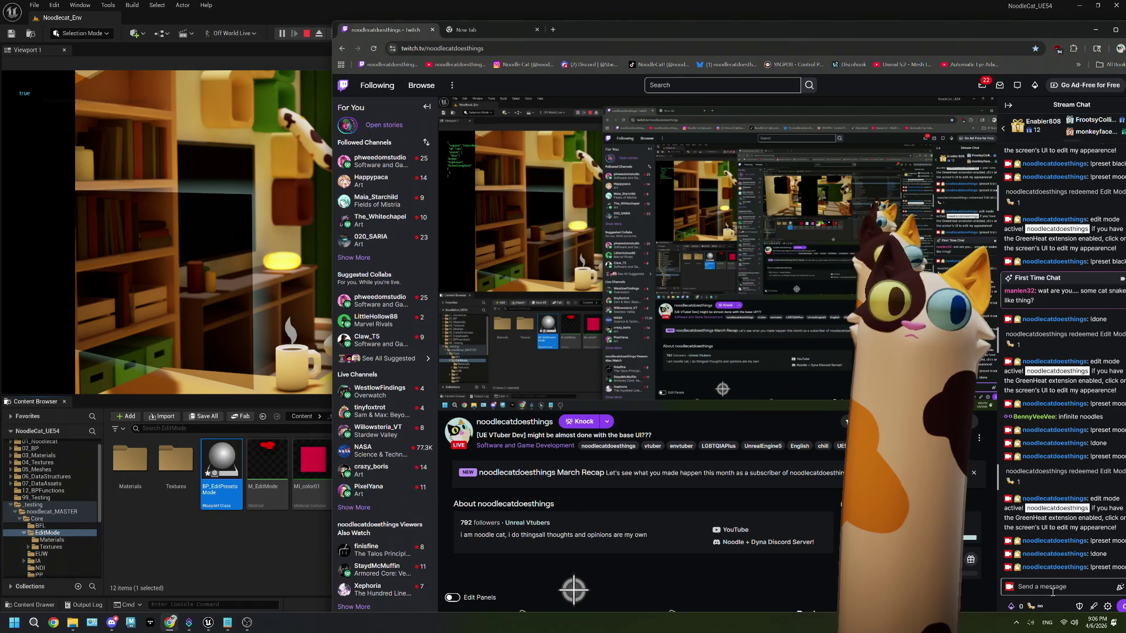
pyautogui.click(221, 472)
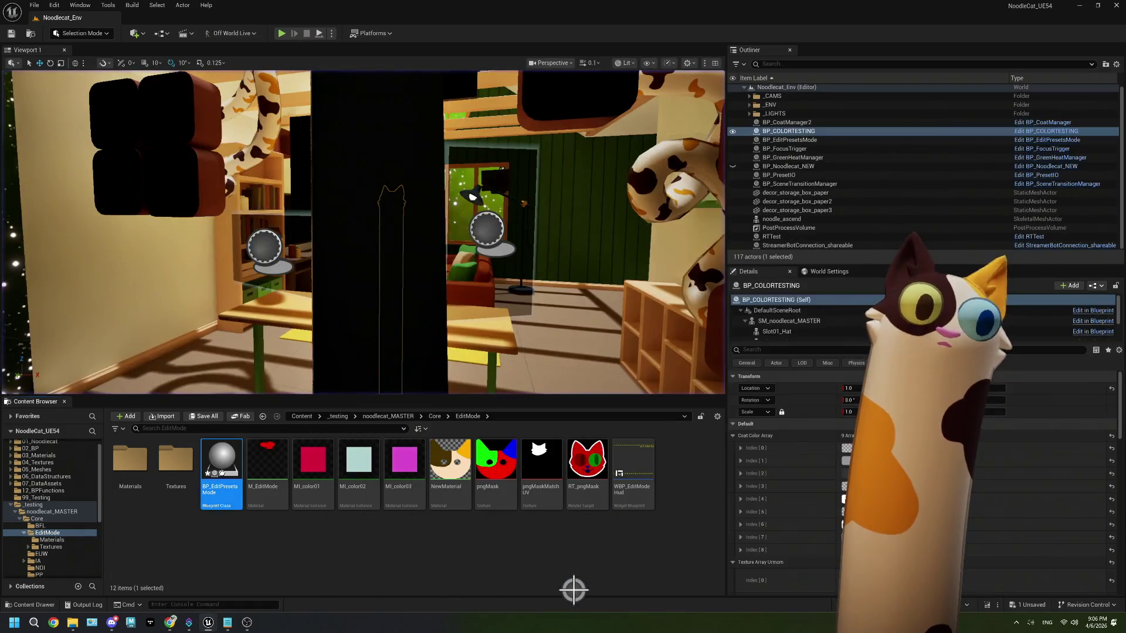
# - Delete the To String node and the isModerator Get String Field, and move Get Bool Field up
pyautogui.doubleClick(220, 471)
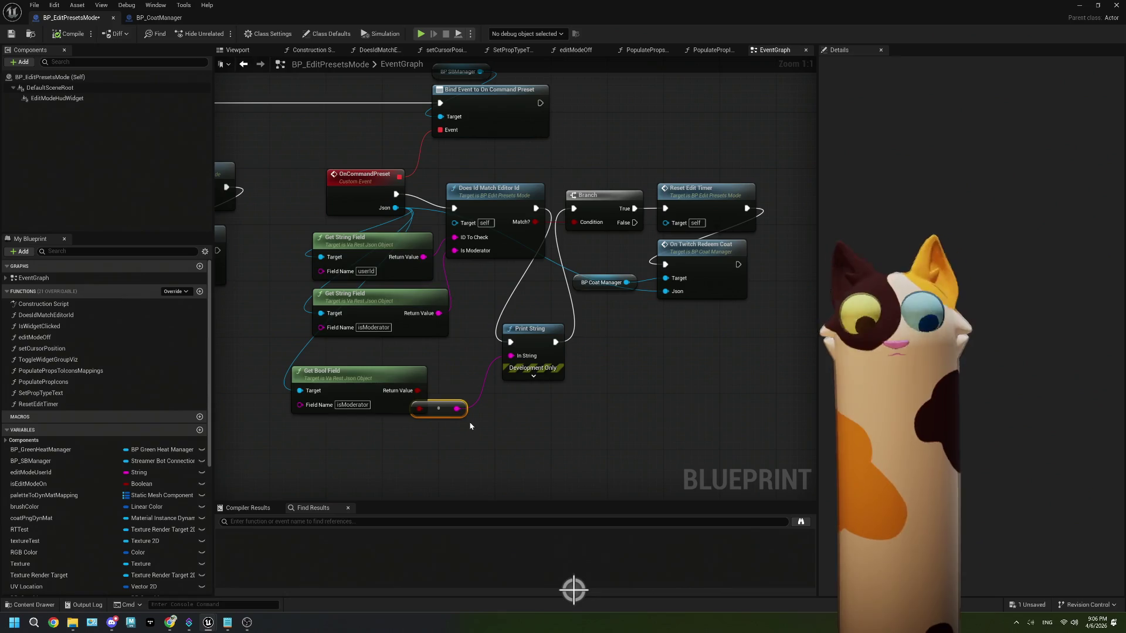
pyautogui.press('Delete')
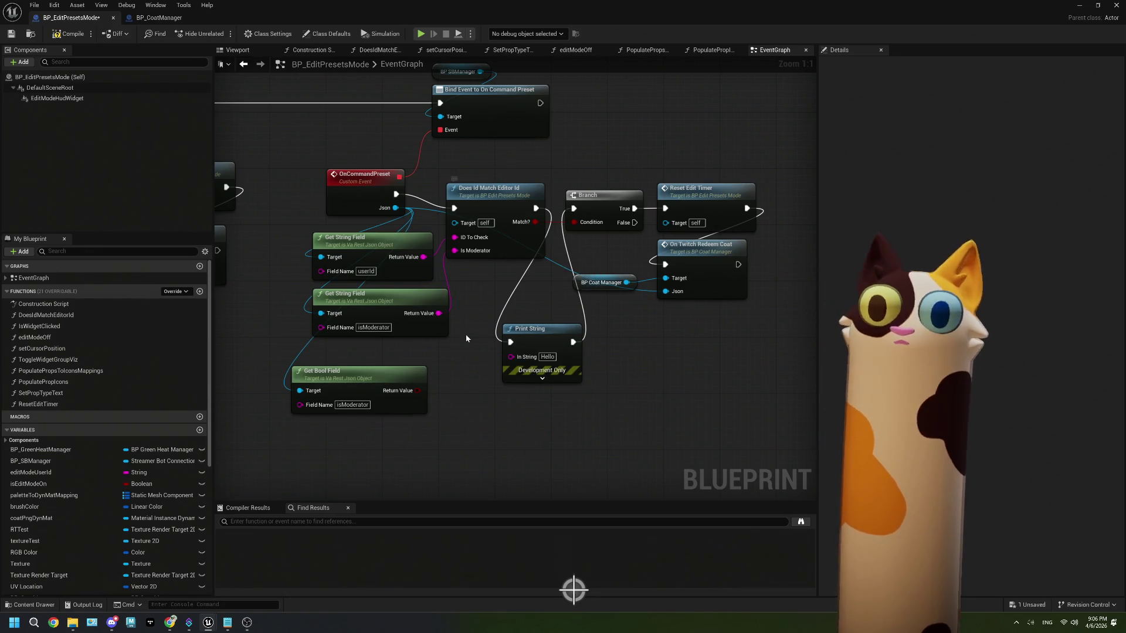
pyautogui.click(442, 316)
pyautogui.press('Delete')
pyautogui.click(352, 375)
pyautogui.moveTo(352, 375); pyautogui.dragTo(358, 298)
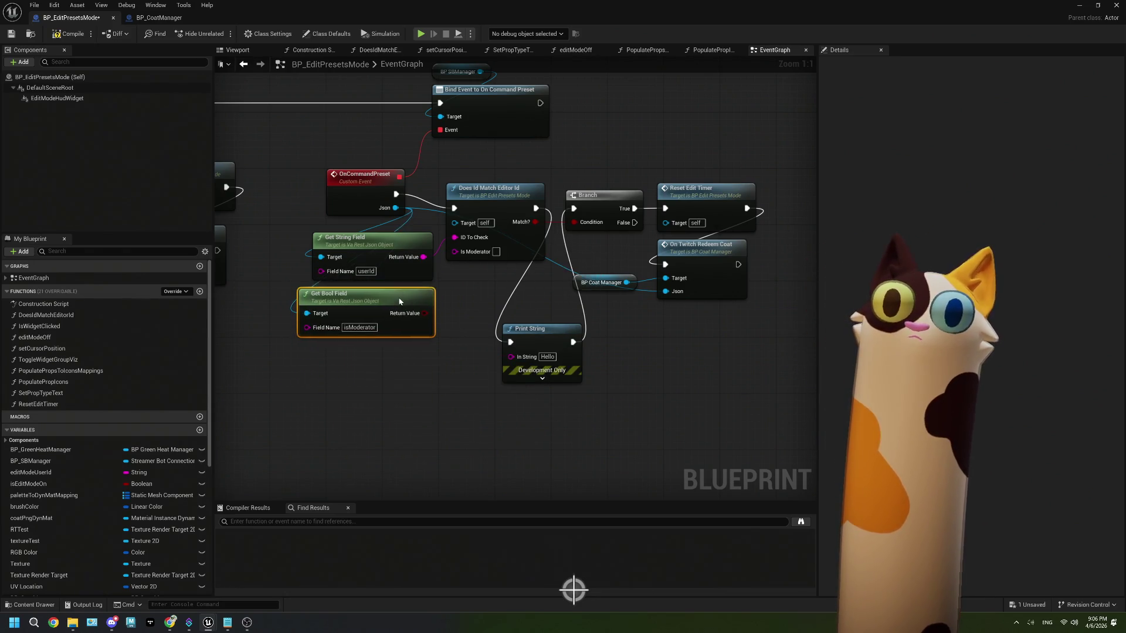
# - In DoesIdMatchEditorId, break the Is Moderator link and delete the lower === comparison node
pyautogui.doubleClick(534, 251)
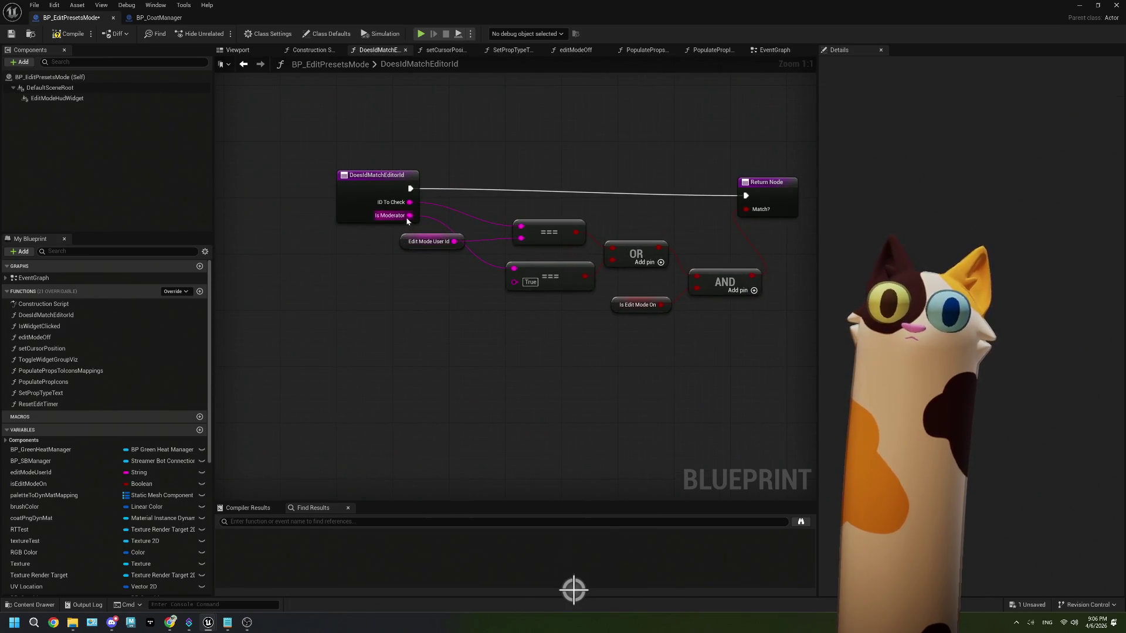
pyautogui.rightClick(408, 216)
pyautogui.moveTo(440, 256)
pyautogui.click(541, 261)
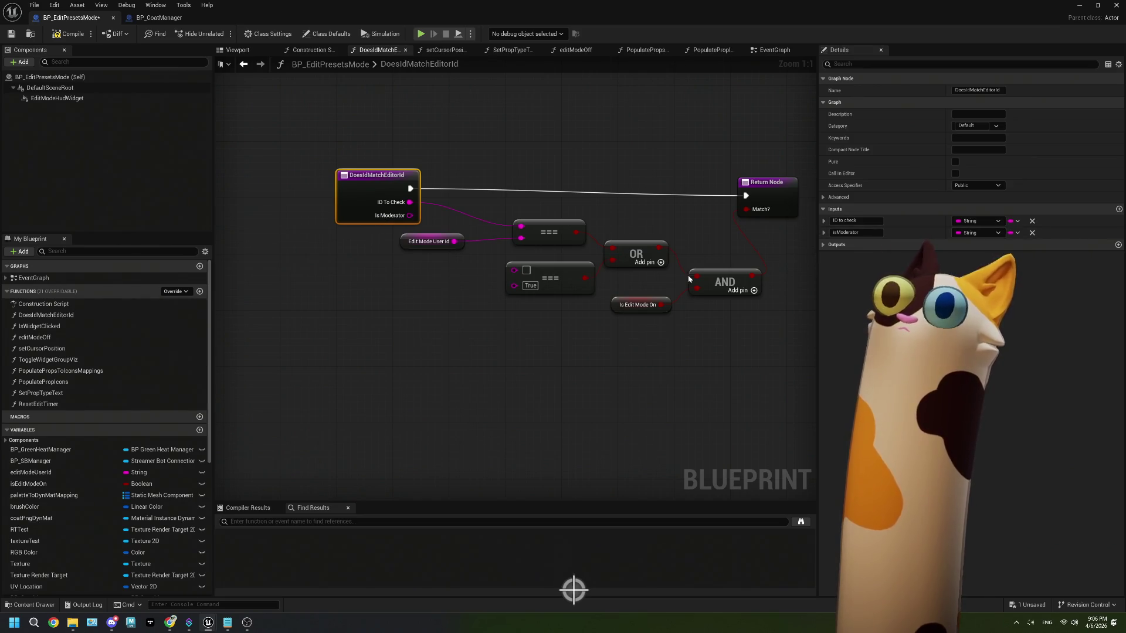
pyautogui.click(580, 287)
pyautogui.press('Delete')
pyautogui.moveTo(409, 215)
pyautogui.mouseDown()
pyautogui.moveTo(461, 248)
pyautogui.moveTo(612, 261)
pyautogui.moveTo(549, 268)
pyautogui.mouseUp()
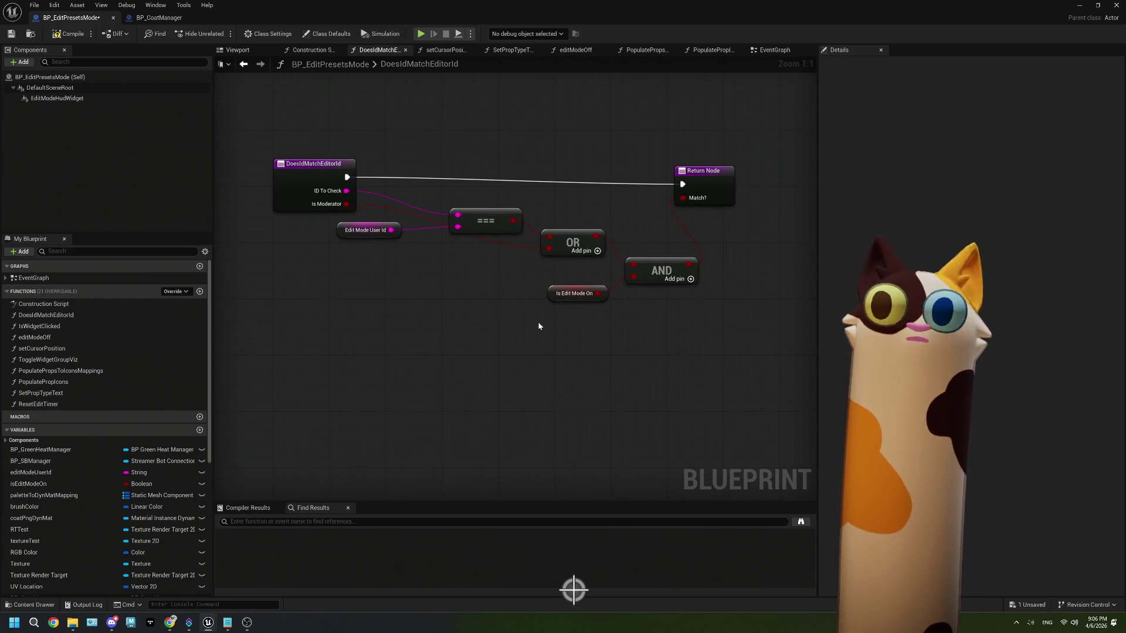
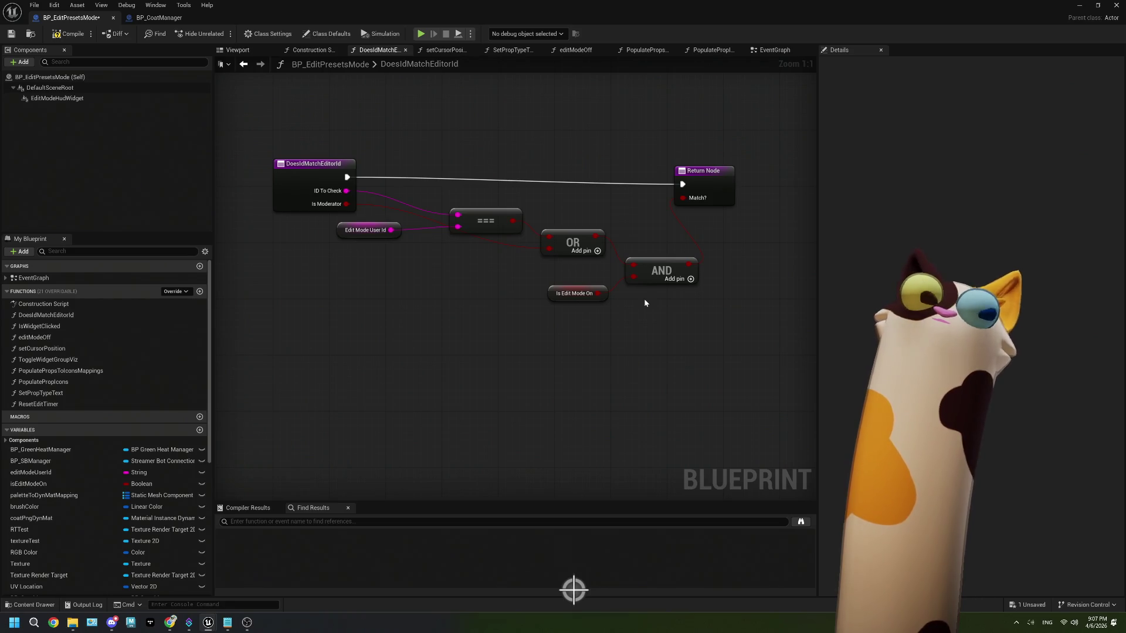
# - Compile BP_EditPresetsMode, select the Edit Mode User Id, === and OR nodes, and go to the EventGraph
pyautogui.click(59, 35)
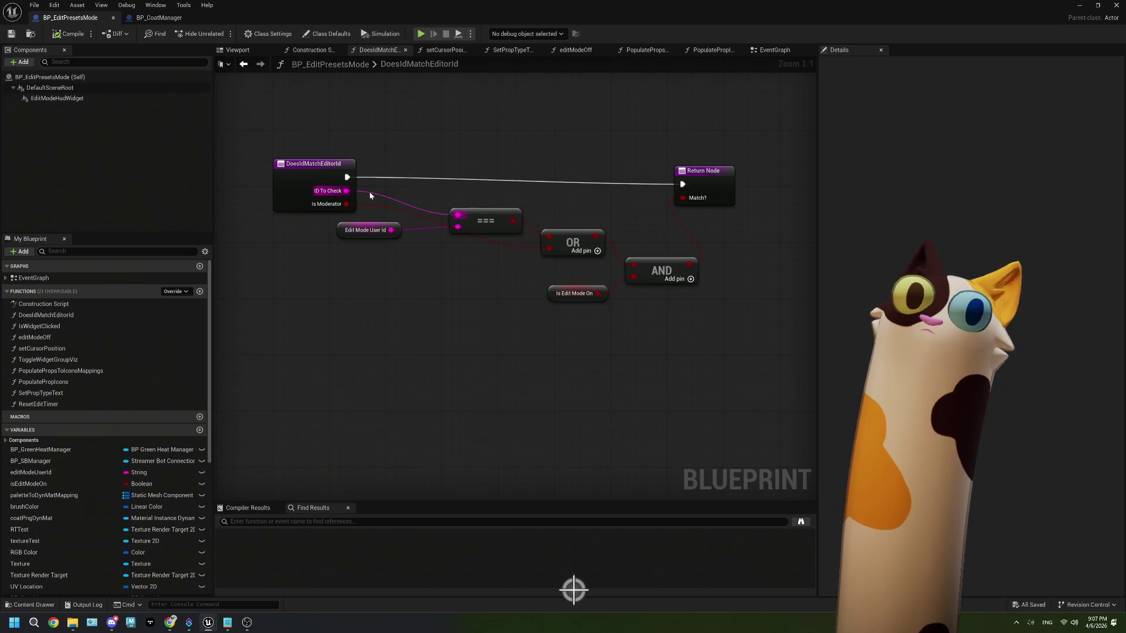
pyautogui.moveTo(370, 196); pyautogui.dragTo(559, 267)
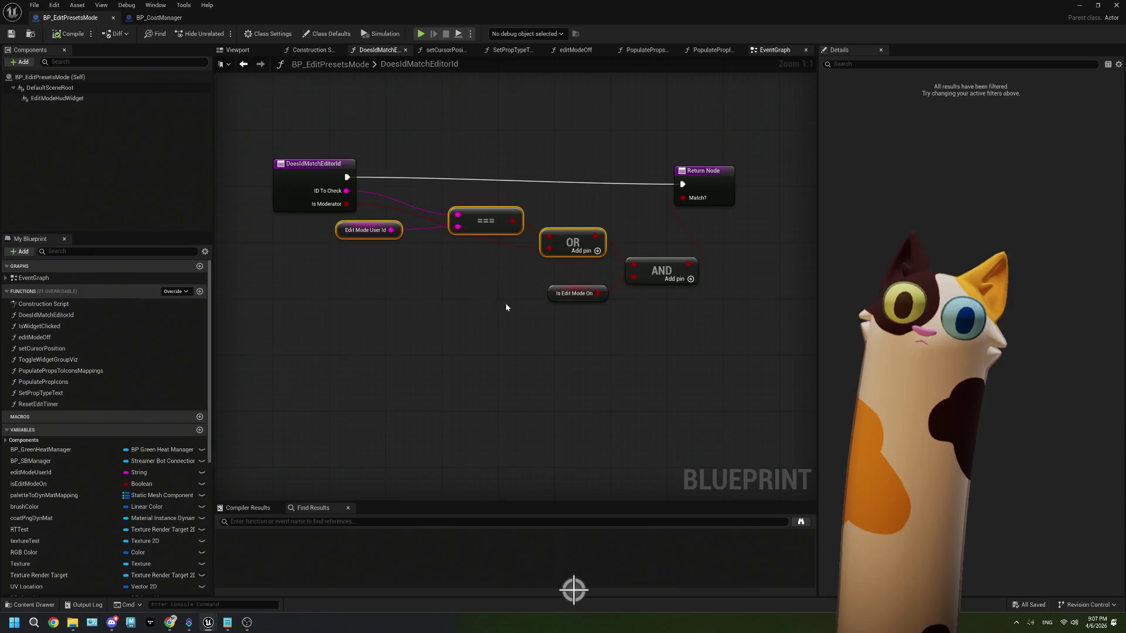
pyautogui.click(413, 325)
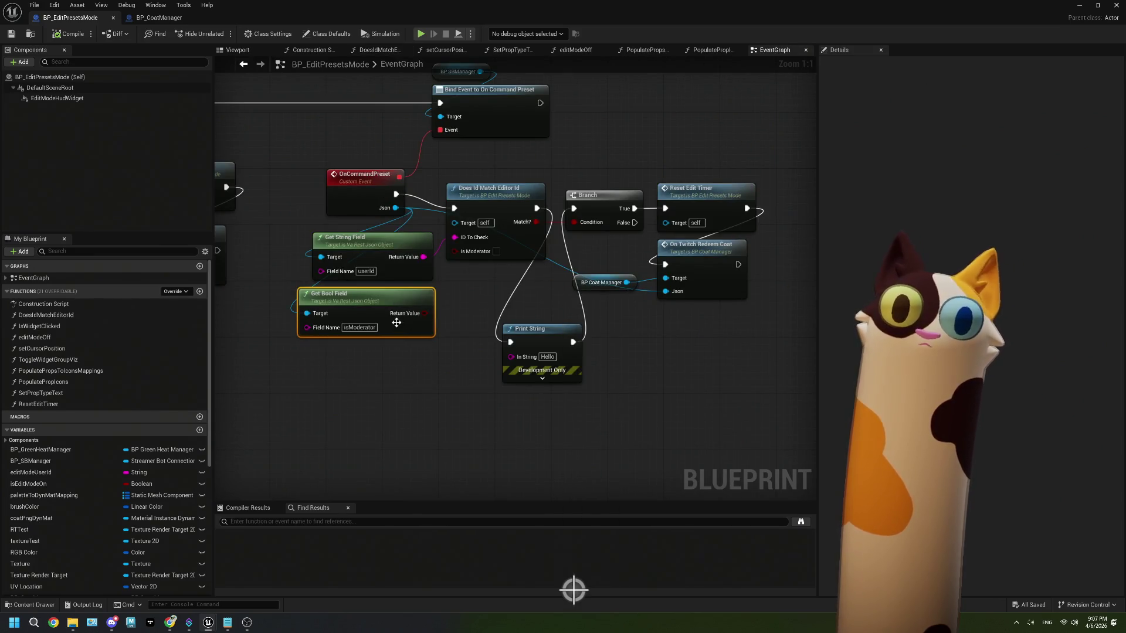
pyautogui.moveTo(516, 264); pyautogui.dragTo(443, 252)
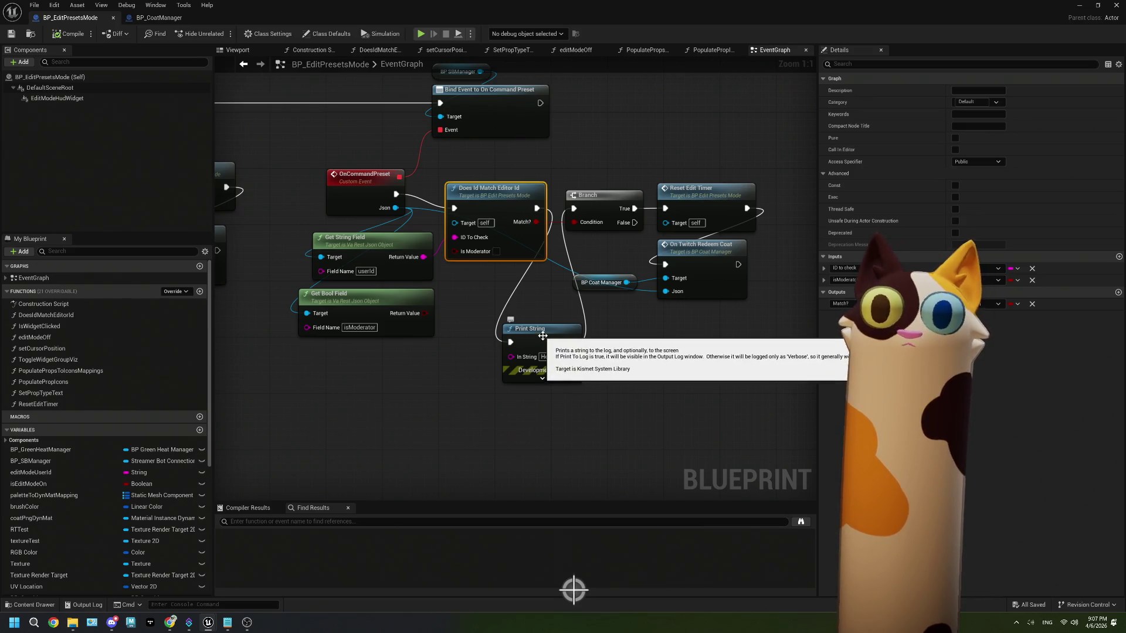
pyautogui.click(527, 233)
pyautogui.click(329, 141)
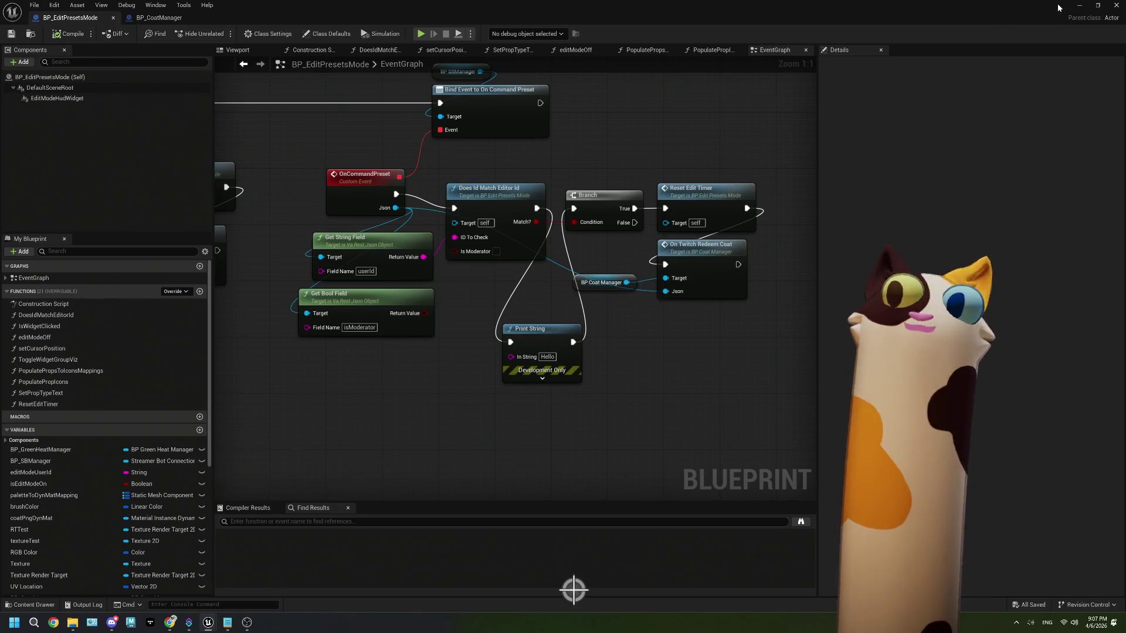
pyautogui.click(31, 34)
pyautogui.doubleClick(218, 484)
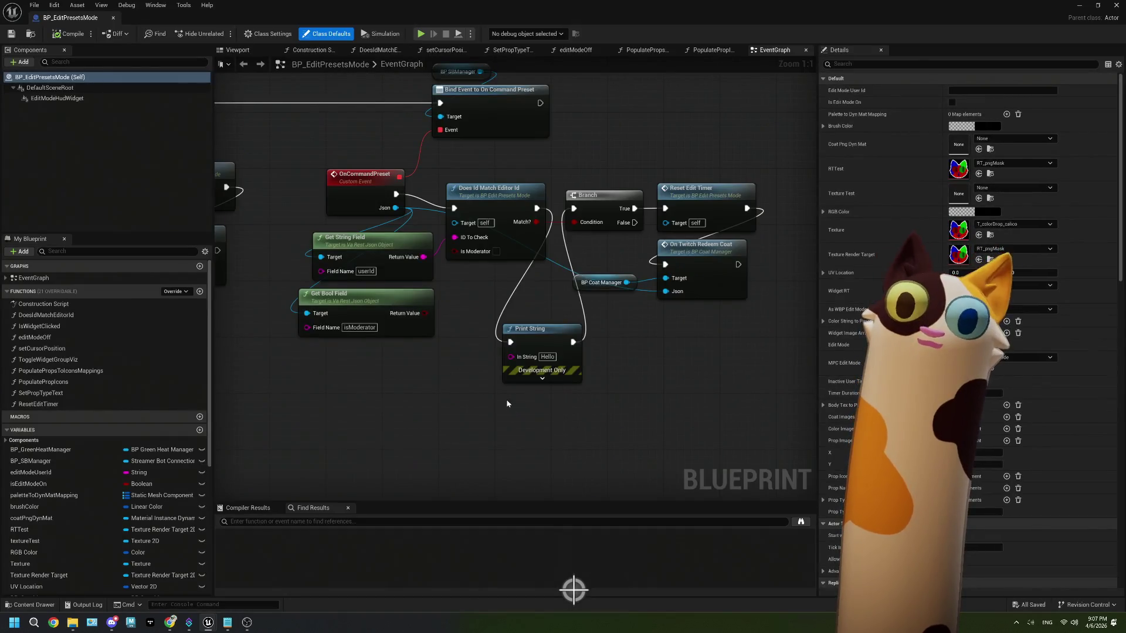
# - Replace Print String and Does Id Match Editor Id with the pasted comparison nodes, feeding userId into ===
pyautogui.moveTo(507, 404); pyautogui.dragTo(498, 252)
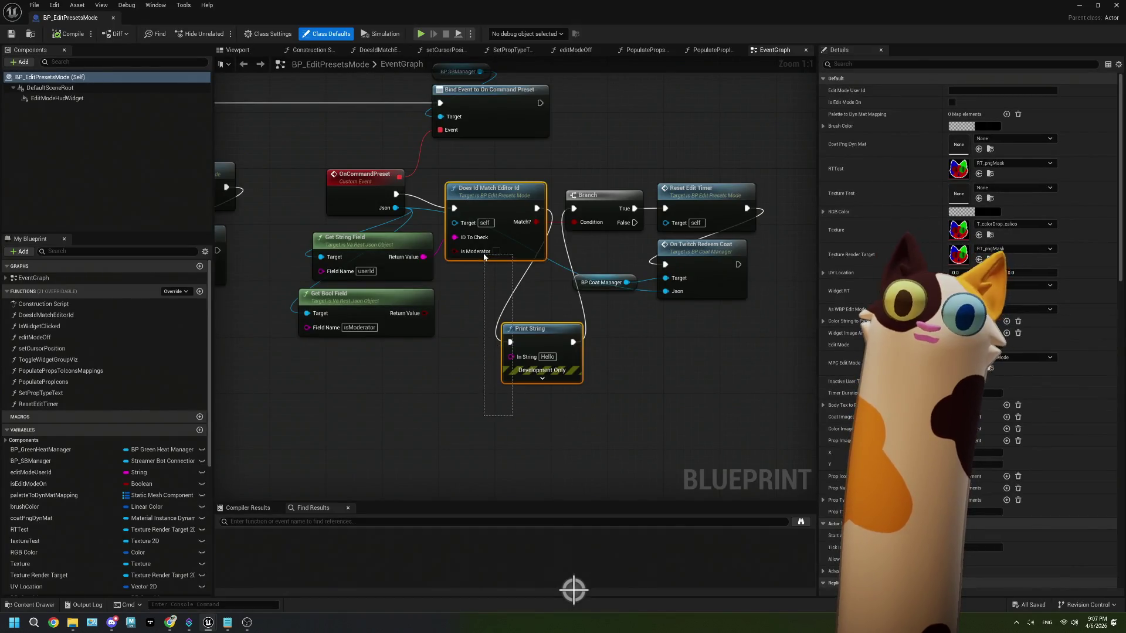
pyautogui.press('Delete')
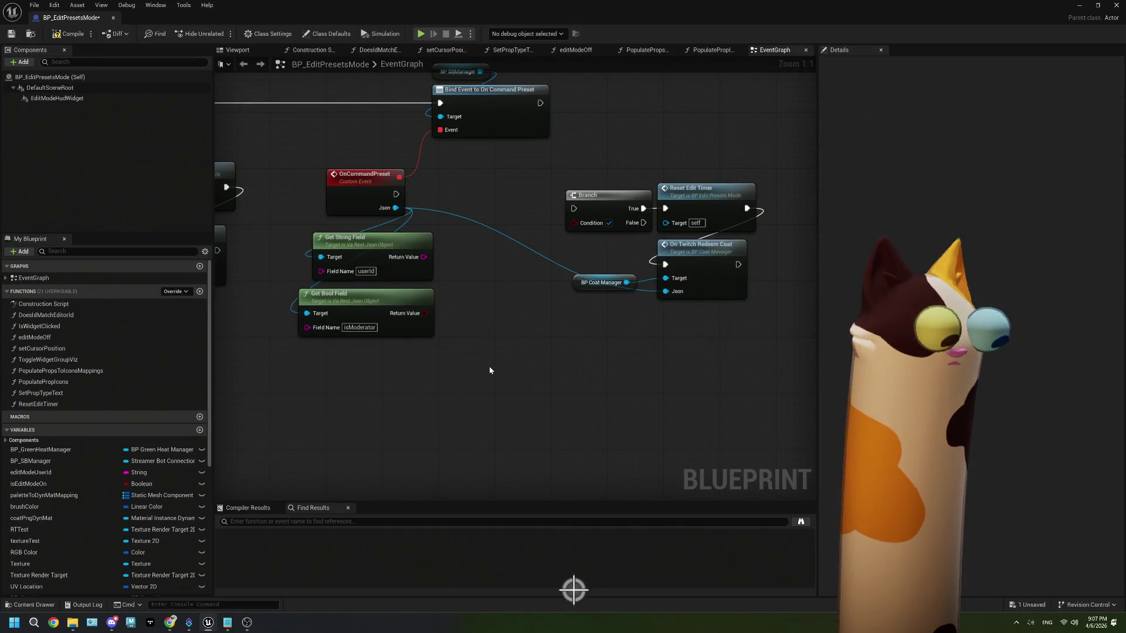
pyautogui.hotkey('ctrl', 'v')
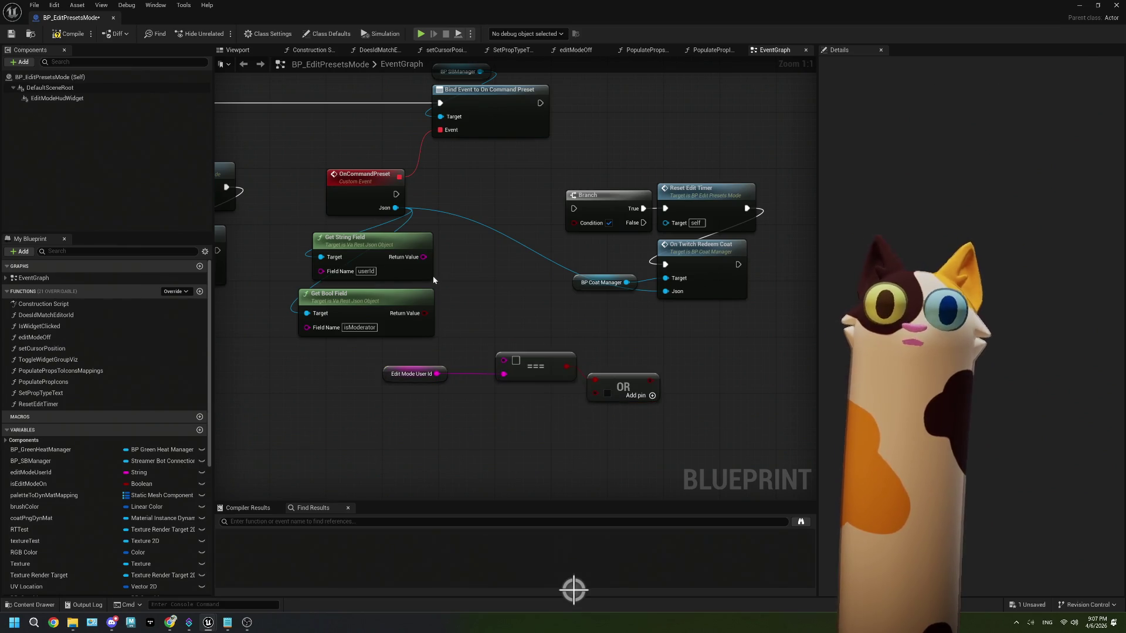
pyautogui.moveTo(423, 261)
pyautogui.mouseDown()
pyautogui.moveTo(495, 337)
pyautogui.moveTo(503, 363)
pyautogui.mouseUp()
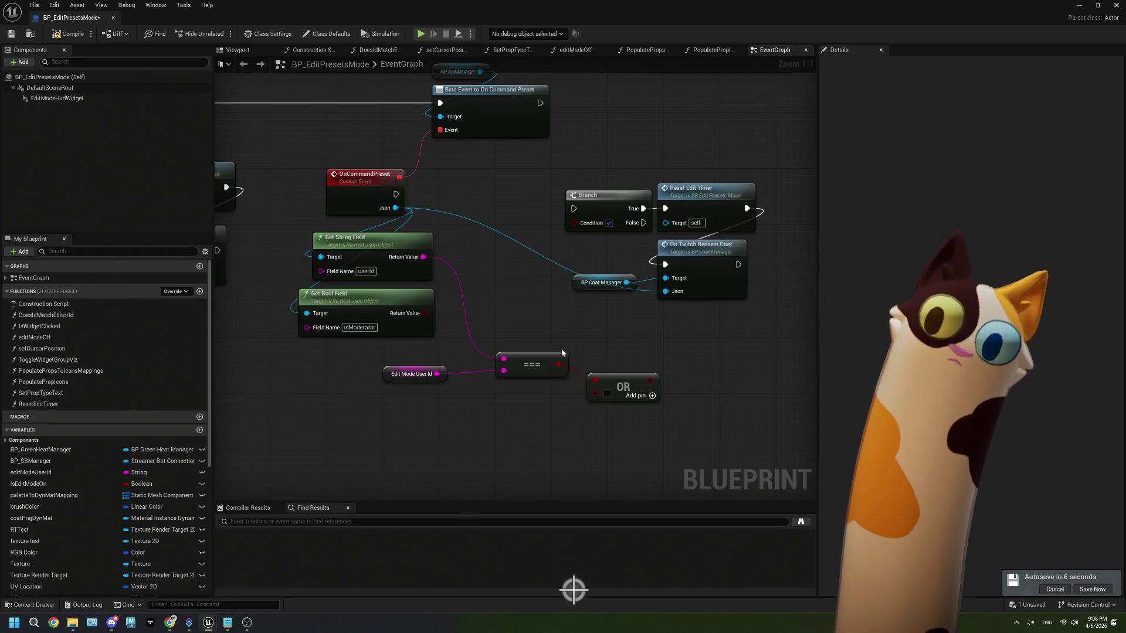
# - Delete the pasted OR node, make room, and start a new Branch after OnCommandPreset
pyautogui.click(607, 381)
pyautogui.press('Delete')
pyautogui.moveTo(616, 198); pyautogui.dragTo(673, 204)
pyautogui.moveTo(589, 409); pyautogui.dragTo(445, 335)
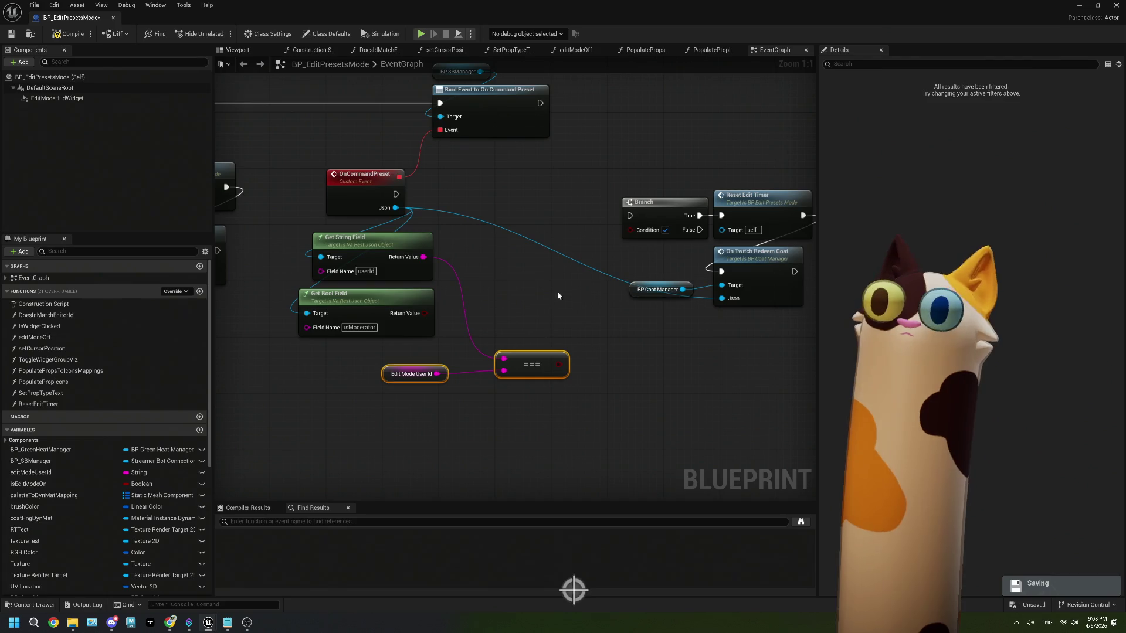
pyautogui.moveTo(396, 194)
pyautogui.mouseDown()
pyautogui.moveTo(497, 209)
pyautogui.moveTo(481, 272)
pyautogui.mouseUp()
# - Make Is Edit Mode On the condition of the new Branch after OnCommandPreset
pyautogui.write('edit mode')
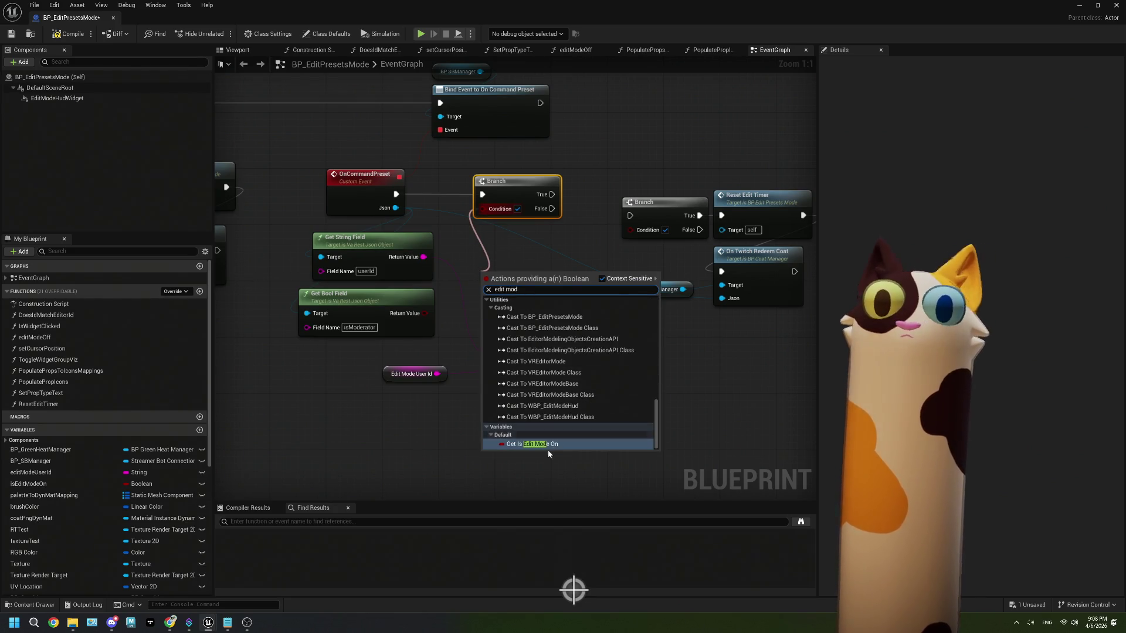
pyautogui.click(548, 446)
pyautogui.moveTo(492, 274)
pyautogui.mouseDown()
pyautogui.moveTo(515, 160)
pyautogui.moveTo(530, 162)
pyautogui.moveTo(482, 181)
pyautogui.moveTo(421, 175)
pyautogui.mouseUp()
pyautogui.keyDown('ctrl'); pyautogui.click(508, 181); pyautogui.keyUp('ctrl')
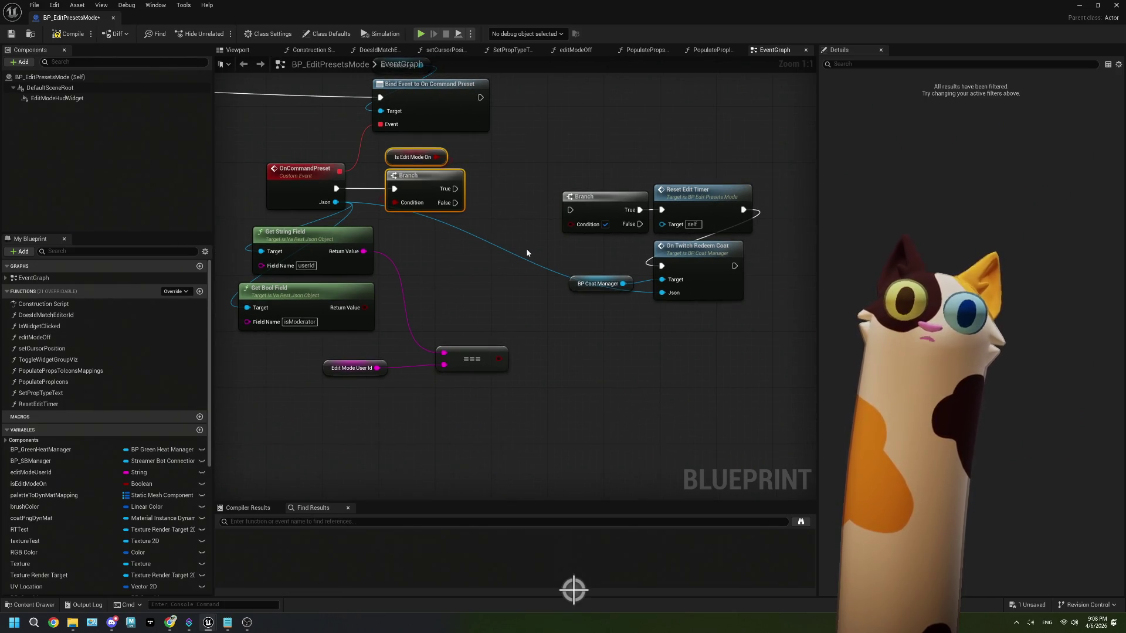
pyautogui.moveTo(718, 326)
pyautogui.mouseDown()
pyautogui.moveTo(605, 194)
pyautogui.moveTo(671, 212)
pyautogui.mouseUp()
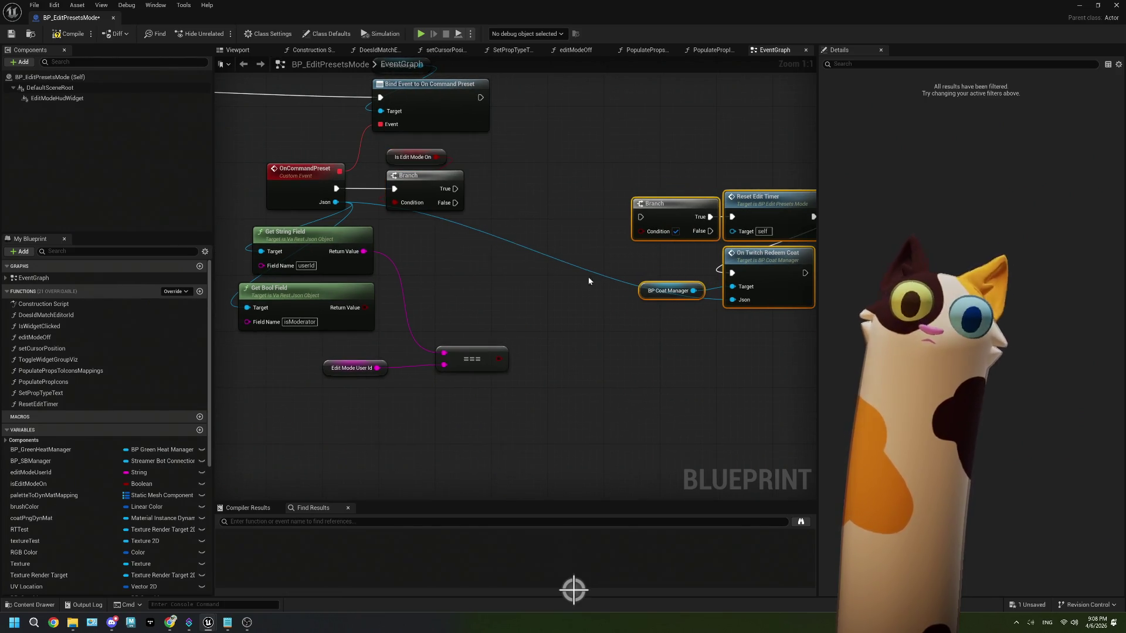
# - Chain a second Branch on edit mode True, conditioned on OR of the userId comparison and isModerator
pyautogui.moveTo(456, 188); pyautogui.dragTo(640, 217)
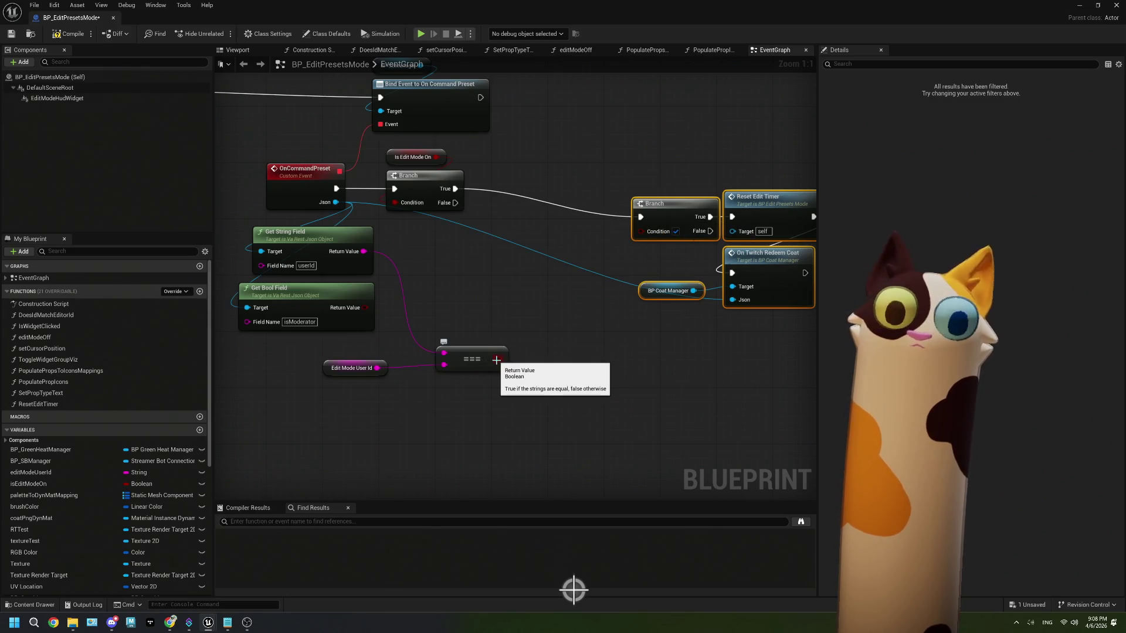
pyautogui.moveTo(496, 360); pyautogui.dragTo(519, 398)
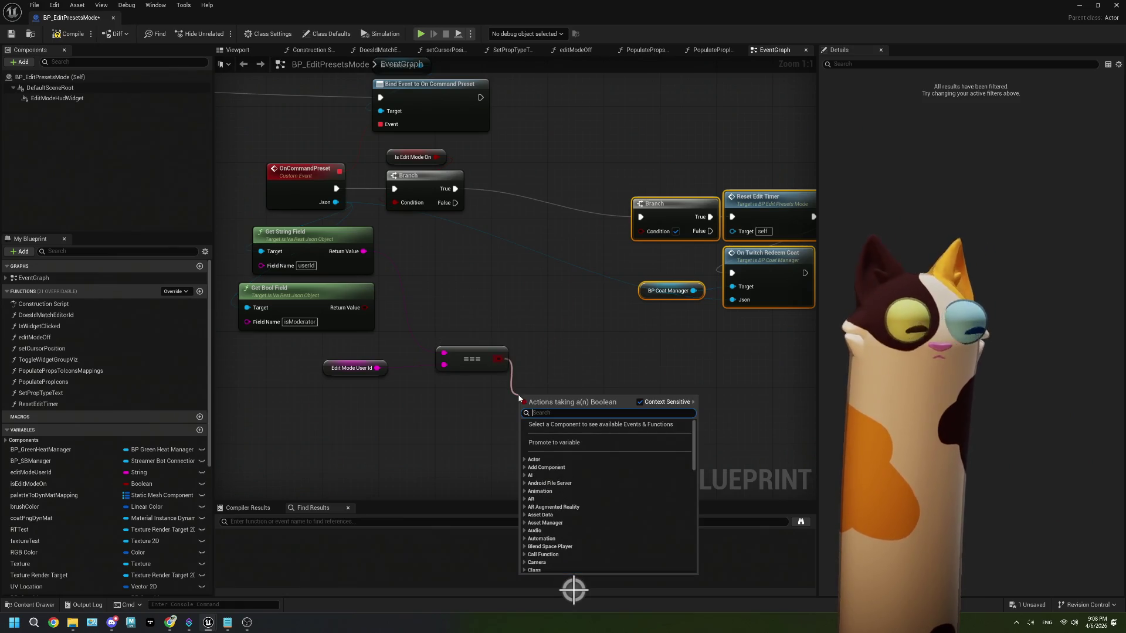
pyautogui.write('or')
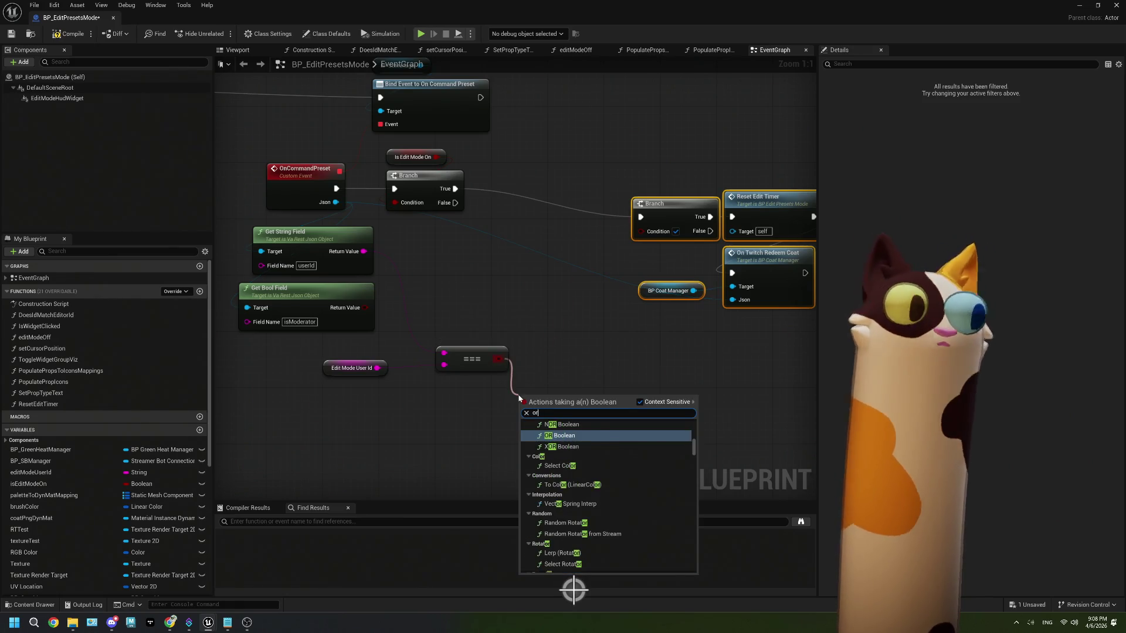
pyautogui.click(564, 436)
pyautogui.moveTo(550, 405); pyautogui.dragTo(562, 373)
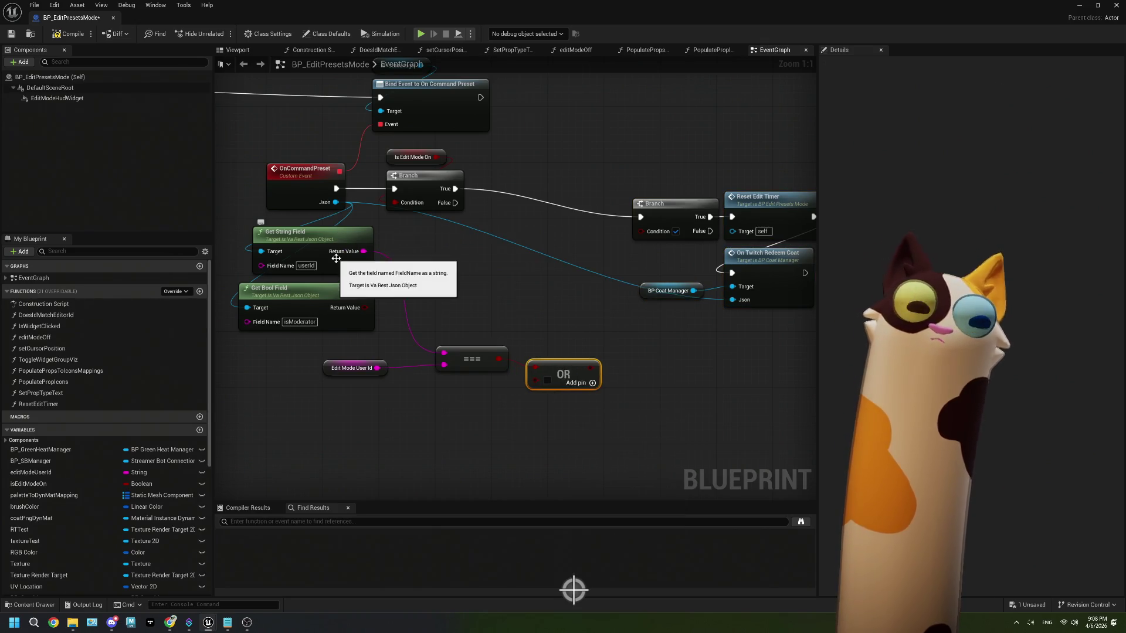
pyautogui.moveTo(365, 307)
pyautogui.mouseDown()
pyautogui.moveTo(472, 403)
pyautogui.moveTo(535, 381)
pyautogui.moveTo(640, 231)
pyautogui.mouseUp()
pyautogui.moveTo(590, 417); pyautogui.dragTo(400, 311)
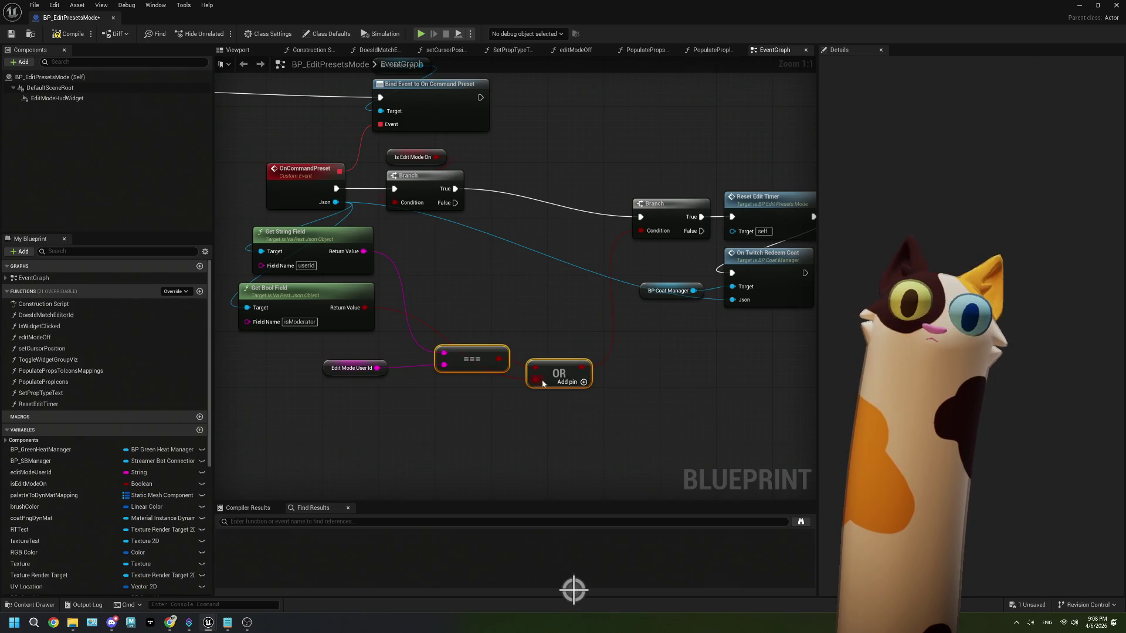
# - Route the edit-mode-off False case to On Twitch Redeem Coat
pyautogui.moveTo(534, 252); pyautogui.dragTo(432, 256)
pyautogui.moveTo(561, 218)
pyautogui.mouseDown()
pyautogui.moveTo(445, 194)
pyautogui.moveTo(541, 178)
pyautogui.mouseUp()
pyautogui.moveTo(449, 196)
pyautogui.mouseDown()
pyautogui.moveTo(528, 251)
pyautogui.moveTo(742, 205)
pyautogui.moveTo(727, 269)
pyautogui.mouseUp()
pyautogui.moveTo(646, 308); pyautogui.dragTo(574, 306)
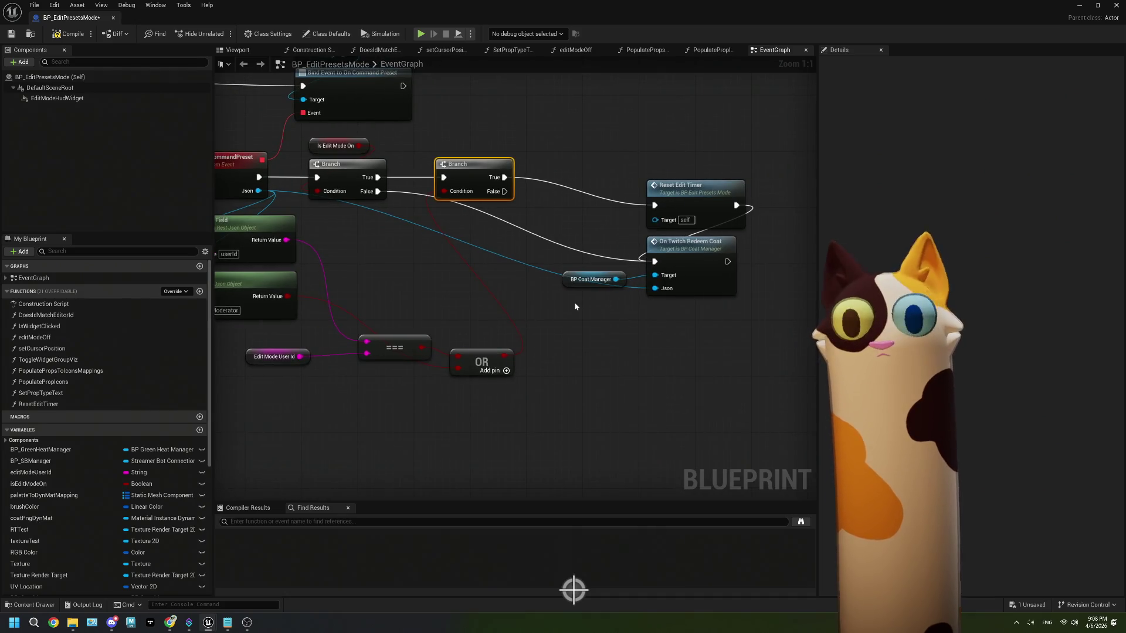
# - Tidy the OR, comparison, Edit Mode User Id, timer and coat nodes, then minimize the editor
pyautogui.moveTo(497, 387)
pyautogui.mouseDown()
pyautogui.moveTo(447, 359)
pyautogui.moveTo(426, 233)
pyautogui.moveTo(396, 226)
pyautogui.mouseUp()
pyautogui.moveTo(393, 335); pyautogui.dragTo(394, 253)
pyautogui.moveTo(301, 354); pyautogui.dragTo(420, 285)
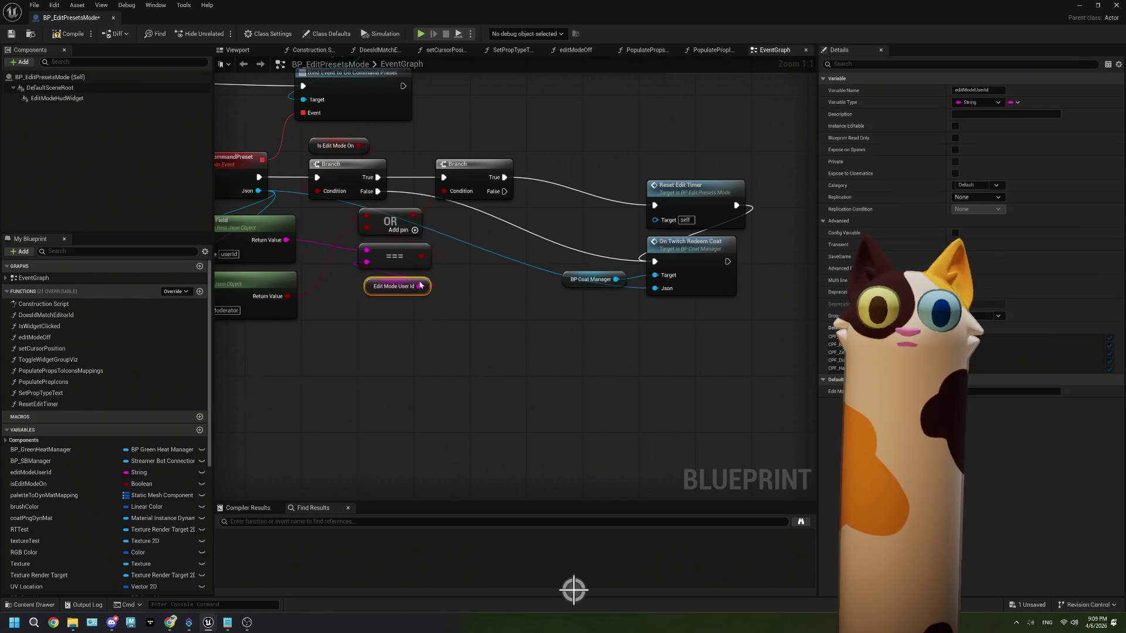
pyautogui.moveTo(648, 394)
pyautogui.mouseDown()
pyautogui.moveTo(557, 235)
pyautogui.moveTo(605, 228)
pyautogui.moveTo(542, 216)
pyautogui.mouseUp()
pyautogui.moveTo(453, 364); pyautogui.dragTo(565, 373)
pyautogui.click(517, 273)
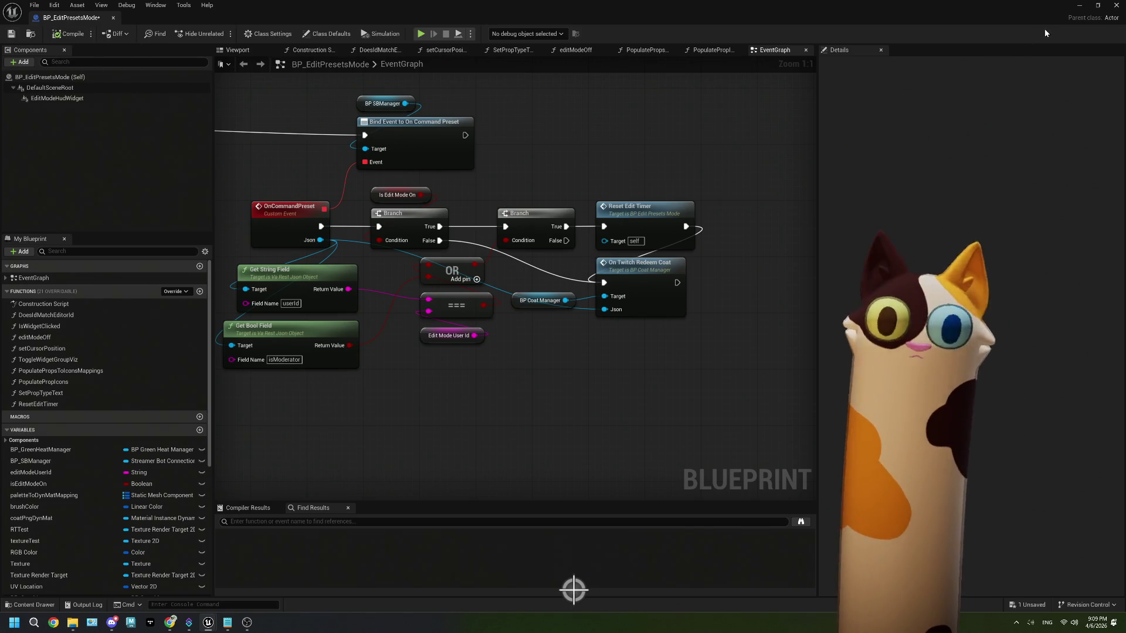
pyautogui.click(1078, 8)
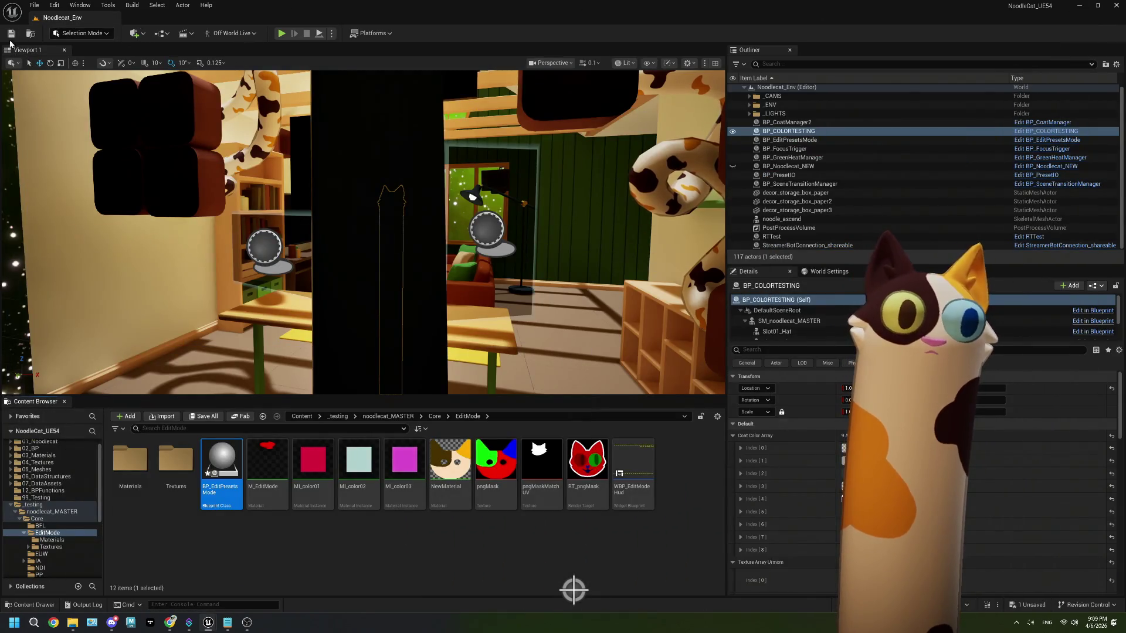
# - Start Play in the editor and send '!preset black' in Twitch chat
pyautogui.click(281, 34)
pyautogui.hotkey('alt', 'Tab')
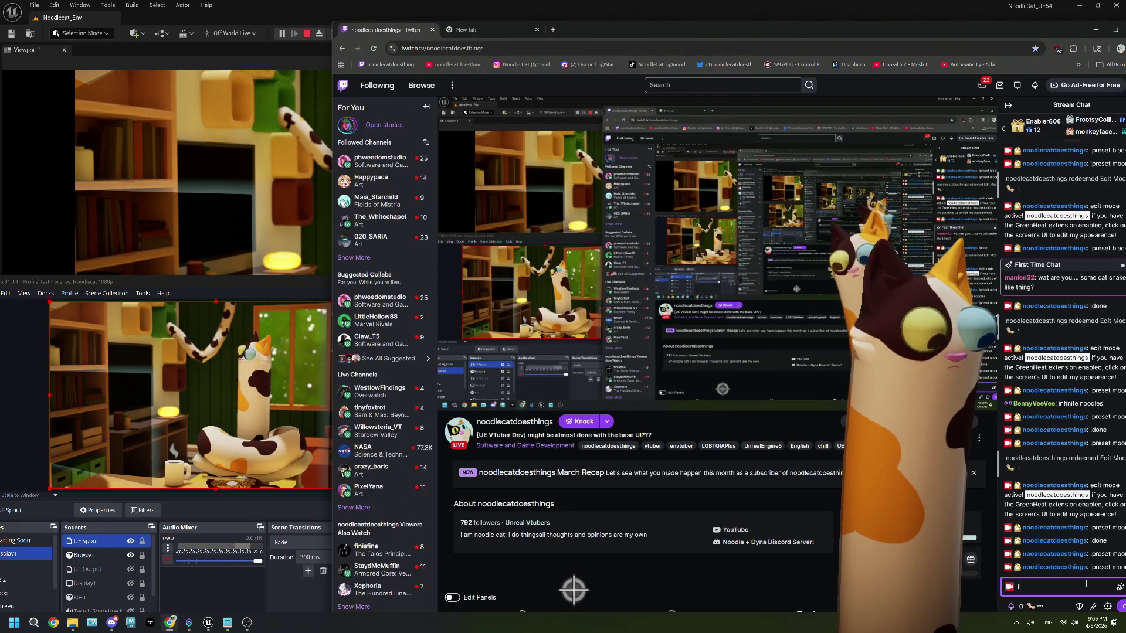
pyautogui.click(1085, 586)
pyautogui.write('!preset black')
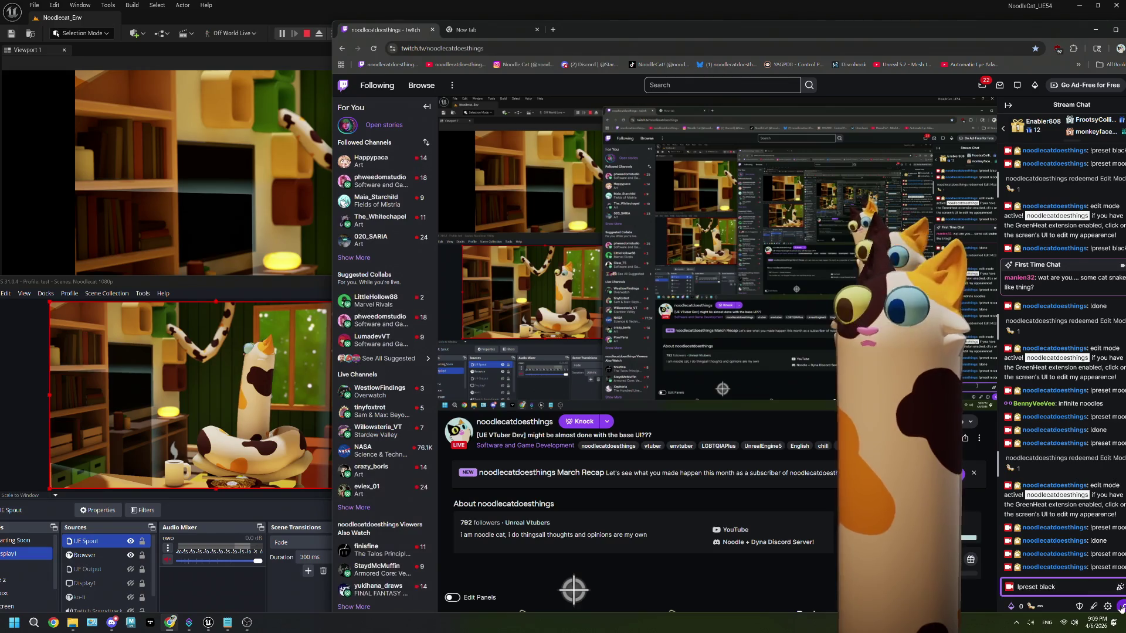
pyautogui.press('Return')
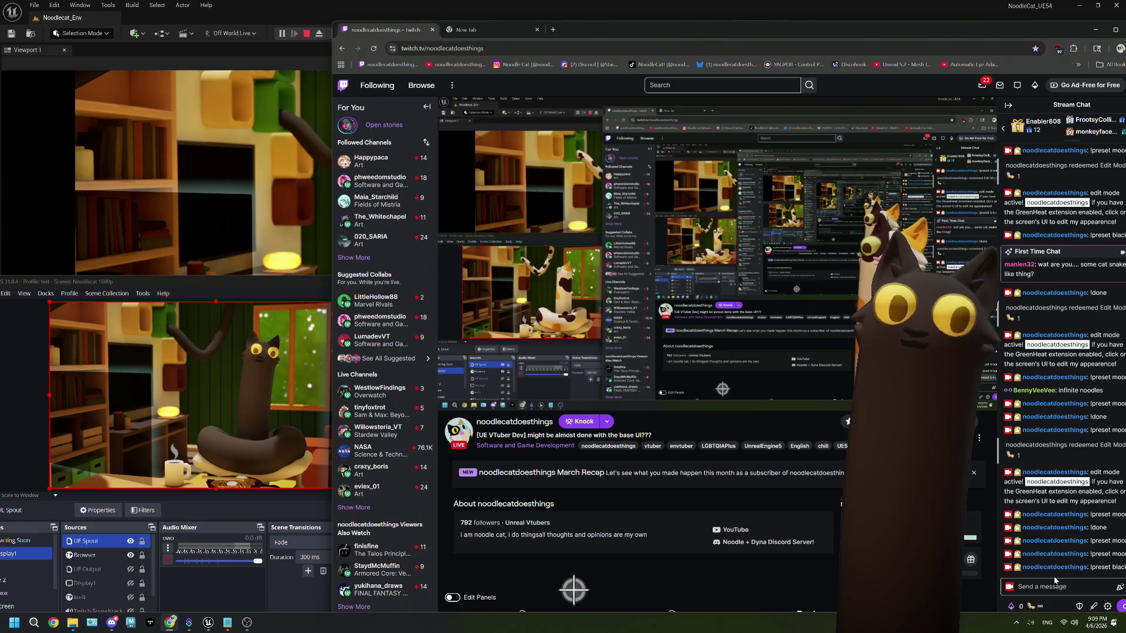
# - Redeem the Edit Mode channel points reward in Twitch
pyautogui.click(1030, 590)
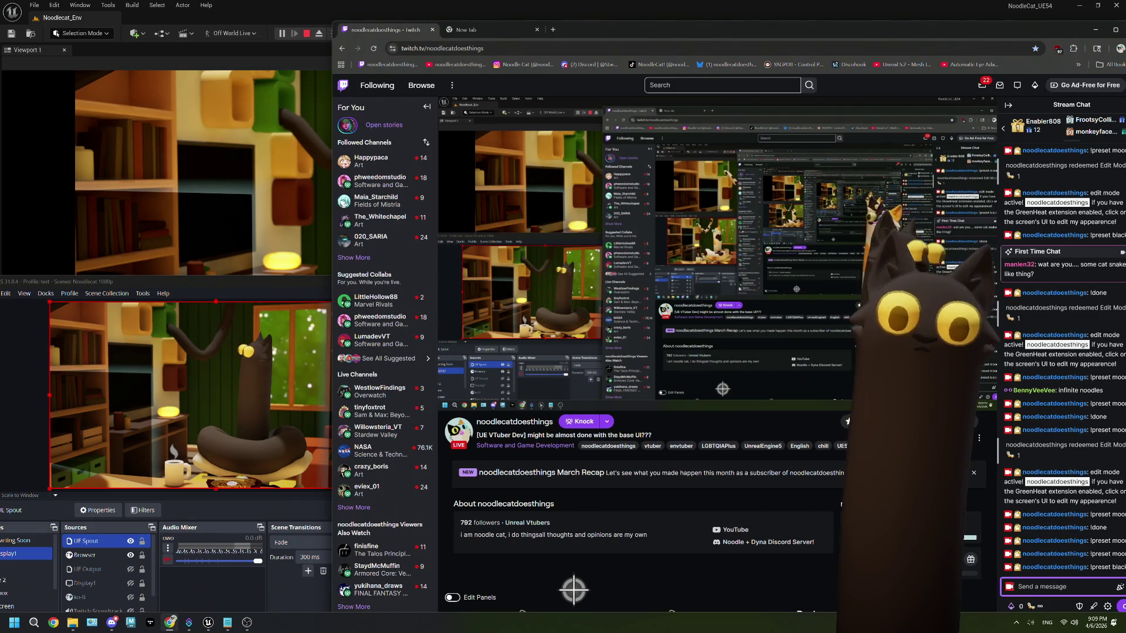
pyautogui.click(1033, 610)
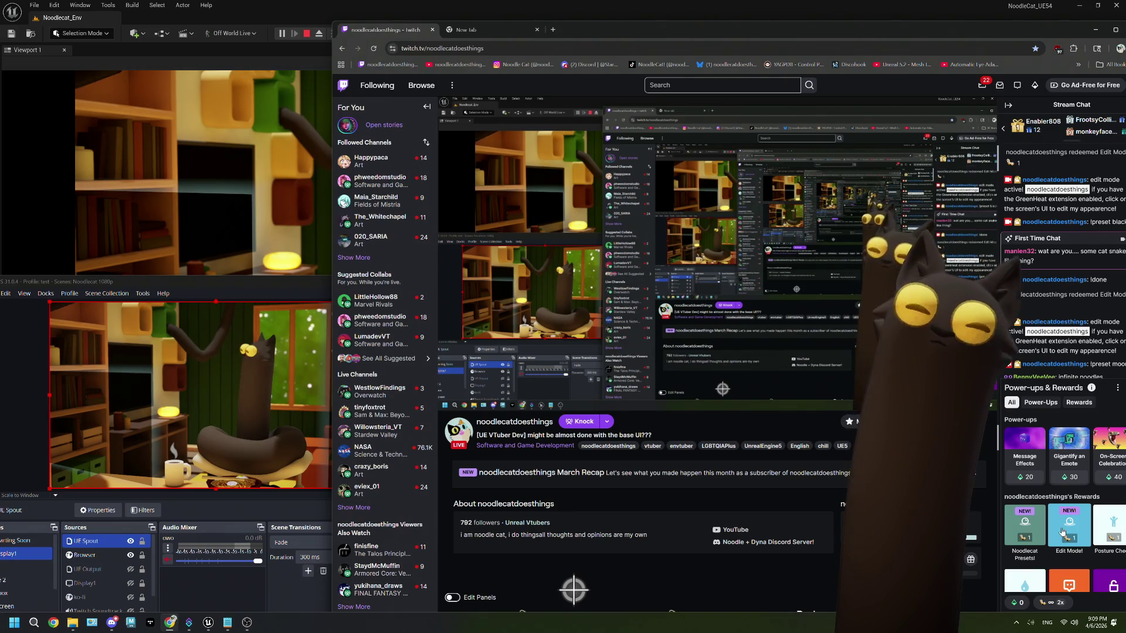
pyautogui.click(984, 554)
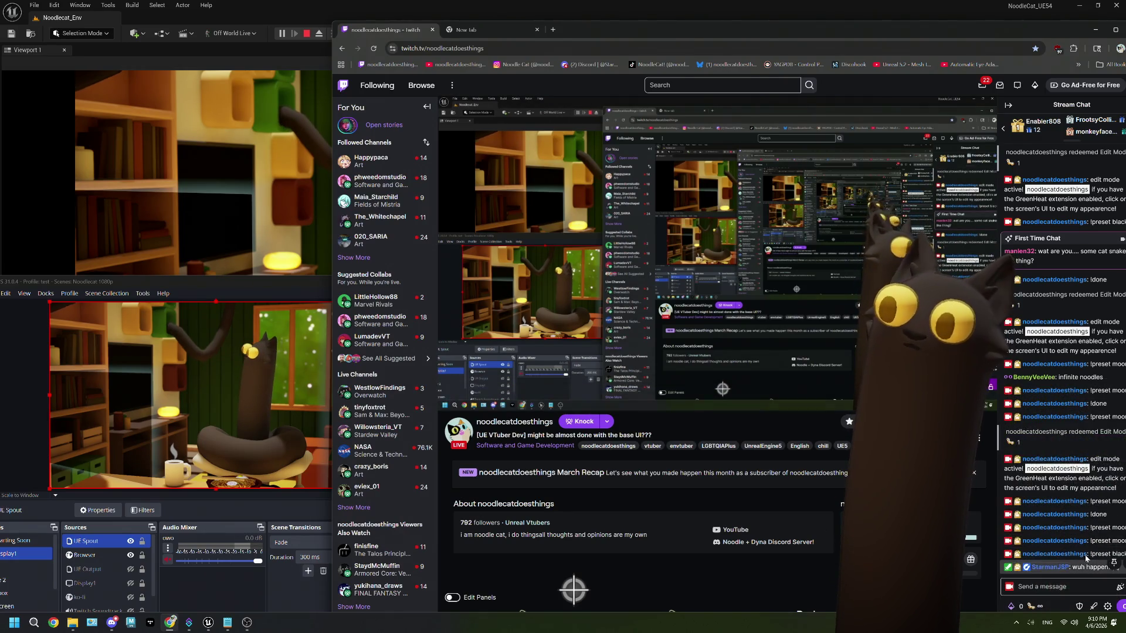
pyautogui.click(1041, 588)
pyautogui.click(1041, 607)
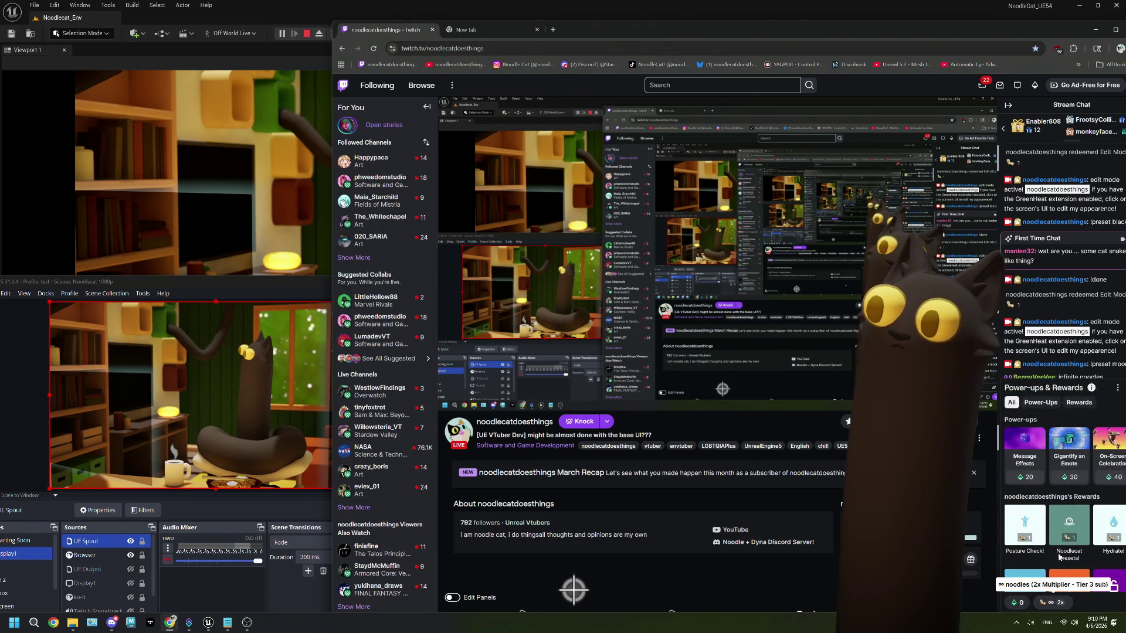
pyautogui.scroll(-2, 1052, 532)
pyautogui.scroll(2, 1064, 536)
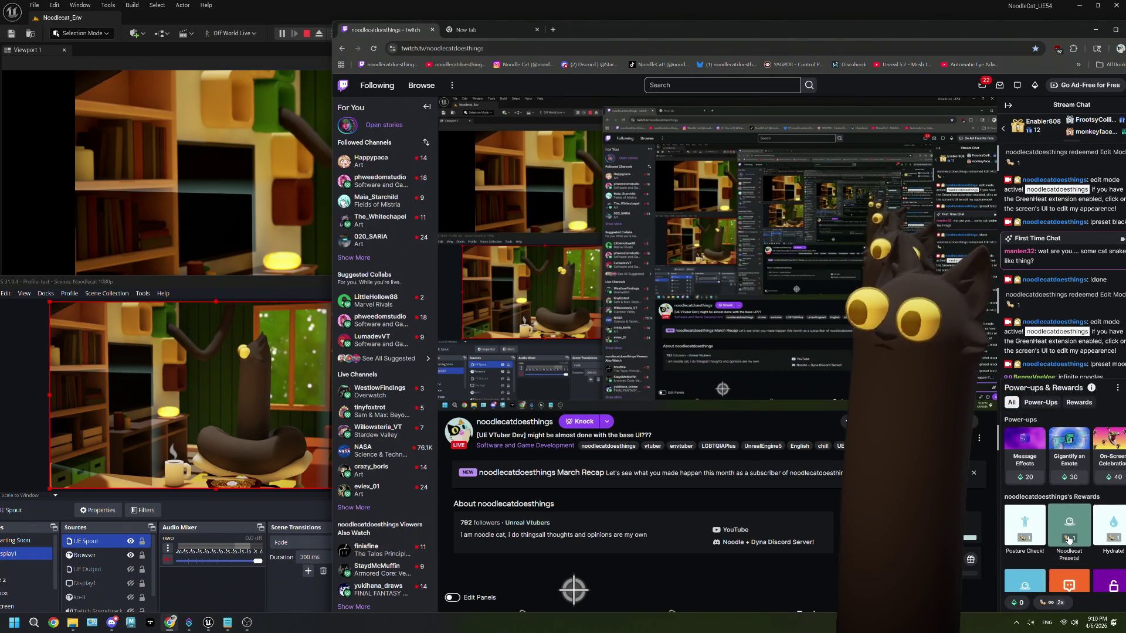
pyautogui.click(1063, 538)
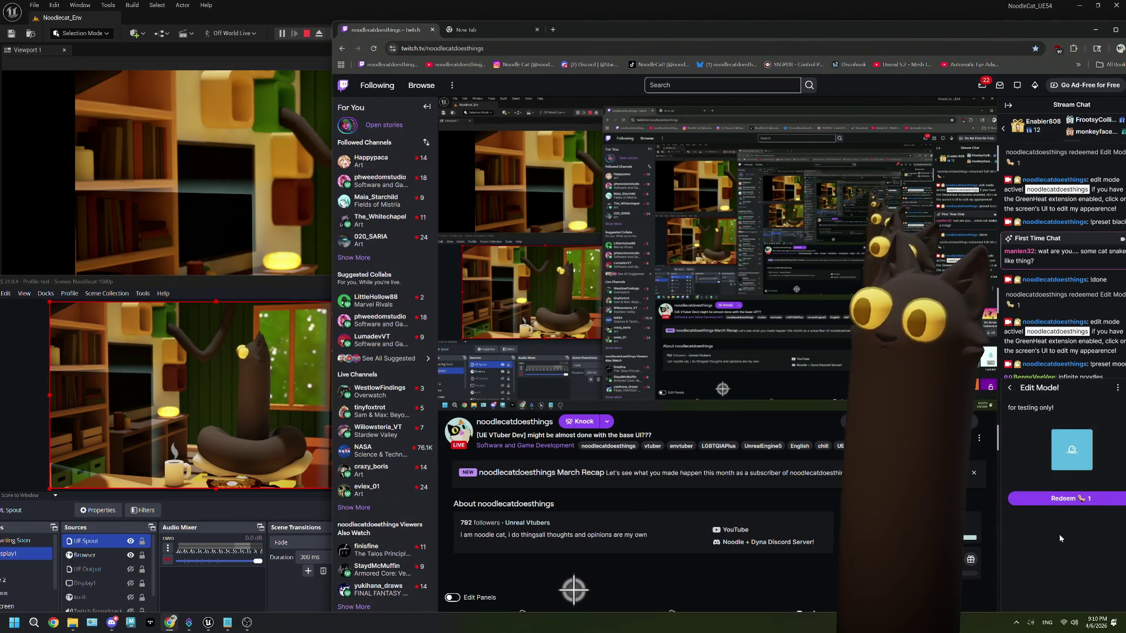
pyautogui.click(1064, 498)
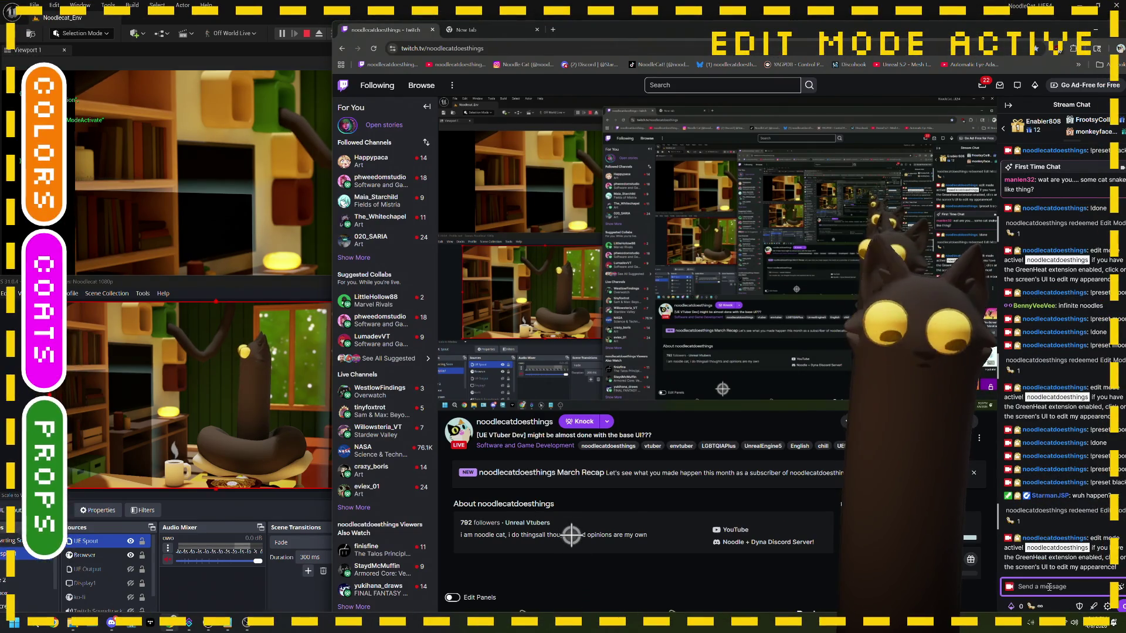
# - Send the '!preset bea' beaker preset command in chat, then stop the Play session
pyautogui.write('!preset ')
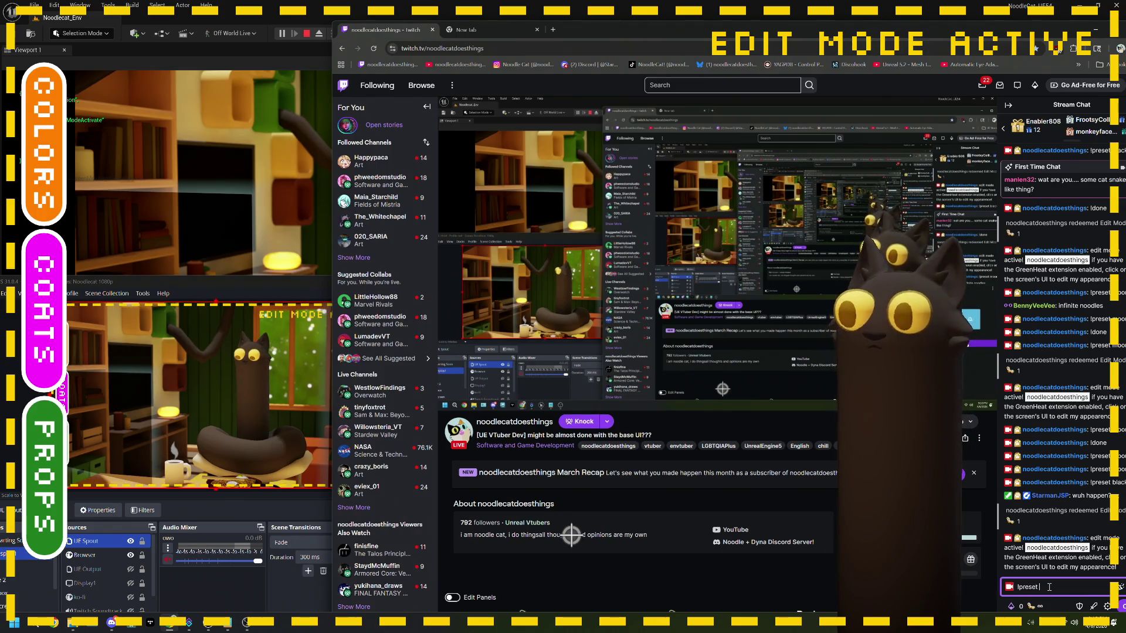
pyautogui.write('bea')
pyautogui.press('Return')
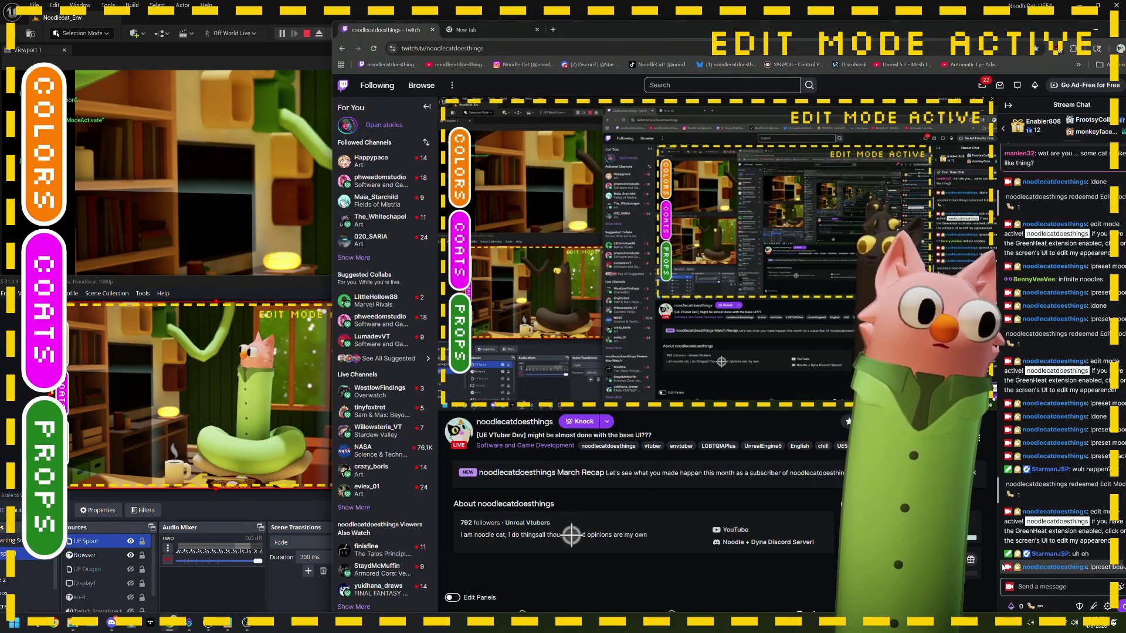
pyautogui.click(1053, 586)
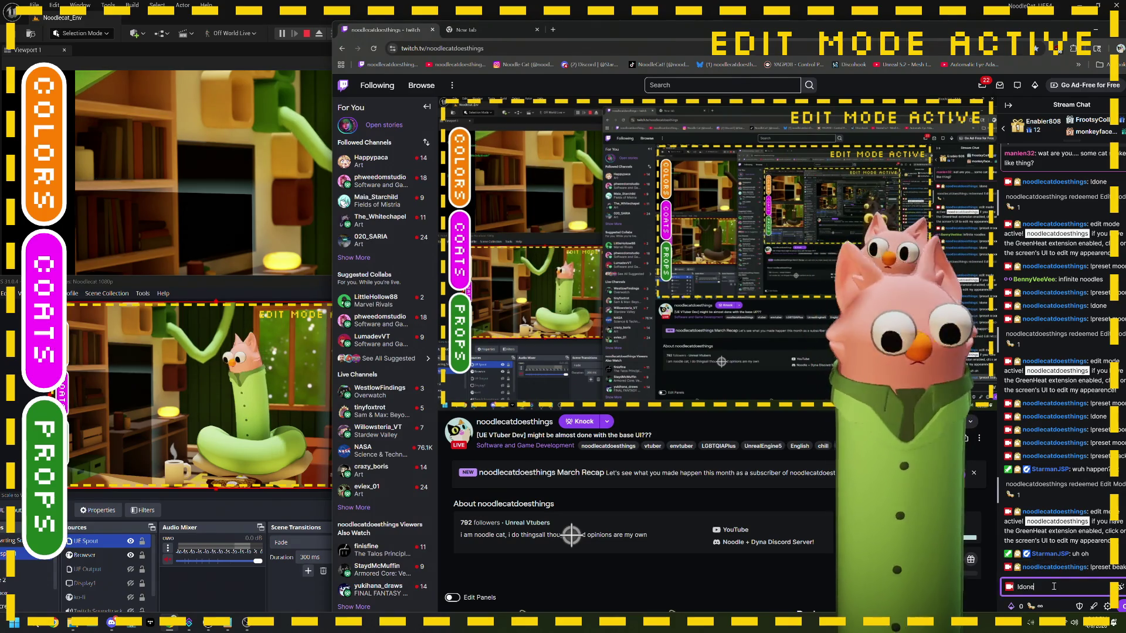
pyautogui.click(1121, 607)
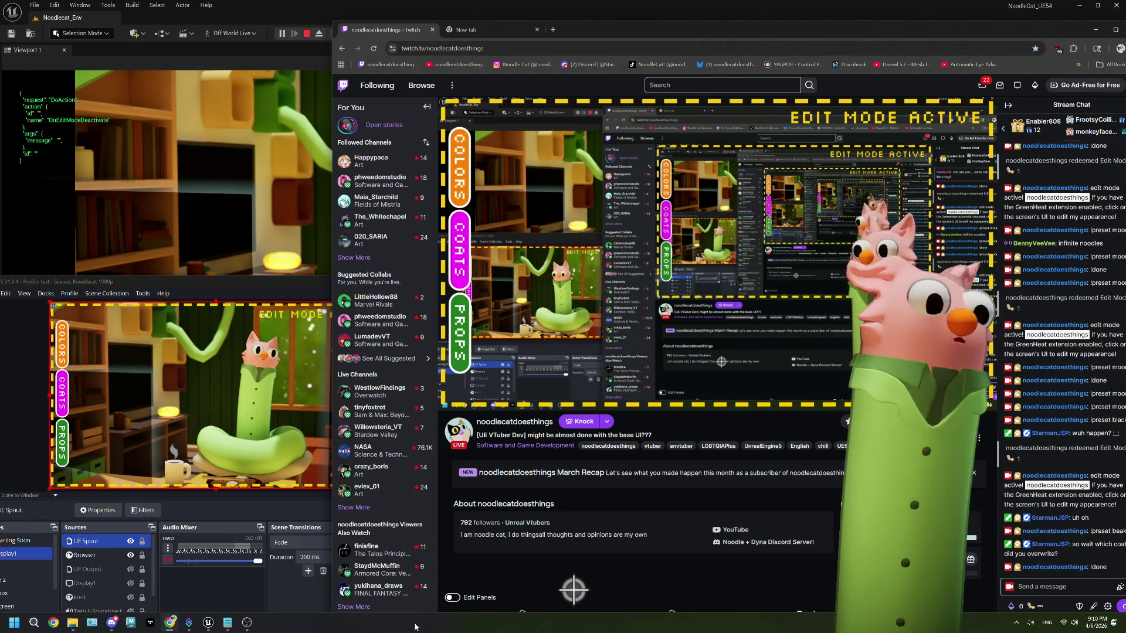
pyautogui.click(306, 34)
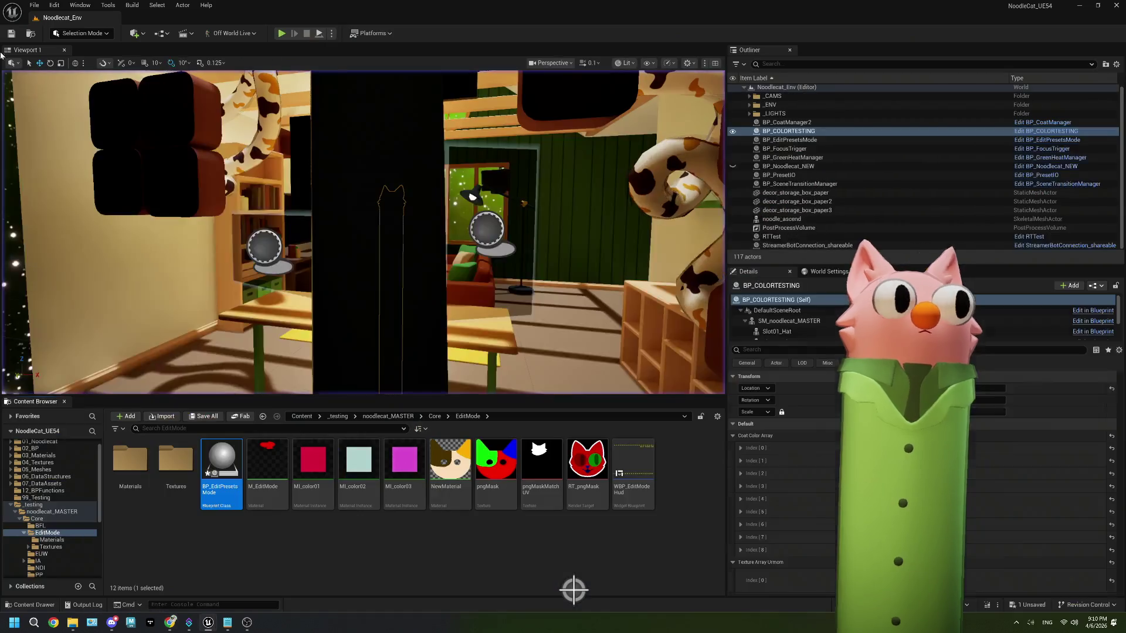
# - Open BP_EditPresetsMode's editModeOff function and make room before the Play Animation node
pyautogui.doubleClick(222, 463)
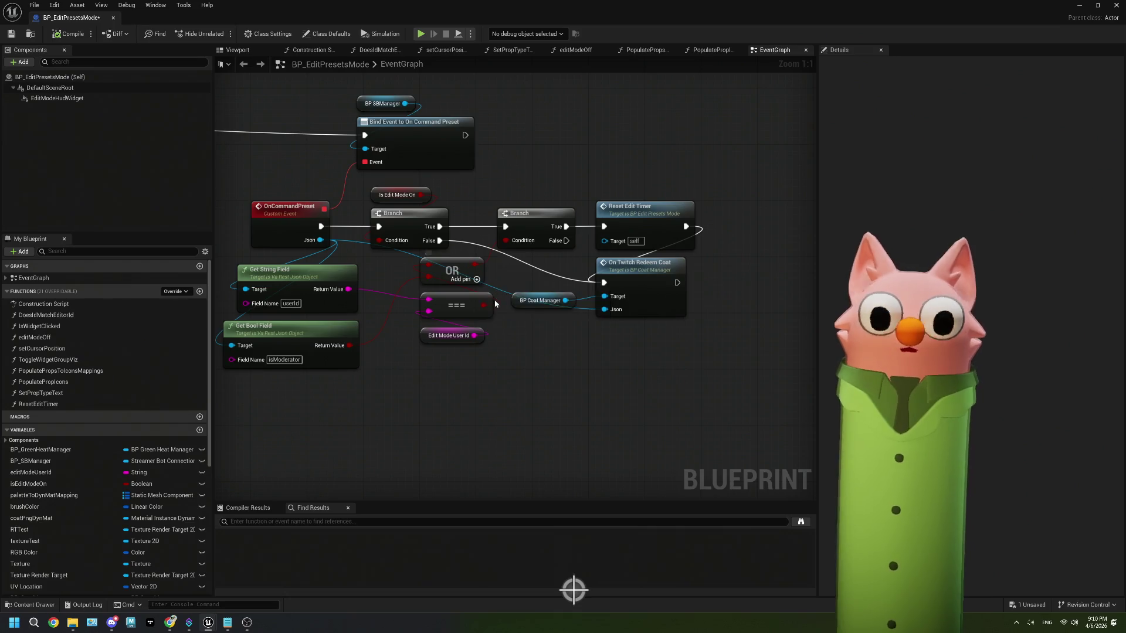
pyautogui.scroll(-3, 482, 323)
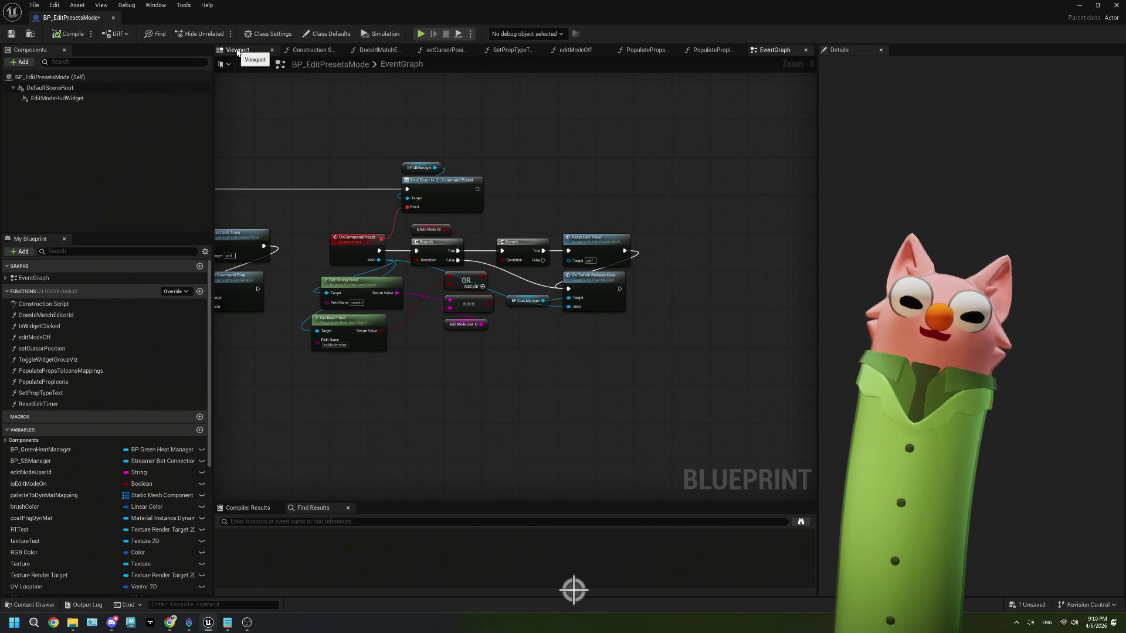
pyautogui.scroll(-4, 548, 283)
pyautogui.scroll(4, 548, 283)
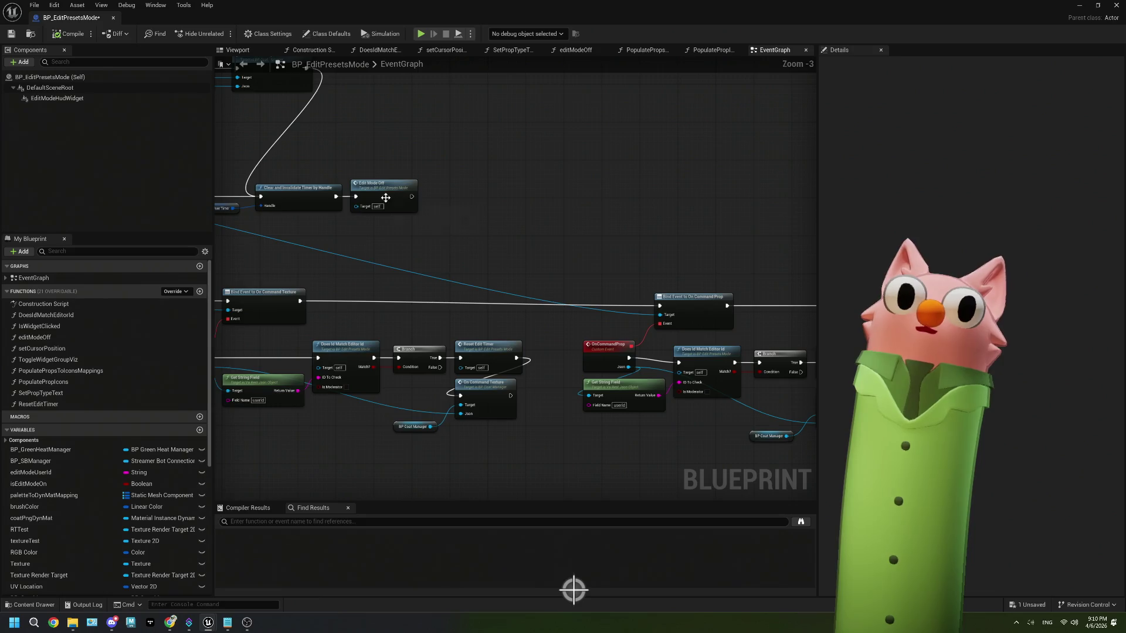
pyautogui.doubleClick(538, 357)
pyautogui.moveTo(563, 366)
pyautogui.mouseDown()
pyautogui.moveTo(522, 355)
pyautogui.moveTo(502, 365)
pyautogui.mouseUp()
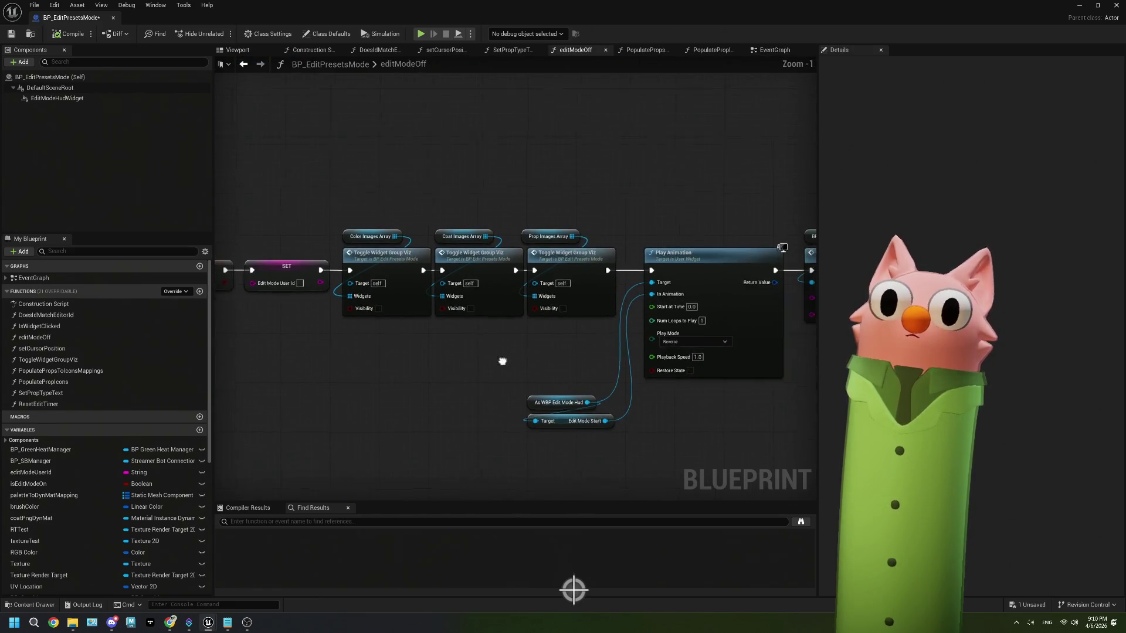
pyautogui.scroll(-1, 658, 394)
pyautogui.moveTo(659, 394)
pyautogui.mouseDown()
pyautogui.moveTo(709, 381)
pyautogui.moveTo(587, 293)
pyautogui.moveTo(728, 305)
pyautogui.mouseUp()
pyautogui.moveTo(357, 369)
pyautogui.mouseDown()
pyautogui.moveTo(441, 413)
pyautogui.moveTo(538, 442)
pyautogui.mouseUp()
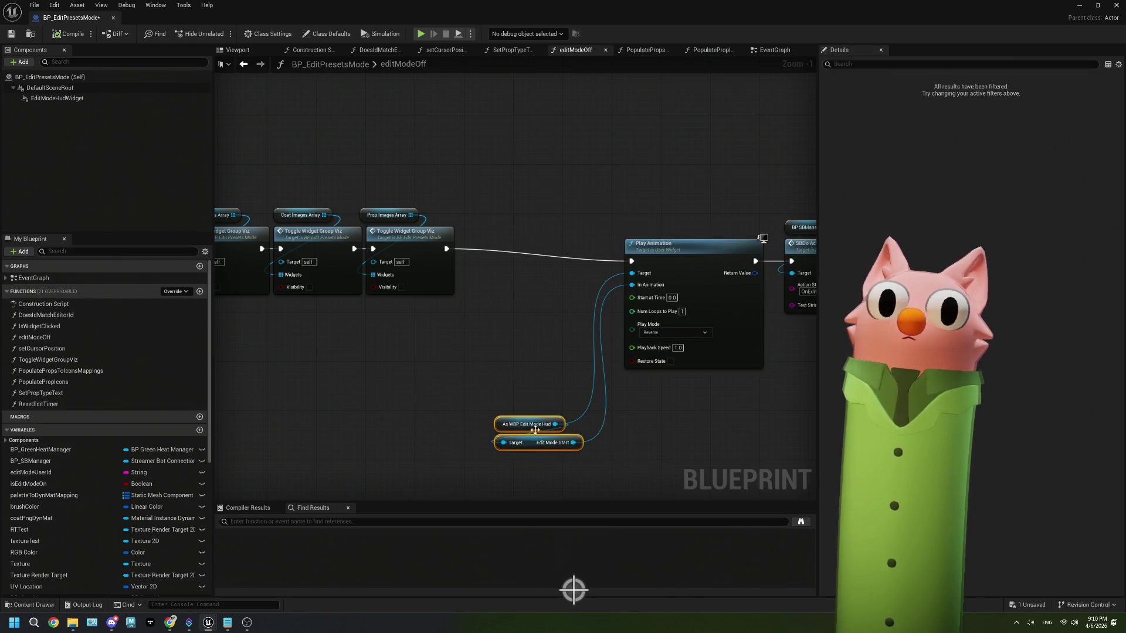
pyautogui.moveTo(436, 361); pyautogui.dragTo(484, 359)
# - Insert a Set Render Opacity node after Toggle Widget Group Viz, wired on to Play Animation
pyautogui.doubleClick(463, 233)
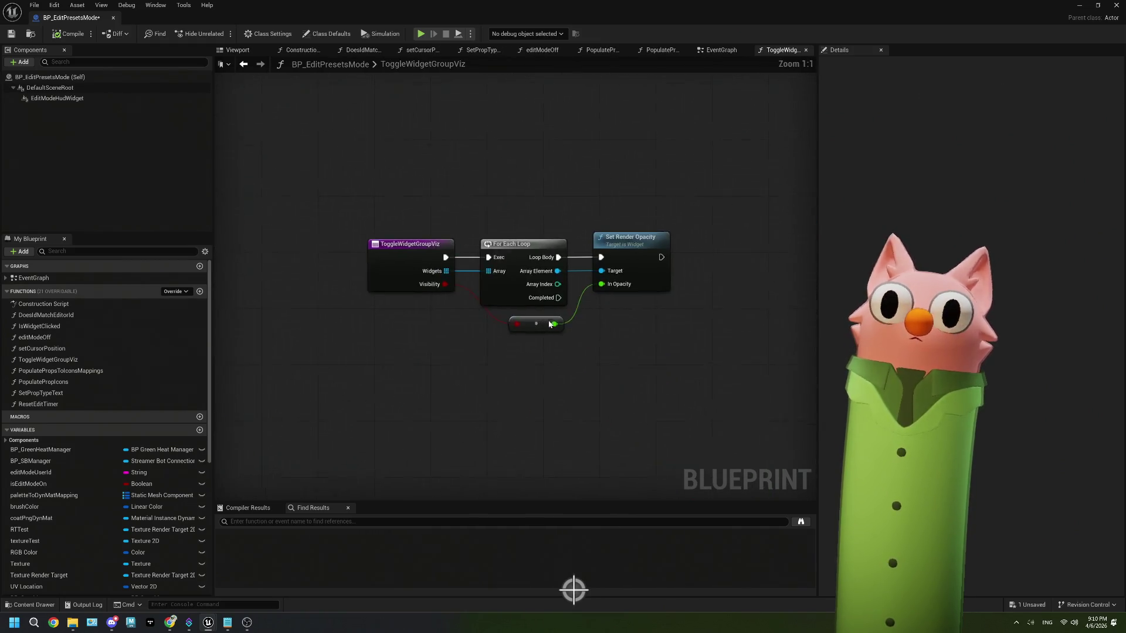
pyautogui.click(639, 280)
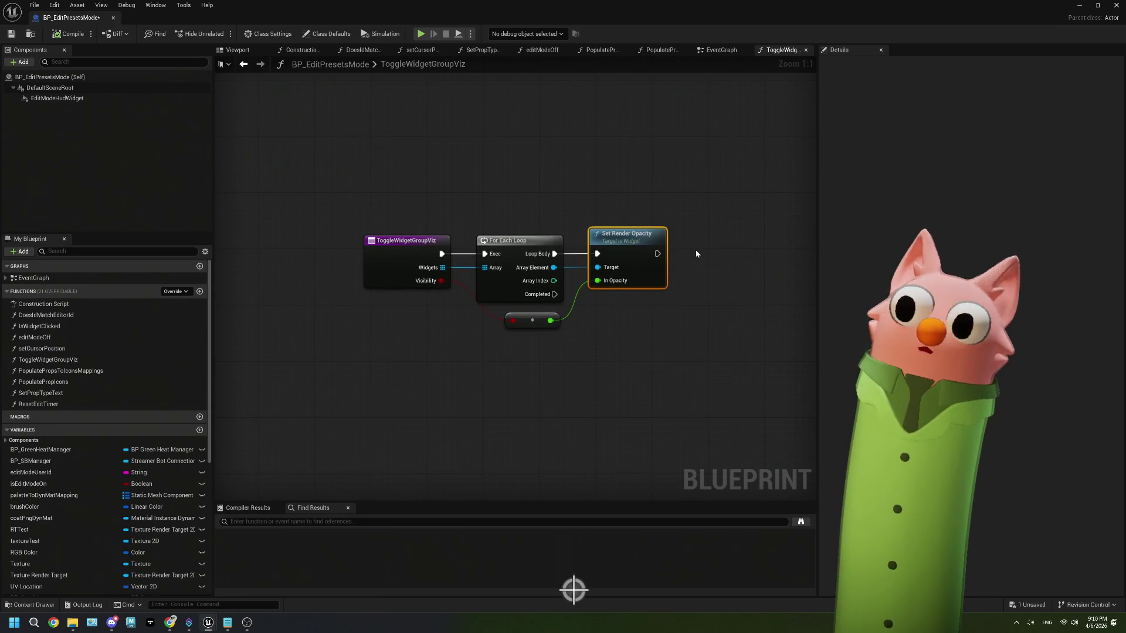
pyautogui.click(716, 51)
pyautogui.moveTo(623, 378); pyautogui.dragTo(640, 386)
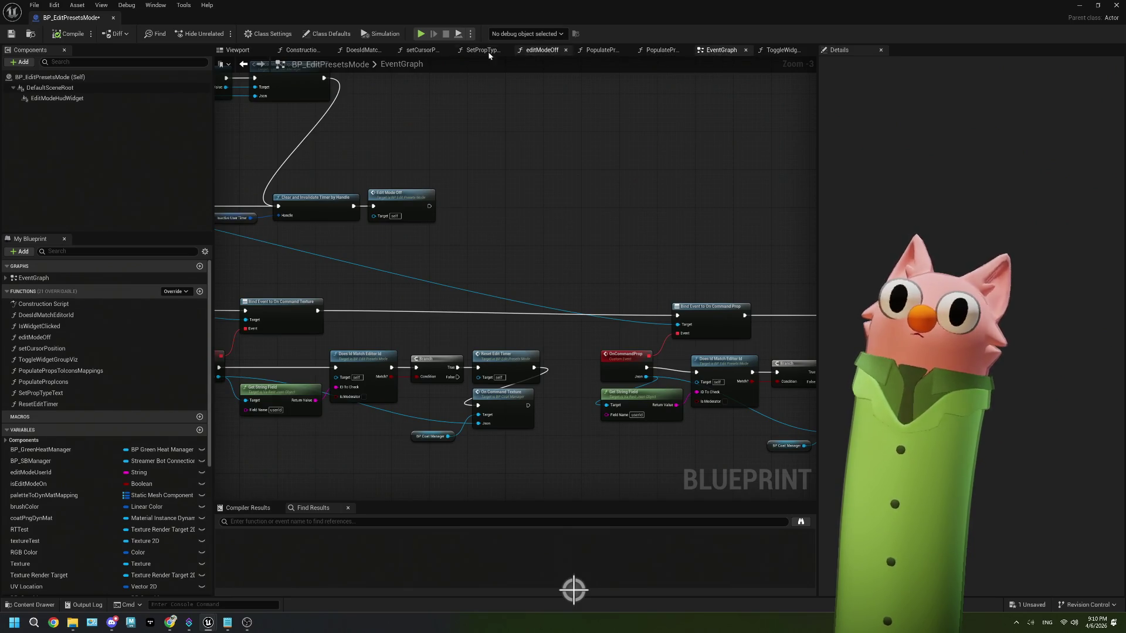
pyautogui.click(529, 51)
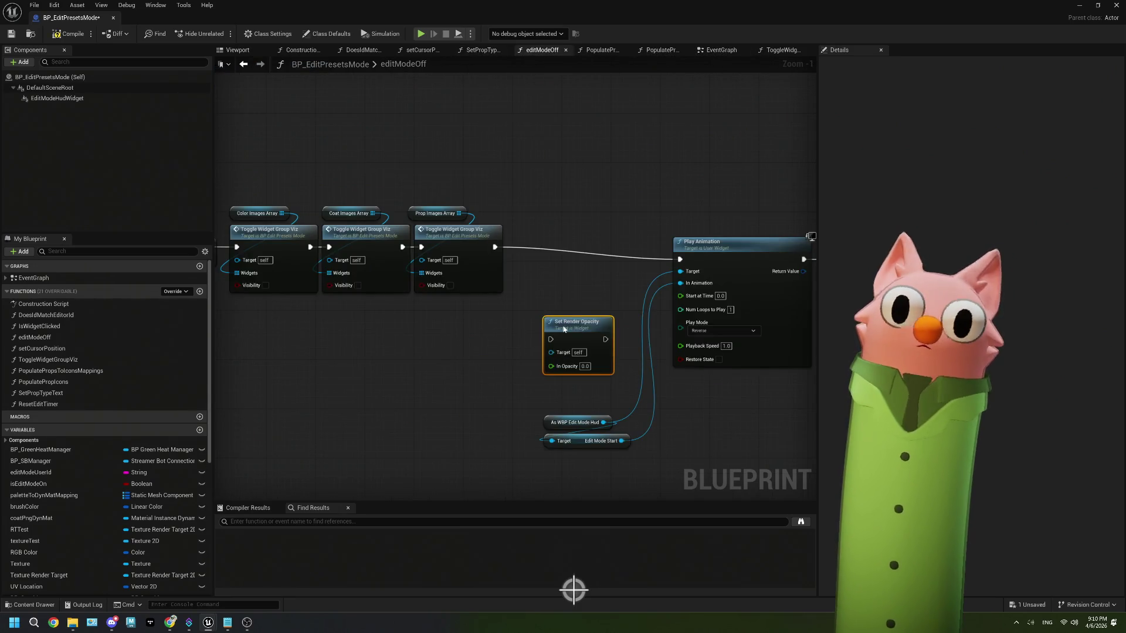
pyautogui.moveTo(554, 322); pyautogui.dragTo(564, 258)
pyautogui.moveTo(495, 247); pyautogui.dragTo(538, 271)
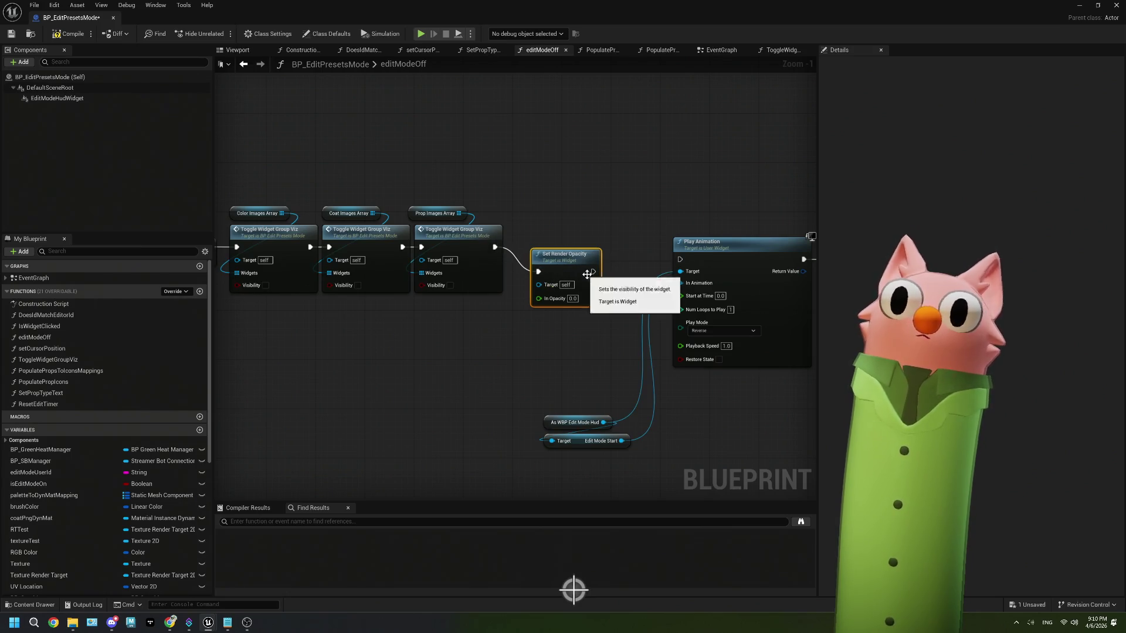
pyautogui.moveTo(680, 259)
pyautogui.mouseDown()
pyautogui.moveTo(593, 271)
pyautogui.moveTo(580, 260)
pyautogui.moveTo(612, 247)
pyautogui.mouseUp()
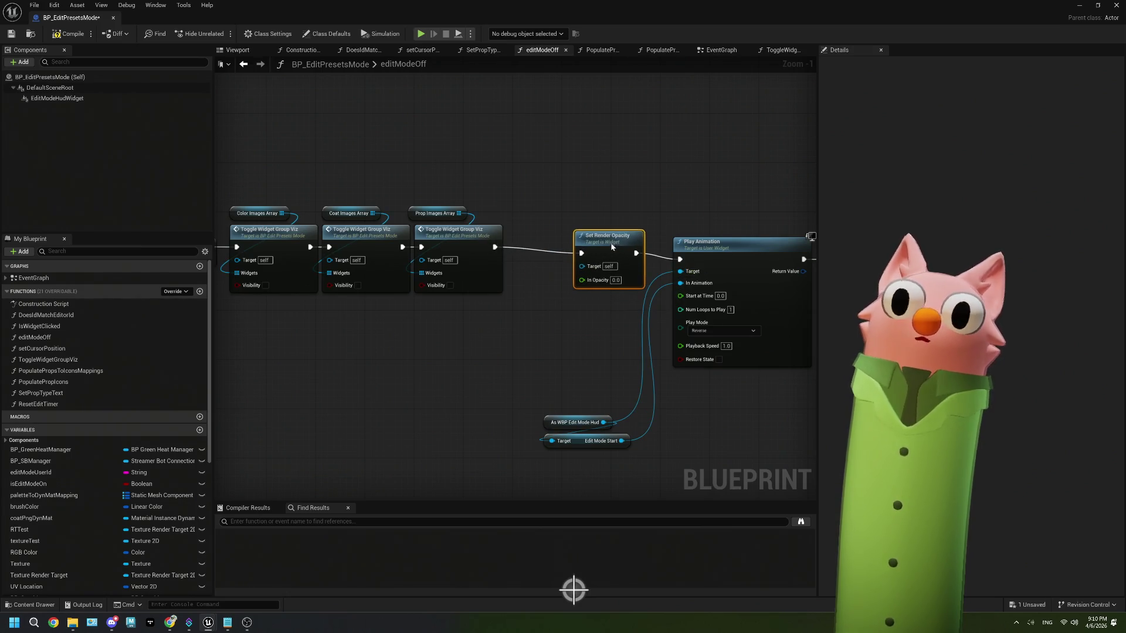
# - Add a Get I_cursor node as the Set Render Opacity target and arrange them together
pyautogui.moveTo(474, 308)
pyautogui.mouseDown()
pyautogui.moveTo(629, 285)
pyautogui.moveTo(463, 303)
pyautogui.mouseUp()
pyautogui.moveTo(571, 277)
pyautogui.mouseDown()
pyautogui.moveTo(362, 367)
pyautogui.moveTo(649, 406)
pyautogui.moveTo(568, 376)
pyautogui.mouseUp()
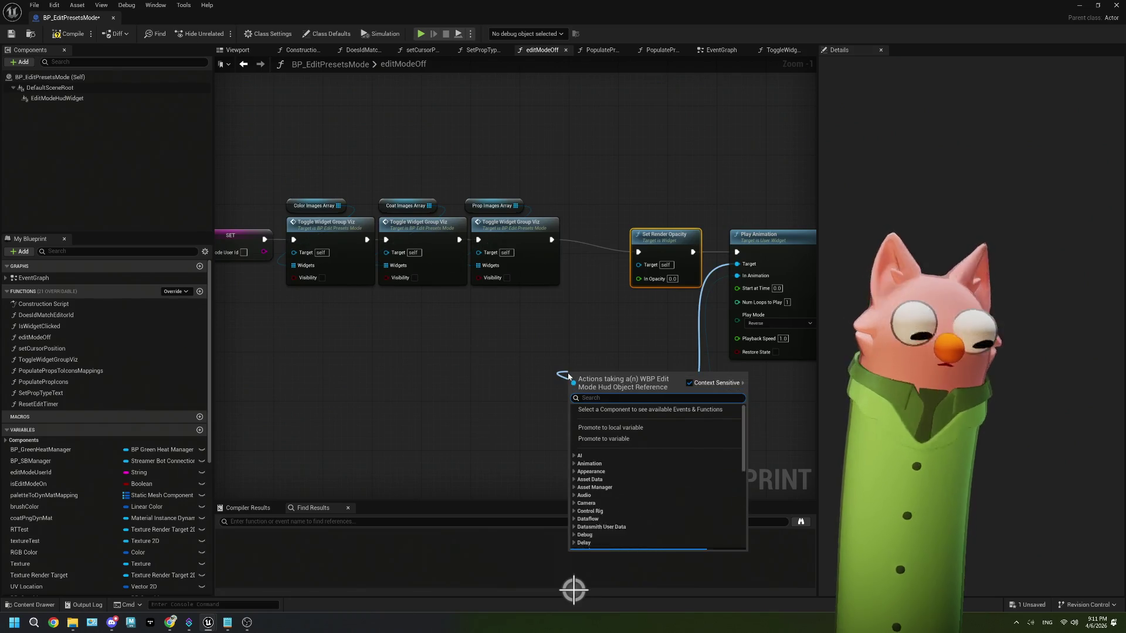
pyautogui.write('ciu')
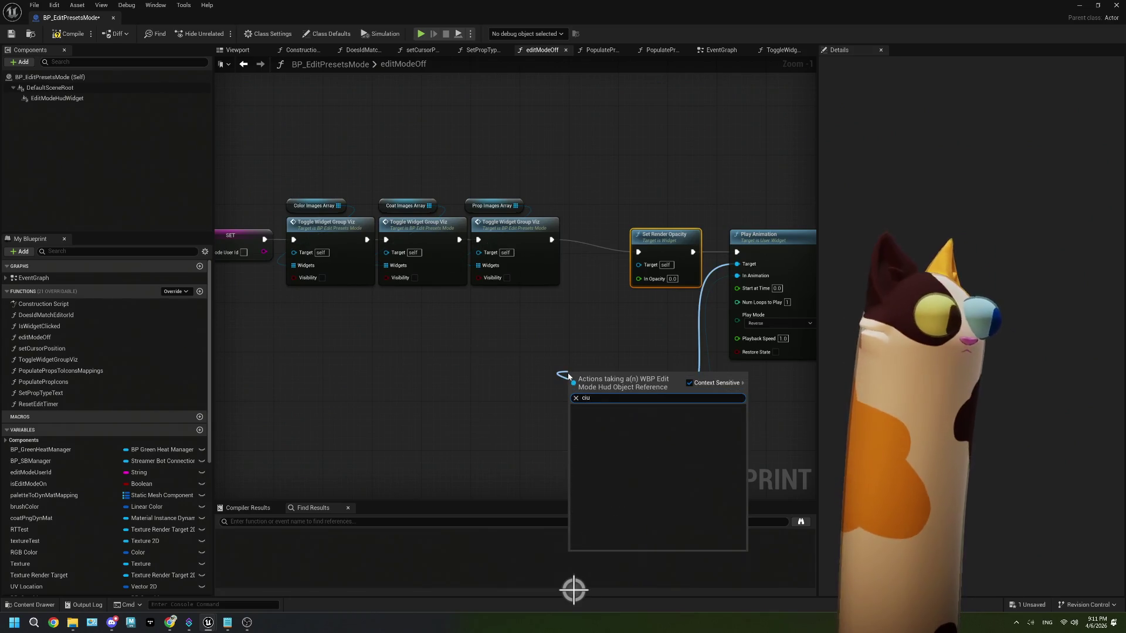
pyautogui.press('BackSpace')
pyautogui.press('BackSpace')
pyautogui.press('BackSpace')
pyautogui.write('c')
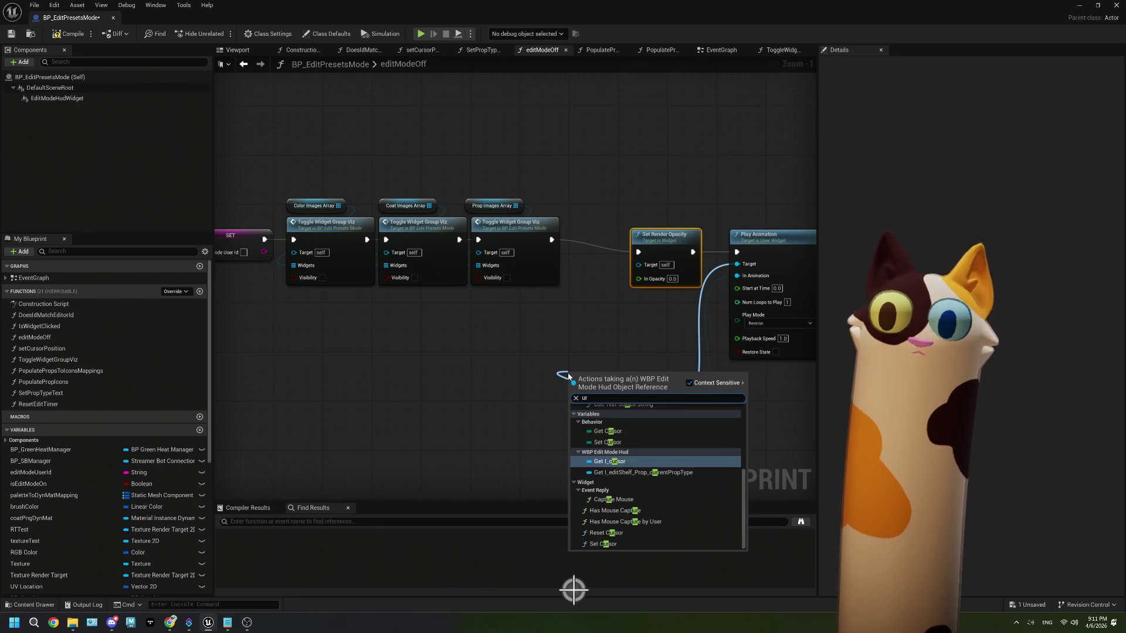
pyautogui.write('urso')
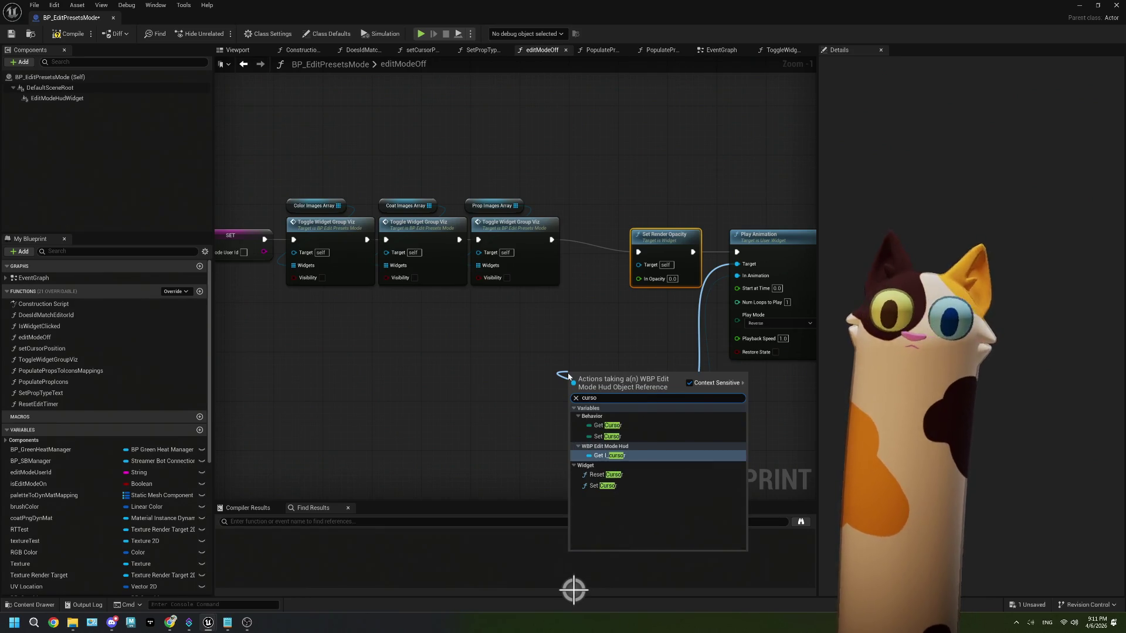
pyautogui.press('Down')
pyautogui.click(626, 454)
pyautogui.moveTo(625, 377)
pyautogui.mouseDown()
pyautogui.moveTo(648, 312)
pyautogui.moveTo(638, 265)
pyautogui.mouseUp()
pyautogui.moveTo(620, 374)
pyautogui.mouseDown()
pyautogui.moveTo(540, 318)
pyautogui.moveTo(547, 299)
pyautogui.mouseUp()
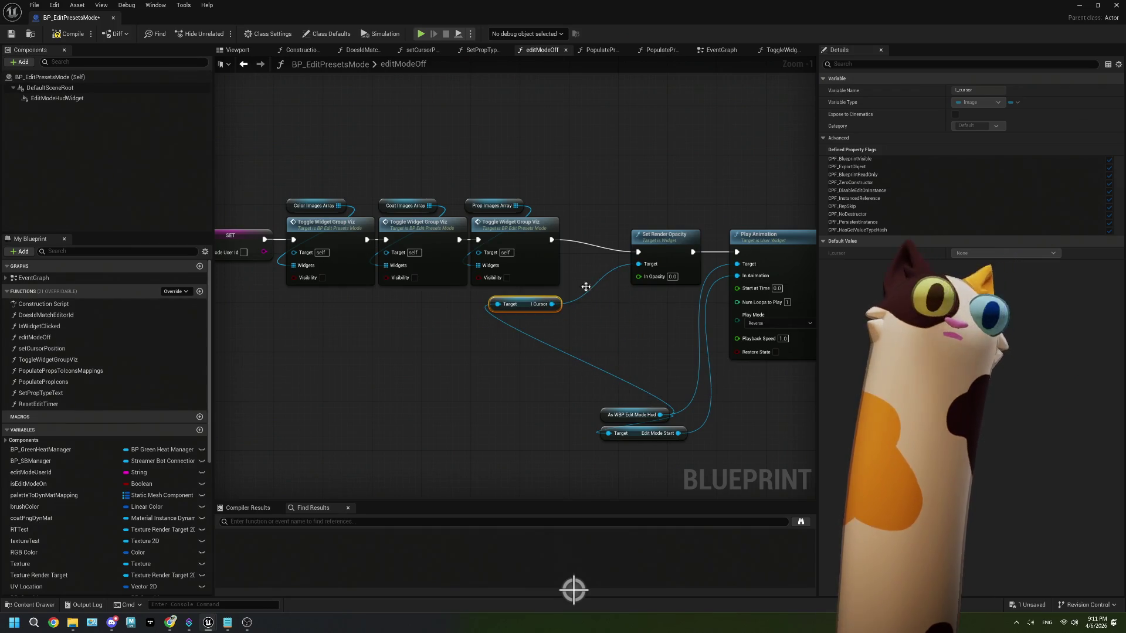
pyautogui.moveTo(673, 297)
pyautogui.mouseDown()
pyautogui.moveTo(685, 295)
pyautogui.moveTo(653, 249)
pyautogui.moveTo(625, 235)
pyautogui.mouseUp()
pyautogui.keyDown('ctrl'); pyautogui.click(681, 262); pyautogui.keyUp('ctrl')
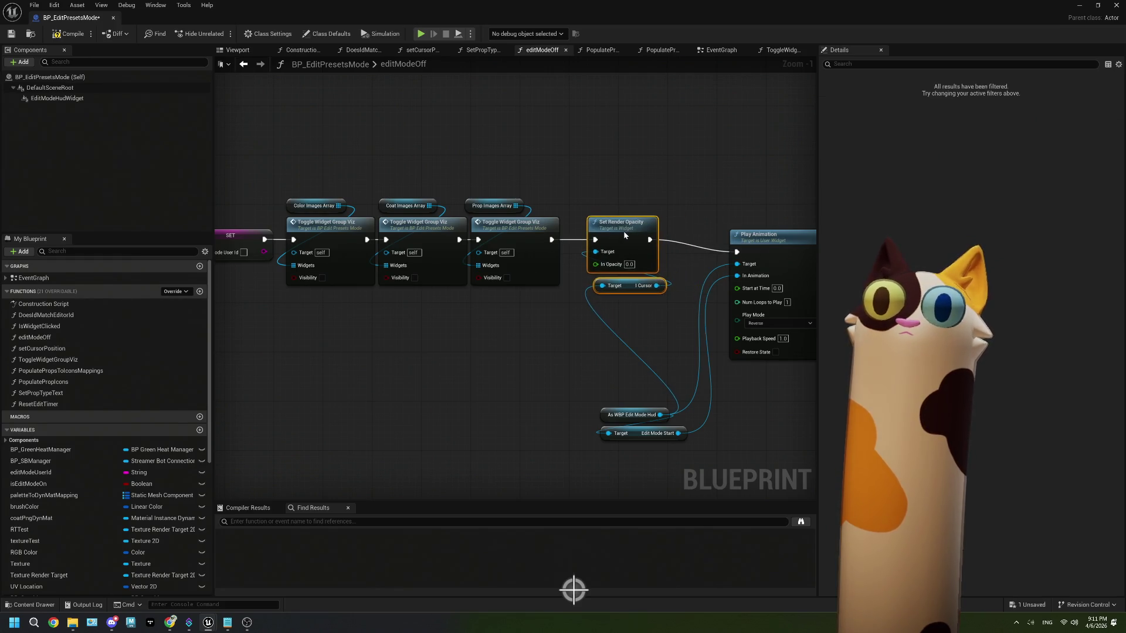
# - Compile and save BP_EditPresetsMode, then close the Blueprint editor
pyautogui.click(68, 34)
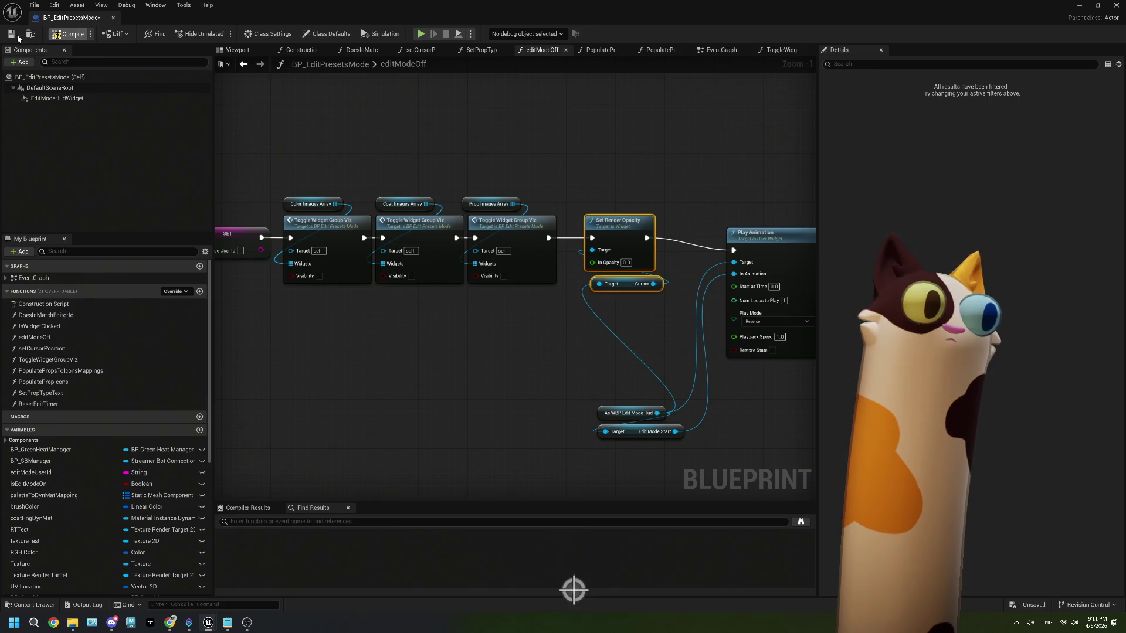
pyautogui.click(402, 395)
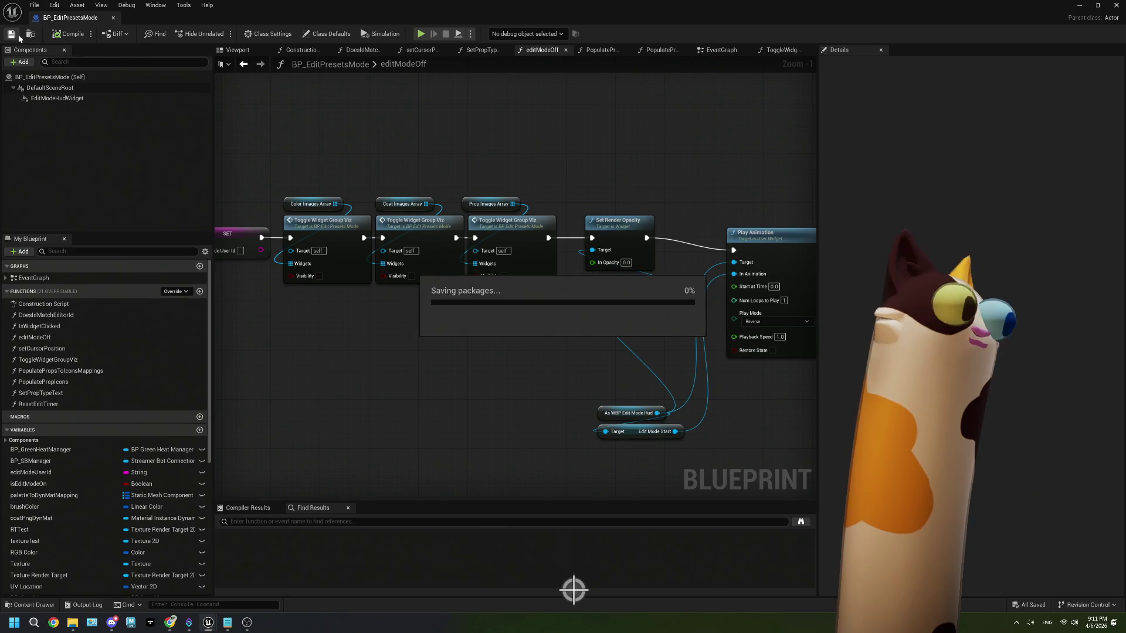
pyautogui.click(1076, 8)
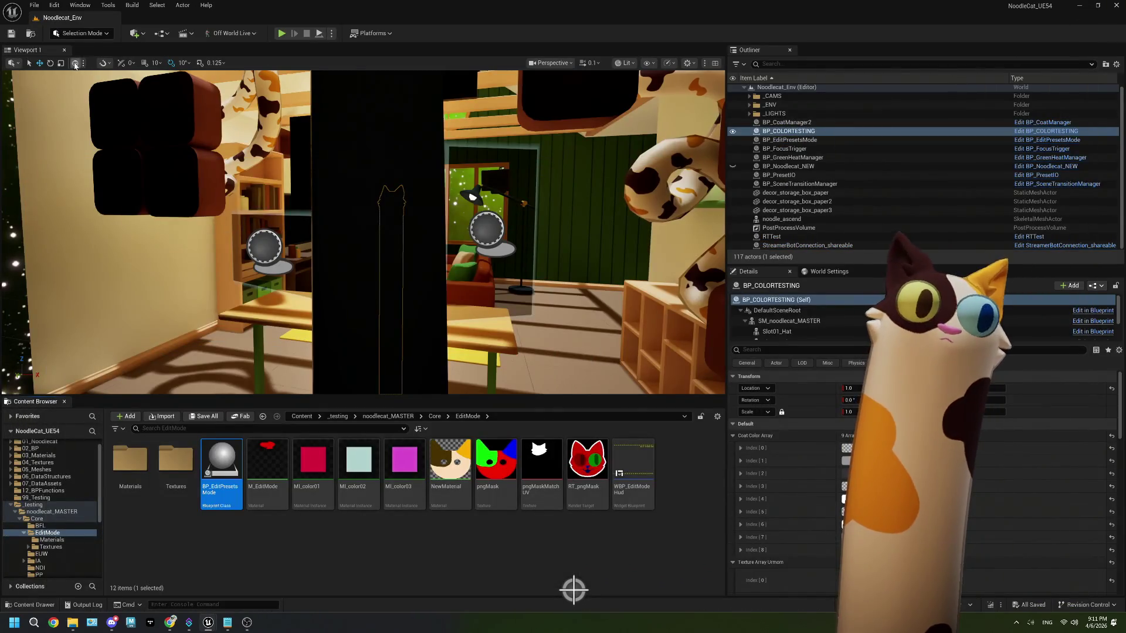
# - Run the EUW_Presets Editor Utility Widget from the EUW folder
pyautogui.click(307, 540)
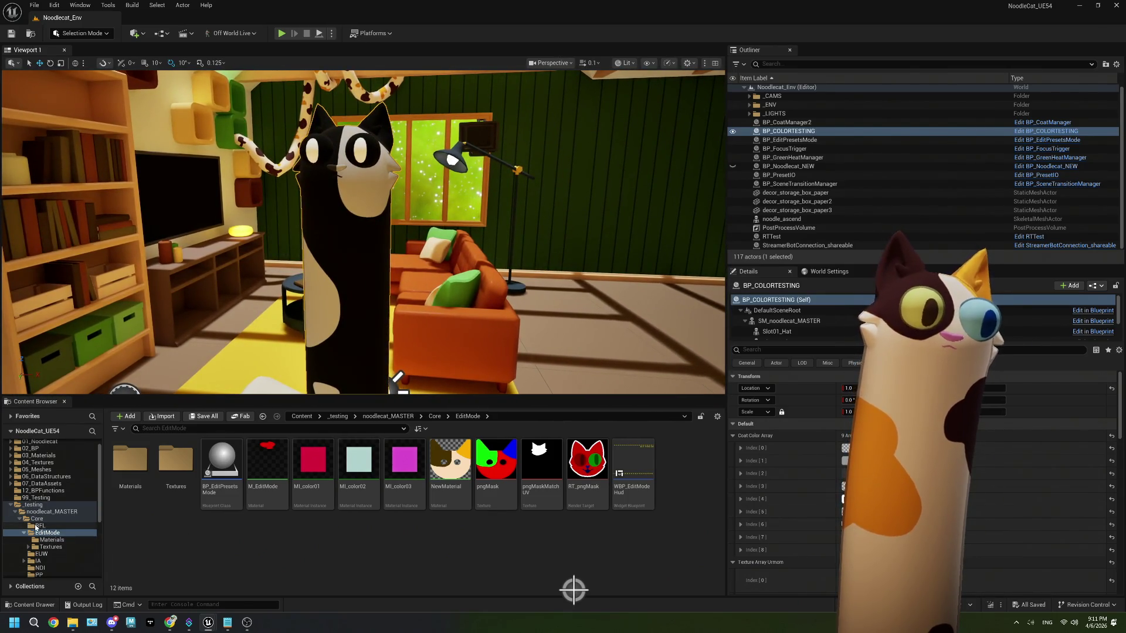
pyautogui.click(41, 554)
pyautogui.rightClick(117, 506)
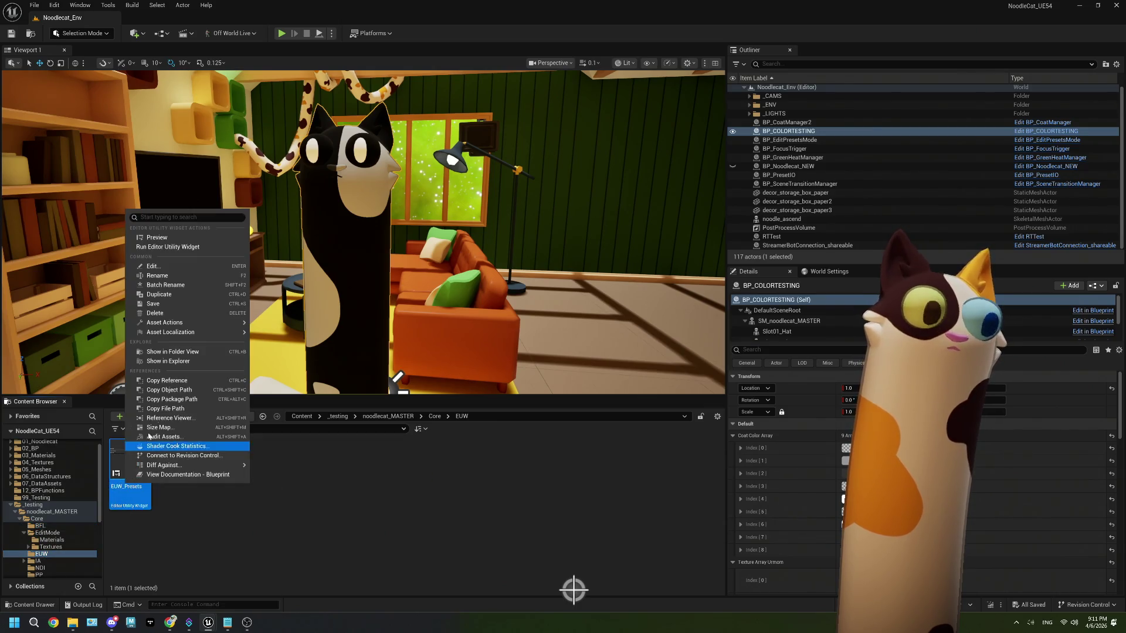
pyautogui.click(169, 247)
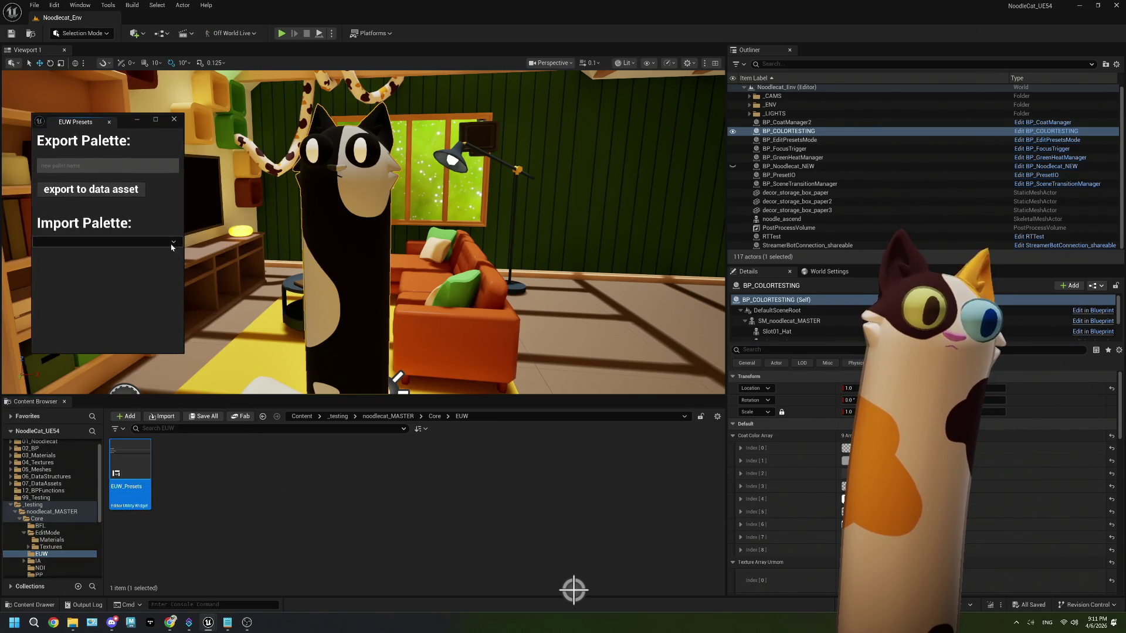
# - Choose user_moon from the Import Palette dropdown to recolour the cat
pyautogui.click(115, 236)
pyautogui.scroll(-2, 108, 346)
pyautogui.scroll(1, 108, 346)
pyautogui.scroll(-5, 108, 346)
pyautogui.click(88, 318)
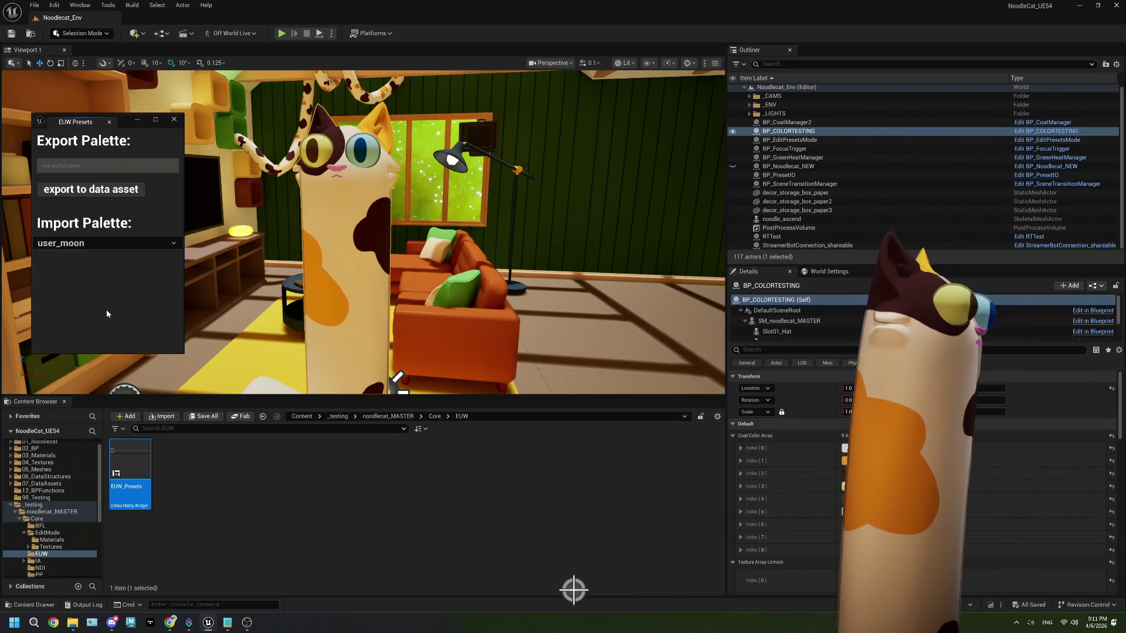
# - Try the black, brown, browntabby, calico and chocolate palettes on the cat
pyautogui.click(147, 242)
pyautogui.scroll(10, 125, 347)
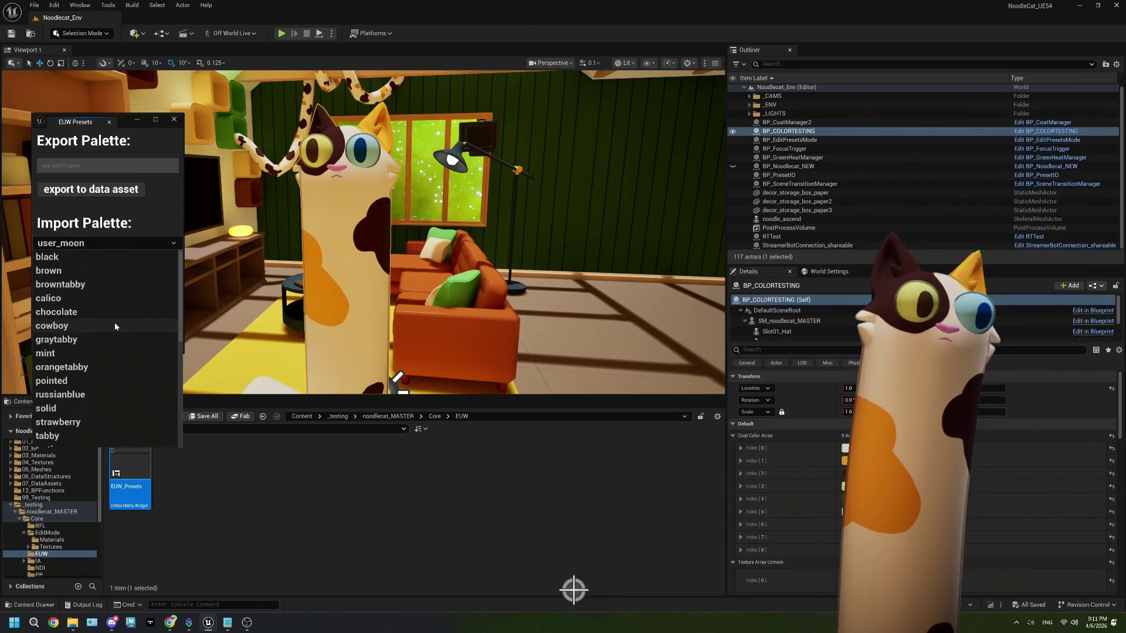
pyautogui.click(75, 257)
pyautogui.click(80, 243)
pyautogui.click(87, 270)
pyautogui.click(86, 249)
pyautogui.click(88, 284)
pyautogui.click(89, 243)
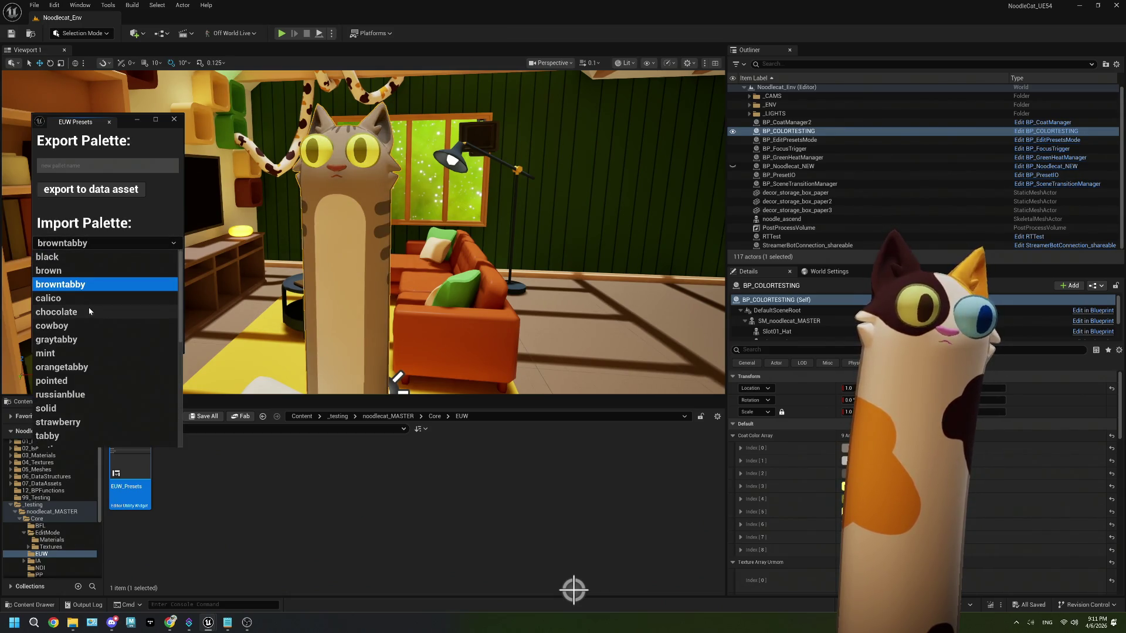
pyautogui.click(87, 298)
pyautogui.click(89, 242)
pyautogui.click(88, 311)
# - Try the cowboy, graytabby, mint, orangetabby and pointed palettes on the cat
pyautogui.click(95, 241)
pyautogui.press('Down')
pyautogui.press('Return')
pyautogui.click(97, 243)
pyautogui.press('Down')
pyautogui.press('Return')
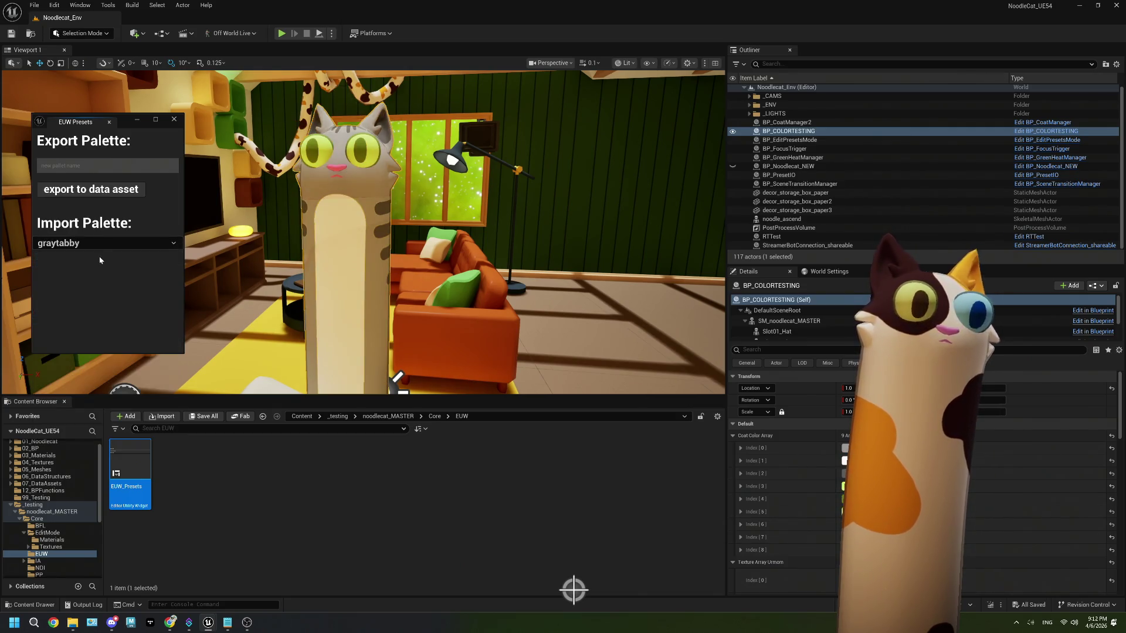
pyautogui.click(98, 245)
pyautogui.press('Down')
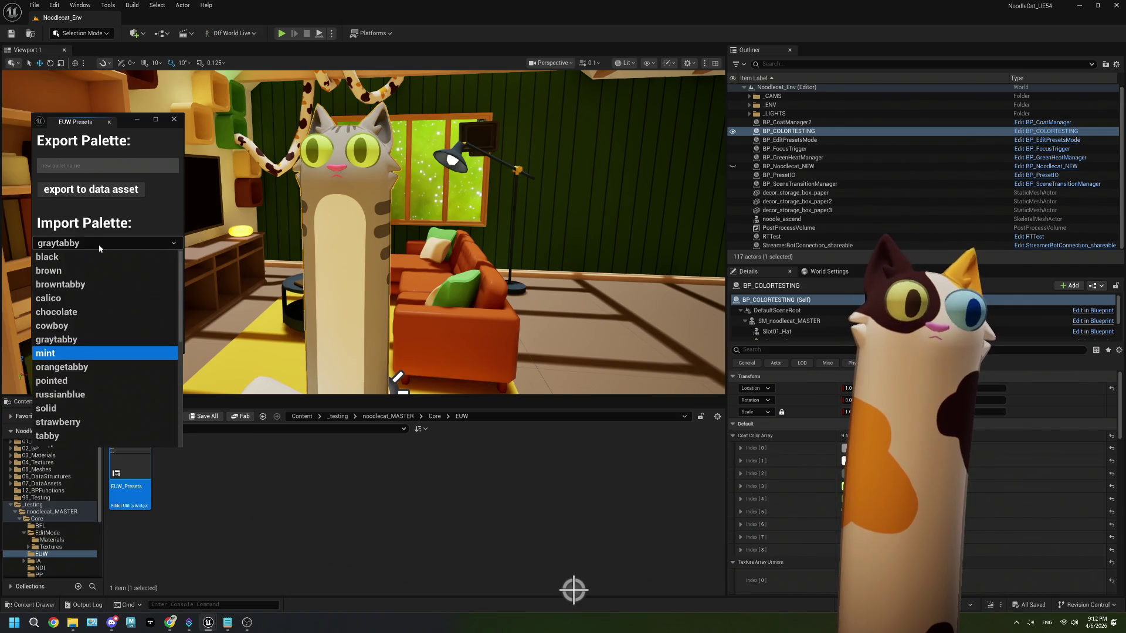
pyautogui.press('Return')
pyautogui.click(99, 244)
pyautogui.press('Down')
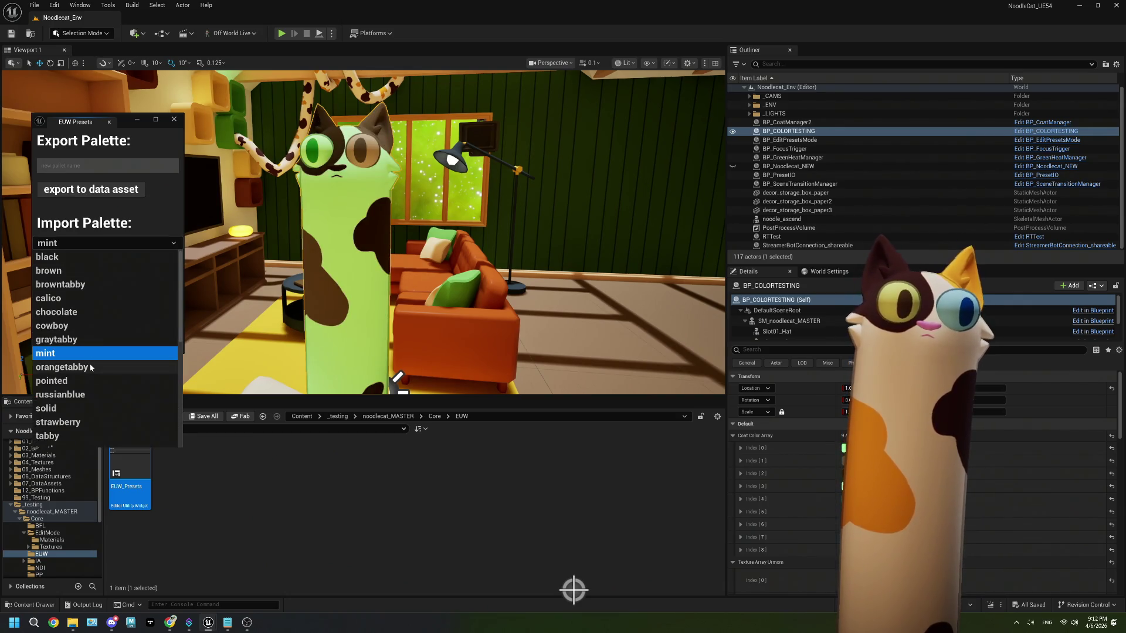
pyautogui.press('Return')
pyautogui.click(107, 245)
pyautogui.press('Down')
pyautogui.press('Return')
# - Try the russianblue, solid, strawberry, tabby, tortie and tuxedo palettes on the cat
pyautogui.click(107, 245)
pyautogui.press('Escape')
pyautogui.press('Down')
pyautogui.click(106, 245)
pyautogui.press('Down')
pyautogui.press('Return')
pyautogui.click(106, 245)
pyautogui.press('Down')
pyautogui.press('Return')
pyautogui.click(106, 245)
pyautogui.press('Down')
pyautogui.press('Return')
pyautogui.click(106, 245)
pyautogui.press('Down')
pyautogui.press('Return')
pyautogui.click(107, 245)
pyautogui.press('Down')
pyautogui.press('Return')
# - Try user_beaker, user_black, user_bones, user_cottoncandycloud, user_cupisacat, user_elmo, user_galaxi and user_moon
pyautogui.click(107, 245)
pyautogui.press('Down')
pyautogui.press('Return')
pyautogui.click(106, 245)
pyautogui.press('Down')
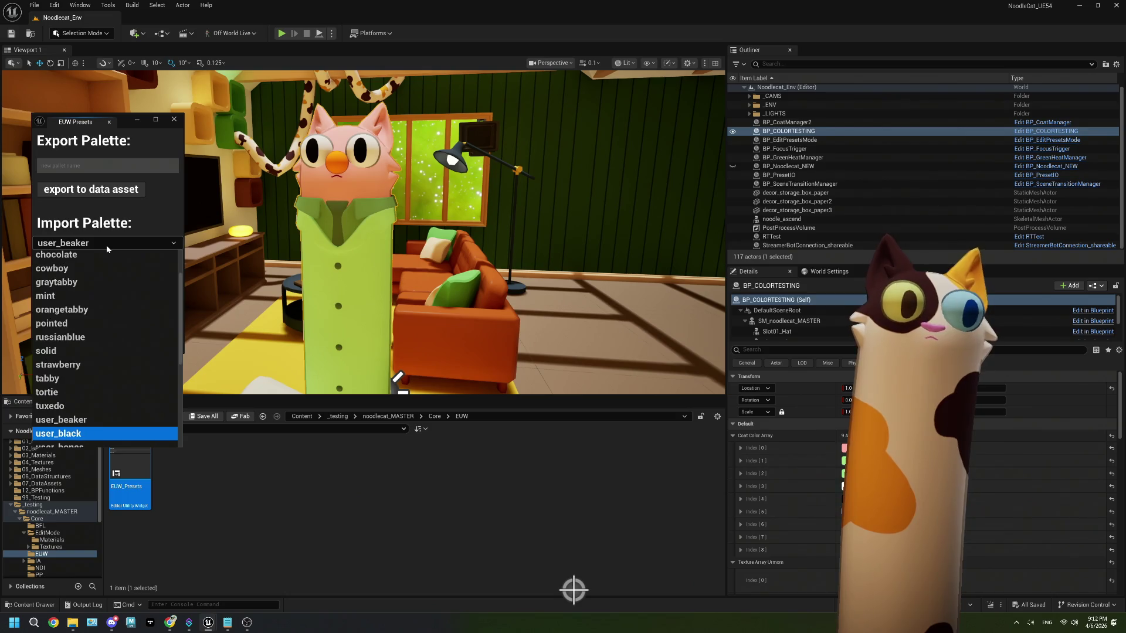
pyautogui.press('Return')
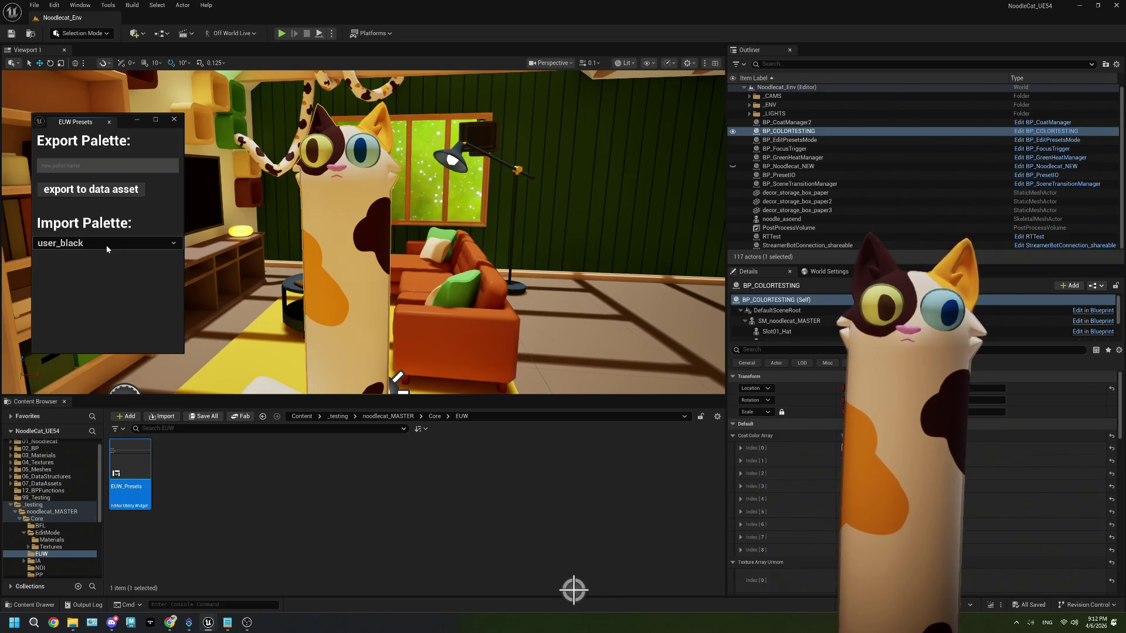
pyautogui.click(107, 245)
pyautogui.press('Down')
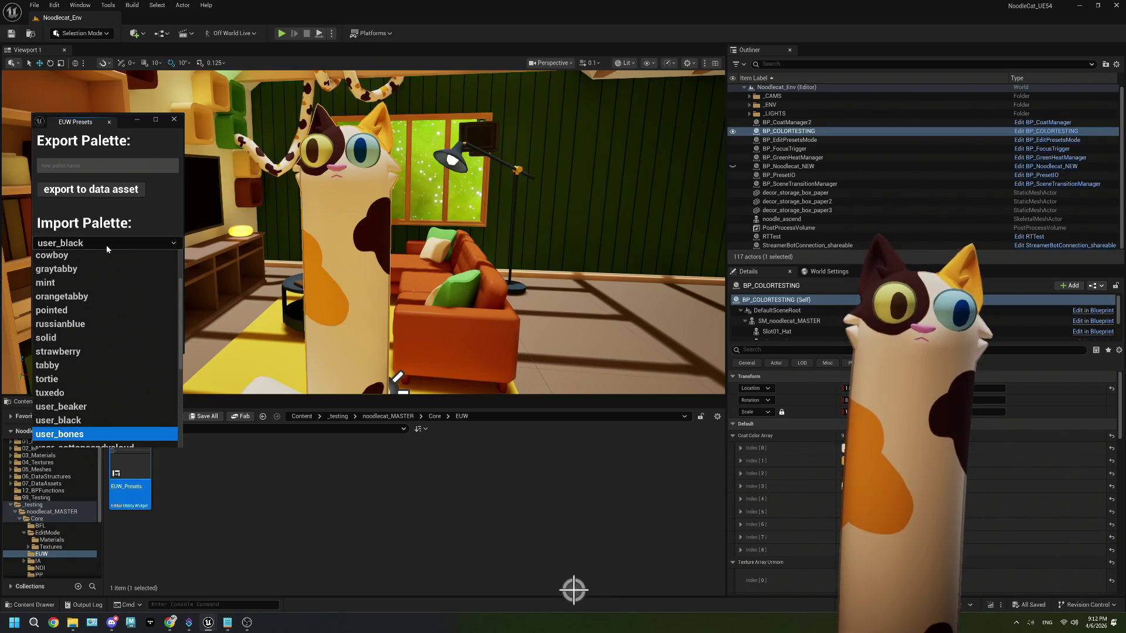
pyautogui.press('Return')
pyautogui.click(106, 245)
pyautogui.press('Down')
pyautogui.press('Return')
pyautogui.click(107, 245)
pyautogui.press('Down')
pyautogui.press('Return')
pyautogui.click(106, 245)
pyautogui.press('Down')
pyautogui.press('Return')
pyautogui.click(107, 245)
pyautogui.press('Down')
pyautogui.press('Return')
pyautogui.click(107, 245)
pyautogui.press('Down')
pyautogui.press('Return')
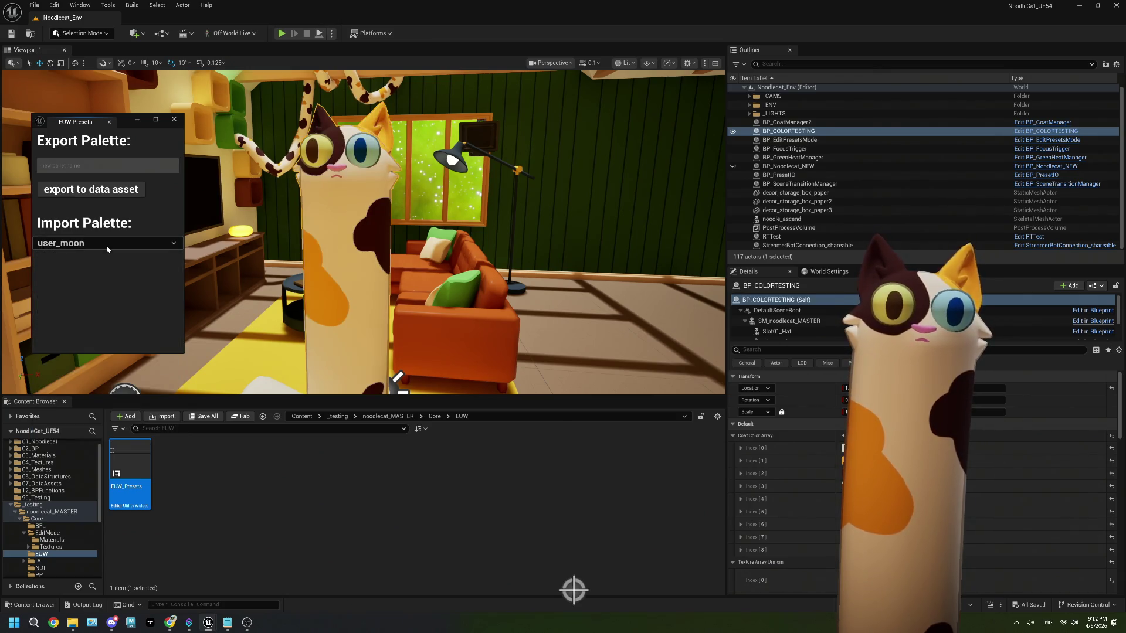
# - Try user_noir through user_starman, user_wii, vanilla and white palettes on the cat
pyautogui.click(107, 245)
pyautogui.press('Down')
pyautogui.press('Return')
pyautogui.click(106, 245)
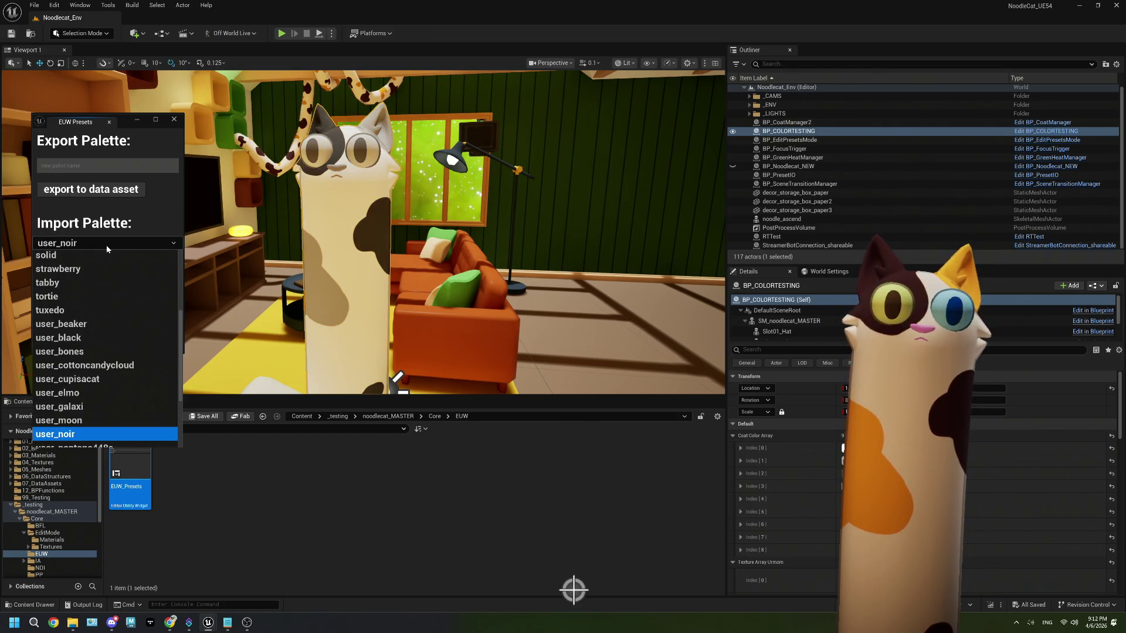
pyautogui.press('Down')
pyautogui.press('Return')
pyautogui.click(107, 245)
pyautogui.press('Down')
pyautogui.press('Return')
pyautogui.click(107, 245)
pyautogui.press('Down')
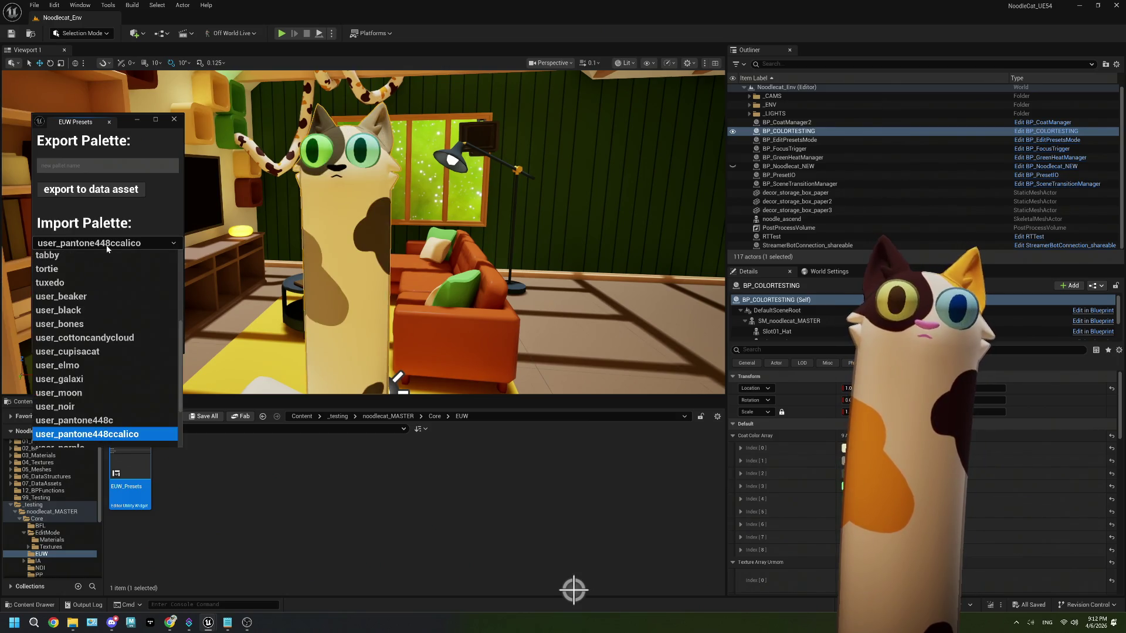
pyautogui.press('Return')
pyautogui.click(106, 245)
pyautogui.press('Down')
pyautogui.press('Return')
pyautogui.click(107, 245)
pyautogui.press('Down')
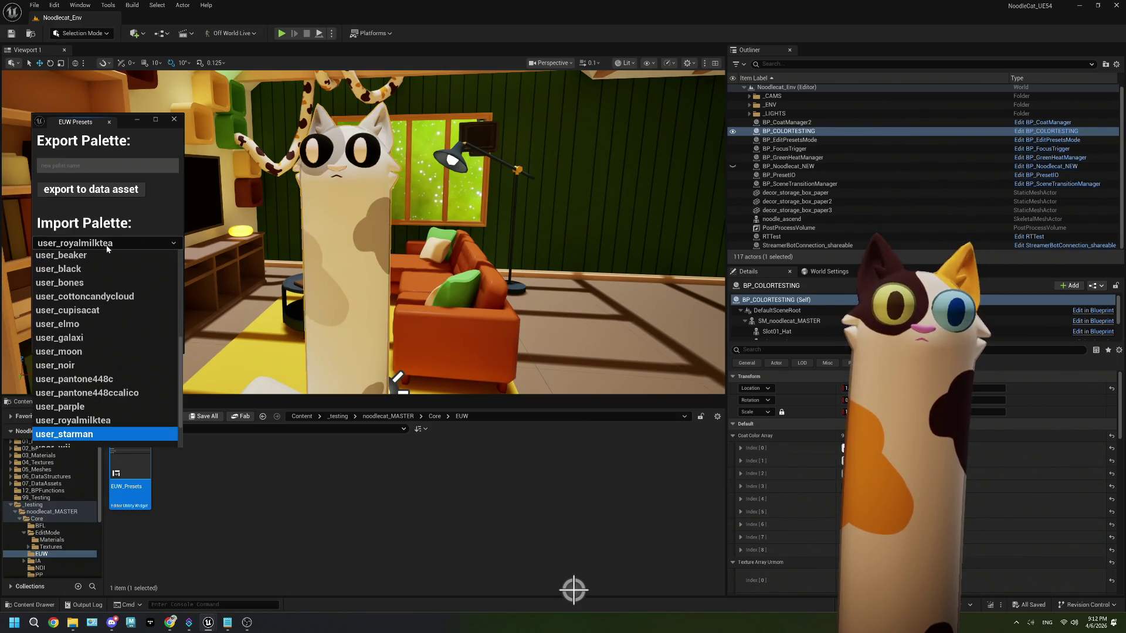
pyautogui.press('Return')
pyautogui.click(107, 245)
pyautogui.press('Down')
pyautogui.press('Return')
pyautogui.click(107, 245)
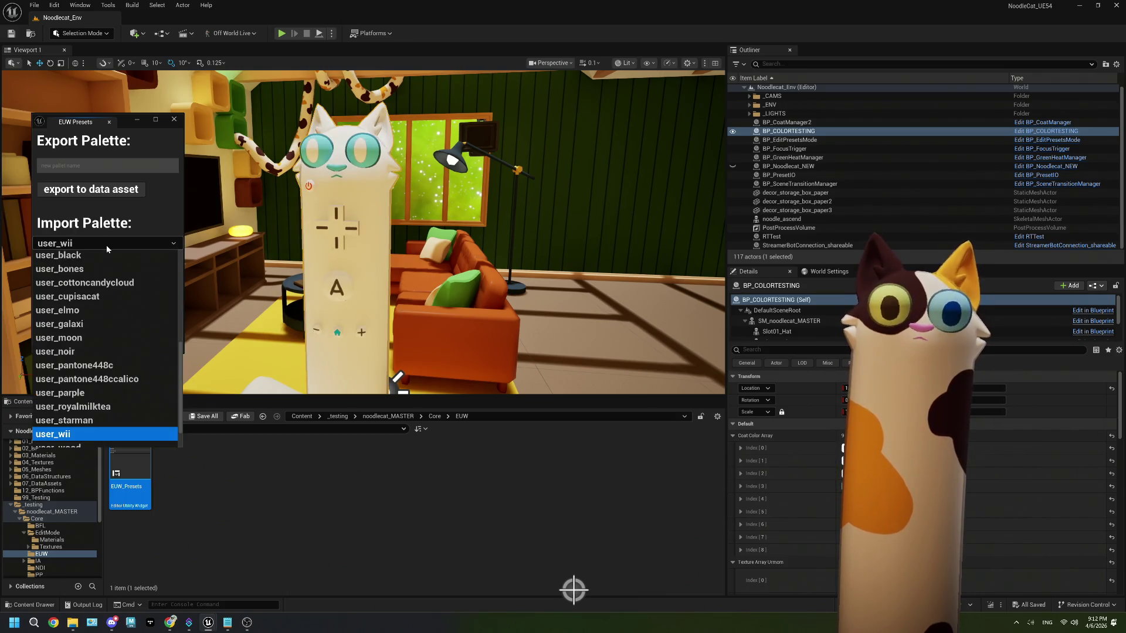
pyautogui.press('Down')
pyautogui.press('Return')
pyautogui.click(106, 245)
pyautogui.press('Down')
pyautogui.press('Return')
pyautogui.click(107, 245)
pyautogui.press('Down')
pyautogui.press('Return')
# - Return the cat to the user_moon palette and move the EUW Presets window up-left
pyautogui.click(107, 245)
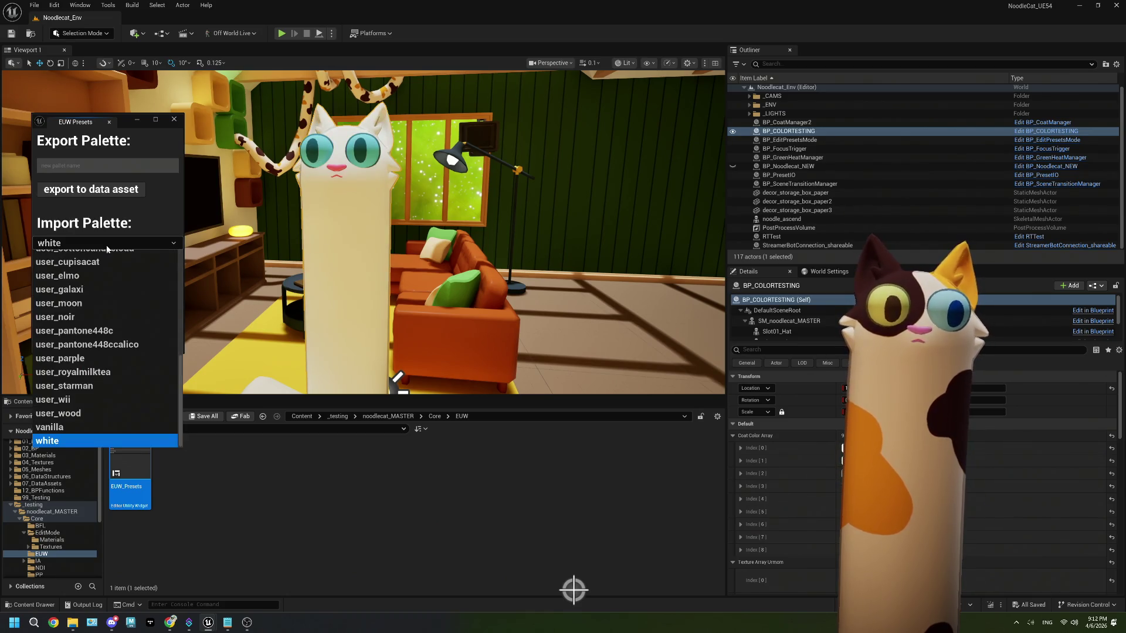
pyautogui.scroll(3, 107, 392)
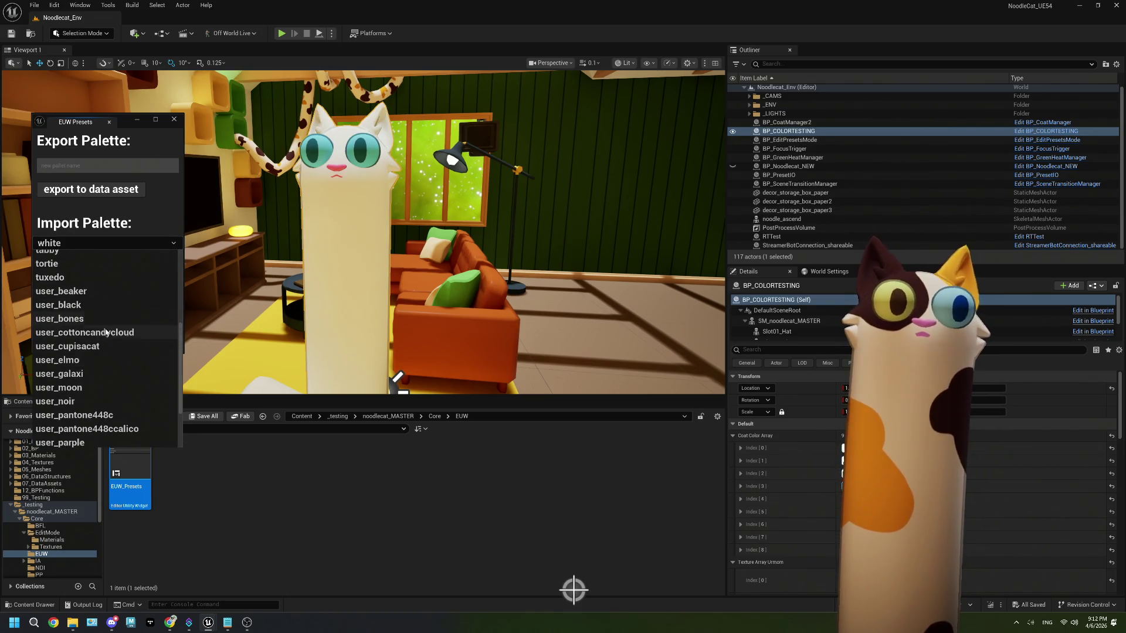
pyautogui.click(109, 393)
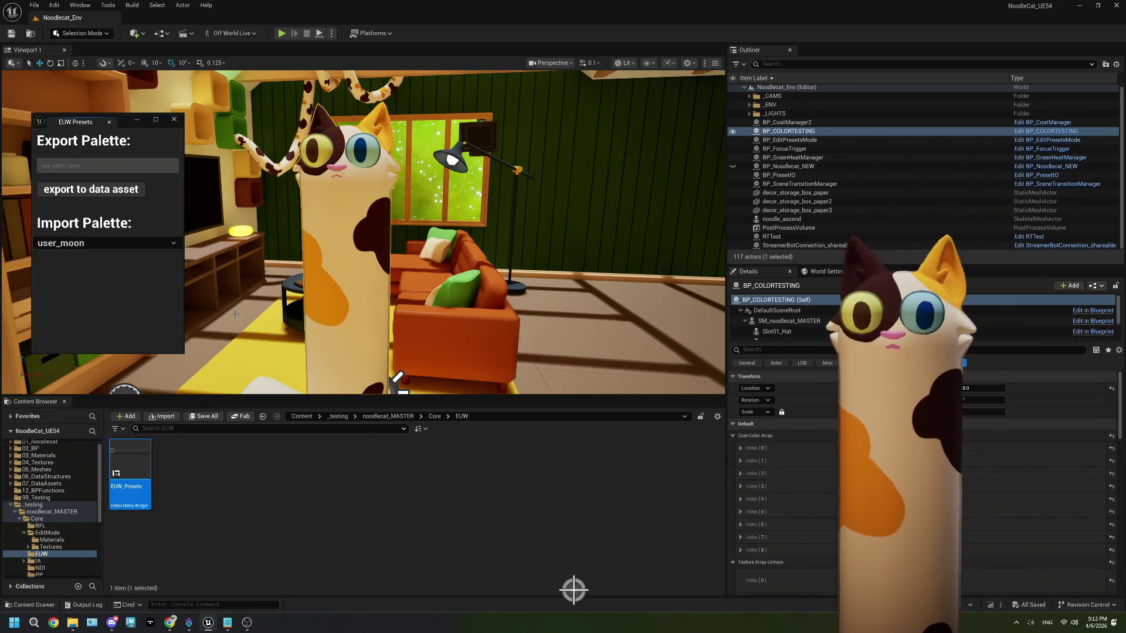
pyautogui.moveTo(128, 118); pyautogui.dragTo(114, 84)
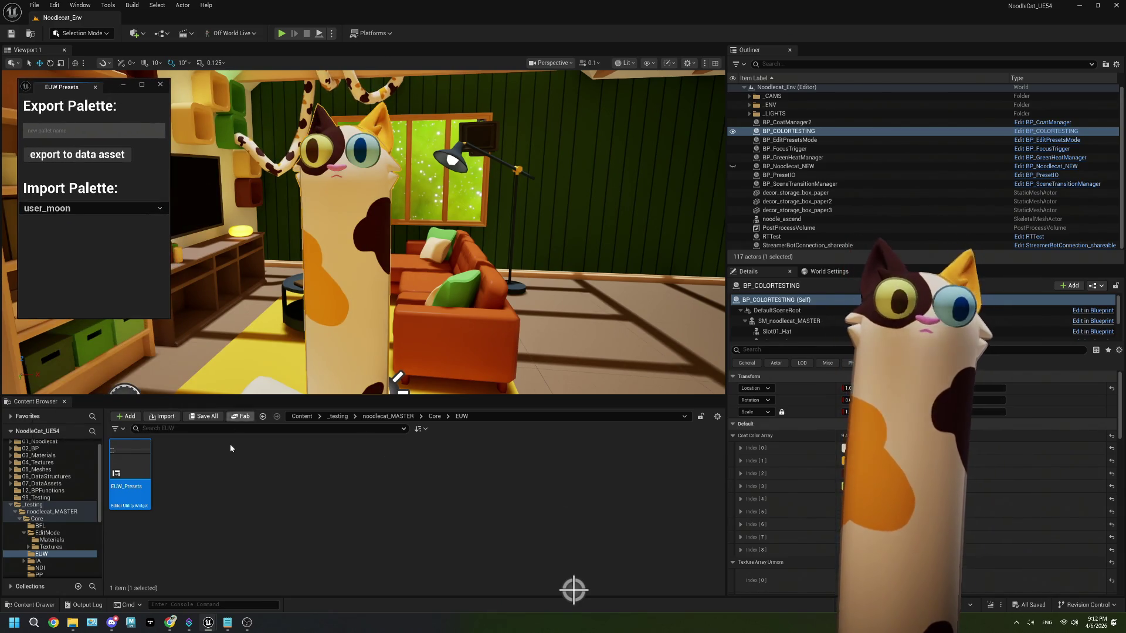
# - Scrub the Twitch VOD to the blueprint footage showing the cat and pause it
pyautogui.click(169, 623)
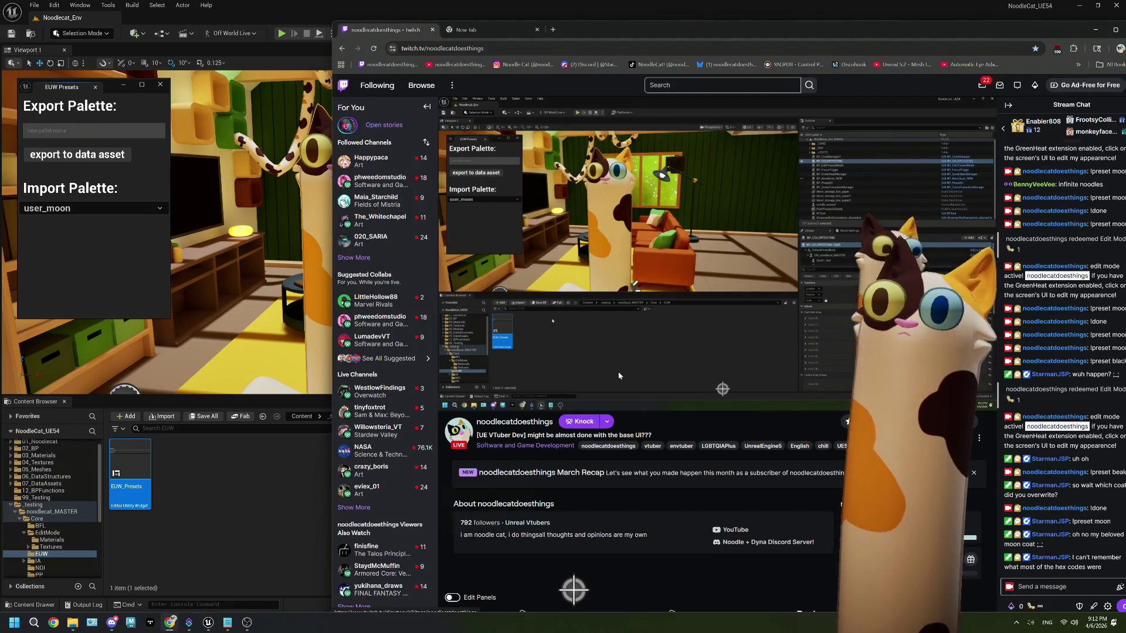
pyautogui.click(618, 388)
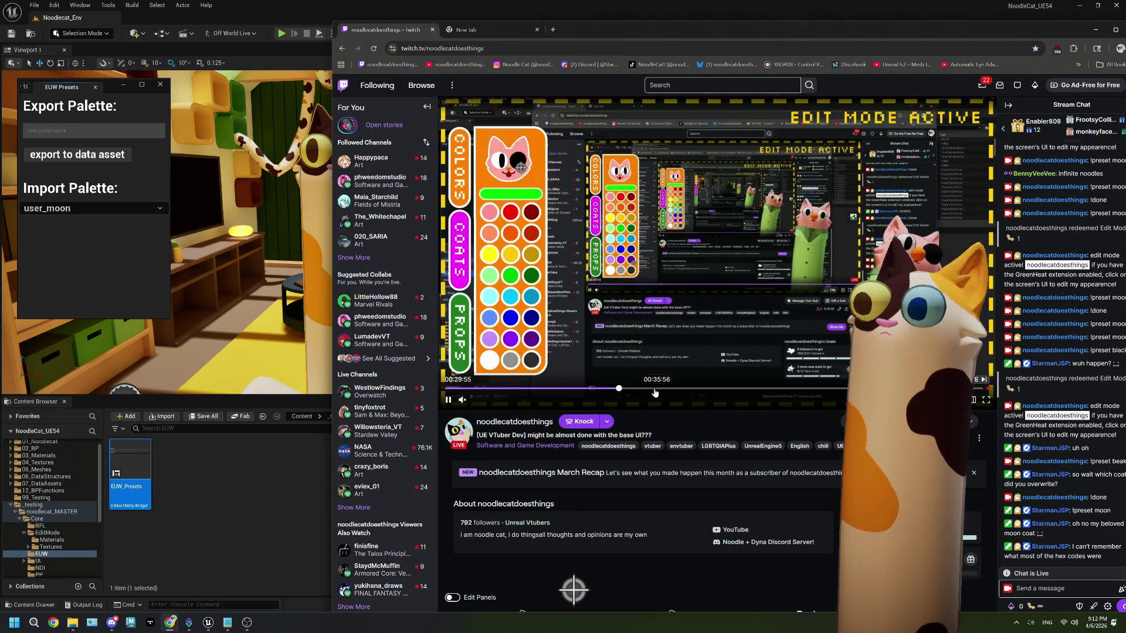
pyautogui.click(707, 388)
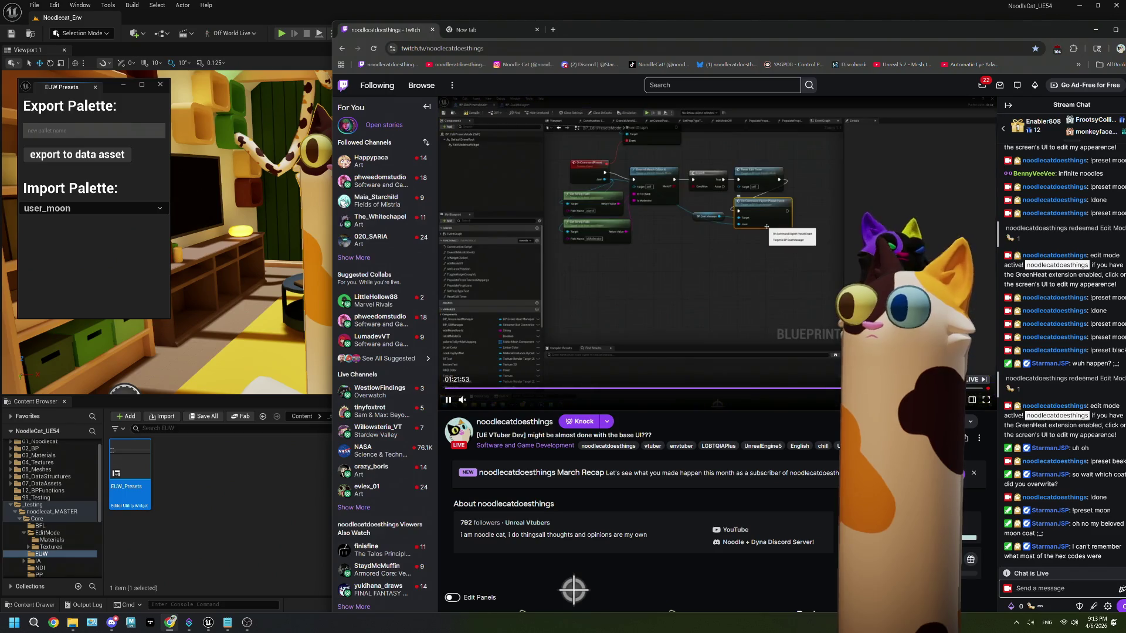
pyautogui.click(448, 399)
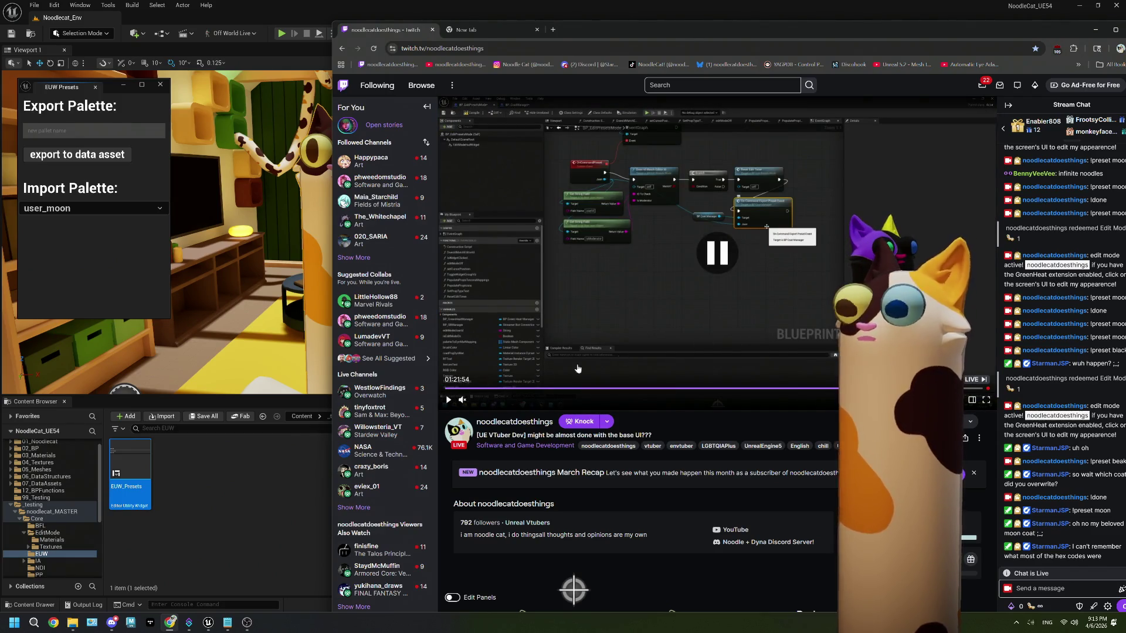
pyautogui.click(448, 399)
pyautogui.click(448, 399)
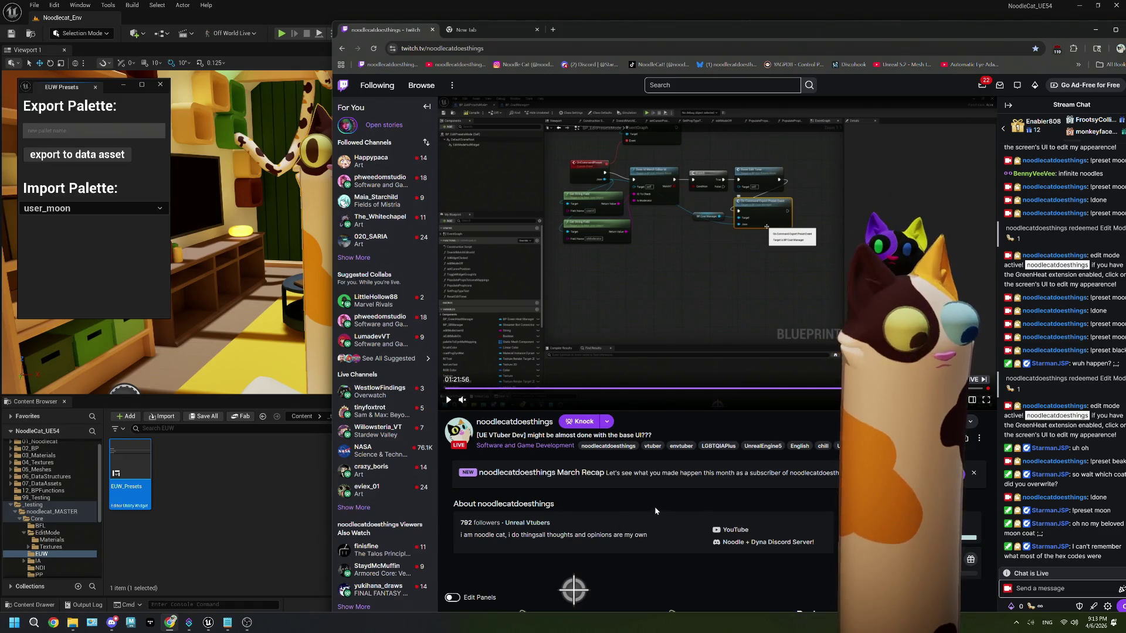
# - Snip the purple-and-yellow cat from the paused video and minimise the browser
pyautogui.press('super+shift+s')
pyautogui.moveTo(838, 204)
pyautogui.mouseDown()
pyautogui.moveTo(963, 359)
pyautogui.moveTo(950, 385)
pyautogui.mouseUp()
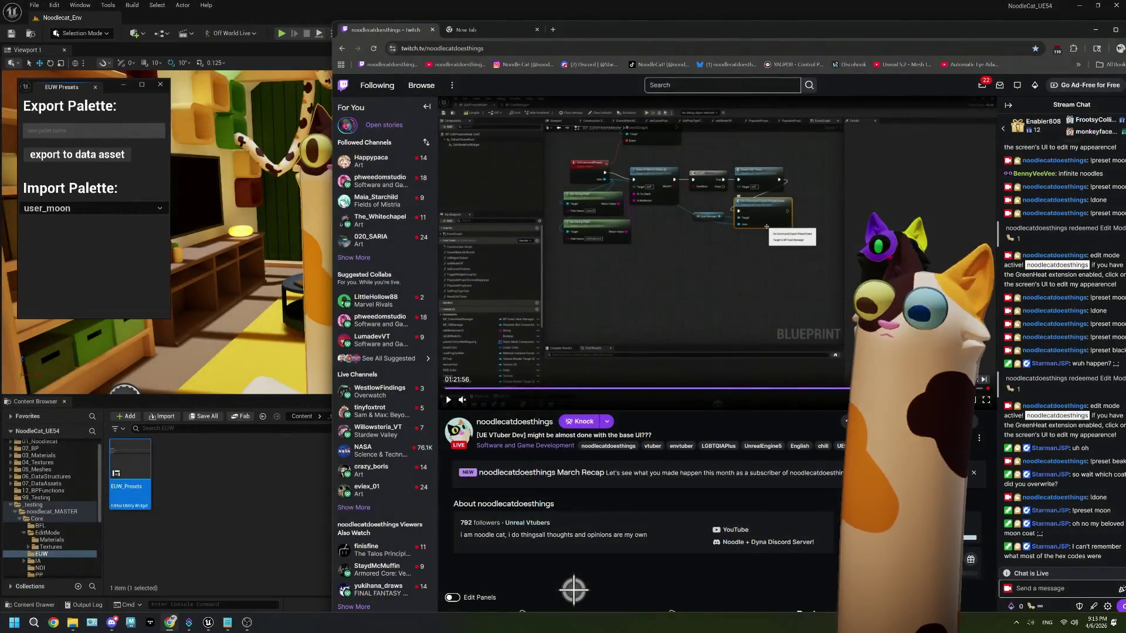
pyautogui.click(1095, 29)
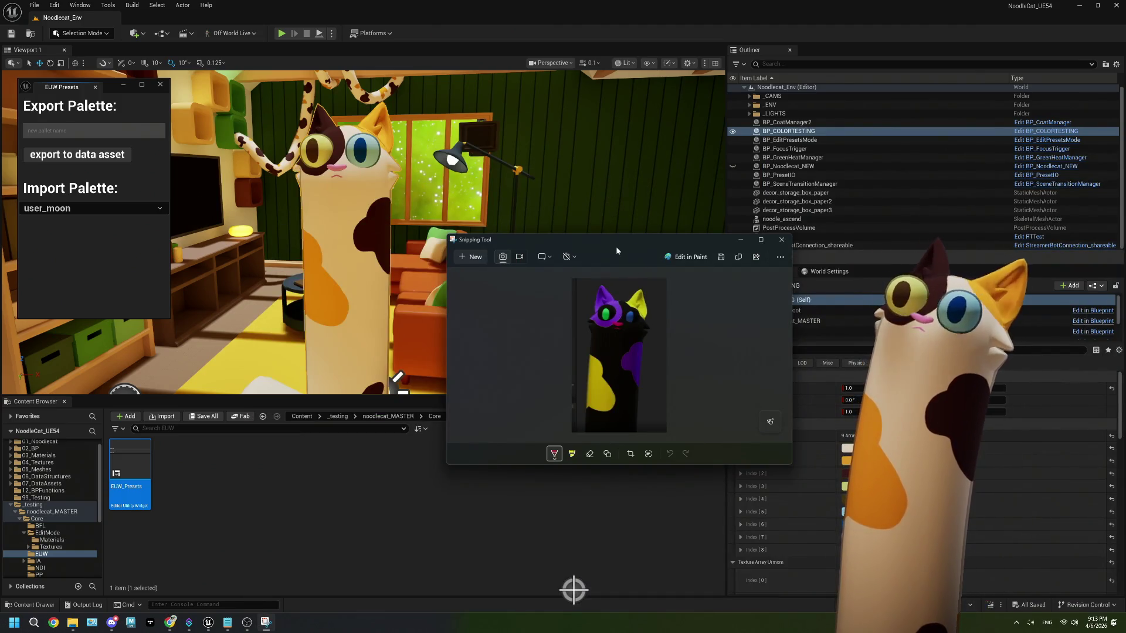
# - Resize the snip preview, snap Unreal left and the cat snip into the right half
pyautogui.moveTo(625, 240); pyautogui.dragTo(667, 108)
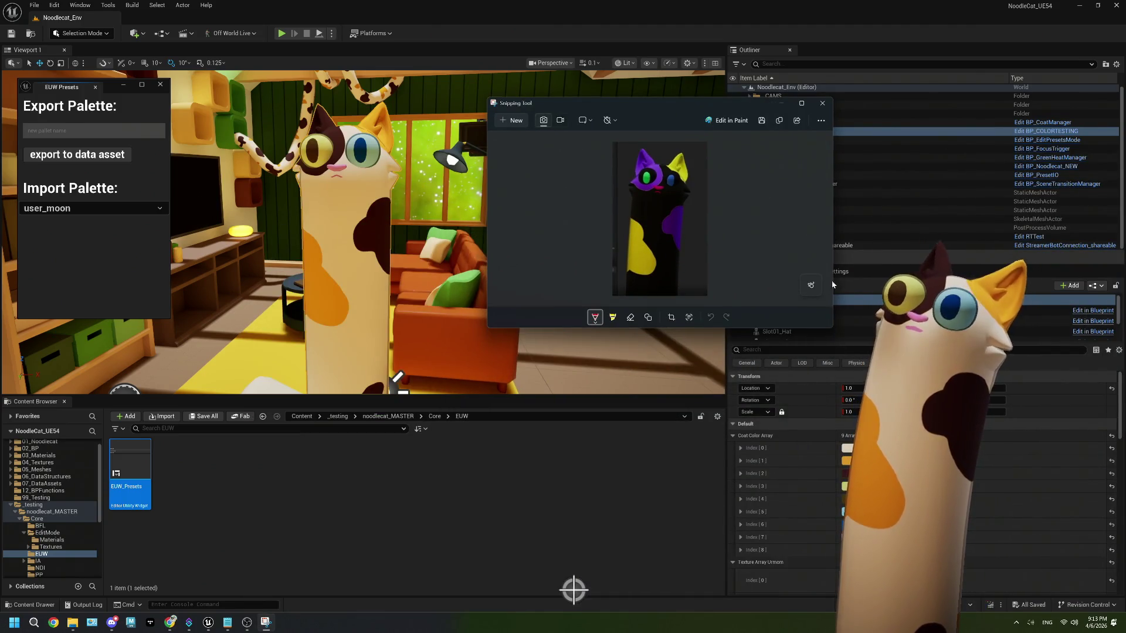
pyautogui.moveTo(833, 327); pyautogui.dragTo(886, 451)
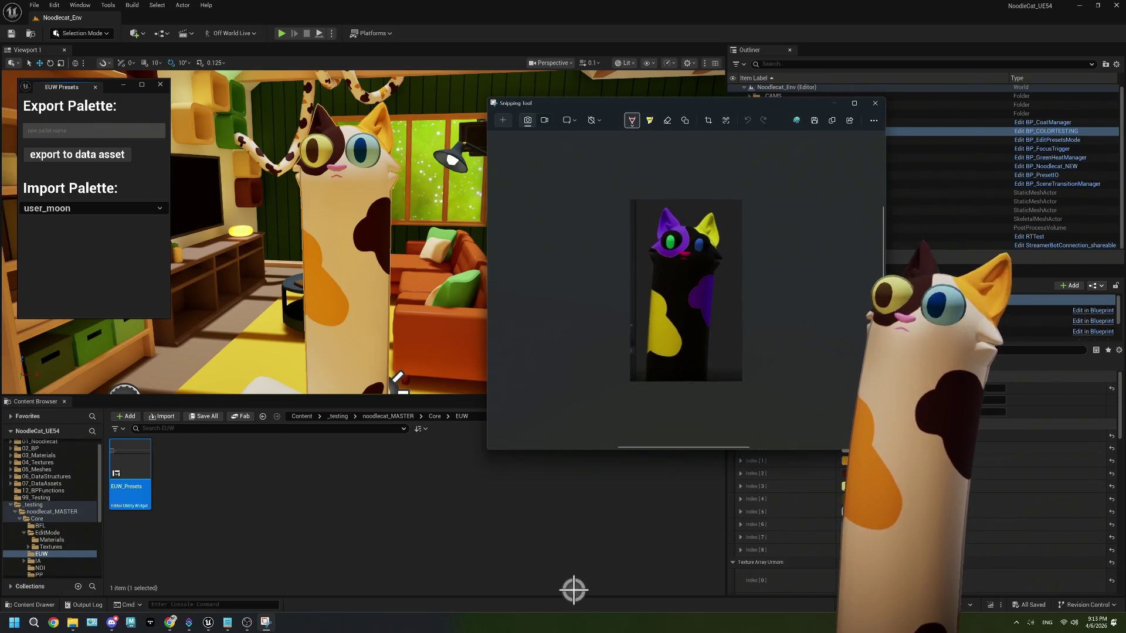
pyautogui.moveTo(885, 170); pyautogui.dragTo(729, 170)
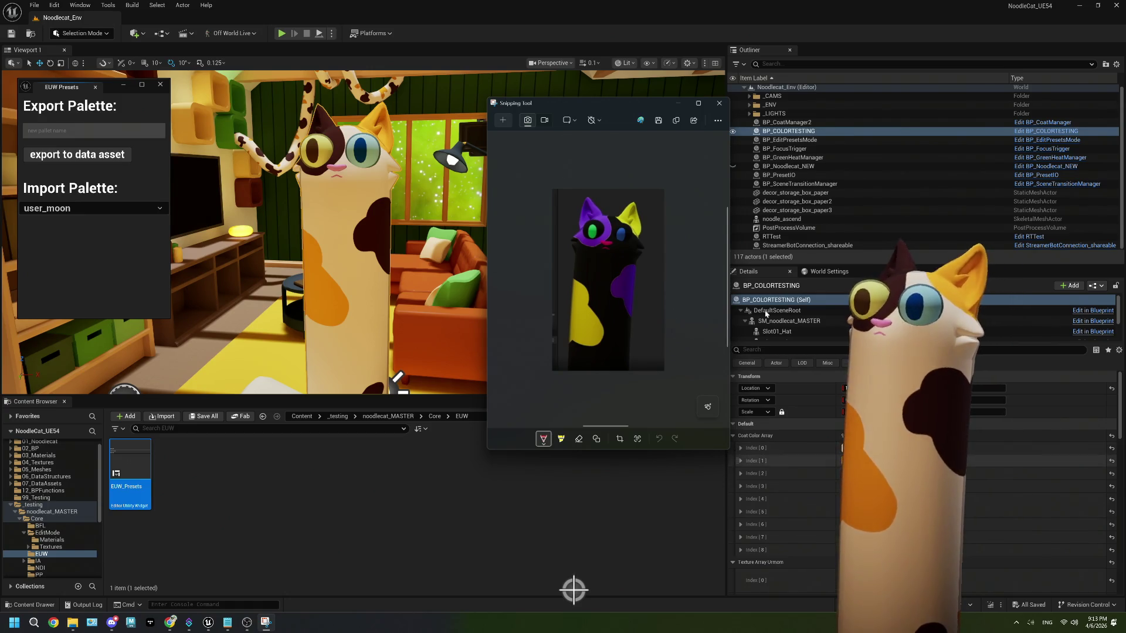
pyautogui.press('super+Left')
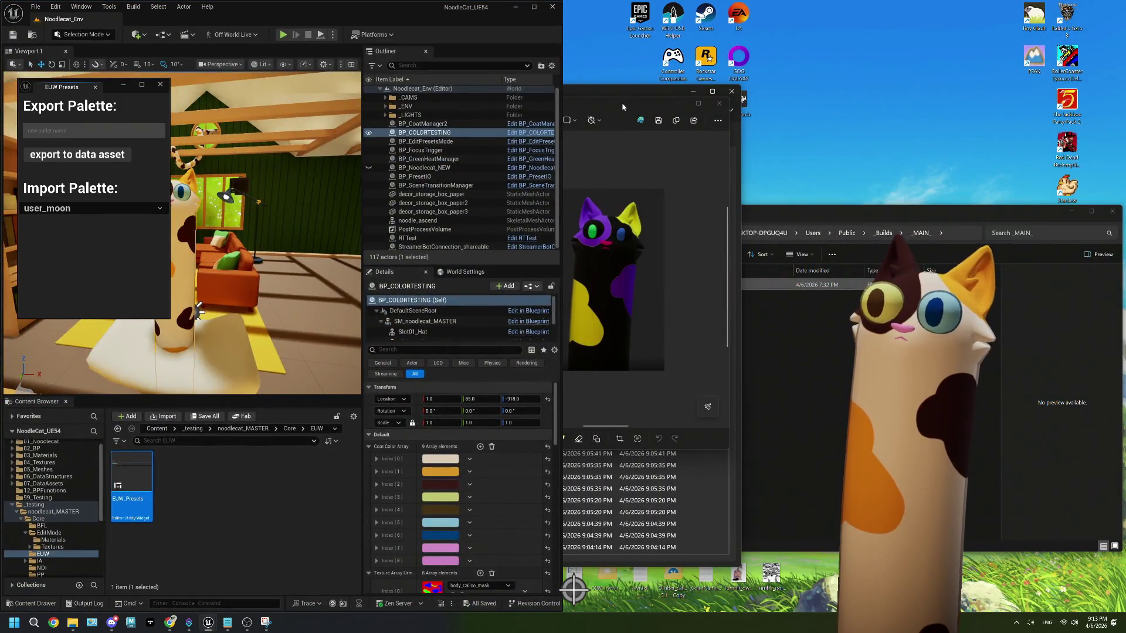
pyautogui.click(623, 106)
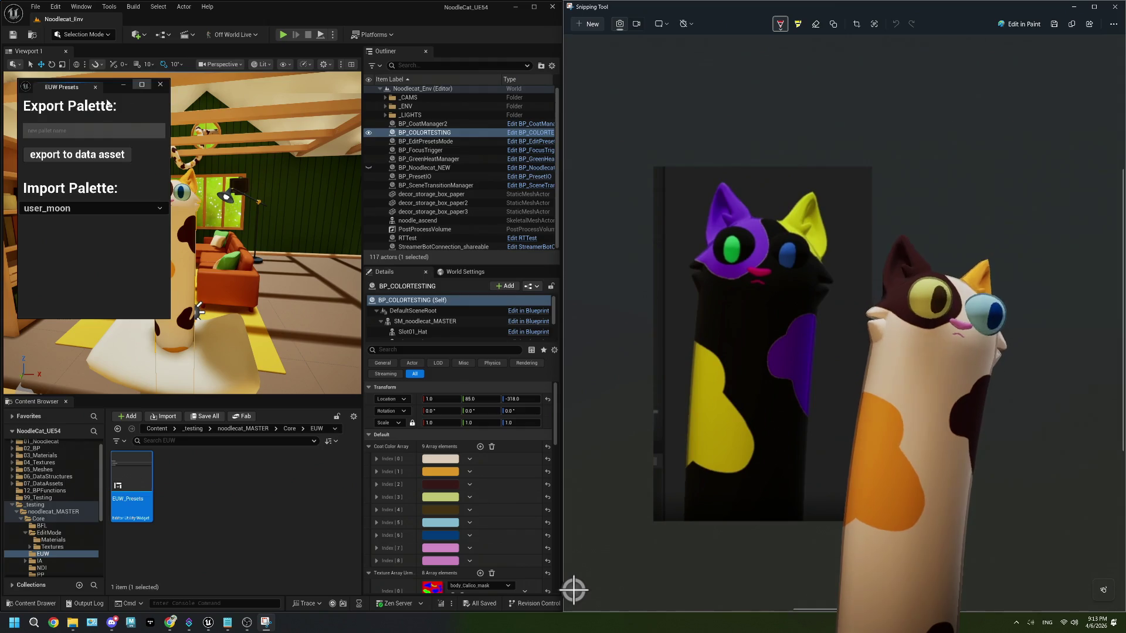
# - Move the presets window aside and set coat colour Index 0 to black sampled from the reference
pyautogui.moveTo(106, 88)
pyautogui.mouseDown()
pyautogui.moveTo(174, 251)
pyautogui.moveTo(279, 371)
pyautogui.mouseUp()
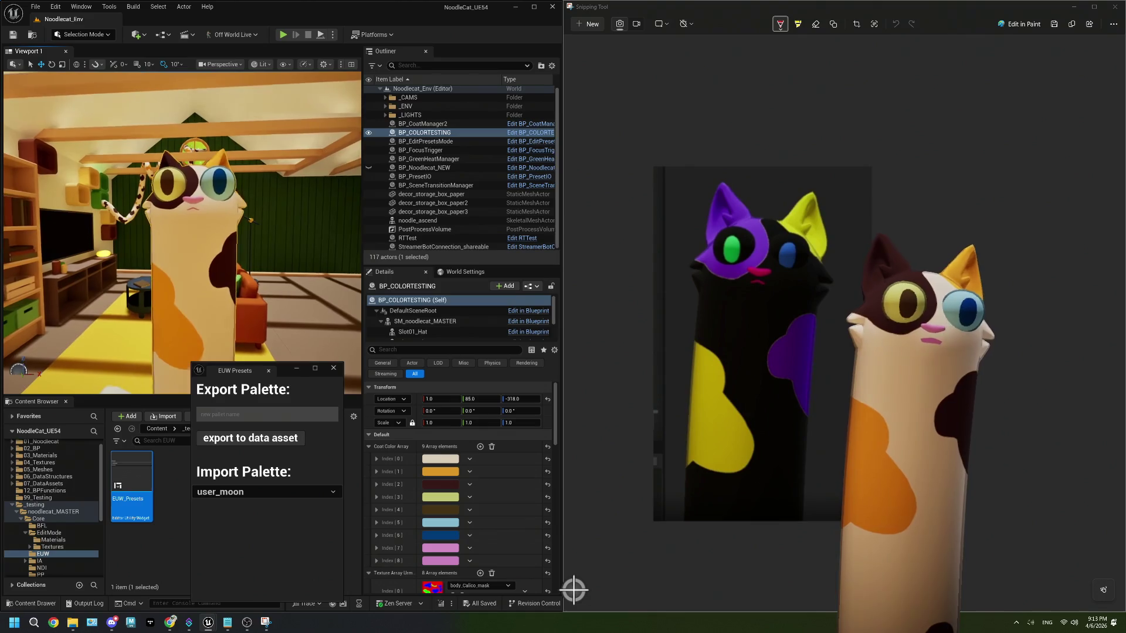
pyautogui.click(432, 463)
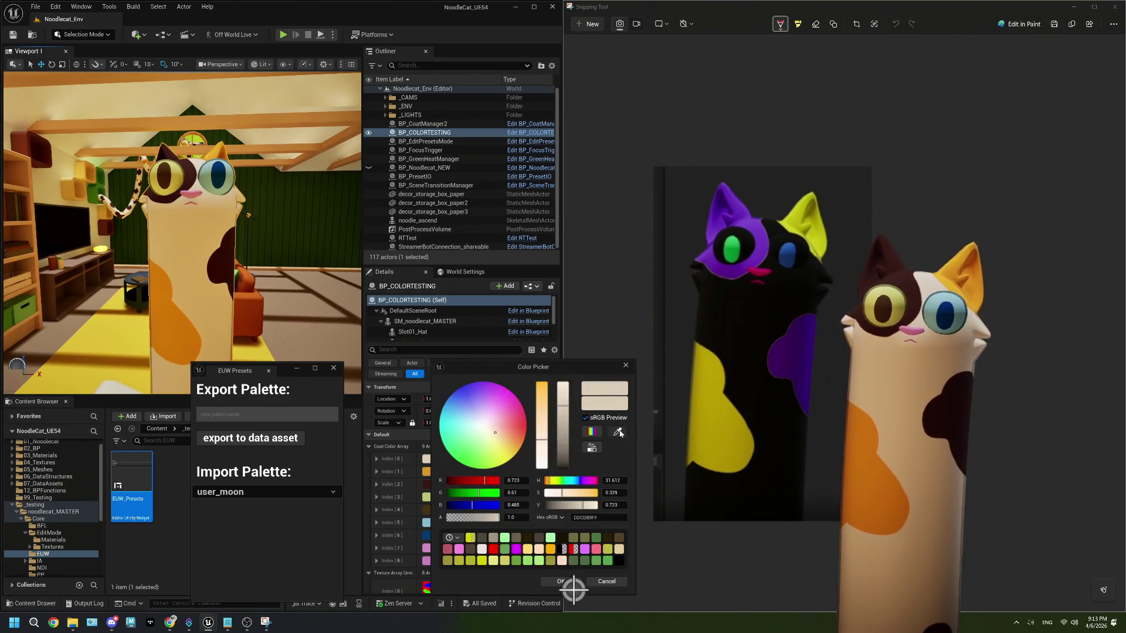
pyautogui.click(619, 432)
pyautogui.click(747, 317)
pyautogui.moveTo(487, 367); pyautogui.dragTo(459, 358)
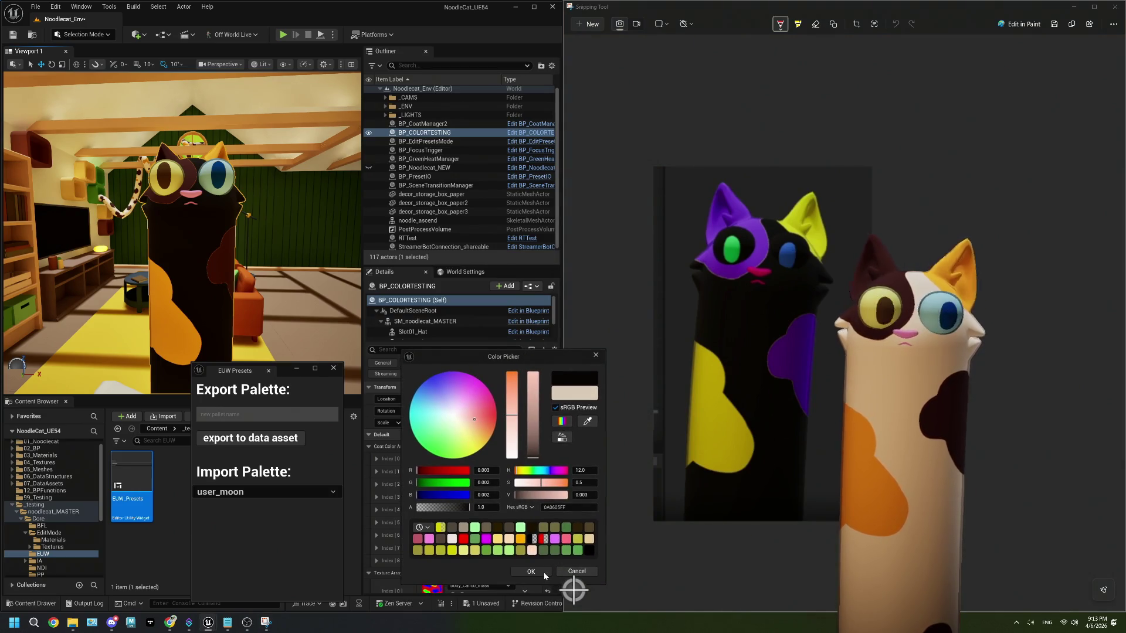
pyautogui.click(544, 573)
# - Set Index 1 to the reference's yellow at full brightness and Index 2 to its purple
pyautogui.click(432, 471)
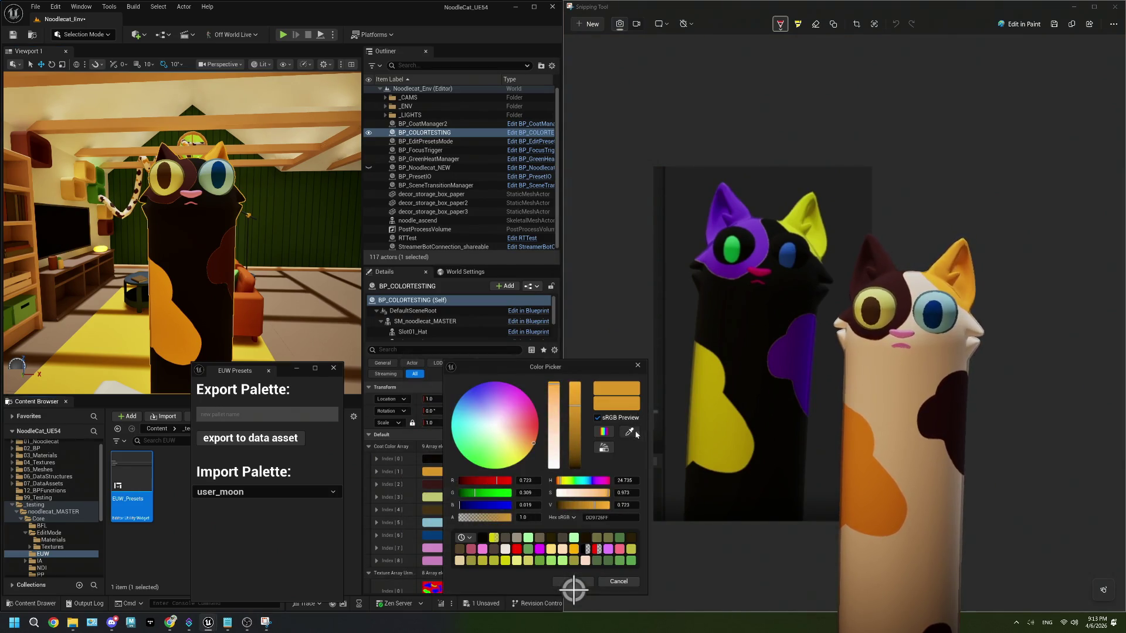
pyautogui.click(630, 432)
pyautogui.click(708, 412)
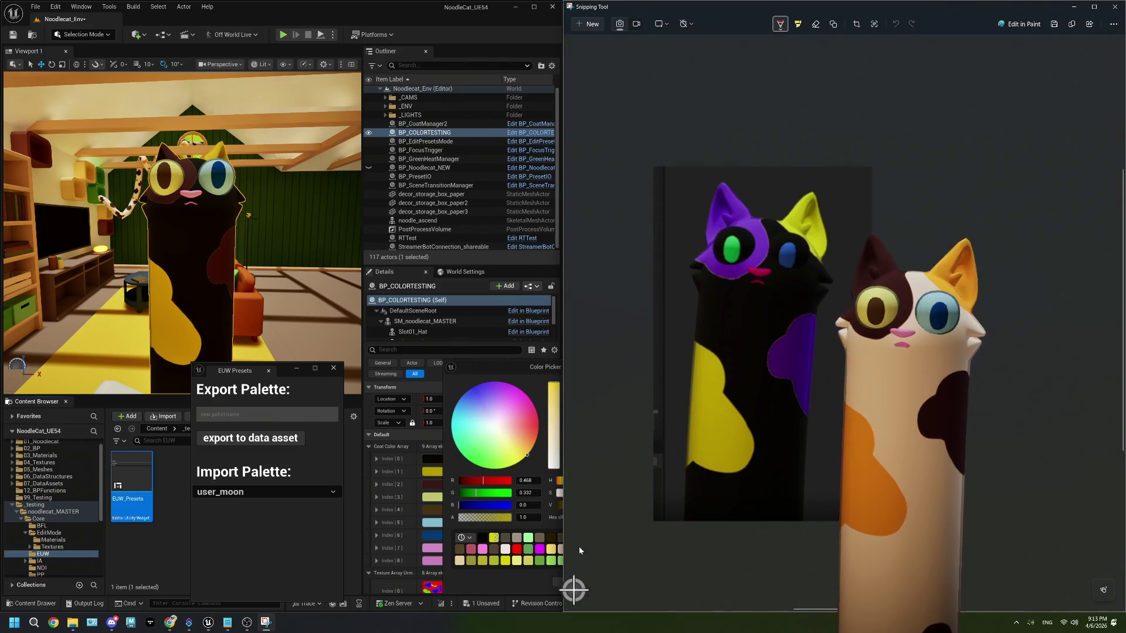
pyautogui.click(515, 369)
pyautogui.moveTo(578, 395); pyautogui.dragTo(576, 385)
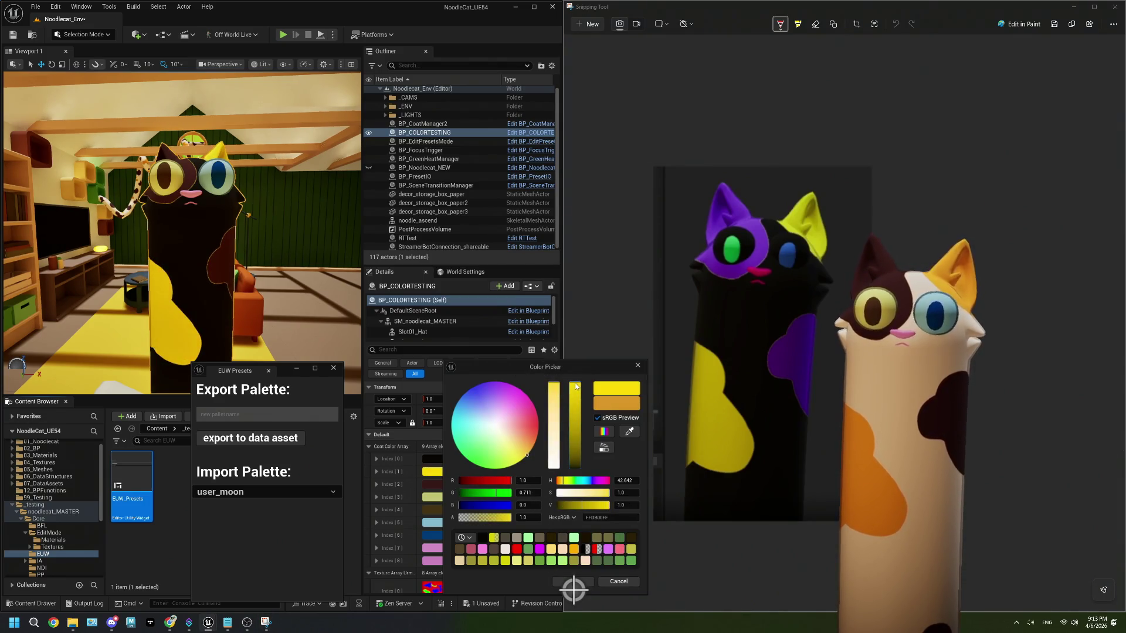
pyautogui.click(591, 582)
pyautogui.click(432, 484)
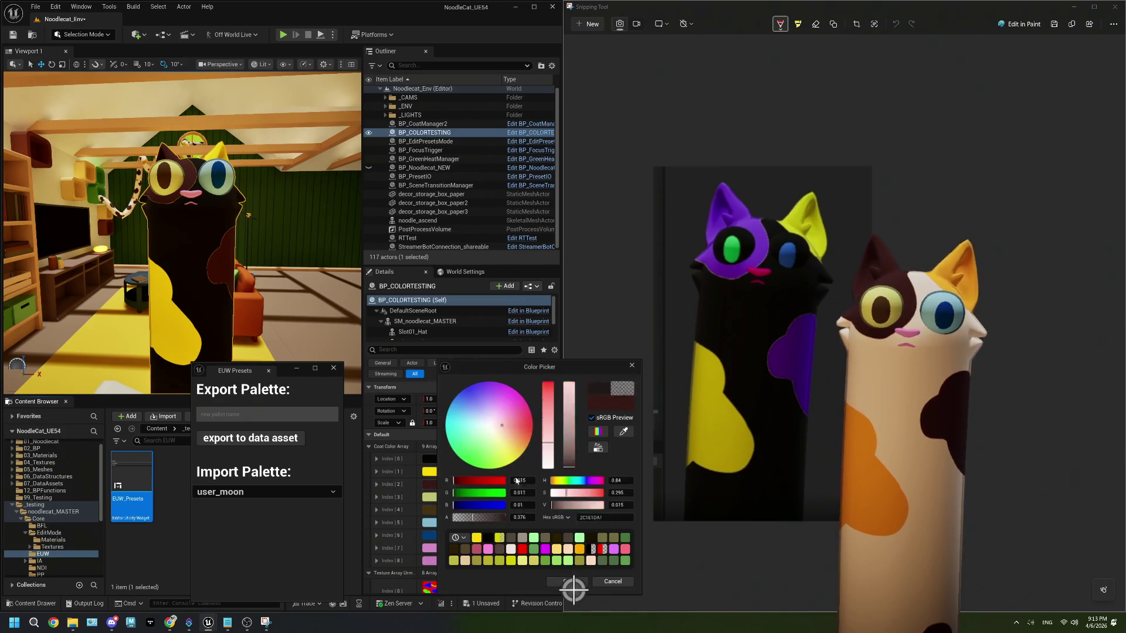
pyautogui.click(623, 432)
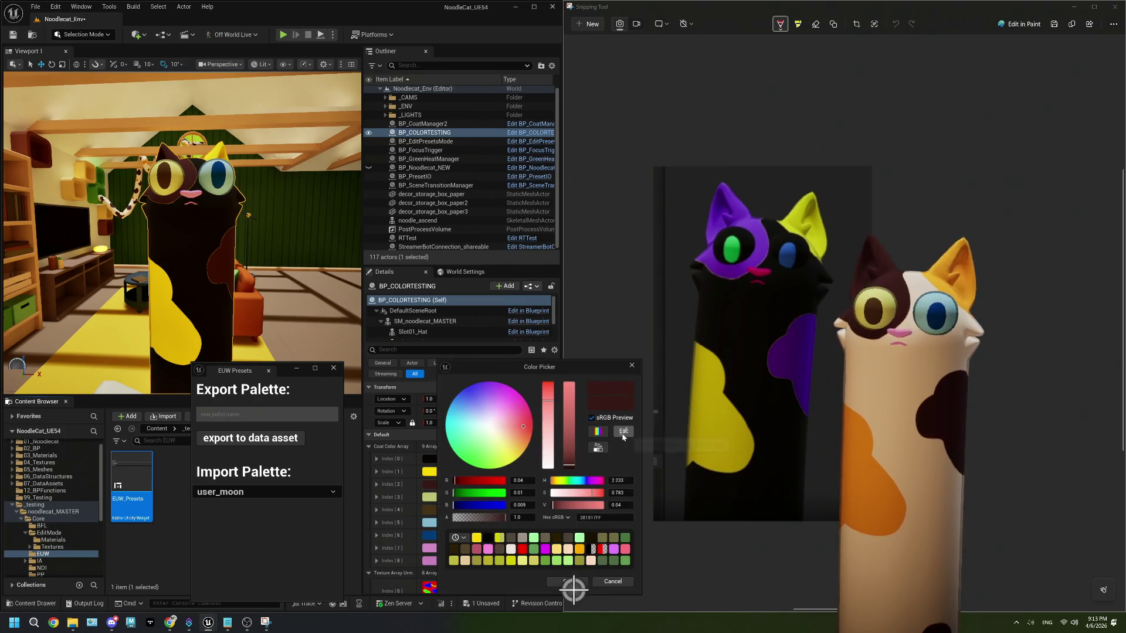
pyautogui.click(743, 228)
pyautogui.click(547, 392)
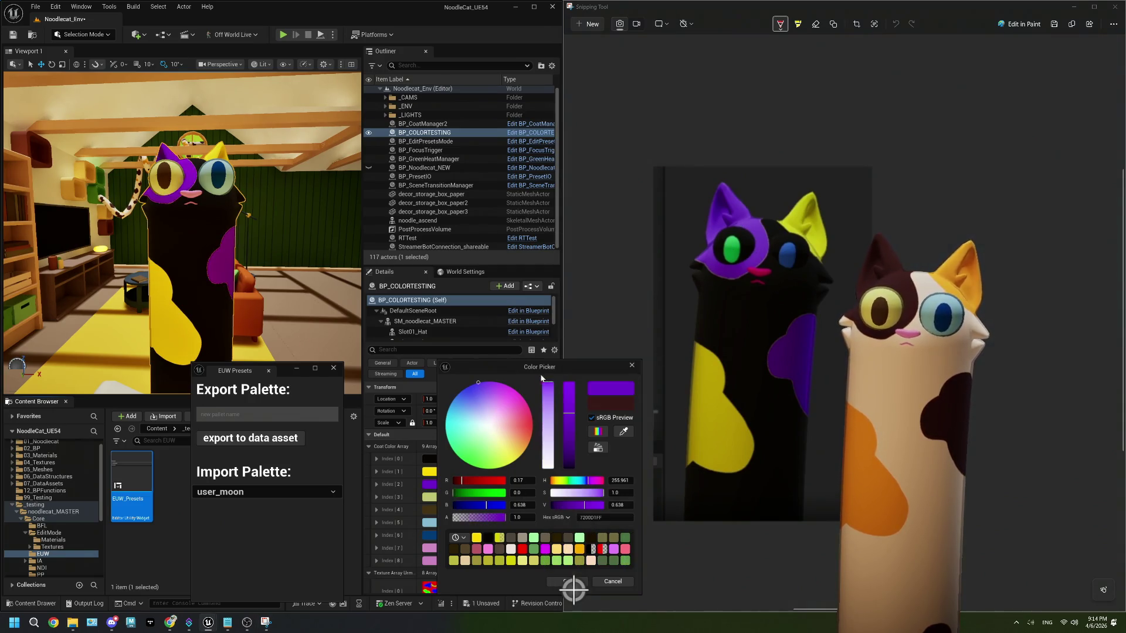
pyautogui.click(566, 581)
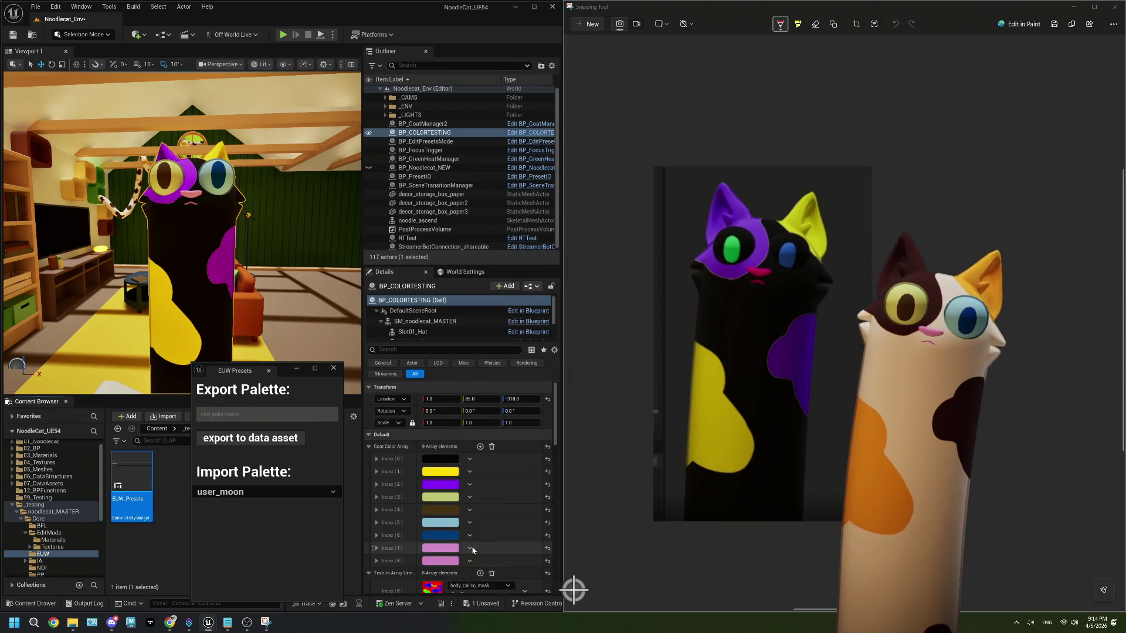
# - Set coat colours Index 3 and Index 5 to black sampled from the reference cat
pyautogui.click(447, 499)
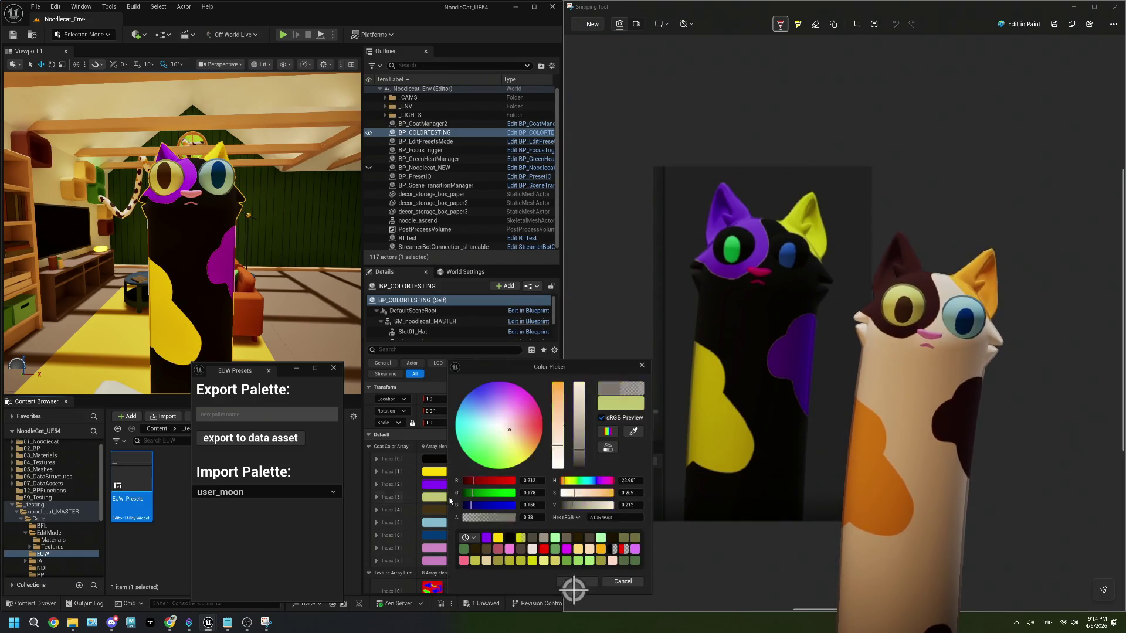
pyautogui.click(629, 436)
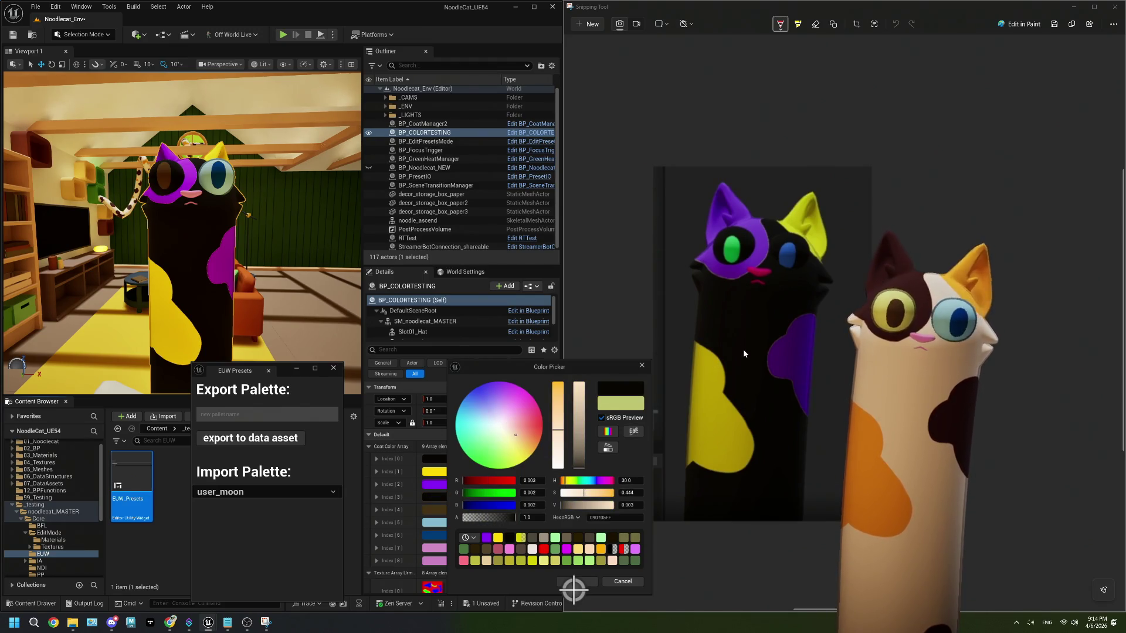
pyautogui.click(743, 349)
pyautogui.click(544, 586)
pyautogui.click(567, 581)
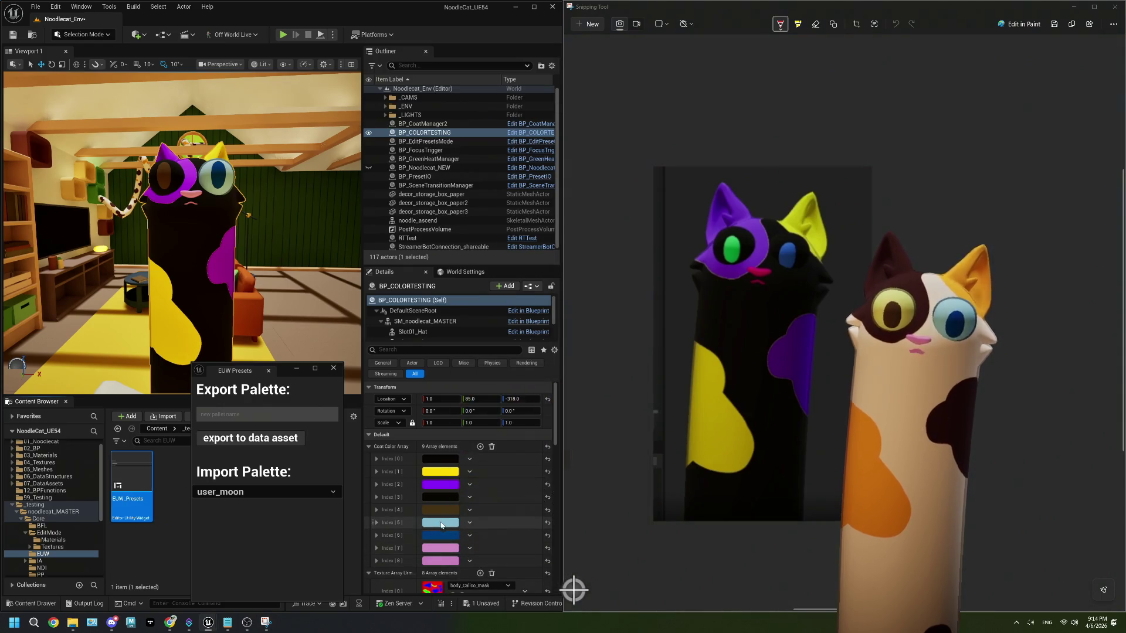
pyautogui.click(440, 518)
pyautogui.click(626, 433)
pyautogui.click(558, 545)
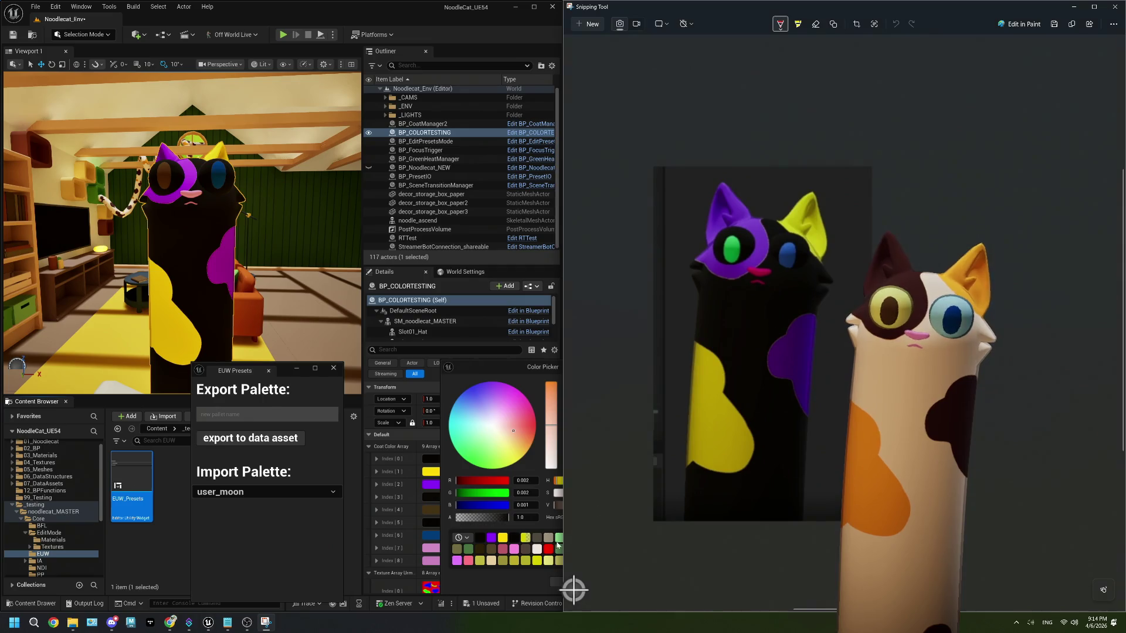
pyautogui.click(554, 585)
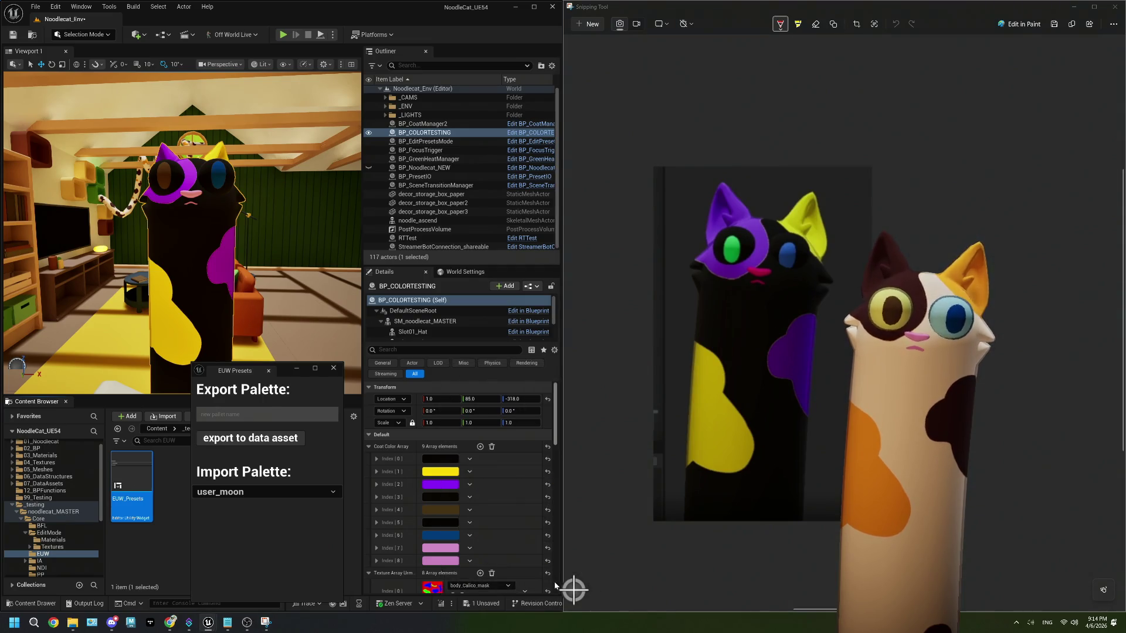
# - Set Index 4 to the reference's green eye colour and Index 6 to its blue eye colour
pyautogui.click(440, 510)
pyautogui.click(635, 433)
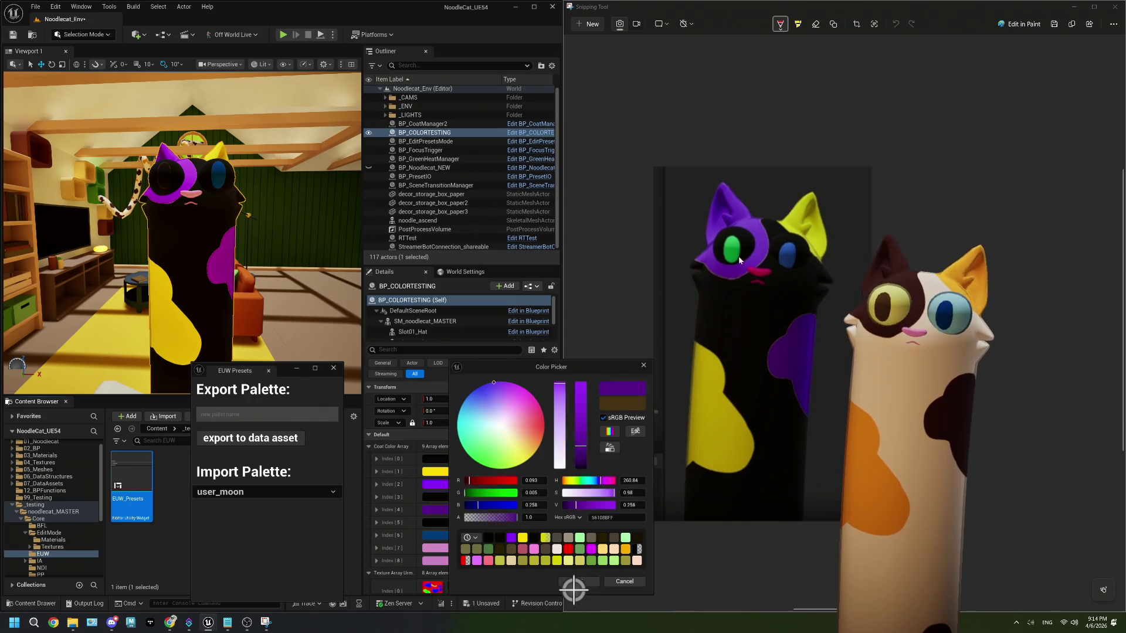
pyautogui.click(734, 252)
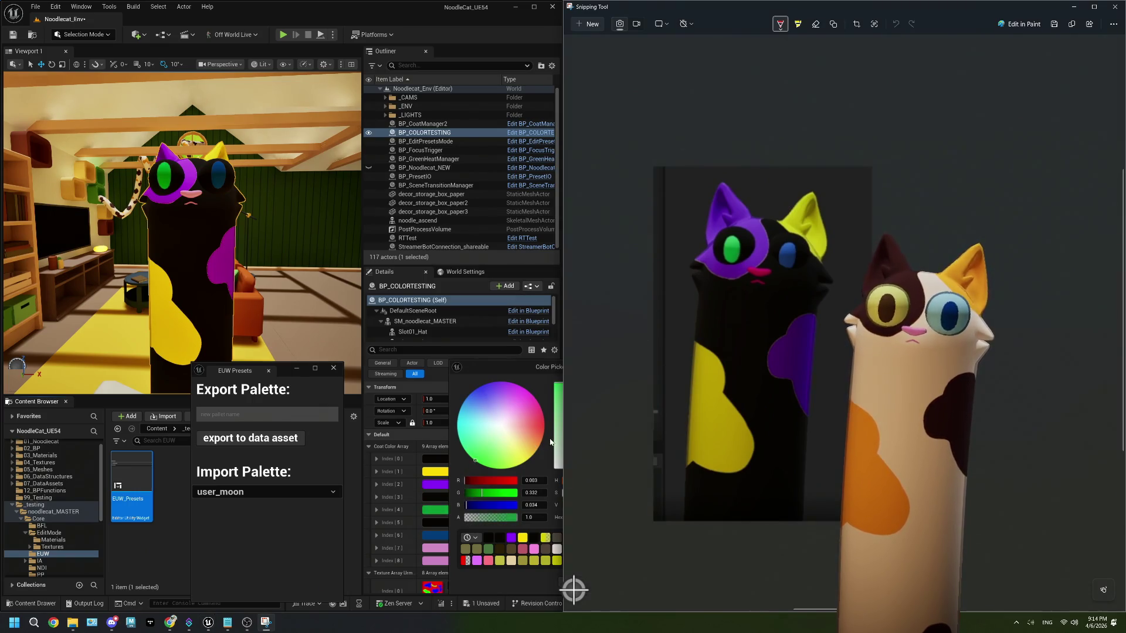
pyautogui.click(523, 374)
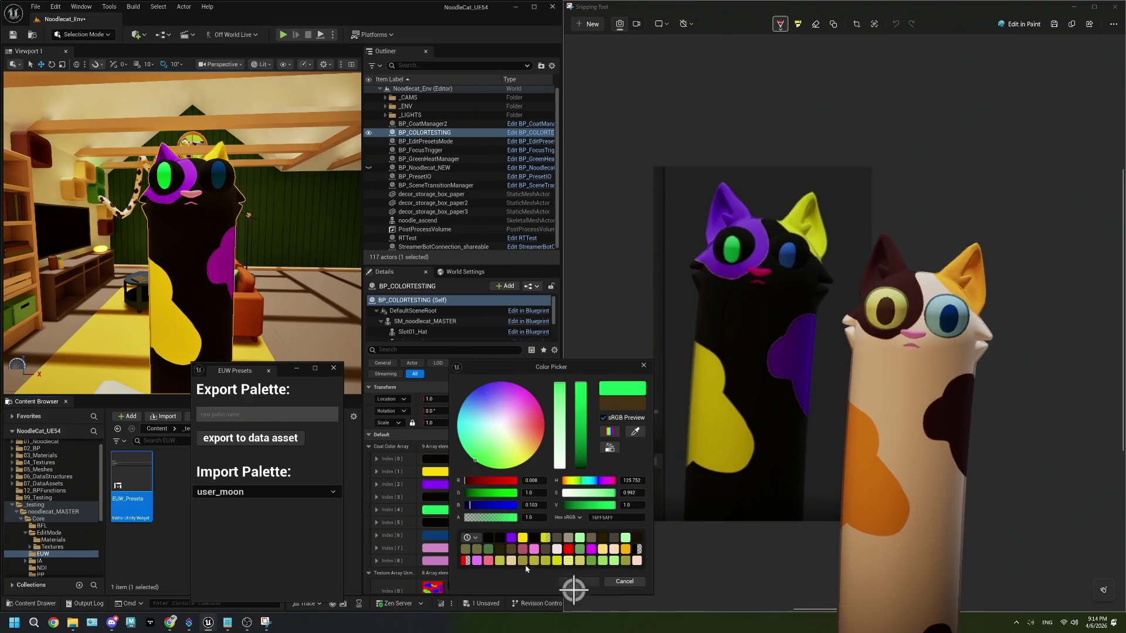
pyautogui.click(579, 581)
pyautogui.click(436, 535)
pyautogui.click(639, 432)
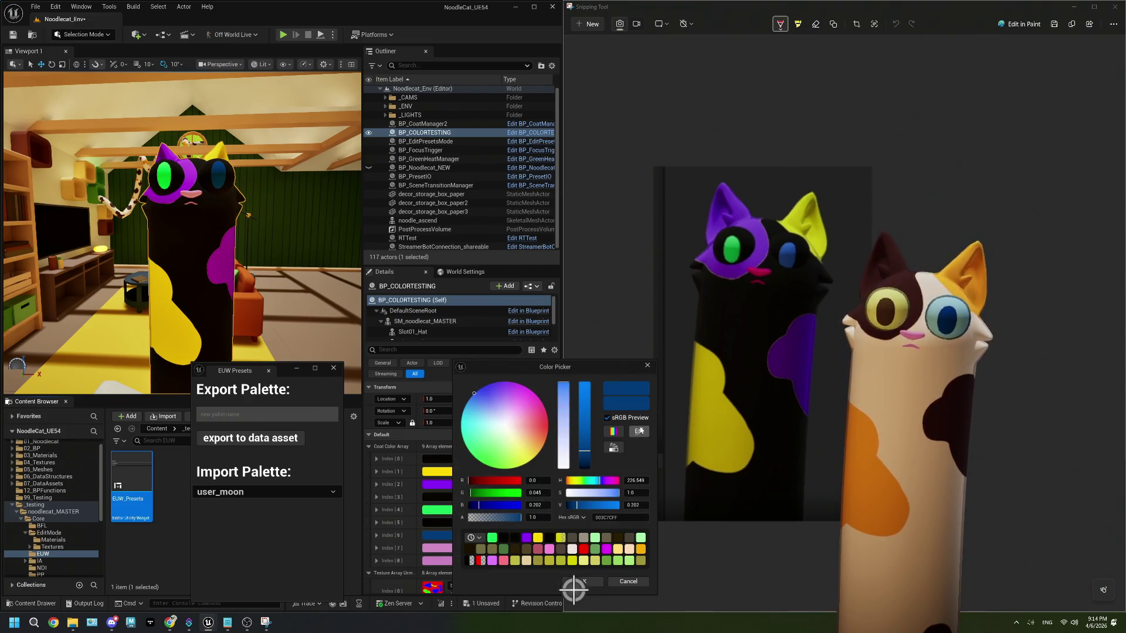
pyautogui.click(788, 256)
pyautogui.click(559, 578)
pyautogui.click(592, 584)
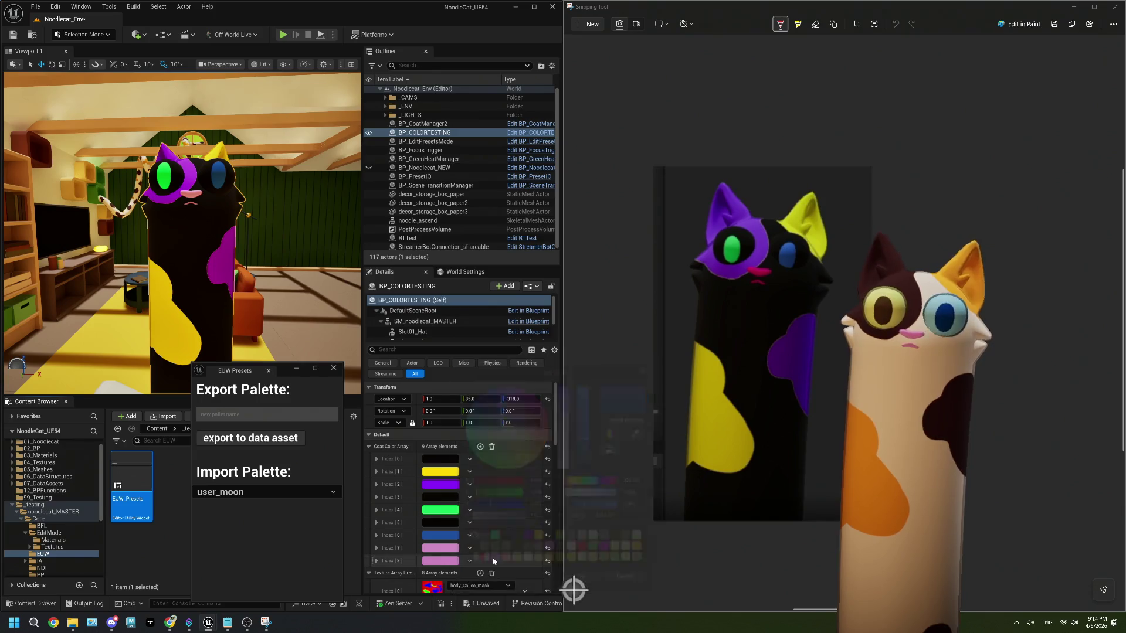
# - Set Index 7 and Index 8 to the crimson mouth colour sampled from the reference
pyautogui.click(446, 548)
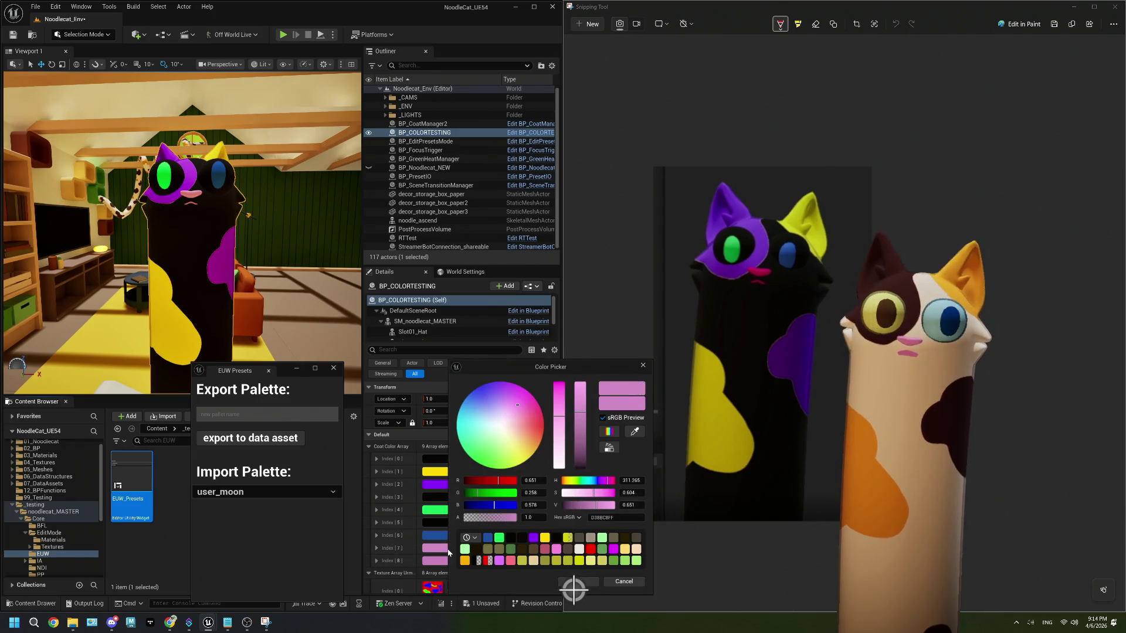
pyautogui.click(634, 432)
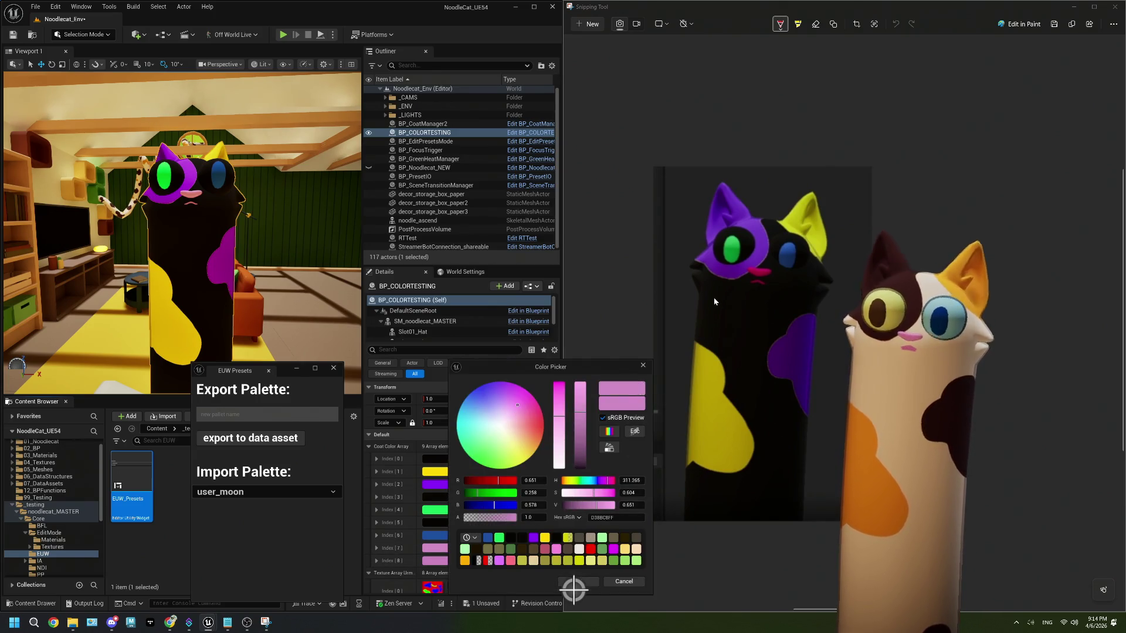
pyautogui.click(755, 274)
pyautogui.click(559, 533)
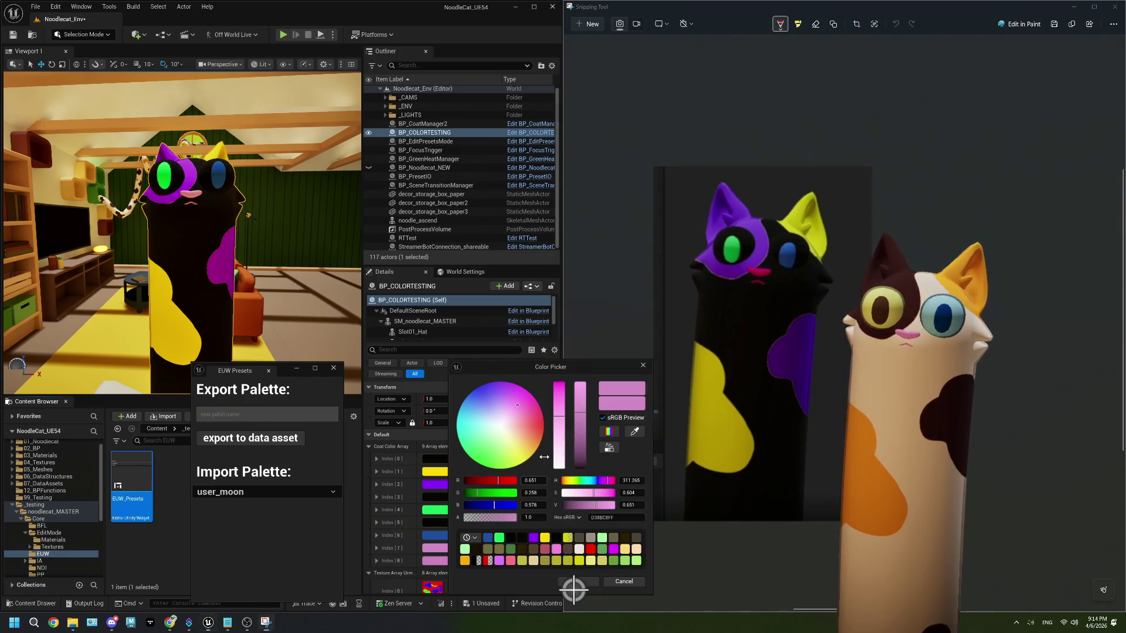
pyautogui.click(634, 432)
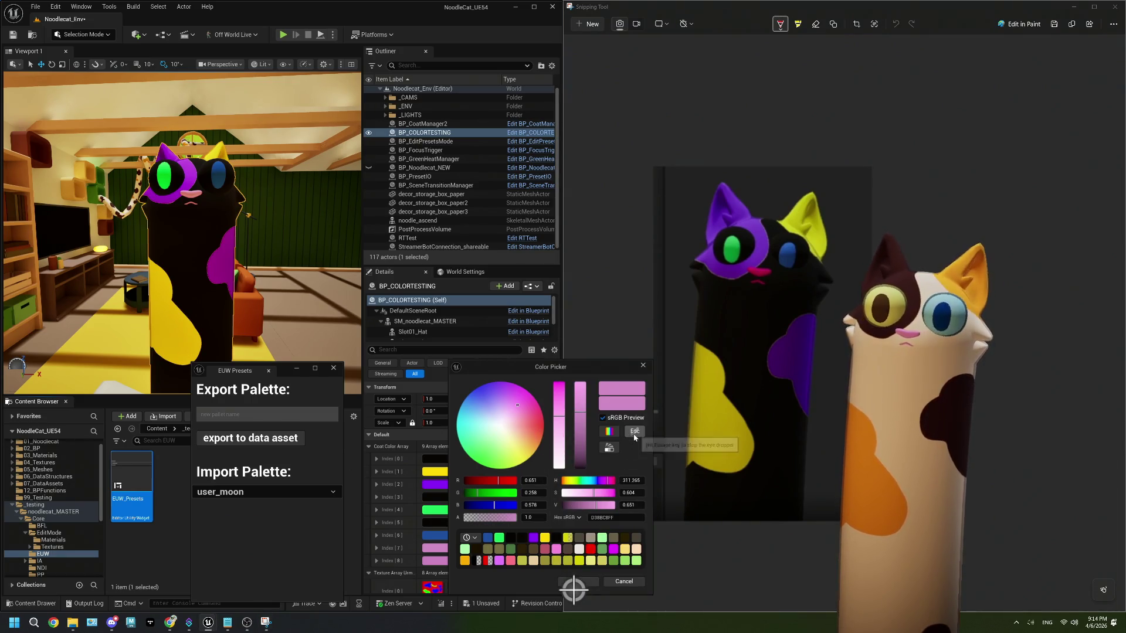
pyautogui.click(757, 270)
pyautogui.click(542, 464)
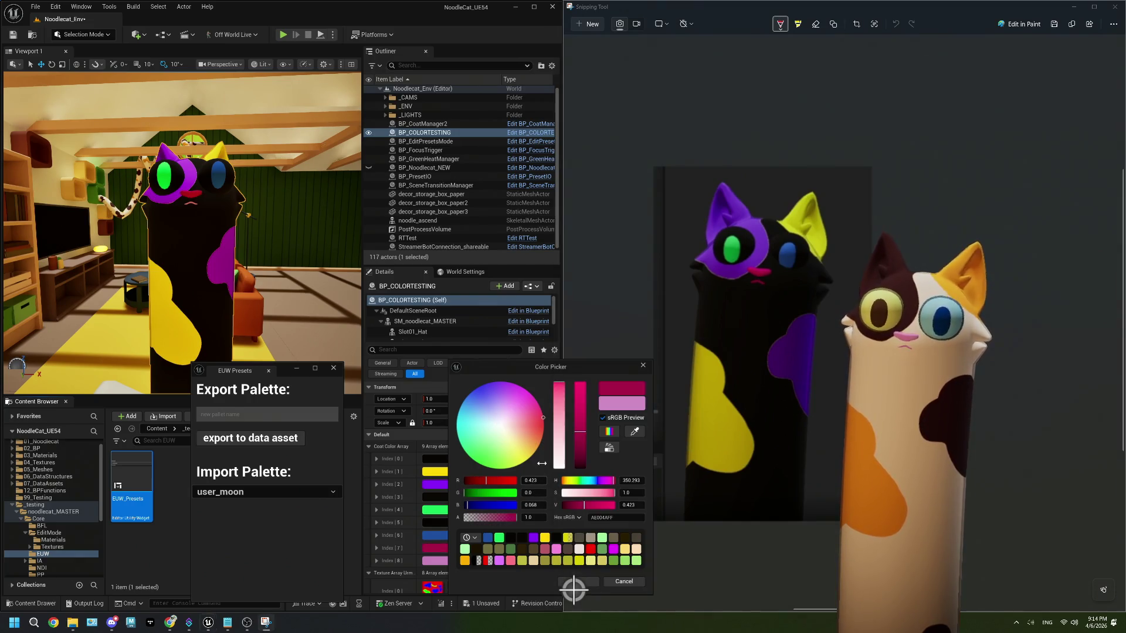
pyautogui.click(591, 583)
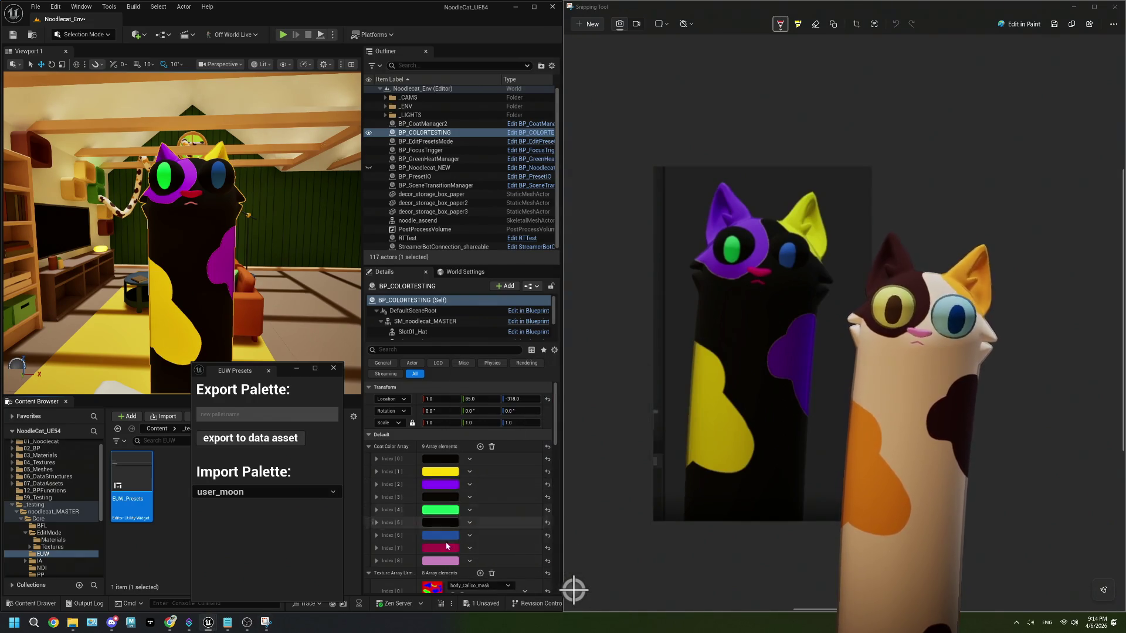
pyautogui.click(433, 561)
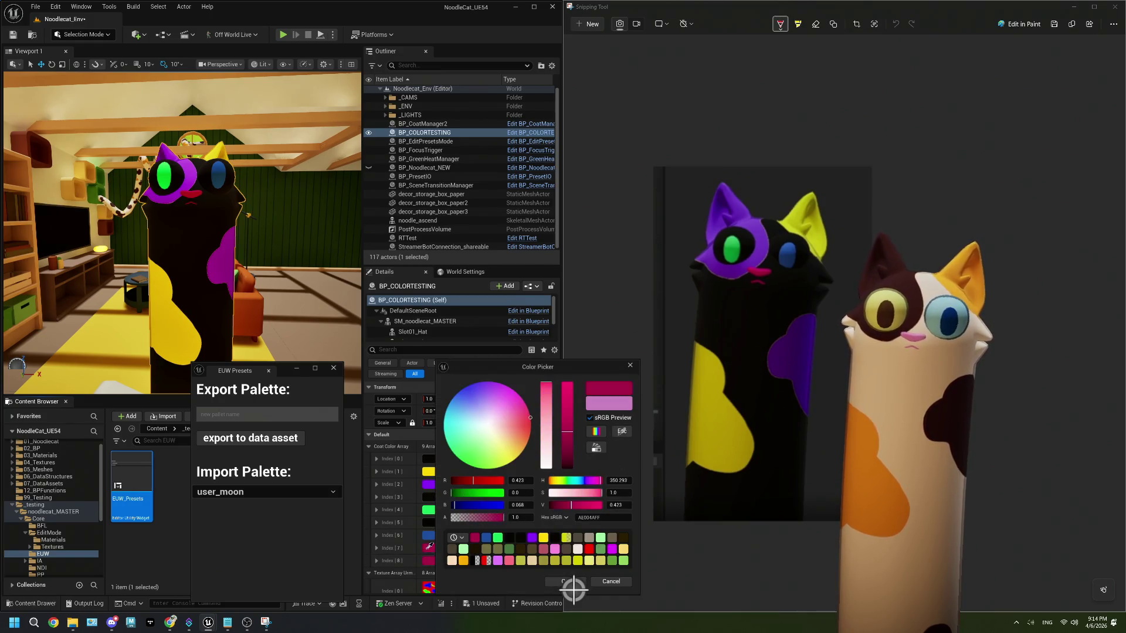
pyautogui.click(429, 548)
pyautogui.click(558, 581)
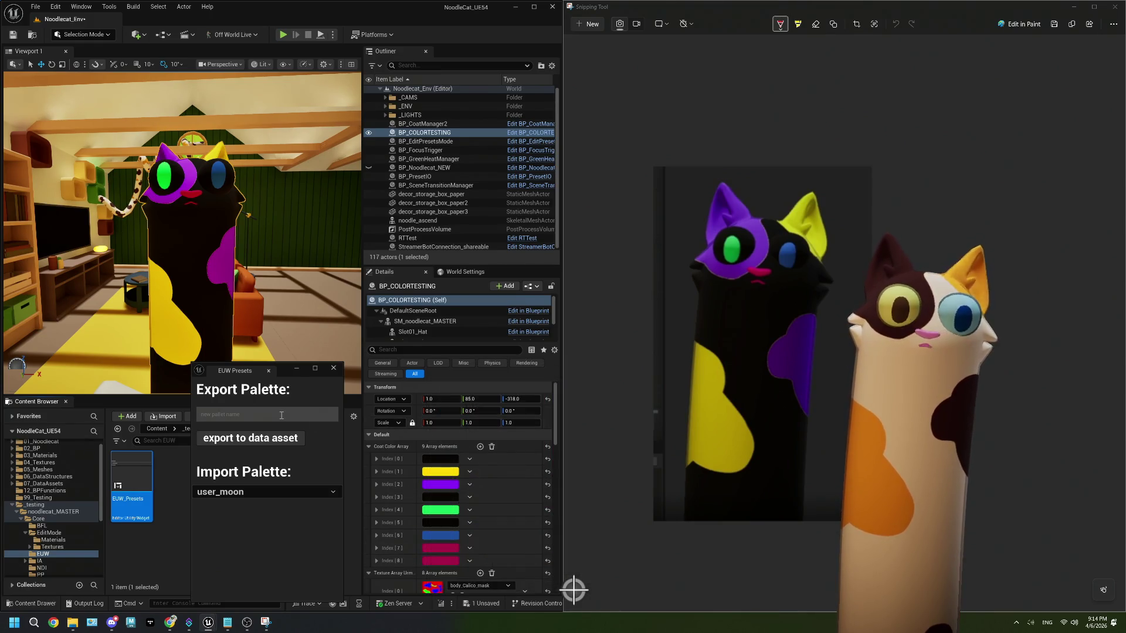
# - Clear the content selection, raise the EUW Presets panel, and close the Snipping Tool capture
pyautogui.click(281, 415)
pyautogui.write('user_moon')
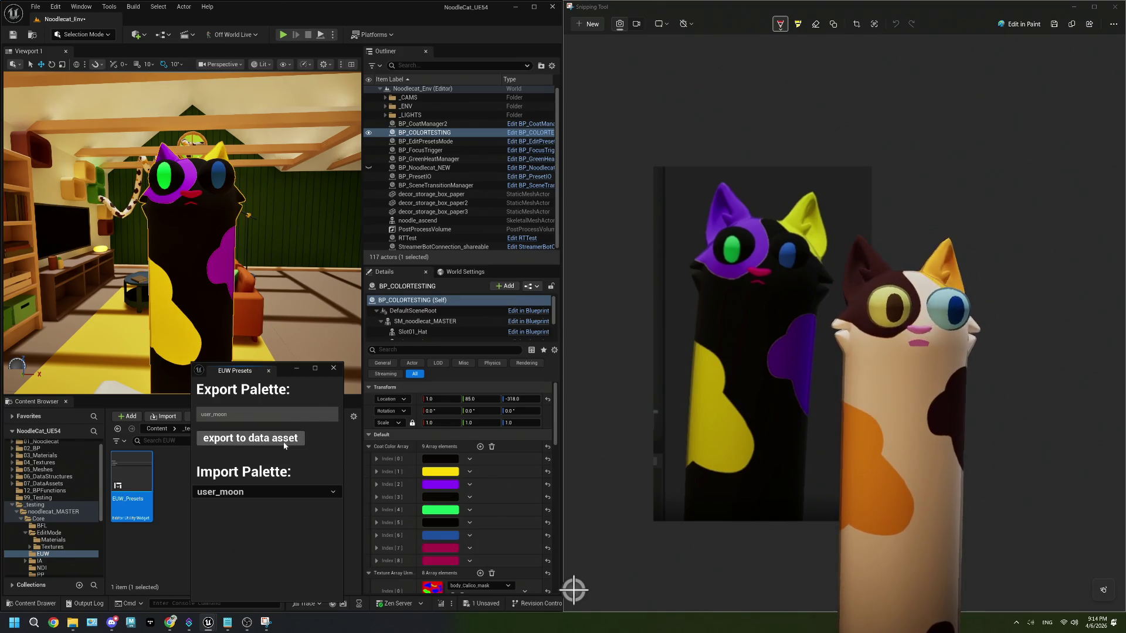
pyautogui.click(174, 518)
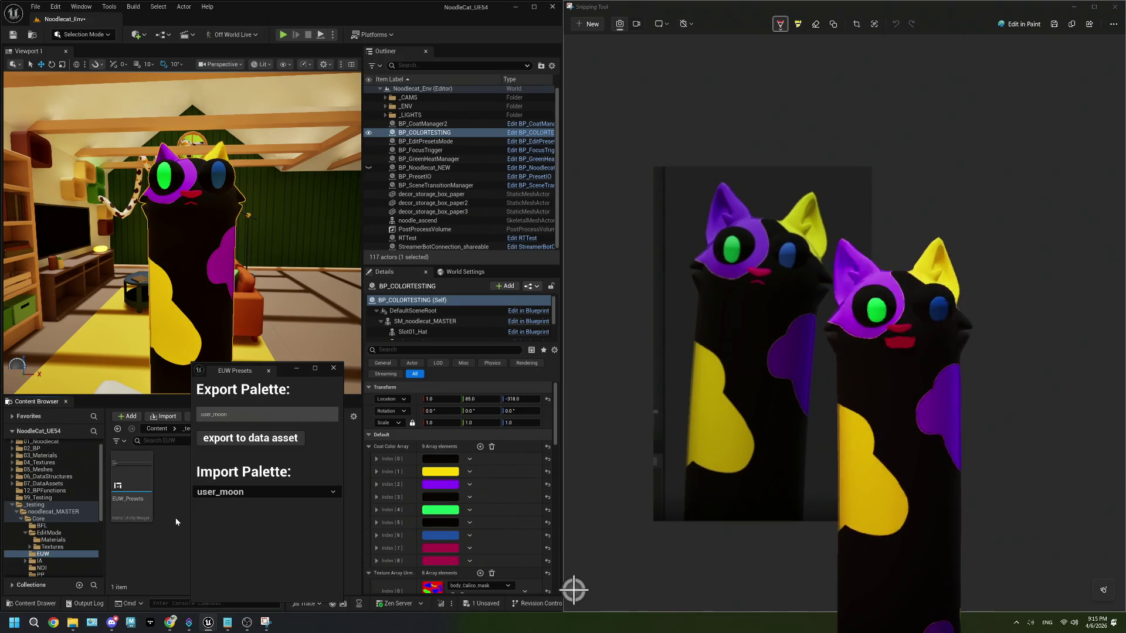
pyautogui.moveTo(288, 373); pyautogui.dragTo(301, 241)
pyautogui.click(1109, 9)
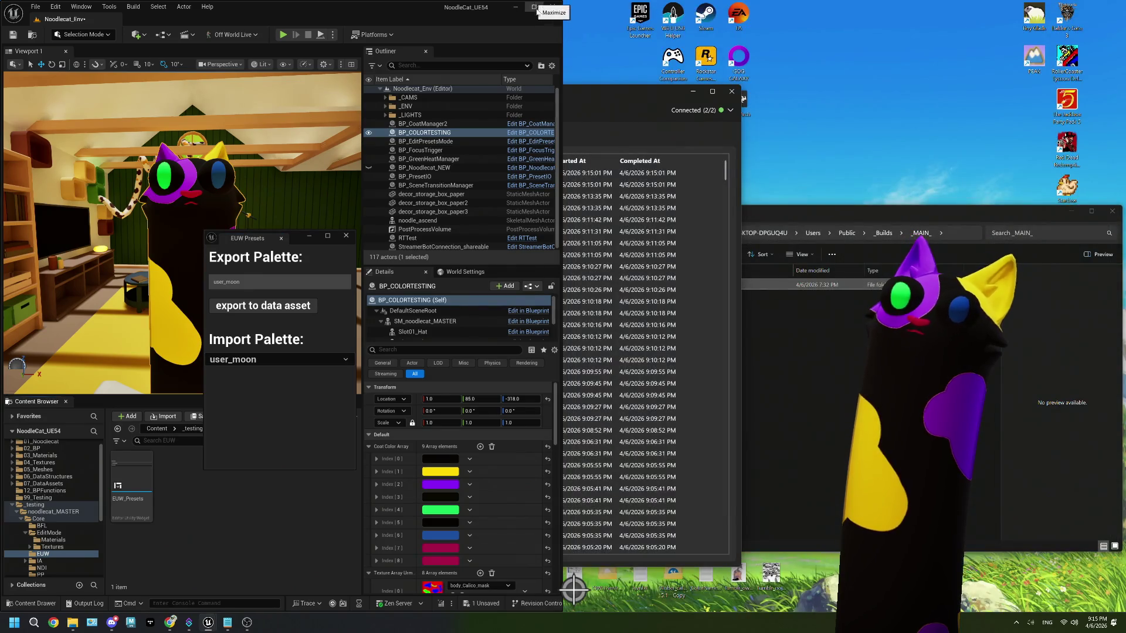
# - Maximise the Unreal editor and move the EUW Presets panel to the upper left
pyautogui.click(534, 7)
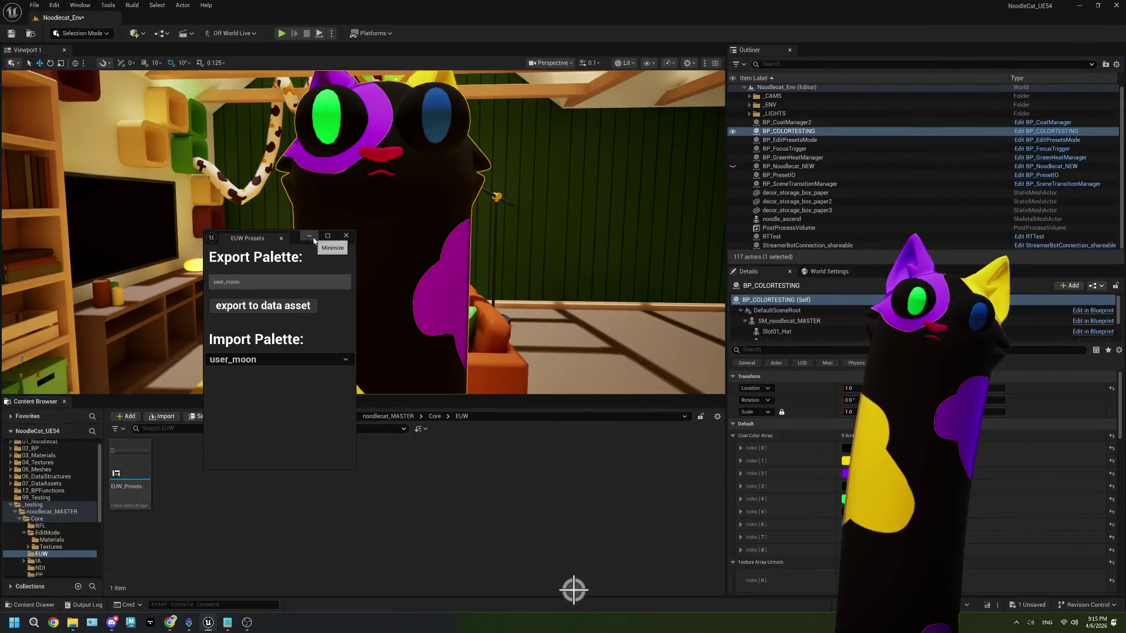
pyautogui.moveTo(293, 238); pyautogui.dragTo(156, 124)
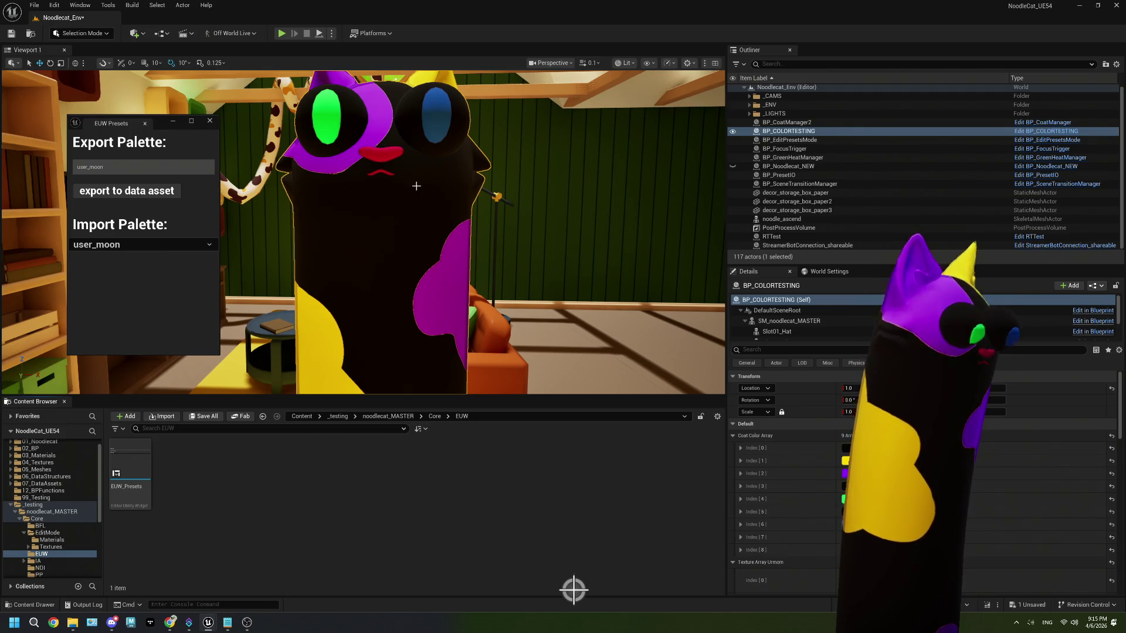
pyautogui.scroll(-10, 416, 186)
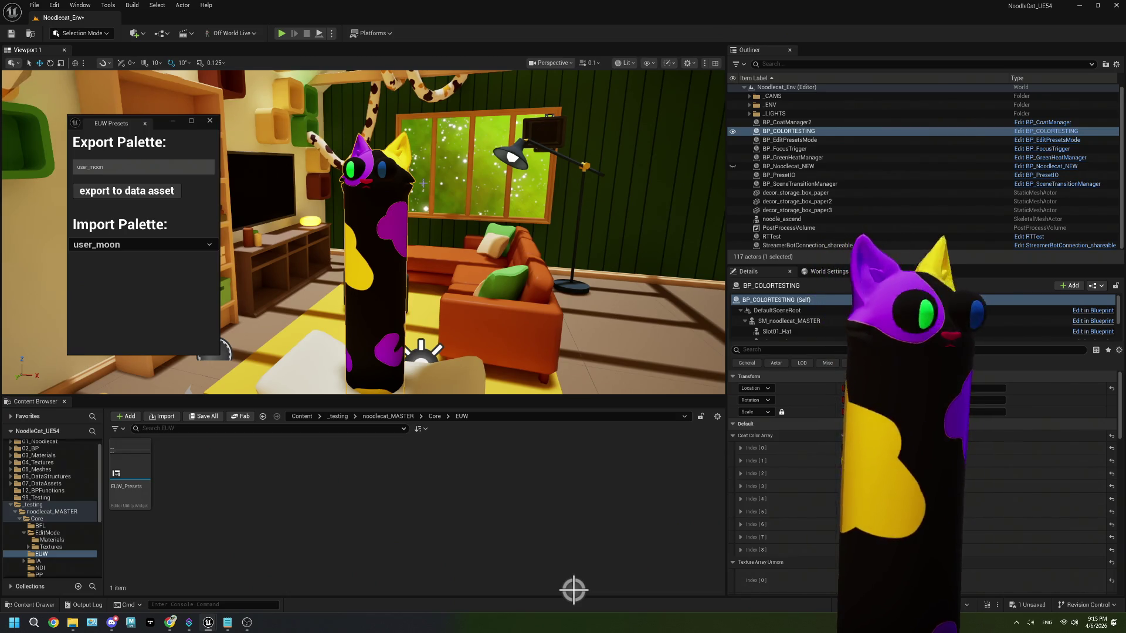
# - Shift the purple coat colour to A000FF, close EUW Presets, and go to the Core folder
pyautogui.click(969, 447)
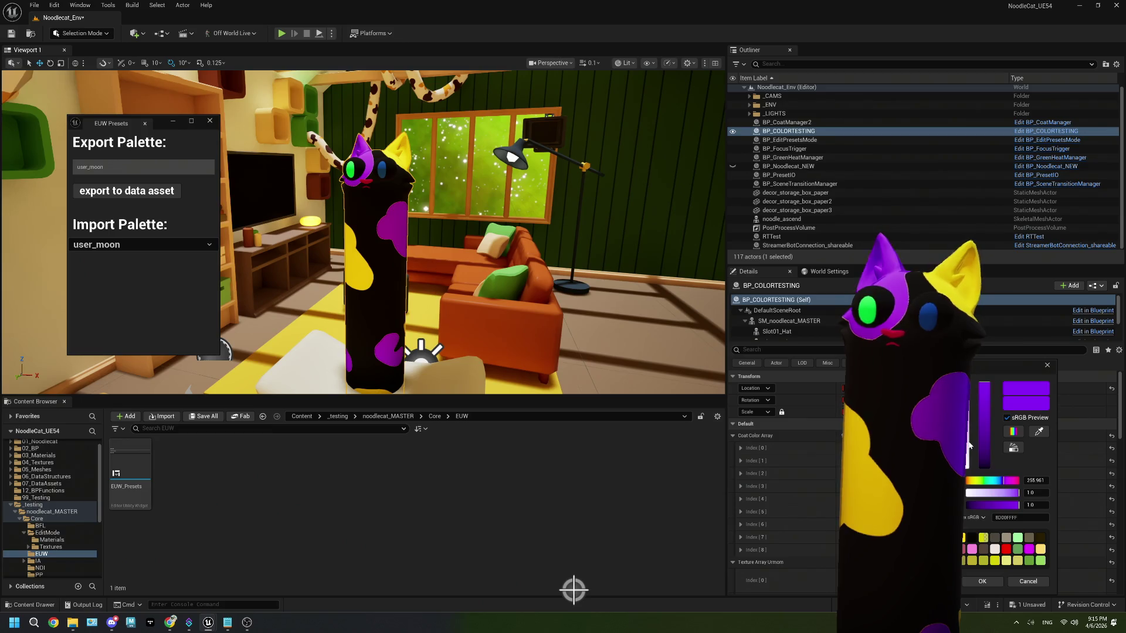
pyautogui.moveTo(938, 410); pyautogui.dragTo(943, 413)
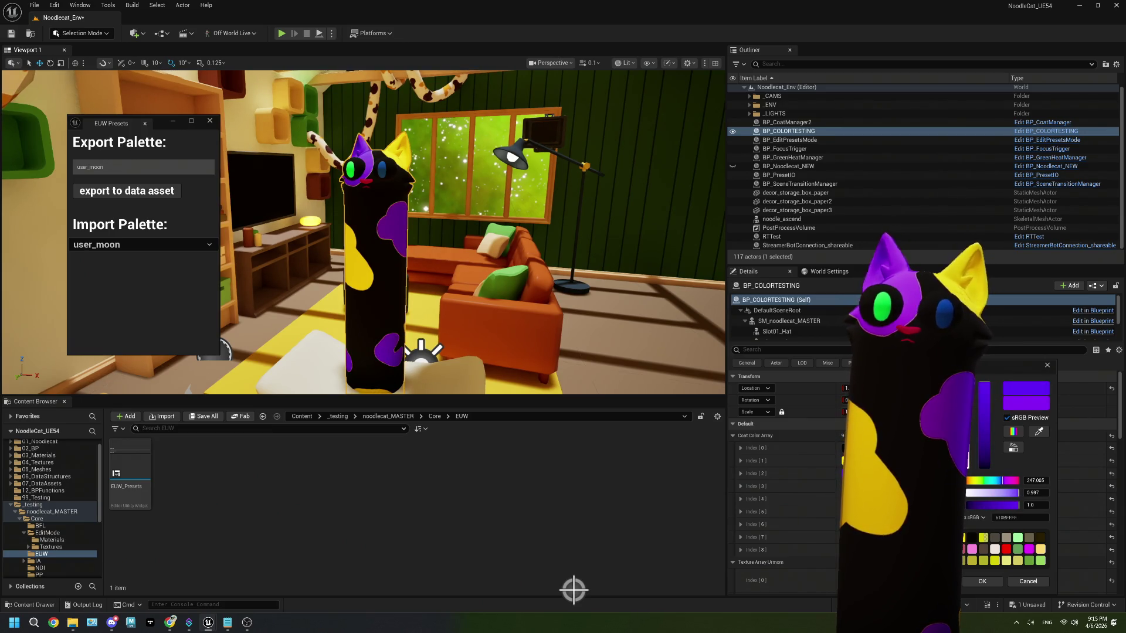
pyautogui.click(987, 583)
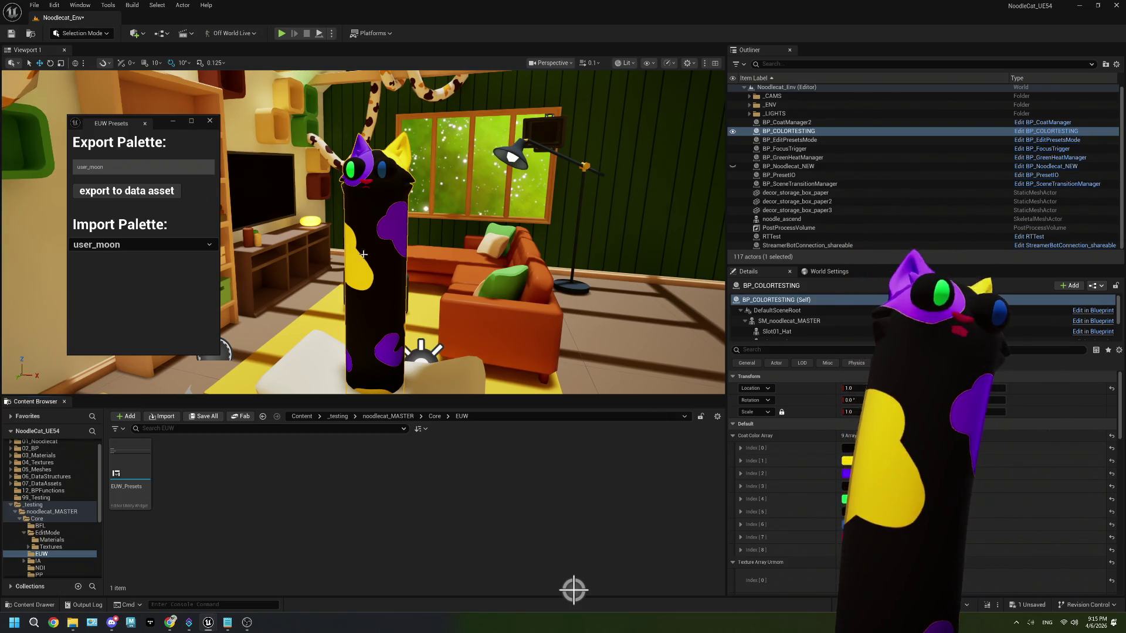
pyautogui.click(208, 122)
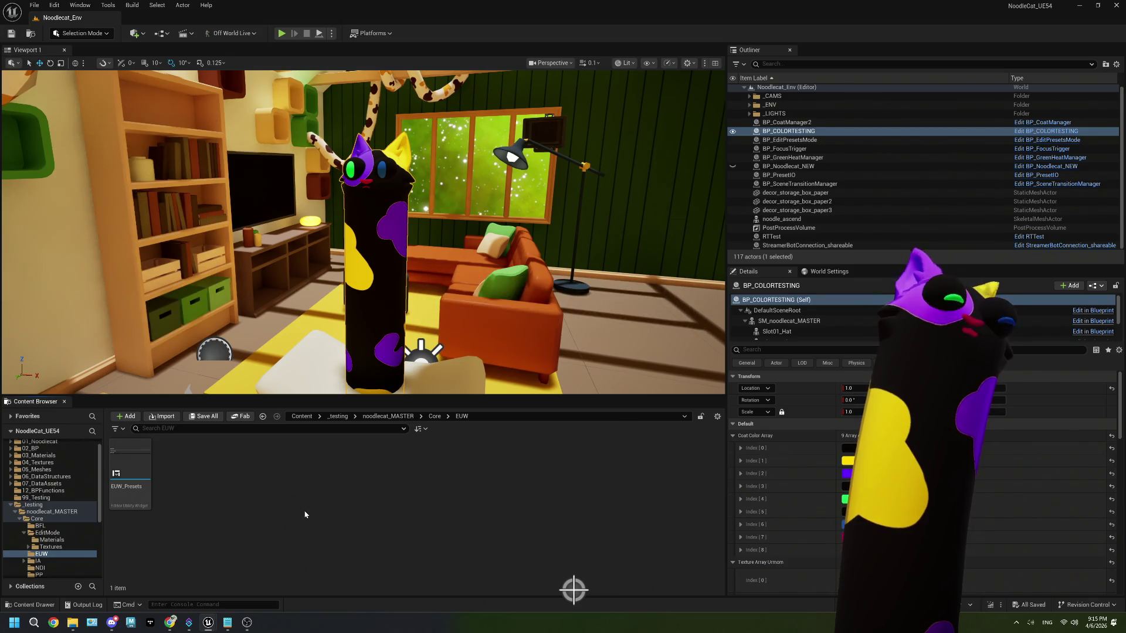
pyautogui.click(440, 417)
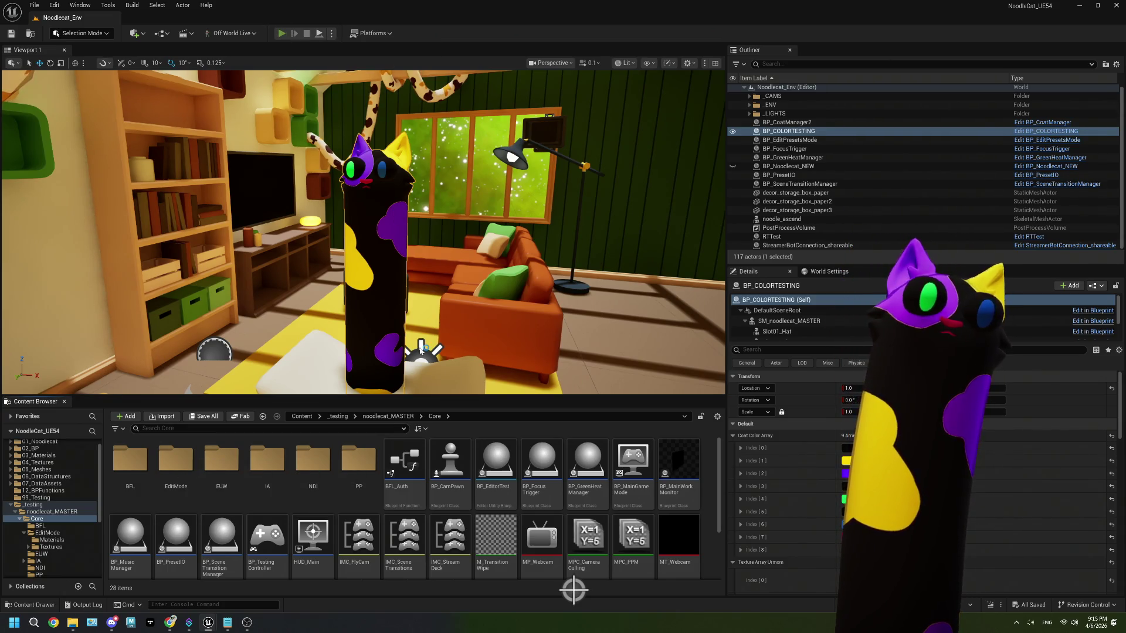
pyautogui.click(281, 33)
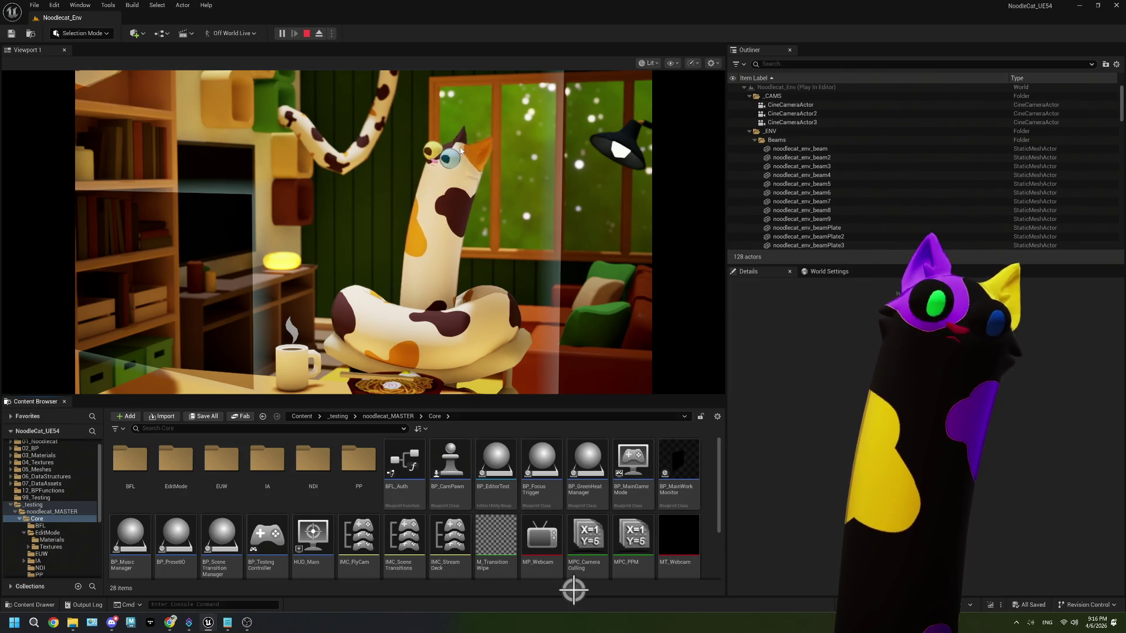
pyautogui.click(306, 33)
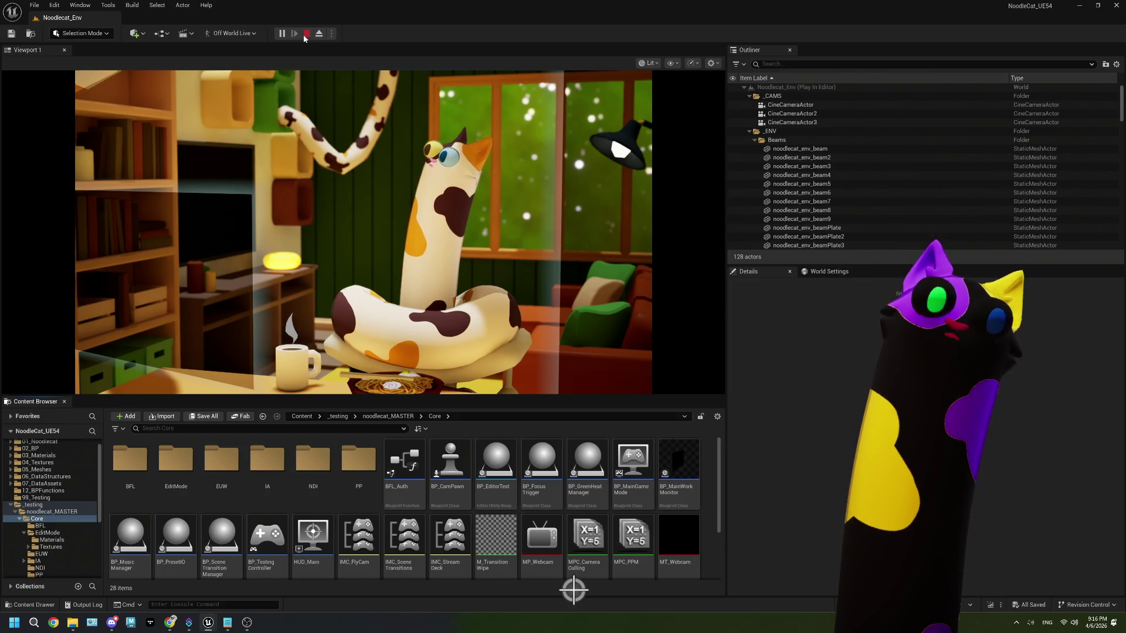
pyautogui.doubleClick(176, 460)
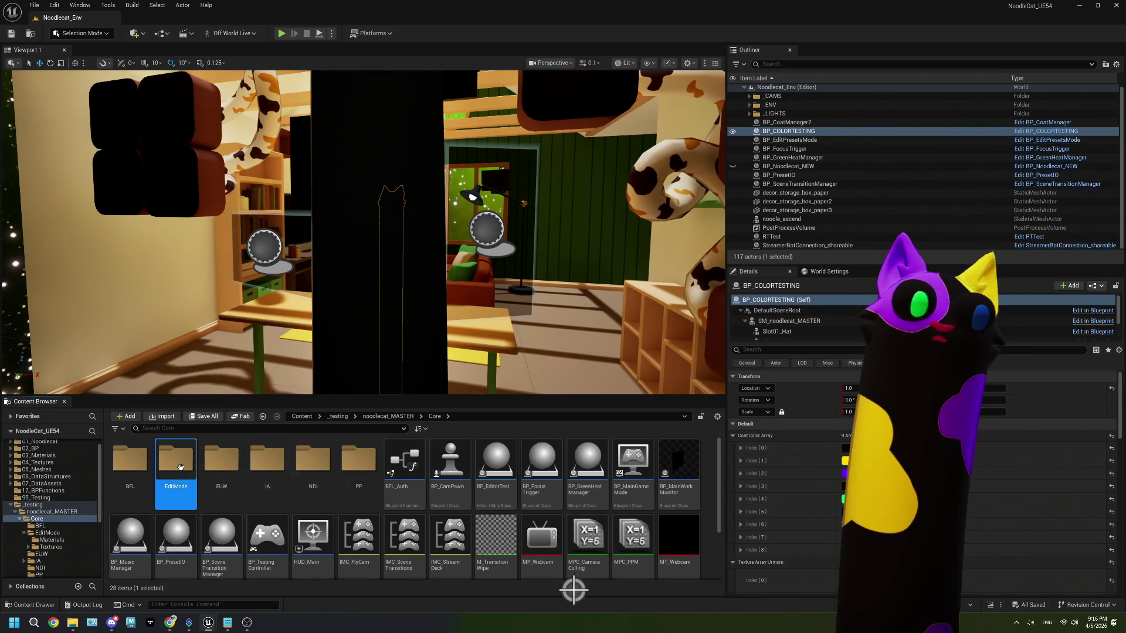
# - Open BP_EditPresetsMode and review the DoesIdMatchEditorId function graph, moving its Return Node right
pyautogui.doubleClick(221, 463)
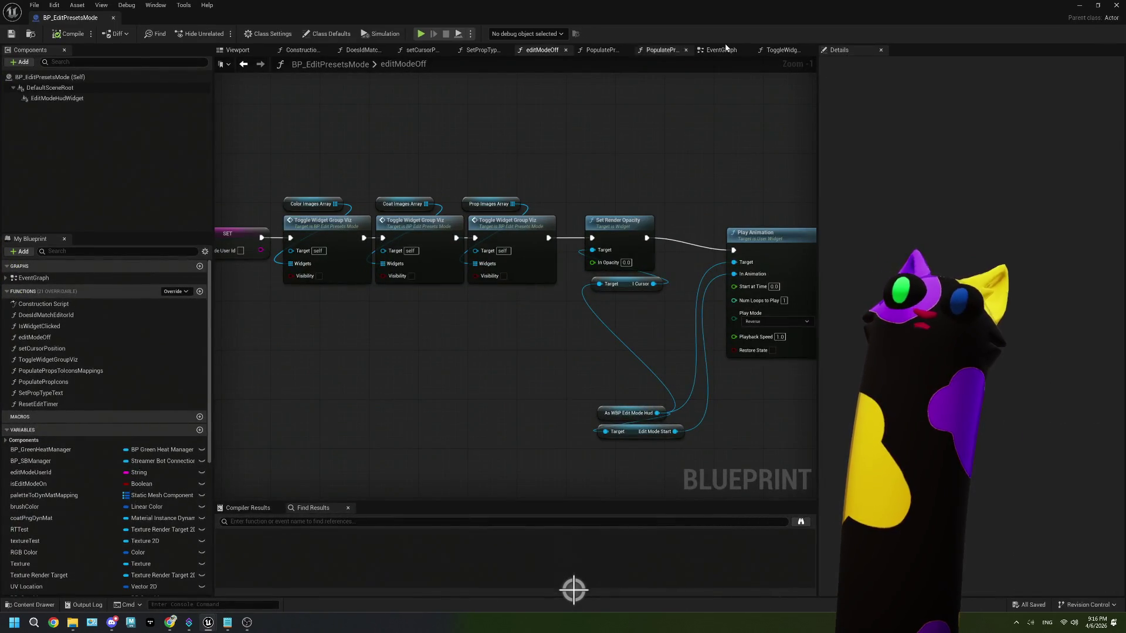
pyautogui.click(602, 50)
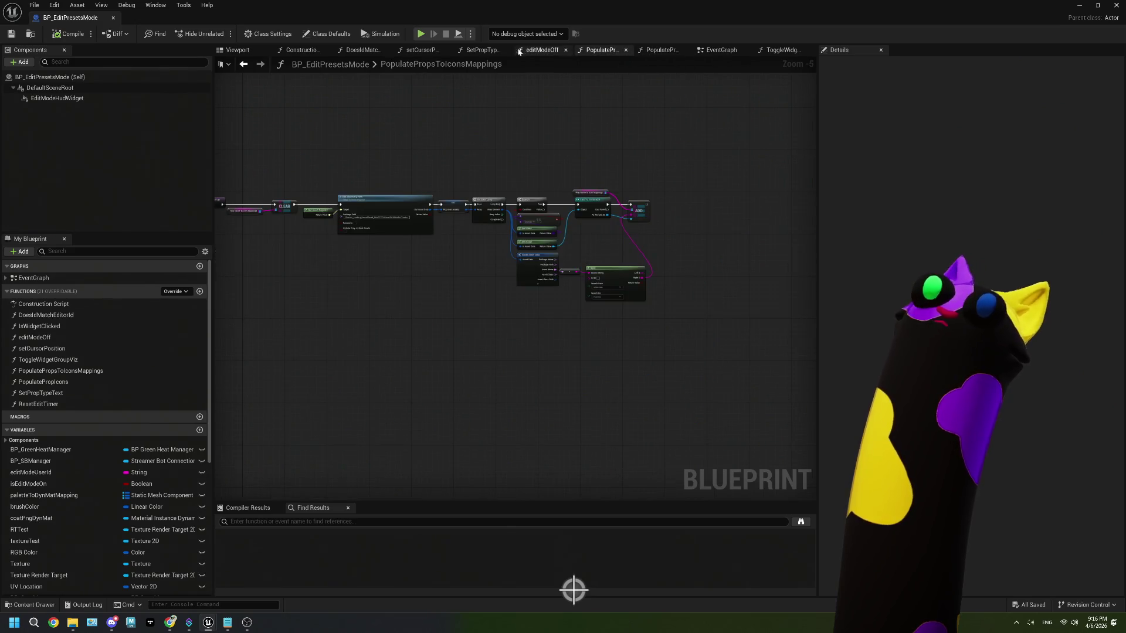
pyautogui.click(348, 52)
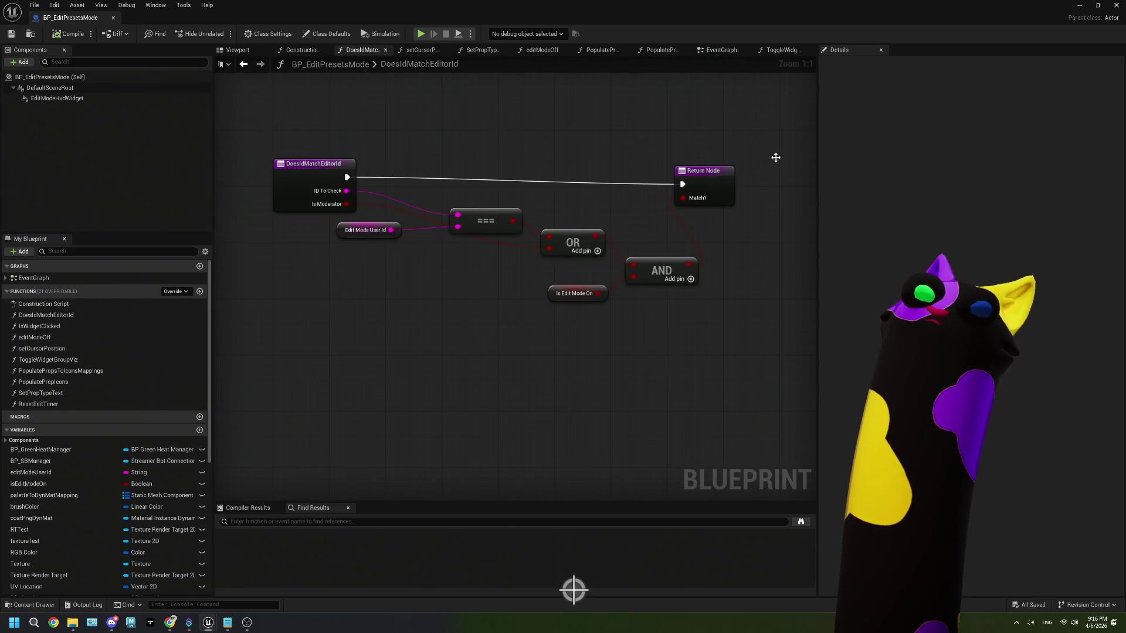
pyautogui.moveTo(706, 173); pyautogui.dragTo(771, 174)
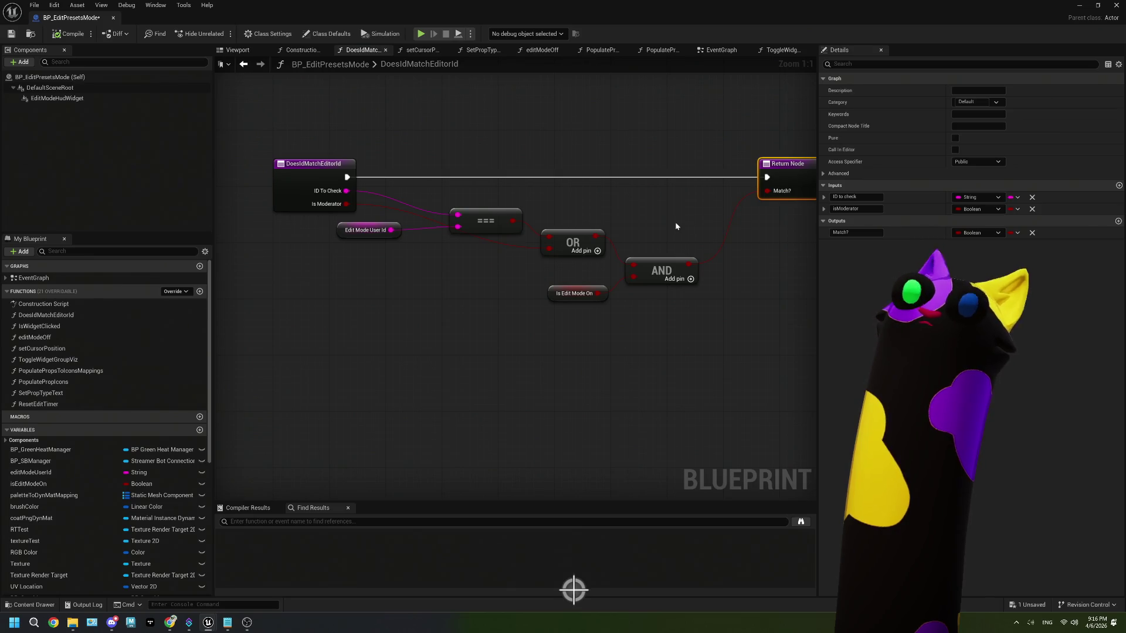
pyautogui.moveTo(675, 226); pyautogui.dragTo(684, 220)
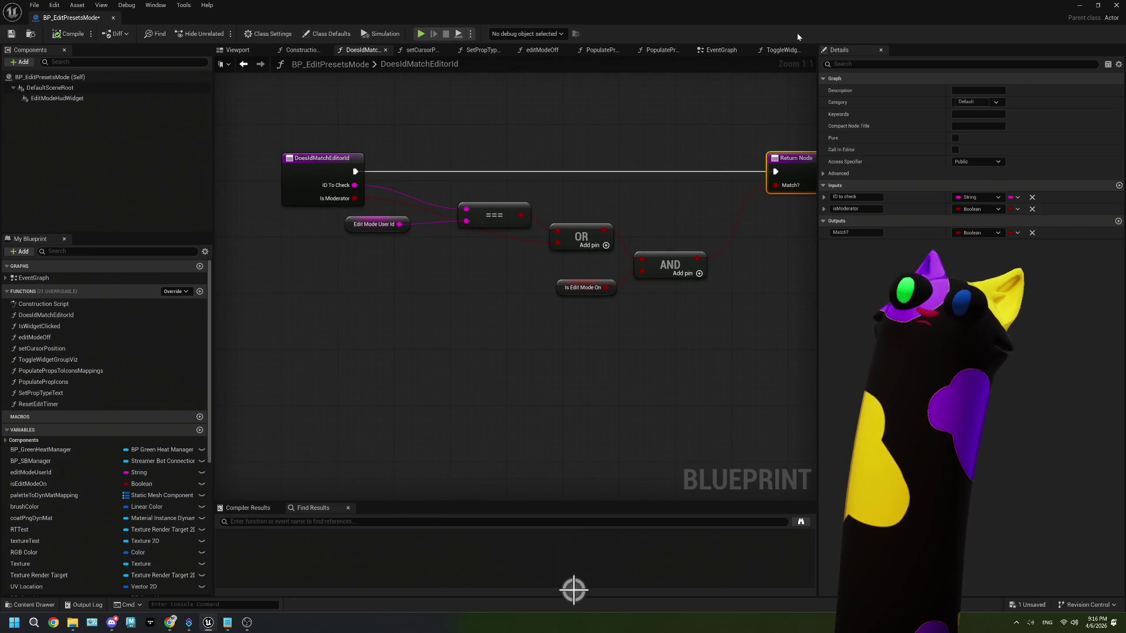
pyautogui.click(586, 287)
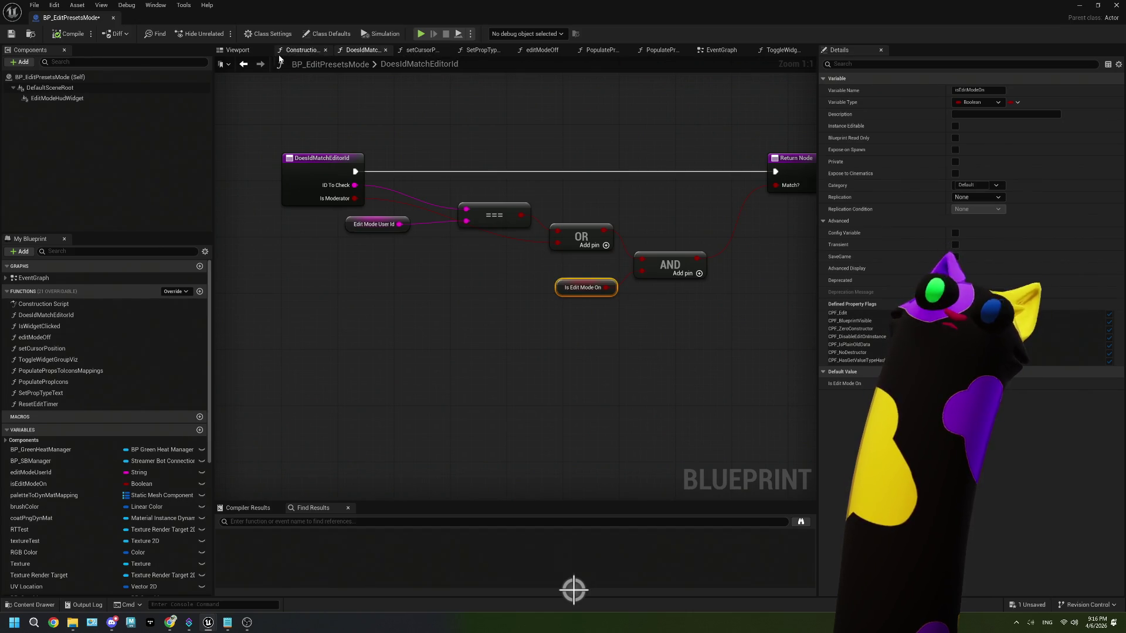
# - In the EventGraph, rearrange nodes around OnCommandPreset and box-select its gate nodes
pyautogui.hotkey('ctrl', 'Tab')
pyautogui.scroll(-5, 558, 279)
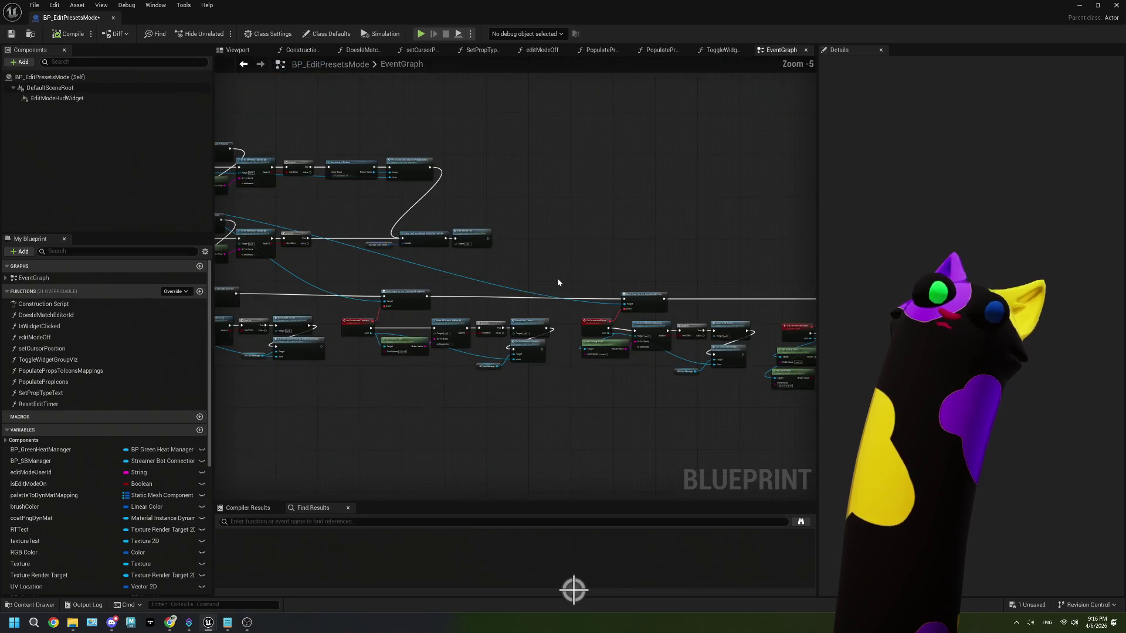
pyautogui.scroll(4, 664, 315)
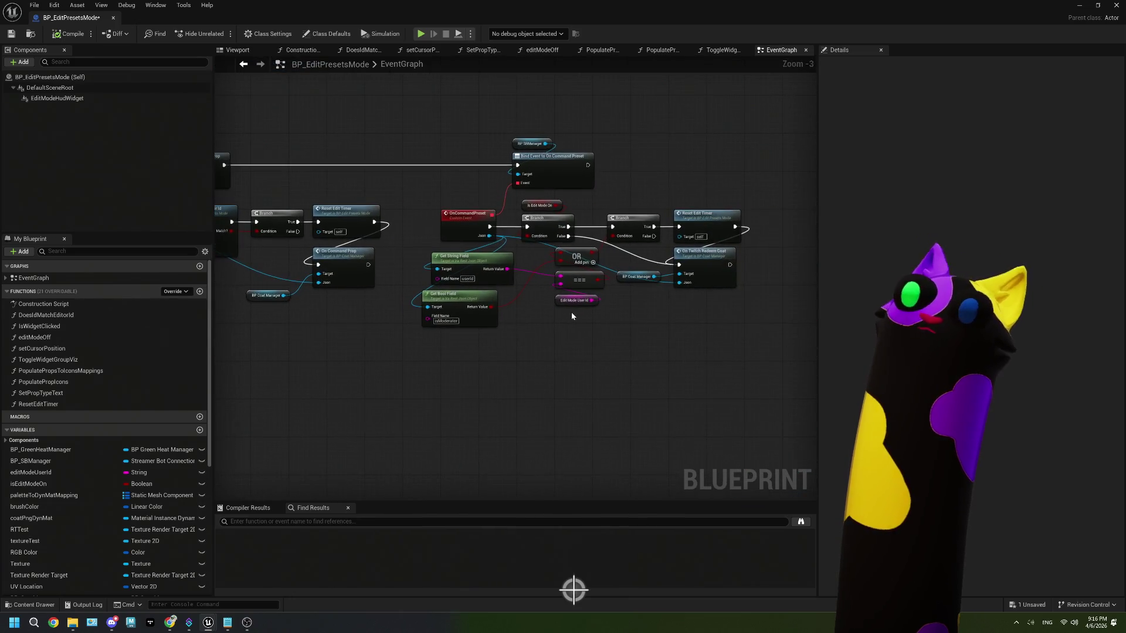
pyautogui.moveTo(427, 300)
pyautogui.mouseDown()
pyautogui.moveTo(460, 300)
pyautogui.moveTo(446, 300)
pyautogui.mouseUp()
pyautogui.moveTo(661, 285); pyautogui.dragTo(610, 300)
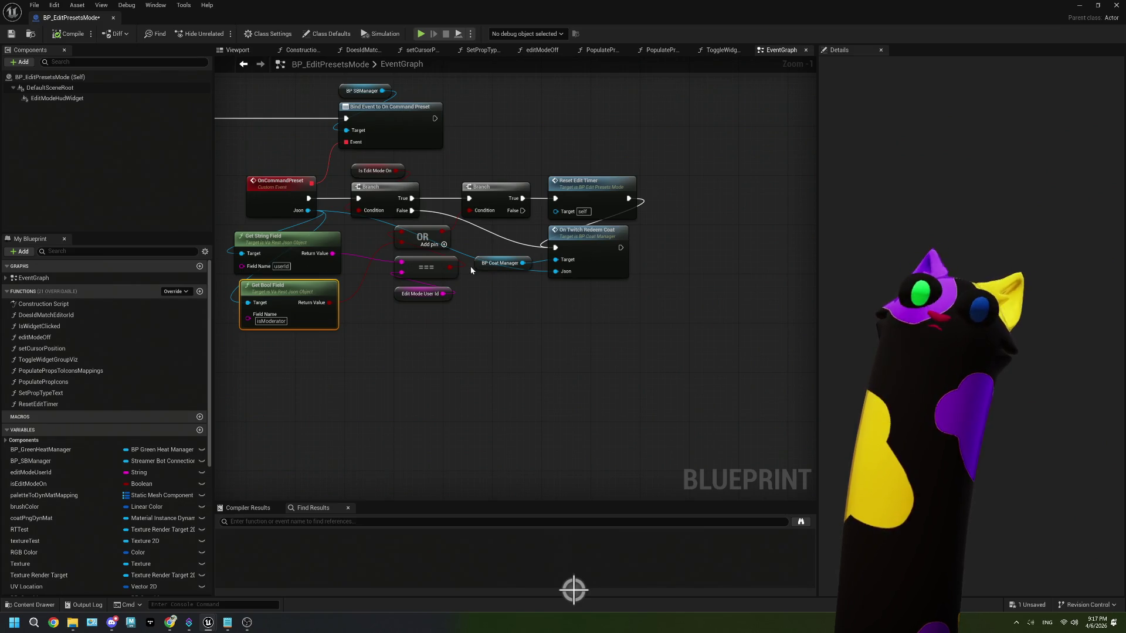
pyautogui.moveTo(340, 214); pyautogui.dragTo(461, 206)
pyautogui.moveTo(388, 189)
pyautogui.mouseDown()
pyautogui.moveTo(292, 192)
pyautogui.moveTo(332, 190)
pyautogui.mouseUp()
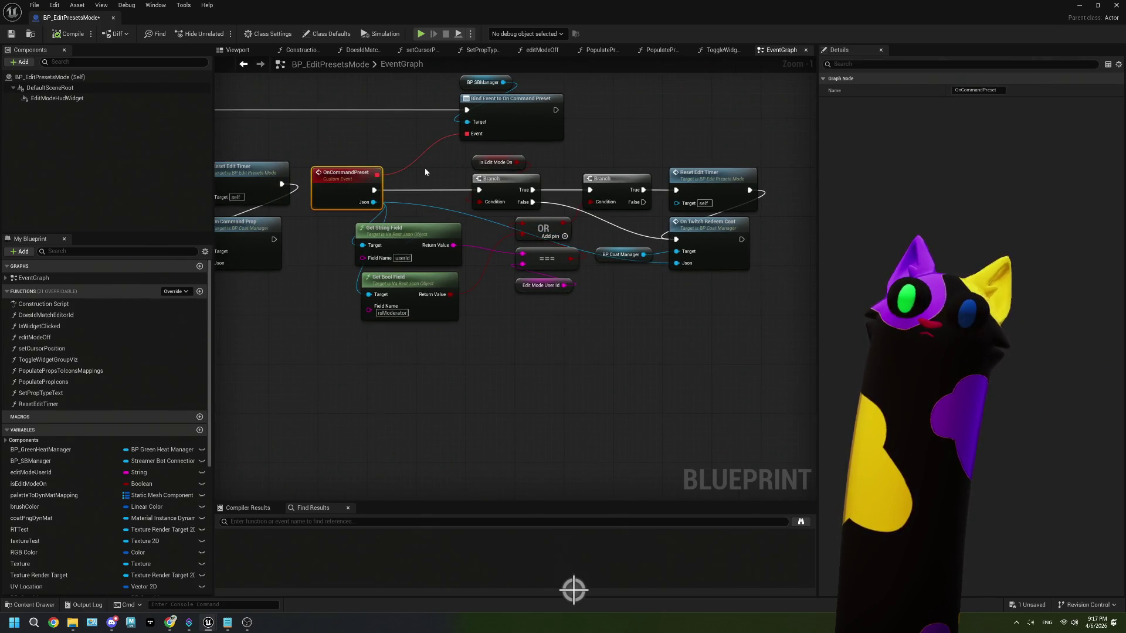
pyautogui.moveTo(425, 164); pyautogui.dragTo(587, 322)
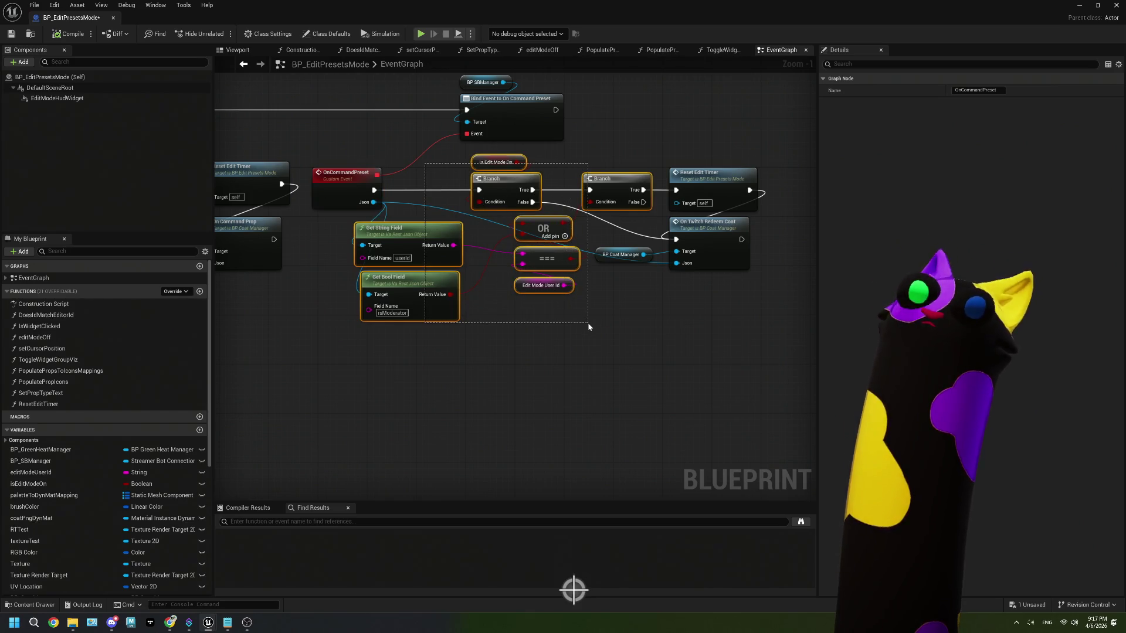
# - Save the blueprint and select the moderator and Is Edit Mode On gate nodes
pyautogui.moveTo(419, 316)
pyautogui.mouseDown()
pyautogui.moveTo(555, 314)
pyautogui.moveTo(396, 331)
pyautogui.mouseUp()
pyautogui.click(336, 336)
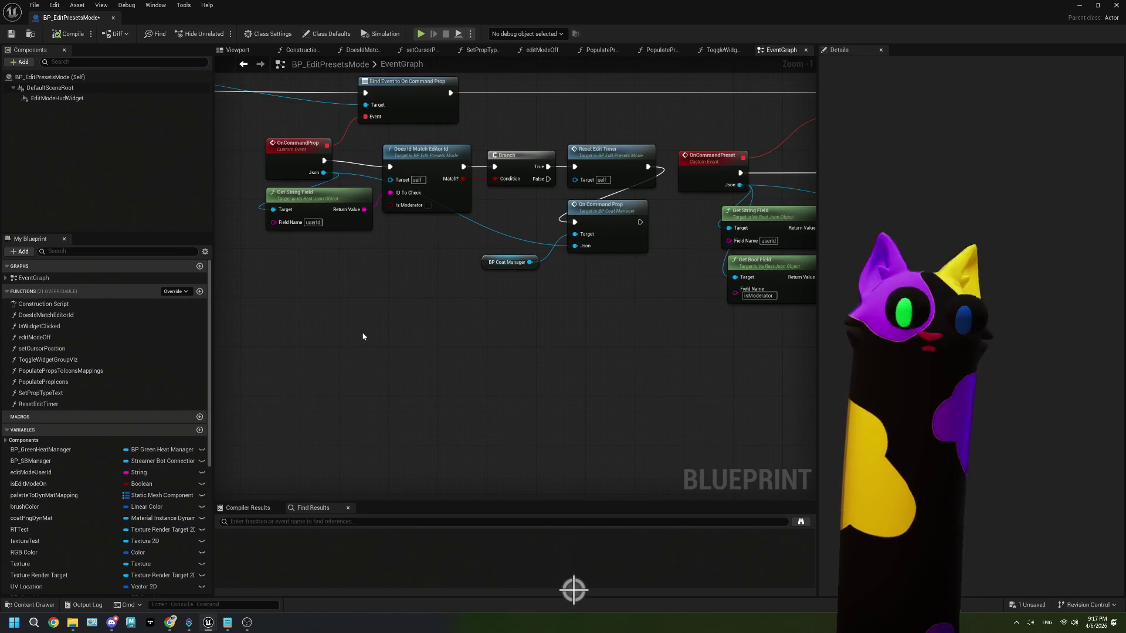
pyautogui.click(11, 33)
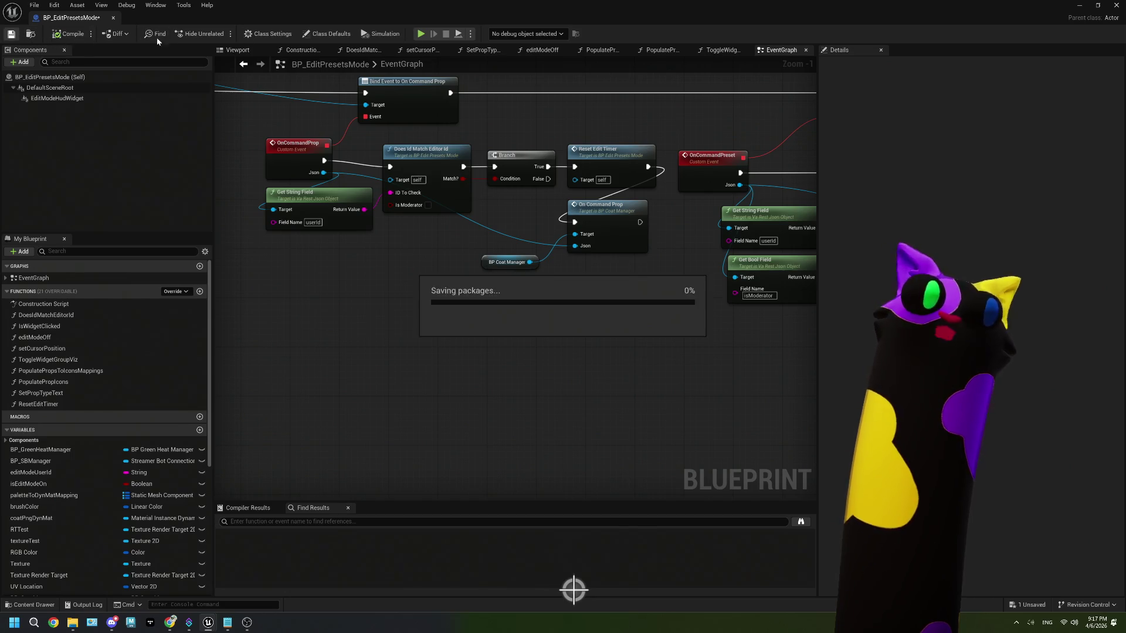
pyautogui.click(1116, 4)
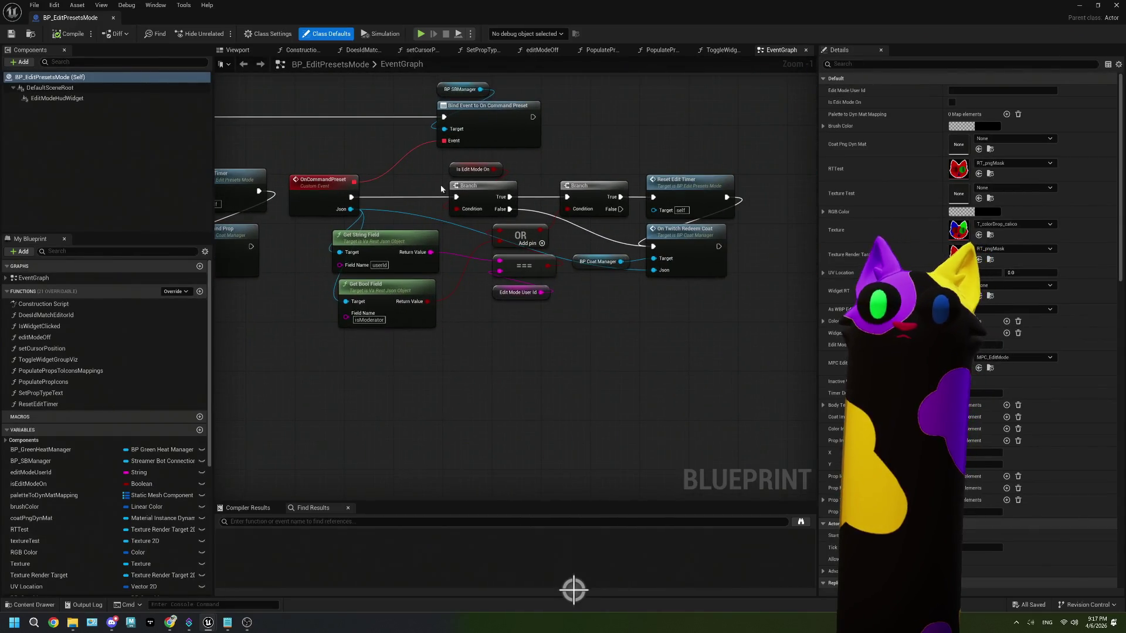
pyautogui.moveTo(532, 269); pyautogui.dragTo(568, 339)
pyautogui.keyDown('shift'); pyautogui.click(472, 169); pyautogui.keyUp('shift')
# - Paste the gate nodes beside OnCommandProp and feed its Json into Get String Field and Get Bool Field
pyautogui.moveTo(380, 339); pyautogui.dragTo(802, 344)
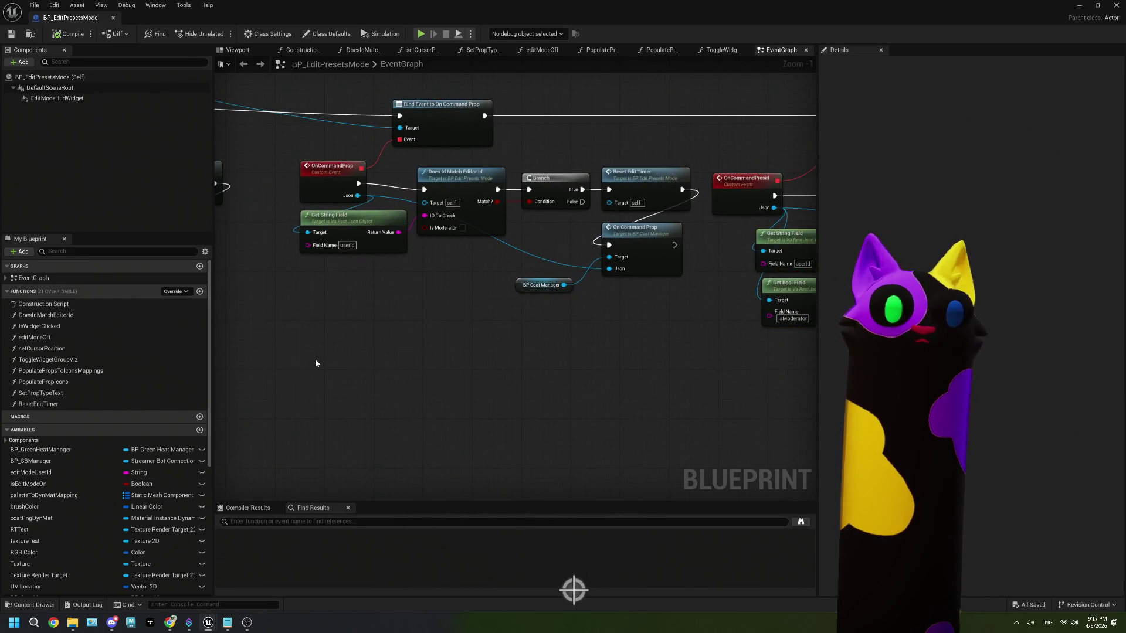
pyautogui.hotkey('ctrl', 'v')
pyautogui.moveTo(364, 323); pyautogui.dragTo(439, 324)
pyautogui.click(364, 301)
pyautogui.moveTo(384, 174)
pyautogui.mouseDown()
pyautogui.moveTo(400, 301)
pyautogui.moveTo(420, 322)
pyautogui.moveTo(305, 366)
pyautogui.moveTo(313, 382)
pyautogui.mouseUp()
pyautogui.moveTo(384, 186); pyautogui.dragTo(313, 432)
pyautogui.moveTo(570, 306)
pyautogui.mouseDown()
pyautogui.moveTo(466, 319)
pyautogui.moveTo(481, 336)
pyautogui.moveTo(533, 198)
pyautogui.mouseUp()
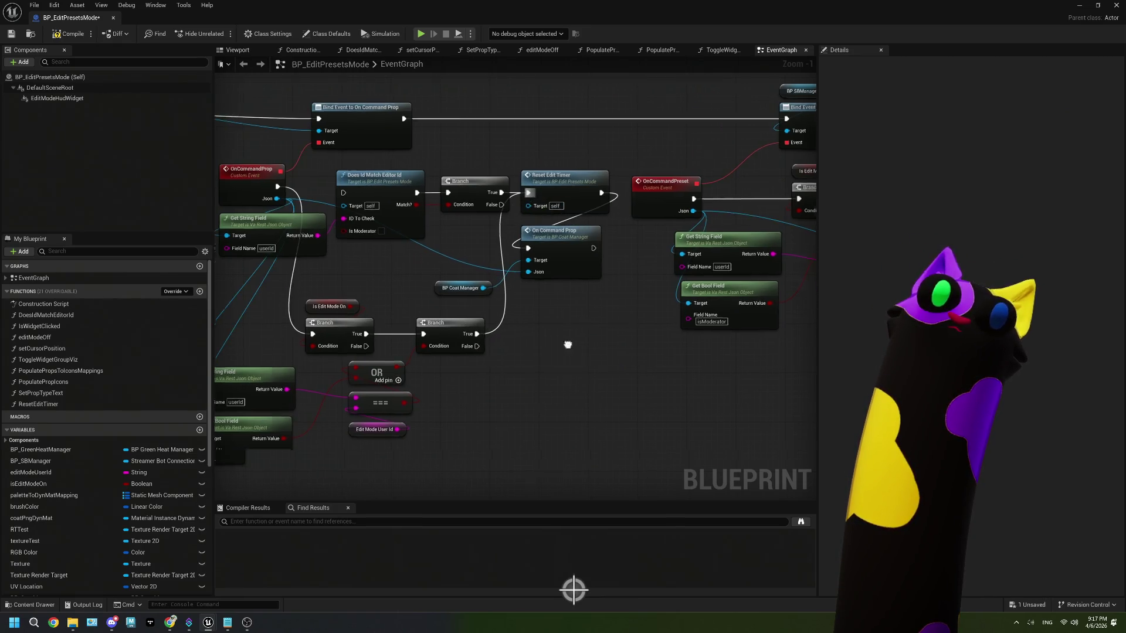
# - Wire the gate branches into Reset Edit Timer and On Command Prop, deleting the old editor-ID check
pyautogui.moveTo(692, 346); pyautogui.dragTo(569, 346)
pyautogui.moveTo(481, 340)
pyautogui.mouseDown()
pyautogui.moveTo(336, 336)
pyautogui.moveTo(553, 344)
pyautogui.mouseUp()
pyautogui.moveTo(315, 340); pyautogui.dragTo(479, 239)
pyautogui.click(314, 328)
pyautogui.moveTo(315, 327)
pyautogui.mouseDown()
pyautogui.moveTo(422, 288)
pyautogui.moveTo(476, 241)
pyautogui.mouseUp()
pyautogui.moveTo(286, 187)
pyautogui.mouseDown()
pyautogui.moveTo(374, 187)
pyautogui.moveTo(493, 241)
pyautogui.mouseUp()
pyautogui.press('Delete')
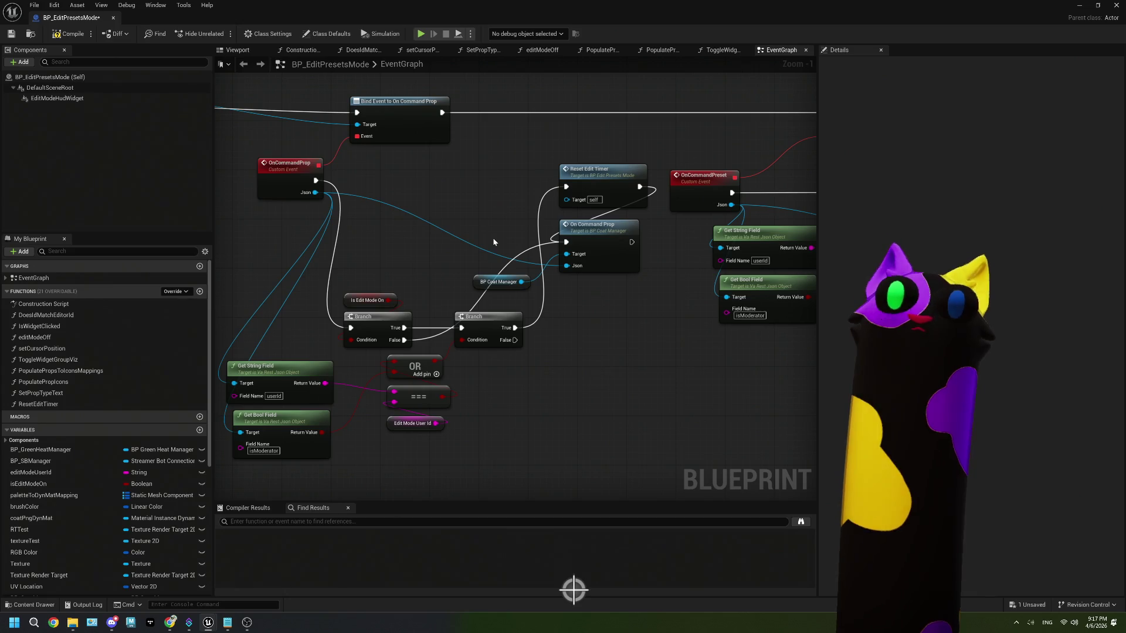
# - Move the new gate nodes into place beside OnCommandProp
pyautogui.moveTo(479, 438)
pyautogui.mouseDown()
pyautogui.moveTo(291, 317)
pyautogui.moveTo(340, 292)
pyautogui.mouseUp()
pyautogui.moveTo(484, 324)
pyautogui.mouseDown()
pyautogui.moveTo(478, 187)
pyautogui.moveTo(516, 197)
pyautogui.mouseUp()
pyautogui.moveTo(505, 201); pyautogui.dragTo(498, 181)
pyautogui.click(498, 209)
pyautogui.scroll(-2, 480, 308)
pyautogui.moveTo(465, 344); pyautogui.dragTo(551, 340)
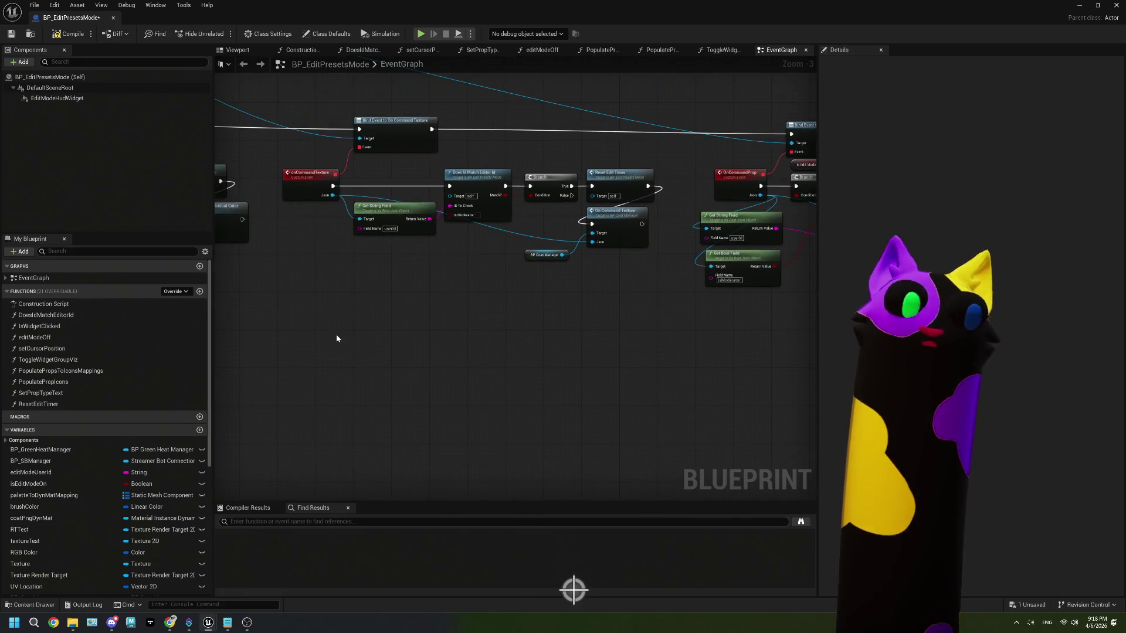
# - Paste the gate nodes by onCommandTexture, feed its Json into both field lookups, and route into On Command Texture
pyautogui.hotkey('ctrl', 'v')
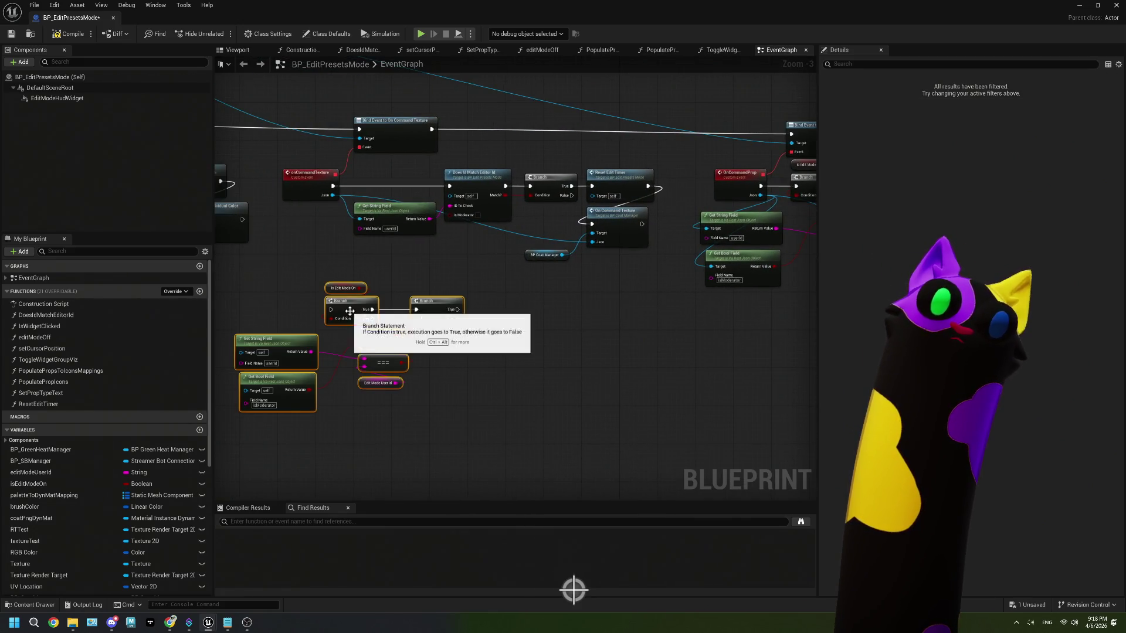
pyautogui.click(348, 276)
pyautogui.moveTo(333, 194); pyautogui.dragTo(259, 351)
pyautogui.moveTo(332, 195)
pyautogui.mouseDown()
pyautogui.moveTo(264, 340)
pyautogui.moveTo(252, 382)
pyautogui.moveTo(264, 391)
pyautogui.mouseUp()
pyautogui.moveTo(372, 309); pyautogui.dragTo(311, 339)
pyautogui.moveTo(268, 233)
pyautogui.mouseDown()
pyautogui.moveTo(311, 239)
pyautogui.moveTo(330, 345)
pyautogui.moveTo(387, 369)
pyautogui.moveTo(572, 259)
pyautogui.mouseUp()
pyautogui.moveTo(458, 346)
pyautogui.mouseDown()
pyautogui.moveTo(467, 240)
pyautogui.moveTo(481, 225)
pyautogui.moveTo(511, 224)
pyautogui.mouseUp()
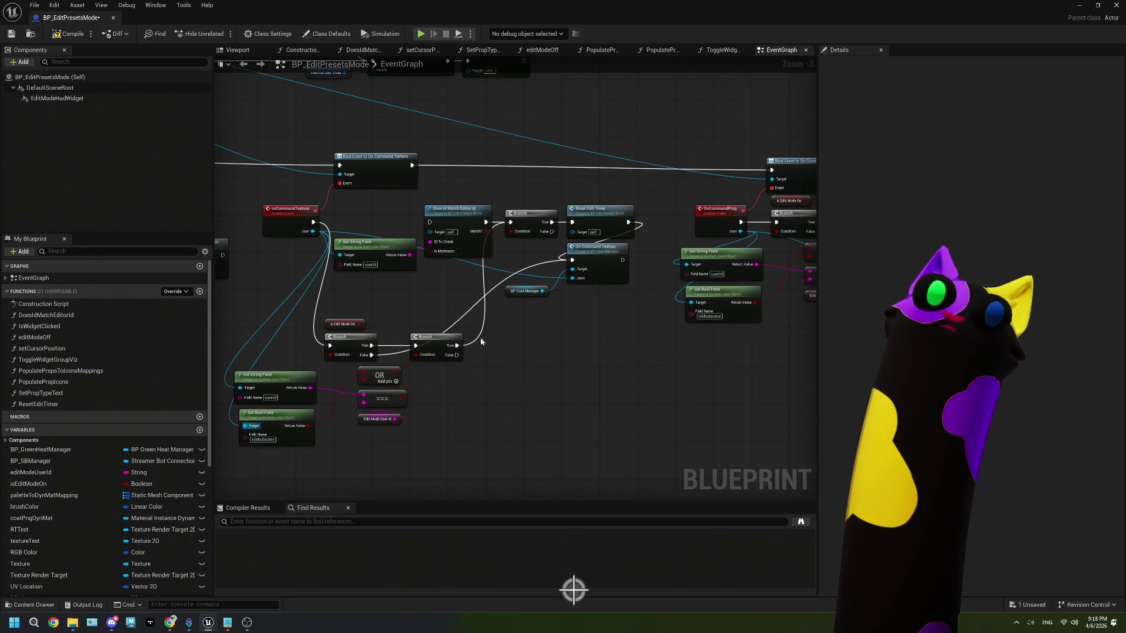
# - Delete the old editor-ID check and Branch, and connect the gate's True path to Reset Edit Timer
pyautogui.moveTo(407, 233); pyautogui.dragTo(445, 254)
pyautogui.press('Delete')
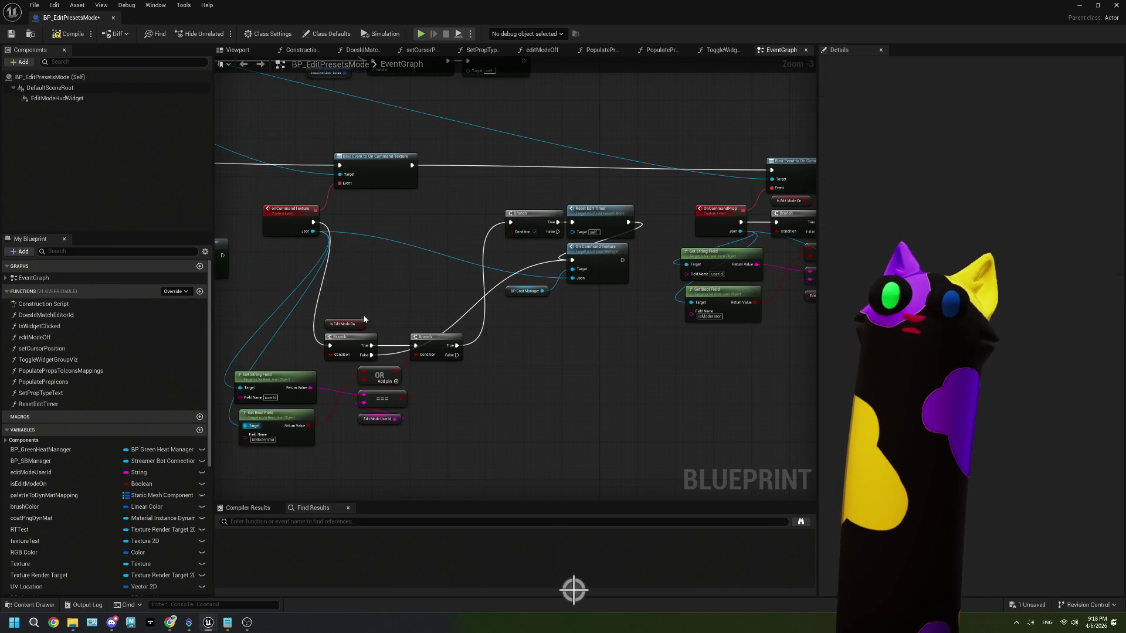
pyautogui.click(522, 214)
pyautogui.press('Delete')
pyautogui.moveTo(456, 345); pyautogui.dragTo(572, 222)
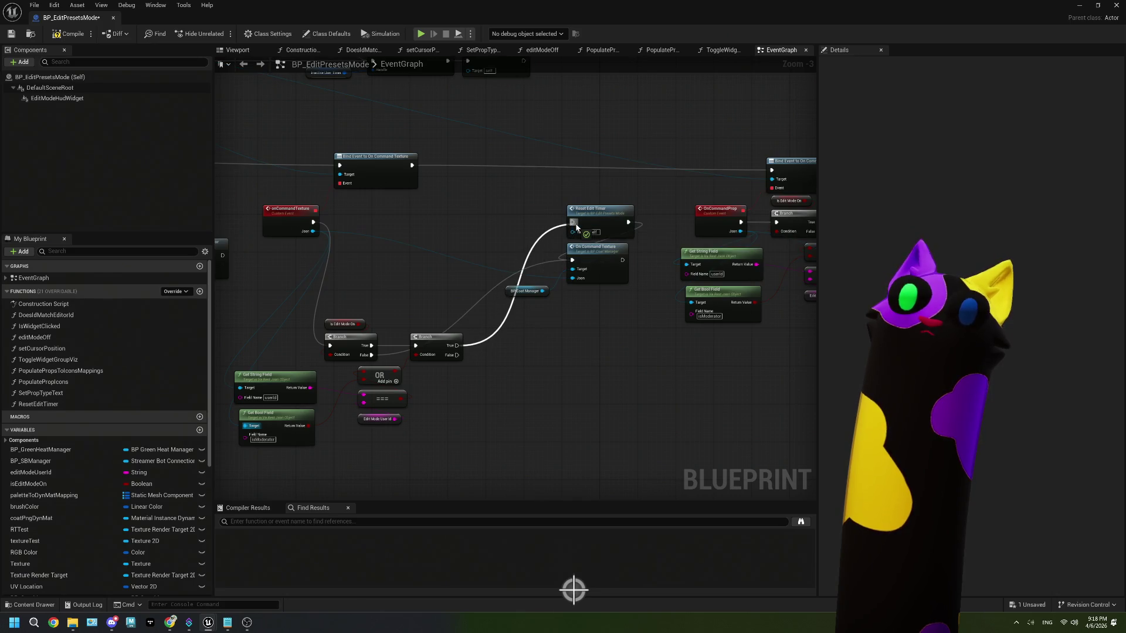
# - Move the gate beside onCommandTexture and shift Reset Edit Timer, On Command Texture and BP Coat Manager next to it
pyautogui.moveTo(262, 326); pyautogui.dragTo(424, 449)
pyautogui.moveTo(438, 334); pyautogui.dragTo(464, 224)
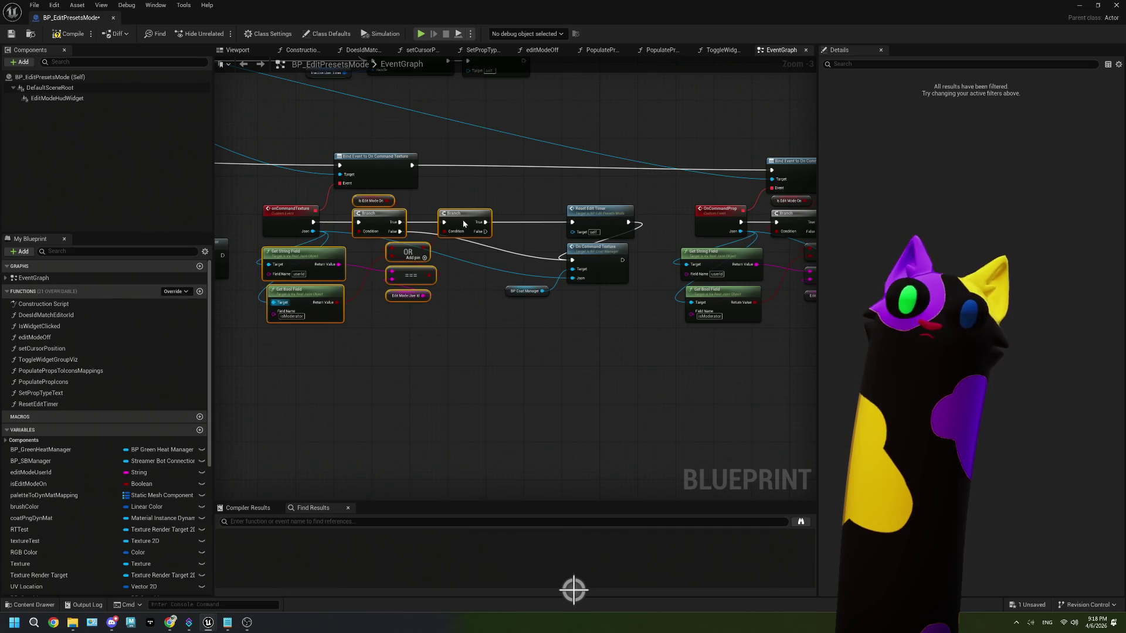
pyautogui.click(435, 370)
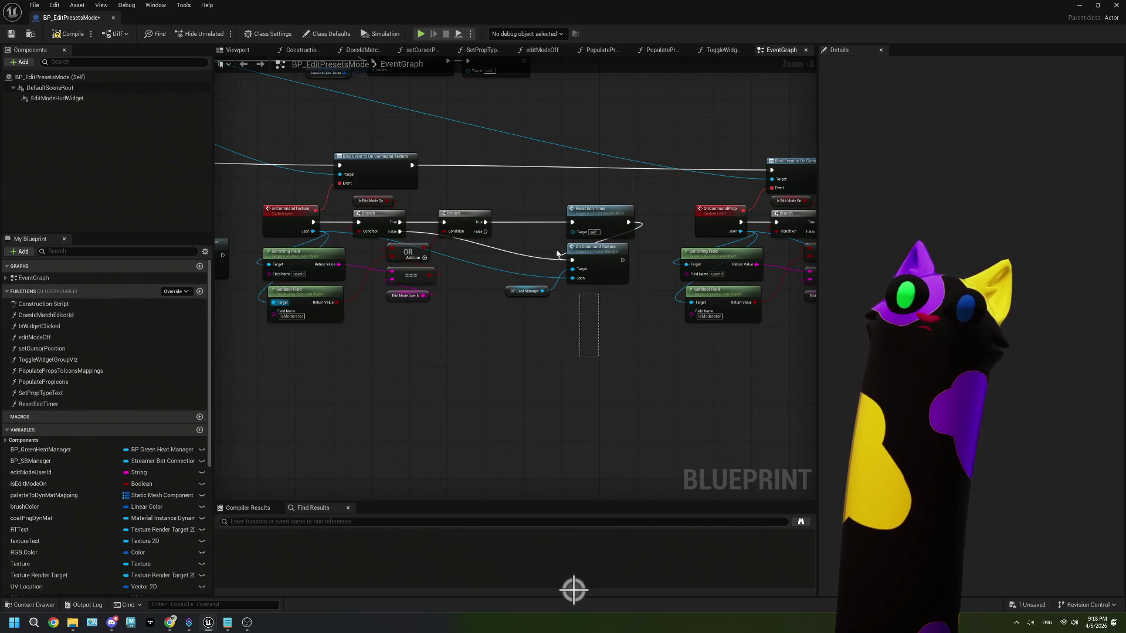
pyautogui.moveTo(568, 274); pyautogui.dragTo(528, 222)
pyautogui.moveTo(608, 215); pyautogui.dragTo(550, 216)
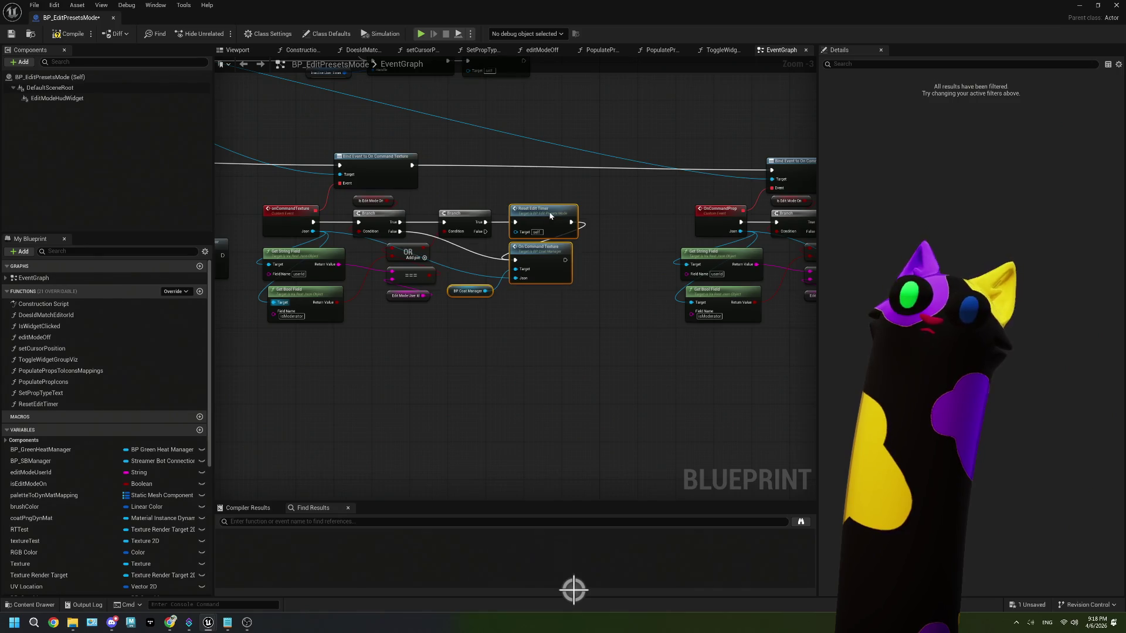
pyautogui.moveTo(519, 334)
pyautogui.mouseDown()
pyautogui.moveTo(465, 334)
pyautogui.moveTo(360, 368)
pyautogui.mouseUp()
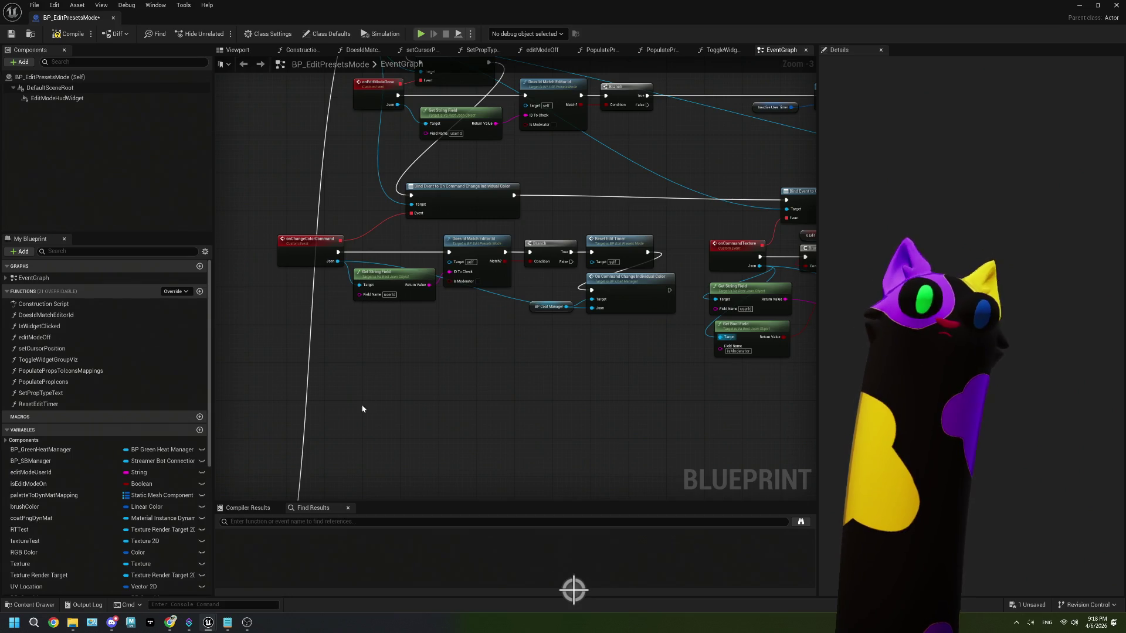
# - Paste the gate by onChangeColorCommand, delete the old ID check, and wire it to Reset Edit Timer and On Command Change Individual Color
pyautogui.hotkey('ctrl', 'v')
pyautogui.moveTo(369, 368); pyautogui.dragTo(398, 368)
pyautogui.moveTo(406, 239)
pyautogui.mouseDown()
pyautogui.moveTo(482, 285)
pyautogui.moveTo(528, 297)
pyautogui.mouseUp()
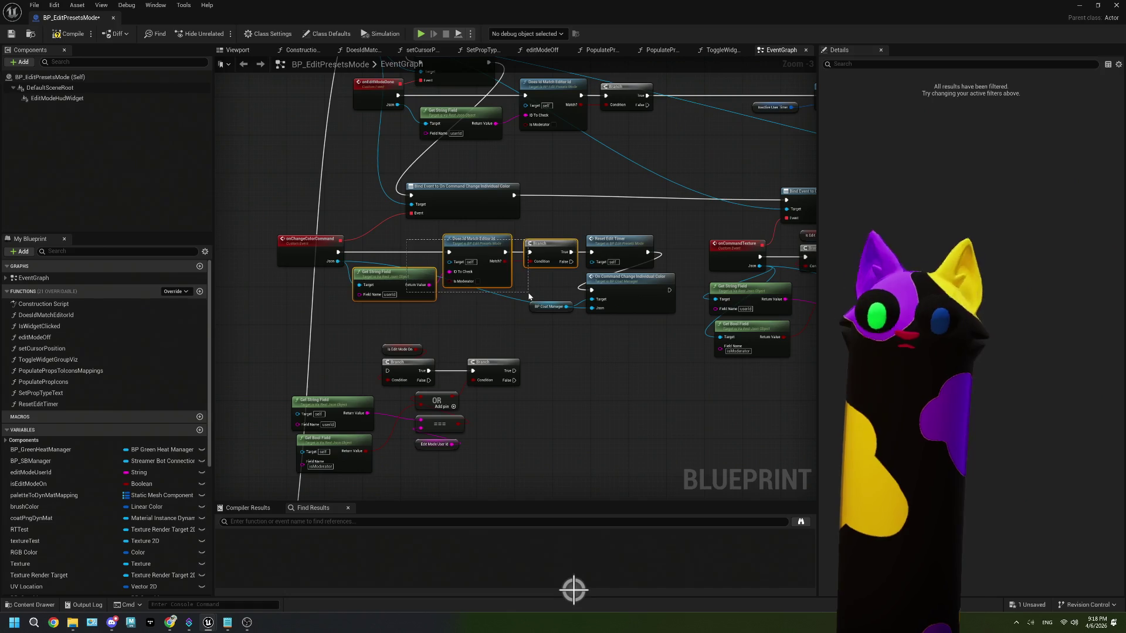
pyautogui.press('Delete')
pyautogui.moveTo(460, 354); pyautogui.dragTo(474, 312)
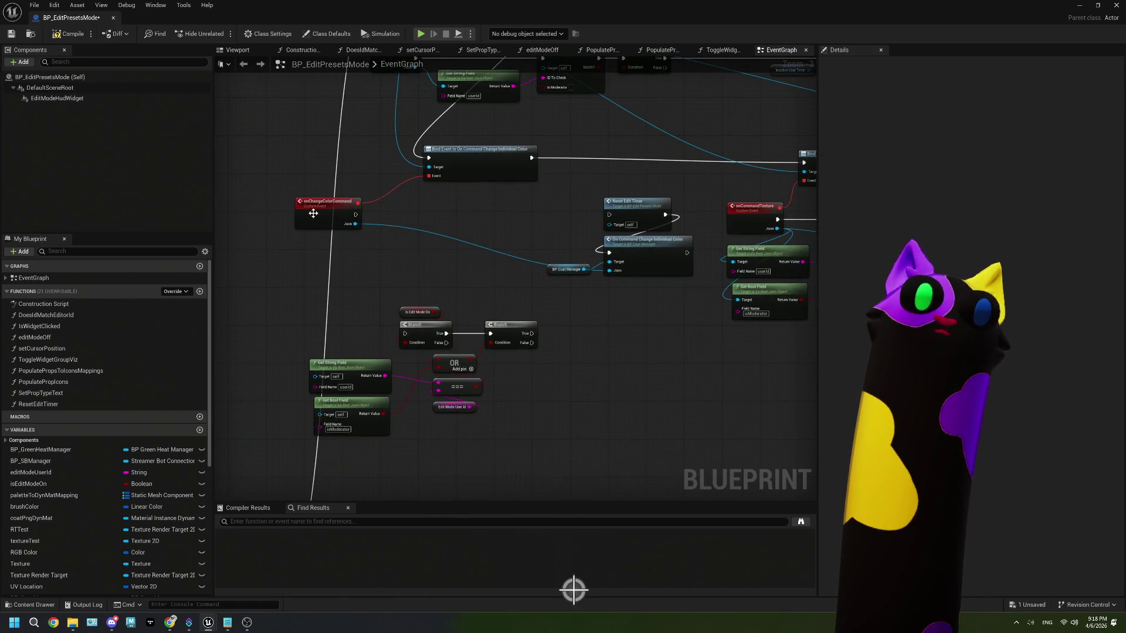
pyautogui.moveTo(356, 215)
pyautogui.mouseDown()
pyautogui.moveTo(377, 307)
pyautogui.moveTo(404, 334)
pyautogui.mouseUp()
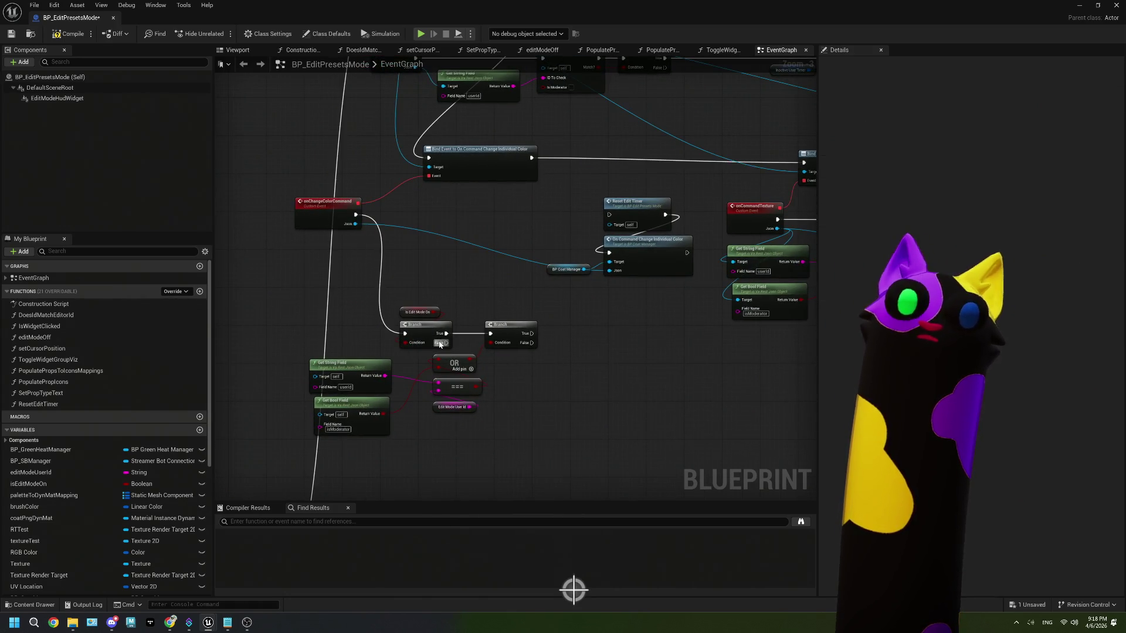
pyautogui.moveTo(531, 333); pyautogui.dragTo(611, 217)
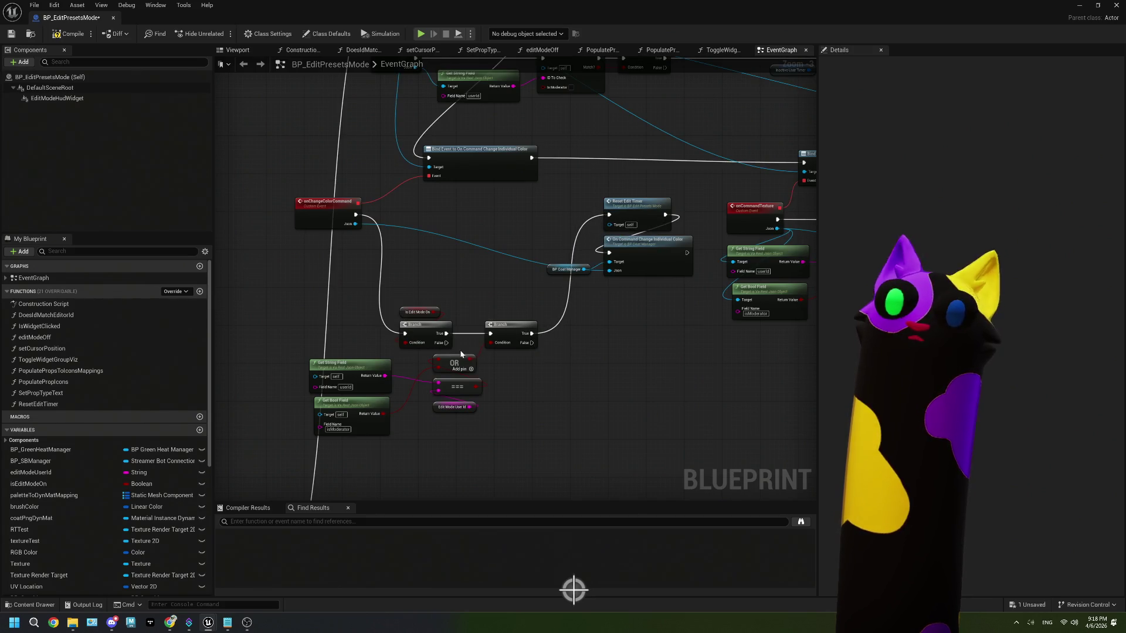
pyautogui.moveTo(446, 342); pyautogui.dragTo(612, 253)
# - Move the gate beside the event, feed its Json into both lookups, tidy downstream nodes, and save
pyautogui.moveTo(523, 445)
pyautogui.mouseDown()
pyautogui.moveTo(433, 328)
pyautogui.moveTo(347, 311)
pyautogui.mouseUp()
pyautogui.moveTo(511, 332)
pyautogui.mouseDown()
pyautogui.moveTo(515, 223)
pyautogui.moveTo(527, 213)
pyautogui.moveTo(497, 214)
pyautogui.mouseUp()
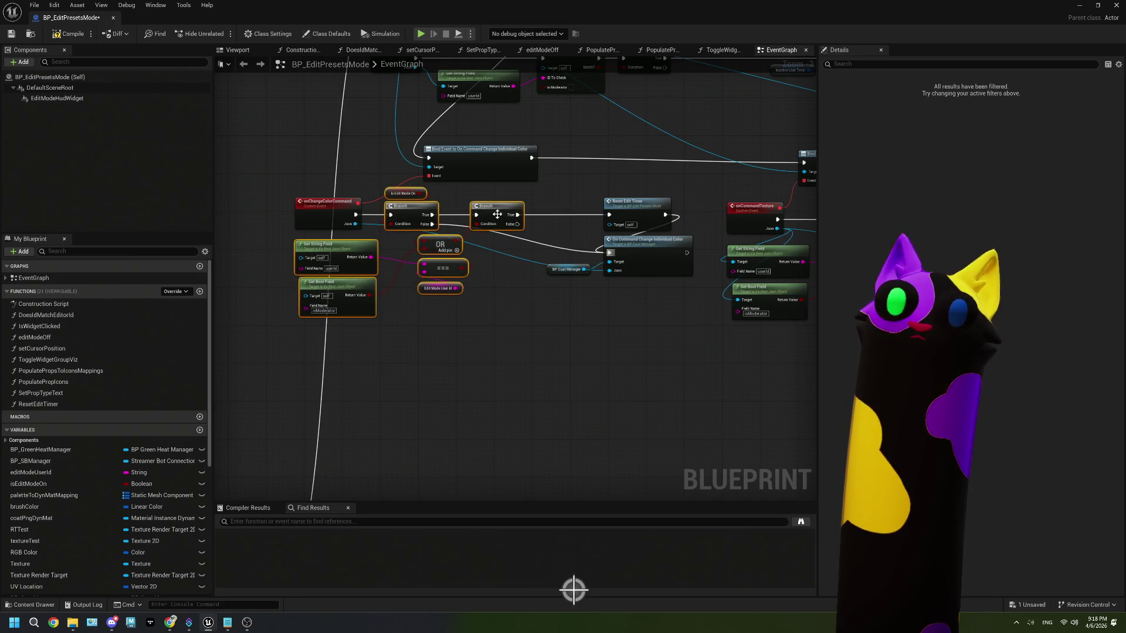
pyautogui.moveTo(355, 224)
pyautogui.mouseDown()
pyautogui.moveTo(328, 252)
pyautogui.moveTo(301, 257)
pyautogui.moveTo(355, 234)
pyautogui.moveTo(311, 302)
pyautogui.mouseUp()
pyautogui.moveTo(460, 231); pyautogui.dragTo(557, 297)
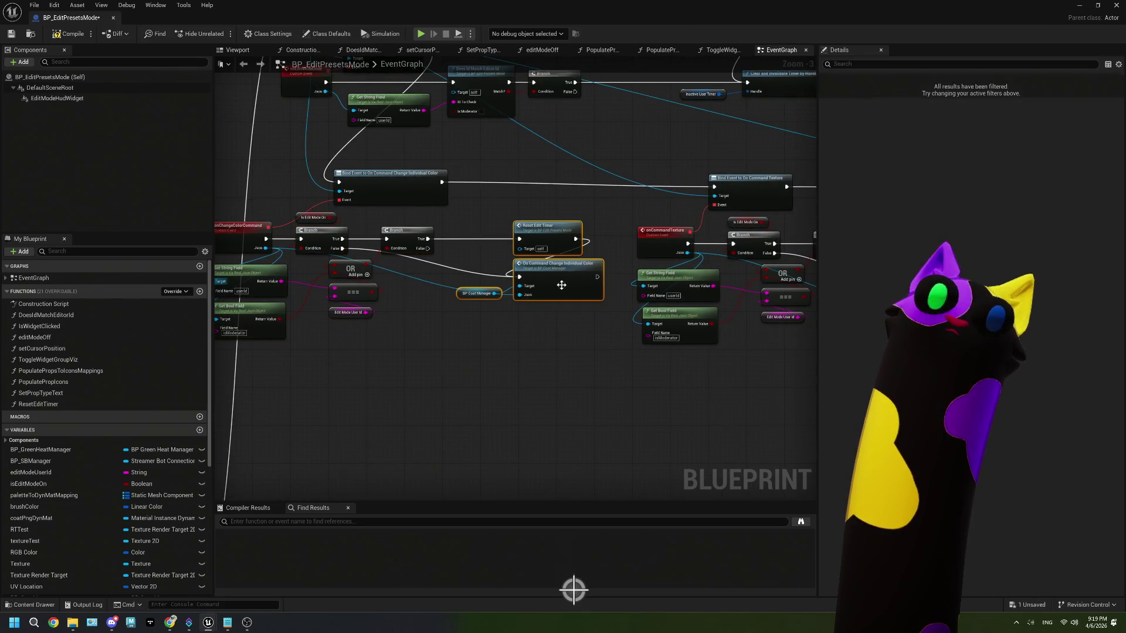
pyautogui.moveTo(555, 239); pyautogui.dragTo(488, 239)
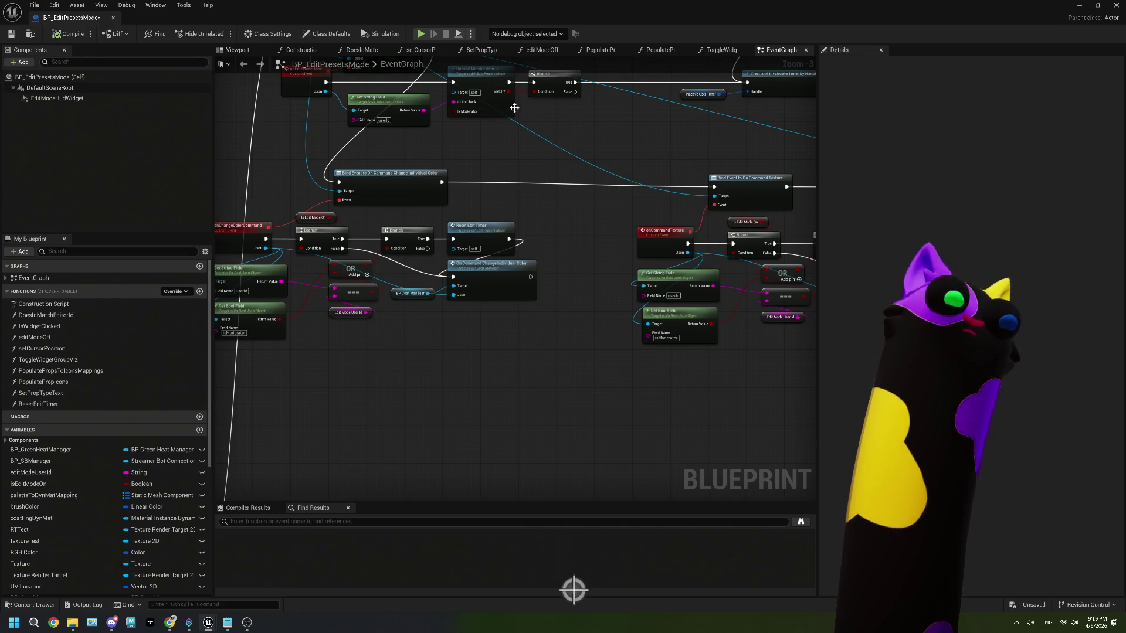
pyautogui.hotkey('ctrl', 's')
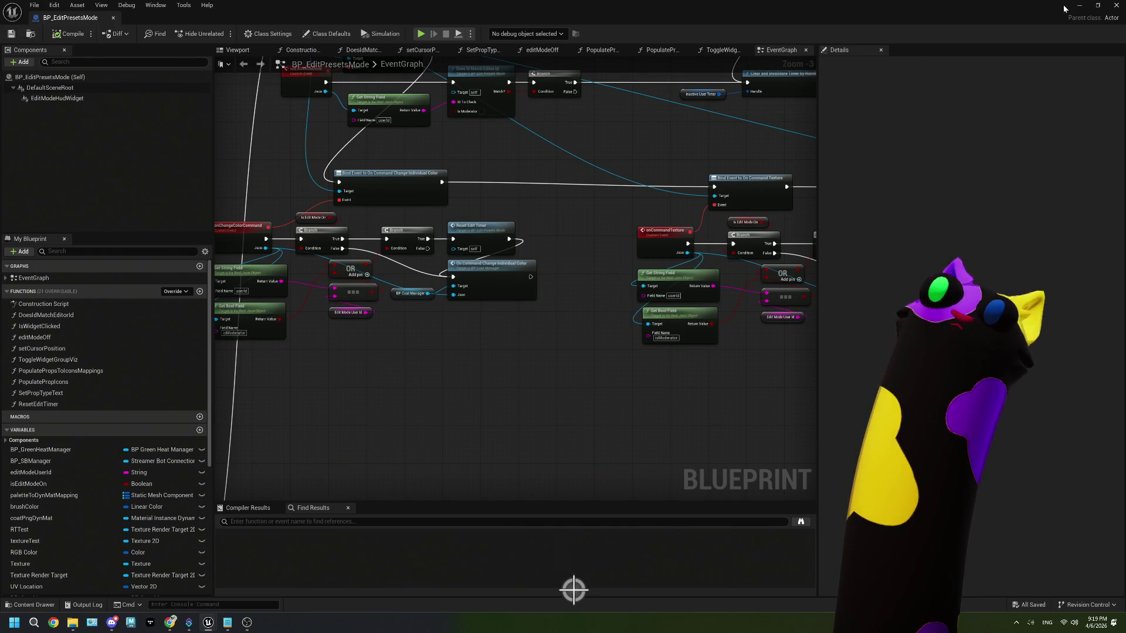
# - Close the Blueprint editor and bring up the Twitch stream window with its chat box focused
pyautogui.click(1078, 5)
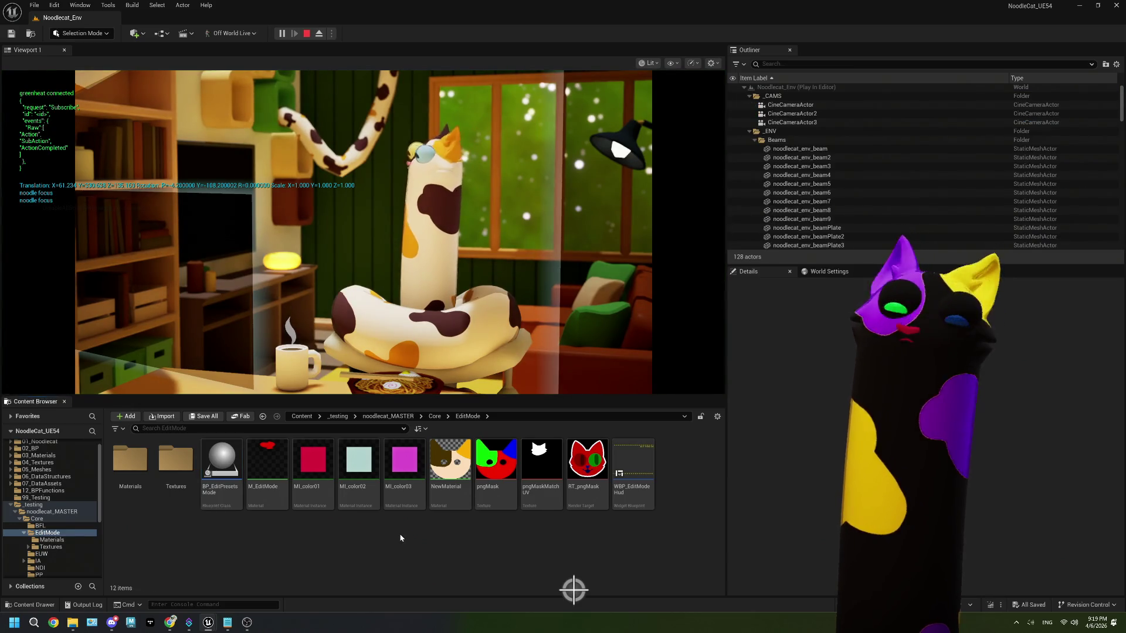
pyautogui.moveTo(172, 622)
pyautogui.click(169, 580)
pyautogui.click(1062, 592)
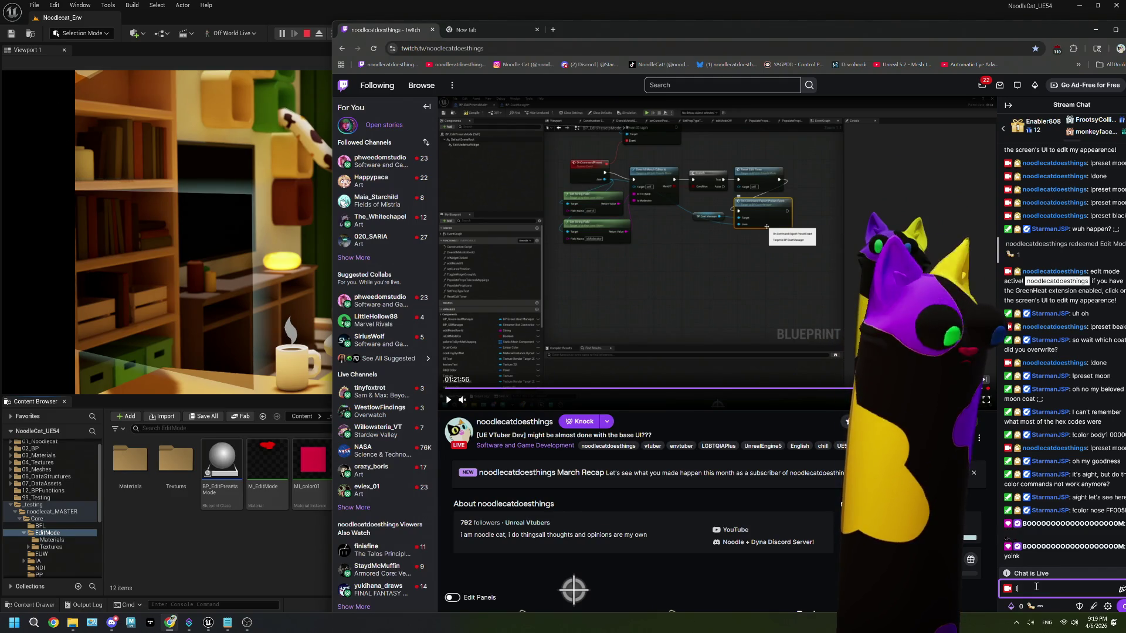
pyautogui.write('!prese')
# - Return the Twitch stream to live and start the !color body1 chat command
pyautogui.click(983, 400)
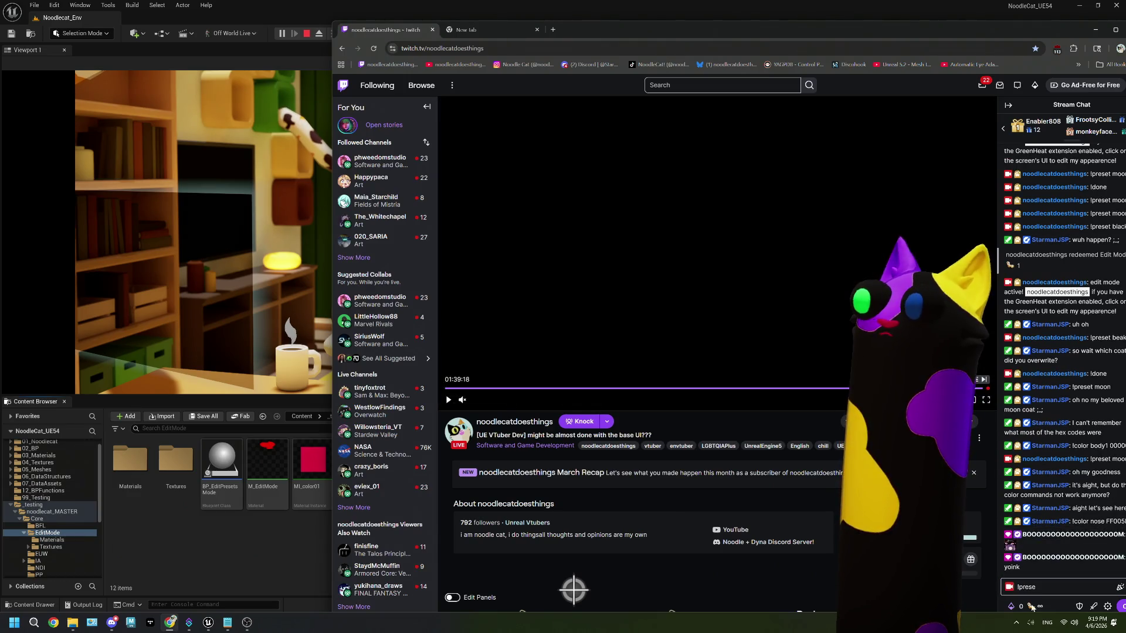
pyautogui.click(1089, 587)
pyautogui.write('t')
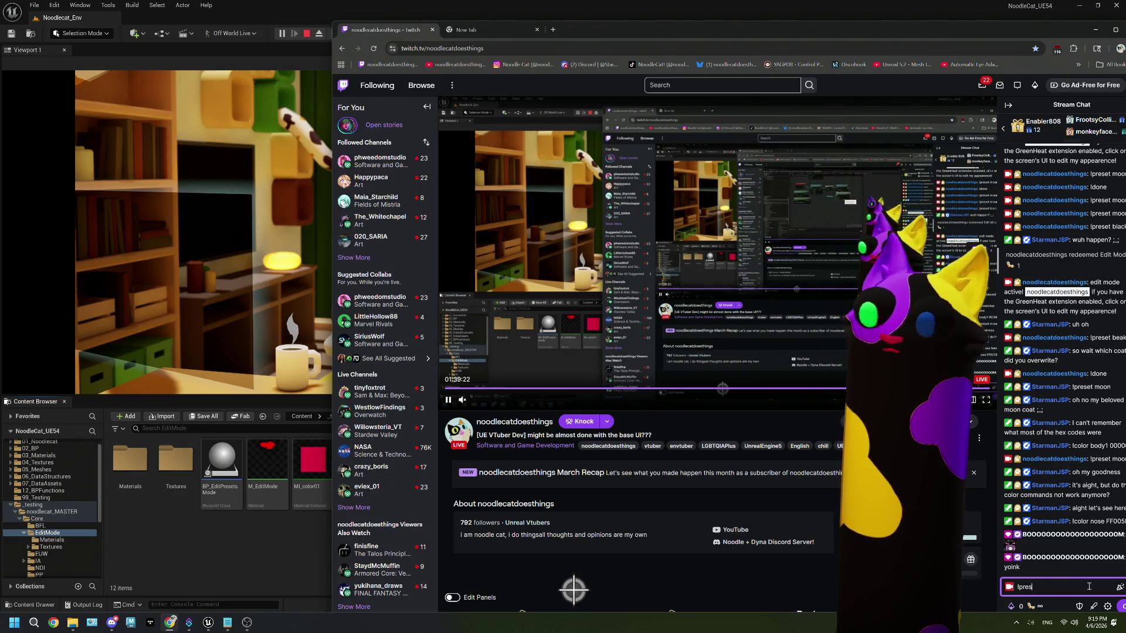
pyautogui.press('BackSpace')
pyautogui.write('color')
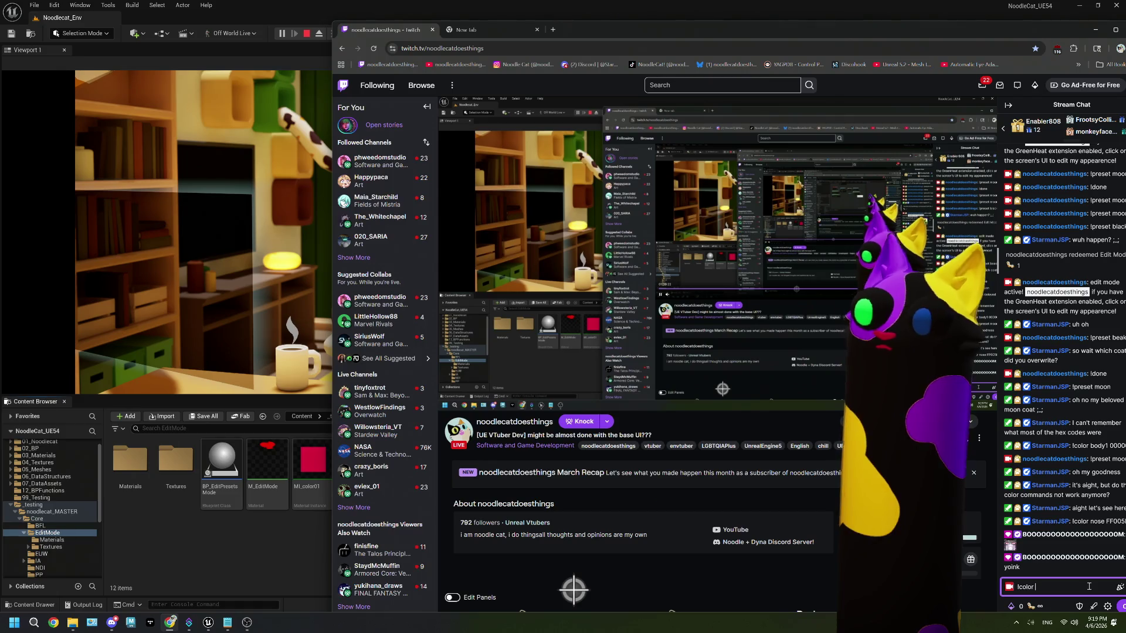
pyautogui.write('1')
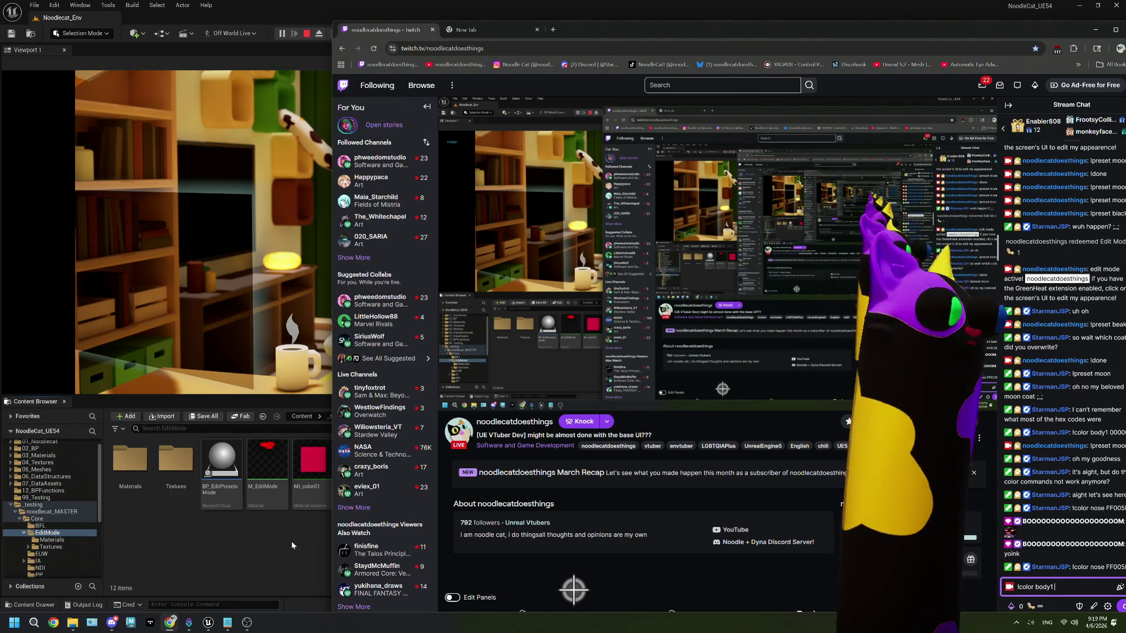
pyautogui.click(268, 545)
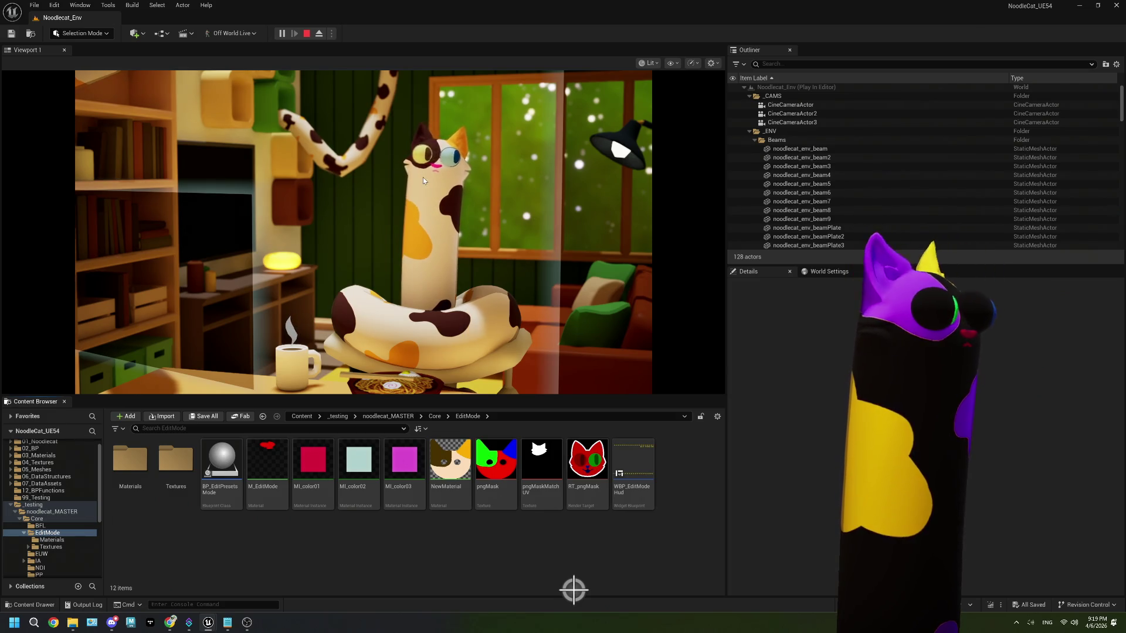
# - Finish the command with colour 000000, send it in chat, and return to the running level
pyautogui.moveTo(169, 623)
pyautogui.click(169, 575)
pyautogui.click(1062, 587)
pyautogui.write('000000')
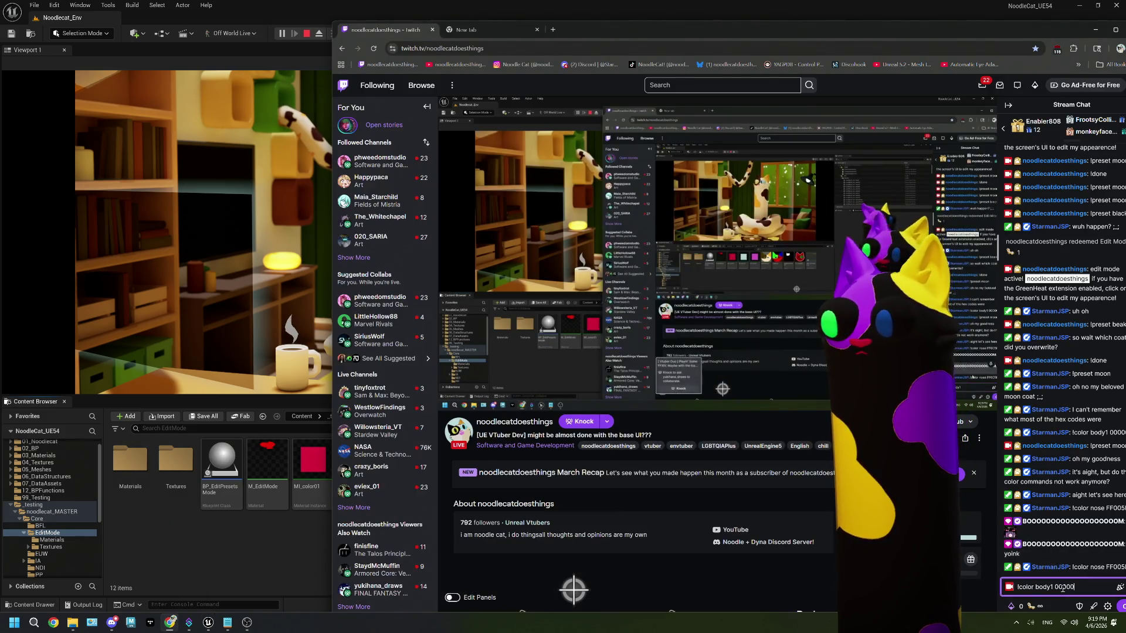
pyautogui.press('Return')
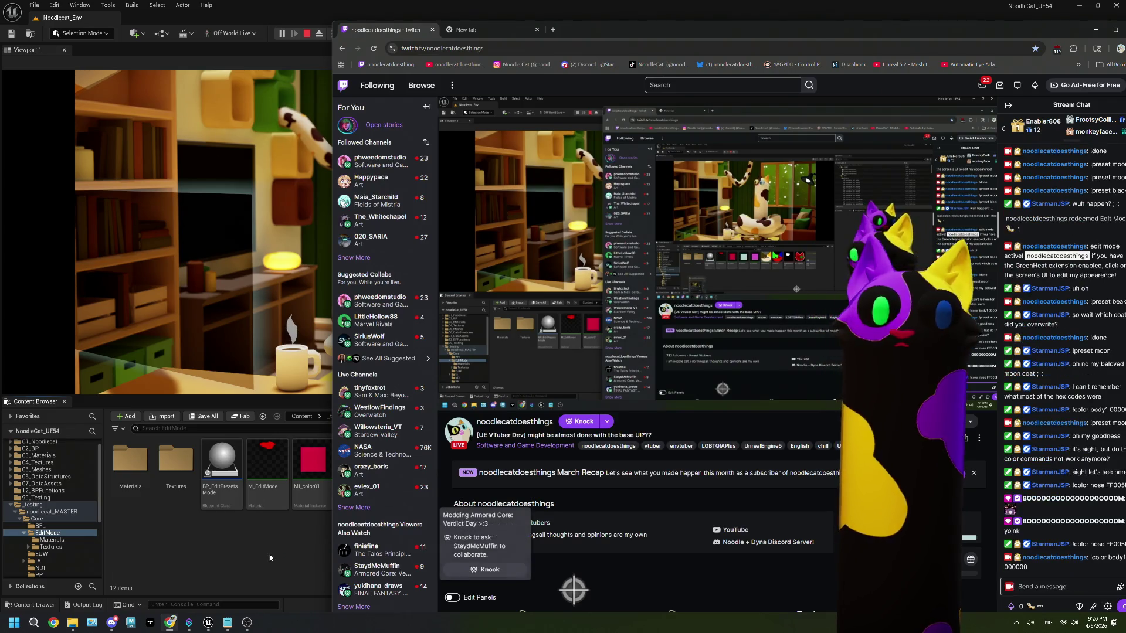
pyautogui.click(269, 557)
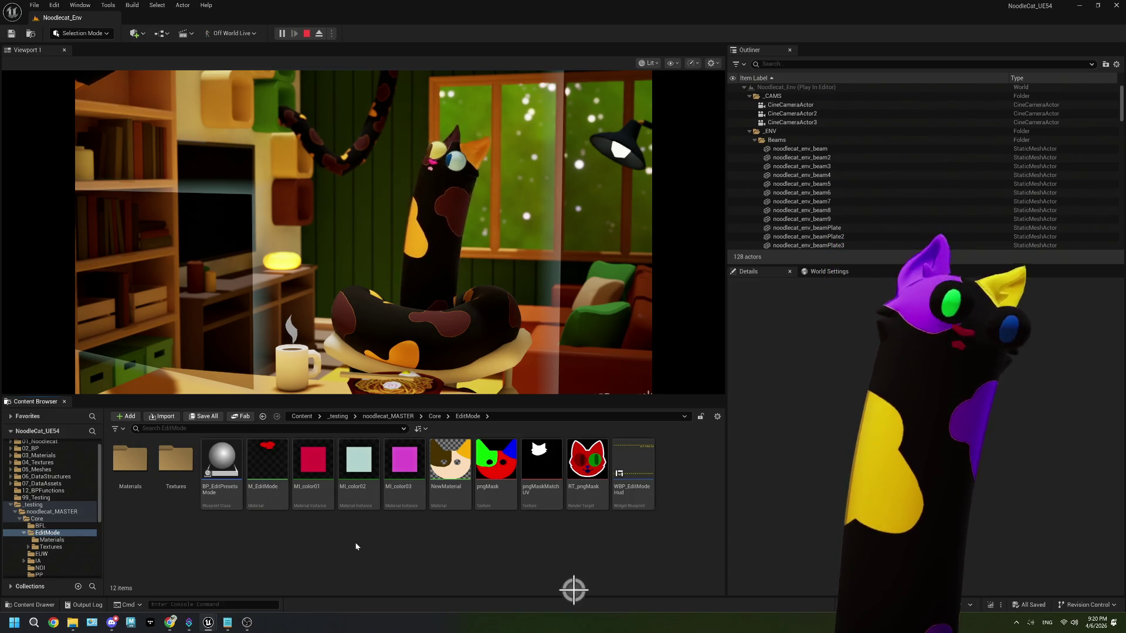
pyautogui.click(306, 33)
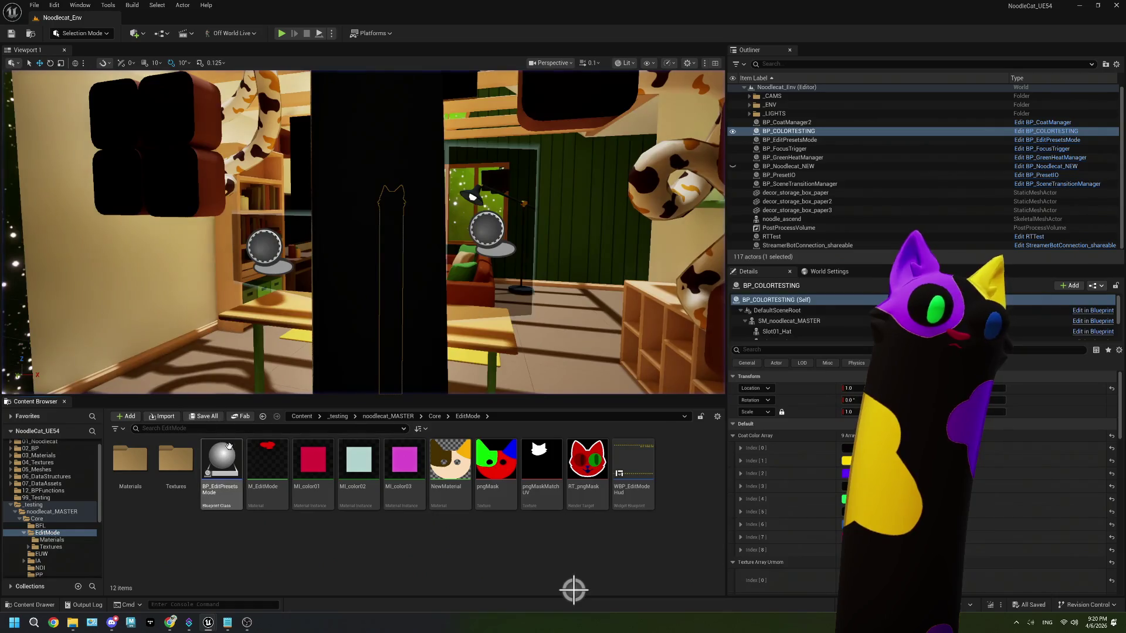
pyautogui.doubleClick(228, 445)
pyautogui.moveTo(389, 372)
pyautogui.mouseDown()
pyautogui.moveTo(480, 359)
pyautogui.moveTo(645, 369)
pyautogui.moveTo(653, 330)
pyautogui.moveTo(558, 317)
pyautogui.mouseUp()
pyautogui.scroll(1, 648, 337)
pyautogui.moveTo(422, 115)
pyautogui.mouseDown()
pyautogui.moveTo(809, 327)
pyautogui.moveTo(701, 350)
pyautogui.mouseUp()
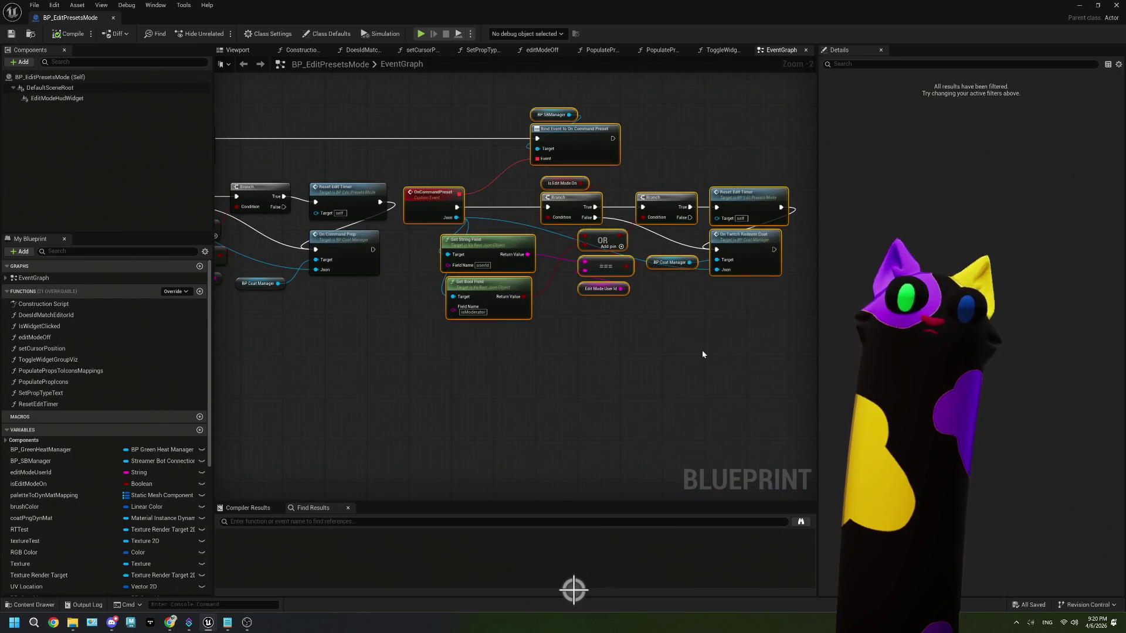
pyautogui.click(703, 355)
pyautogui.scroll(1, 703, 355)
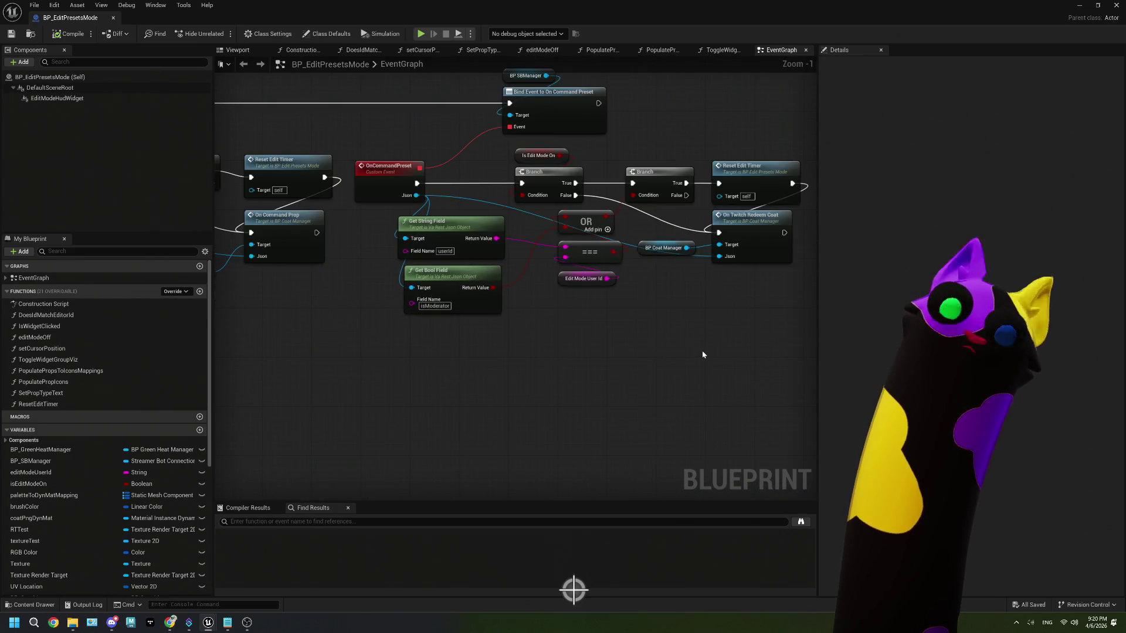
pyautogui.moveTo(597, 340); pyautogui.dragTo(639, 346)
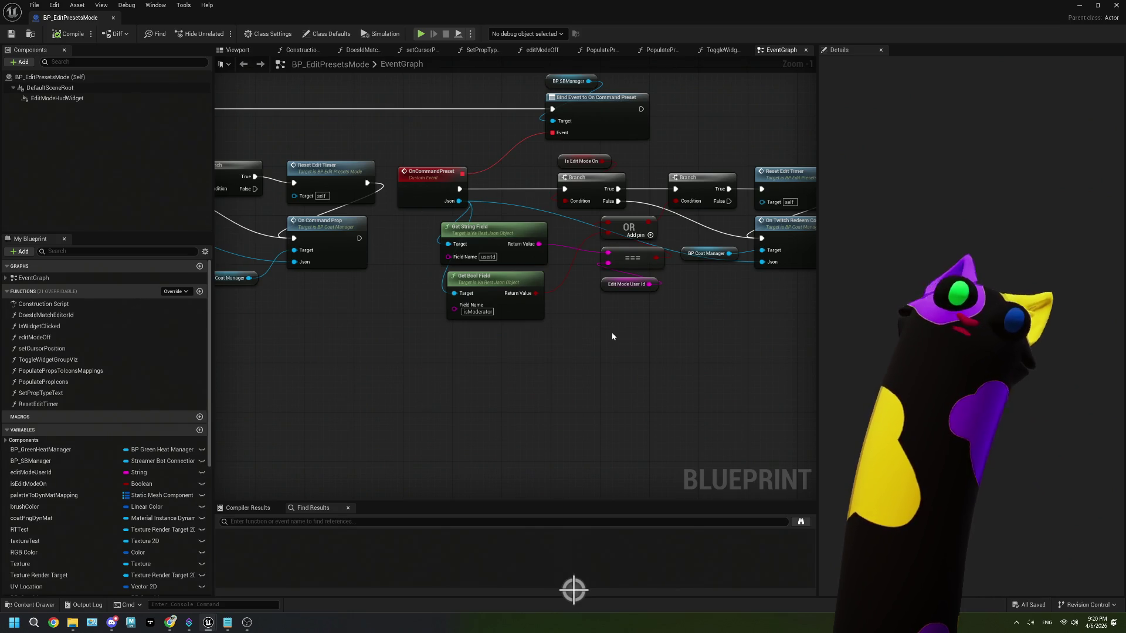
pyautogui.moveTo(612, 335); pyautogui.dragTo(568, 342)
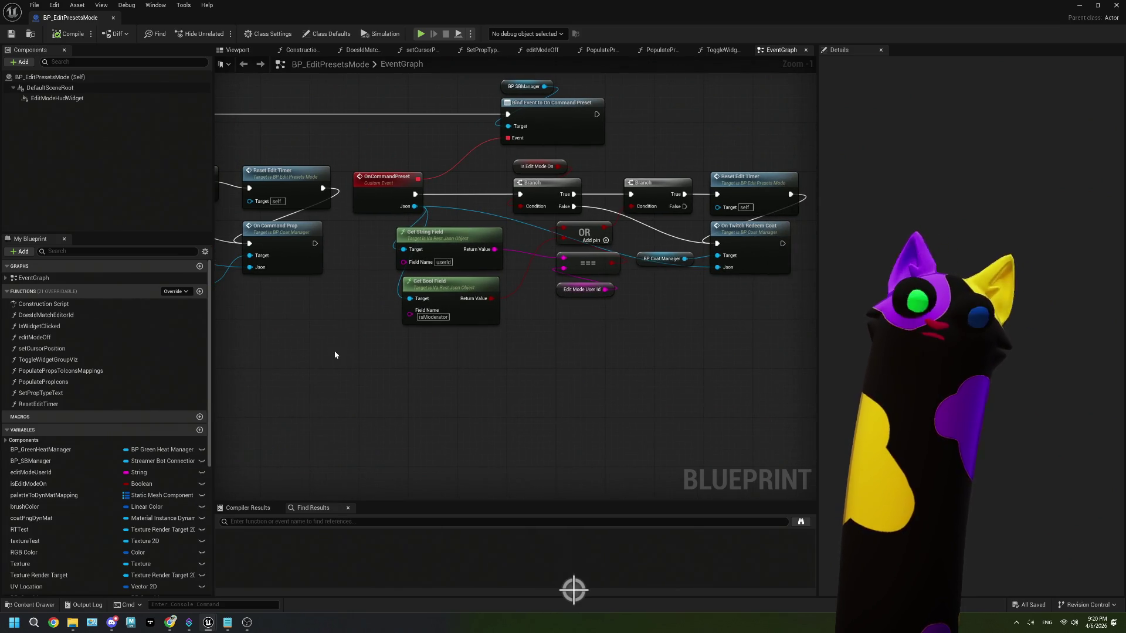
pyautogui.scroll(1, 578, 234)
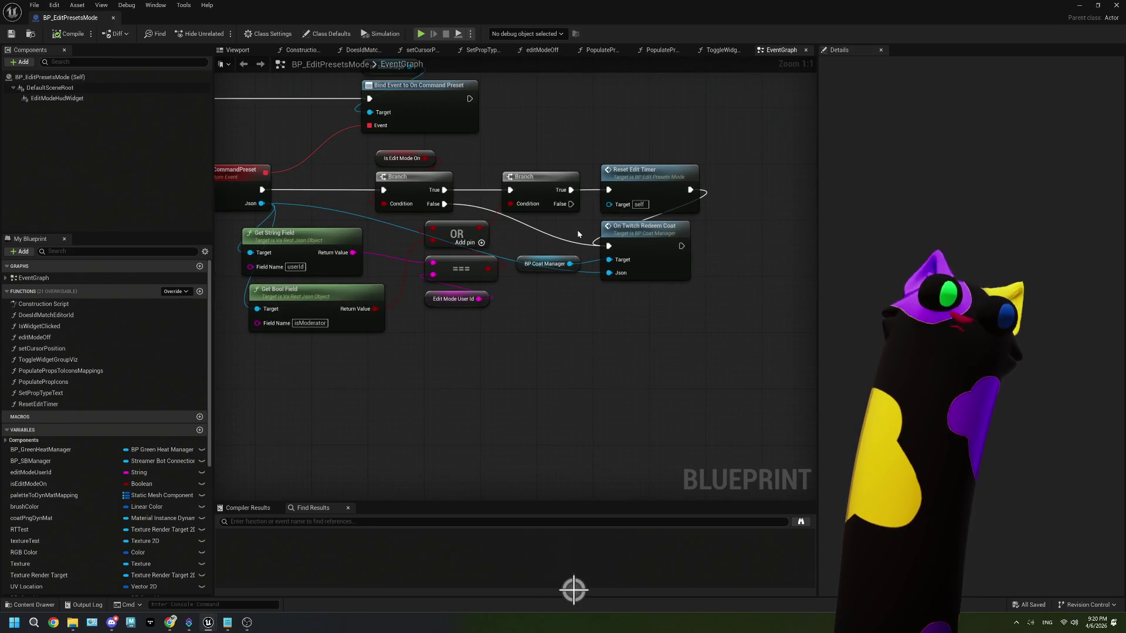
pyautogui.moveTo(384, 257); pyautogui.dragTo(432, 256)
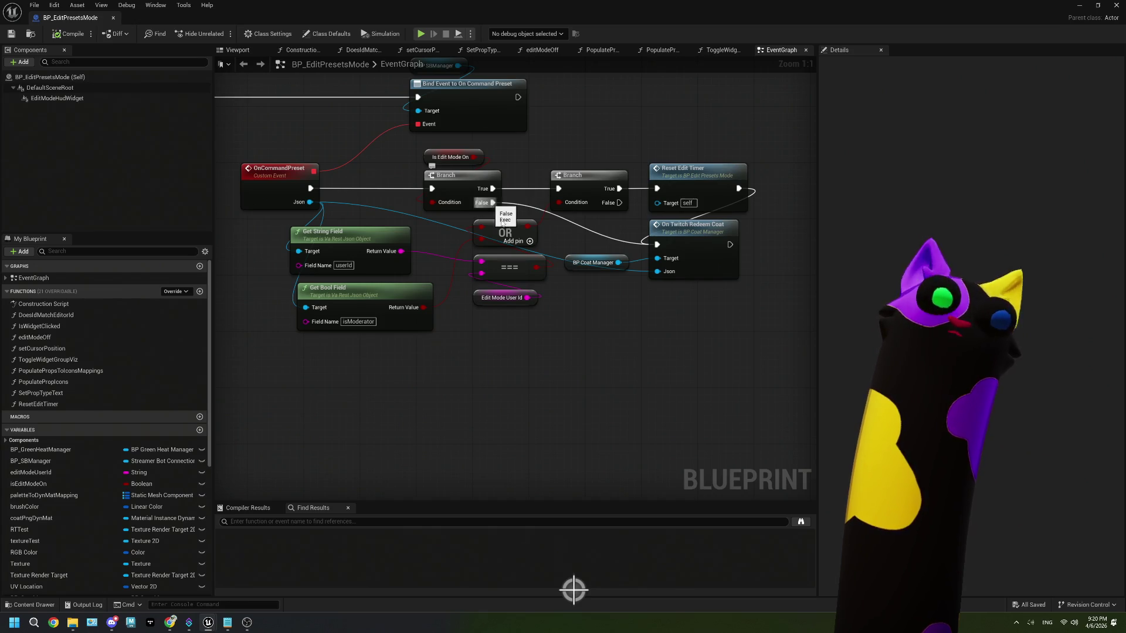
pyautogui.scroll(-3, 442, 318)
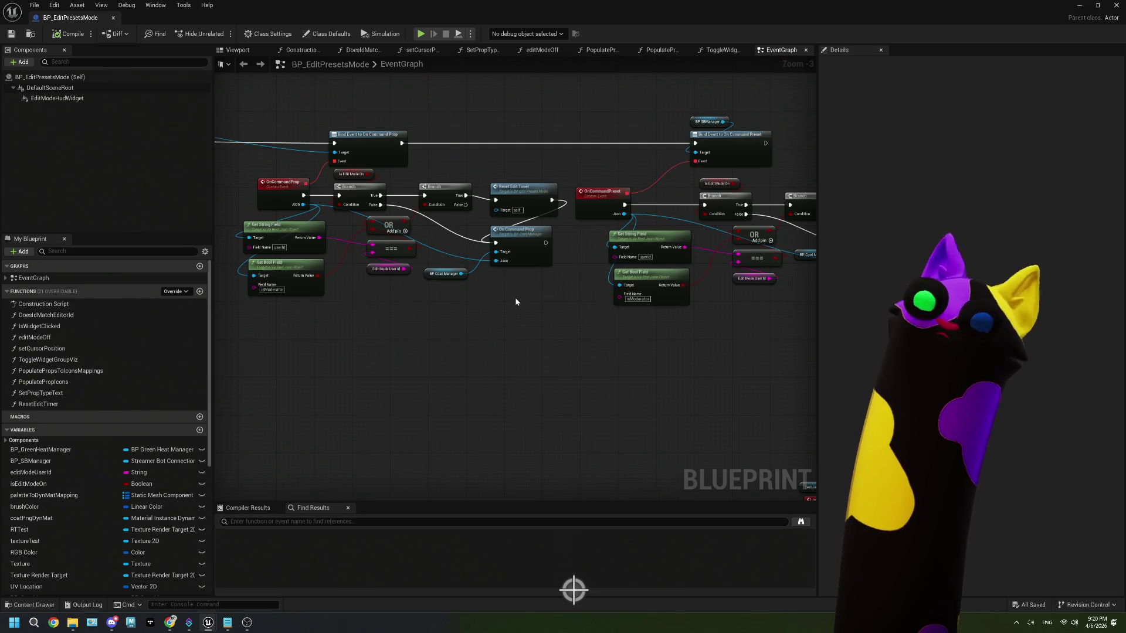
pyautogui.scroll(2, 405, 192)
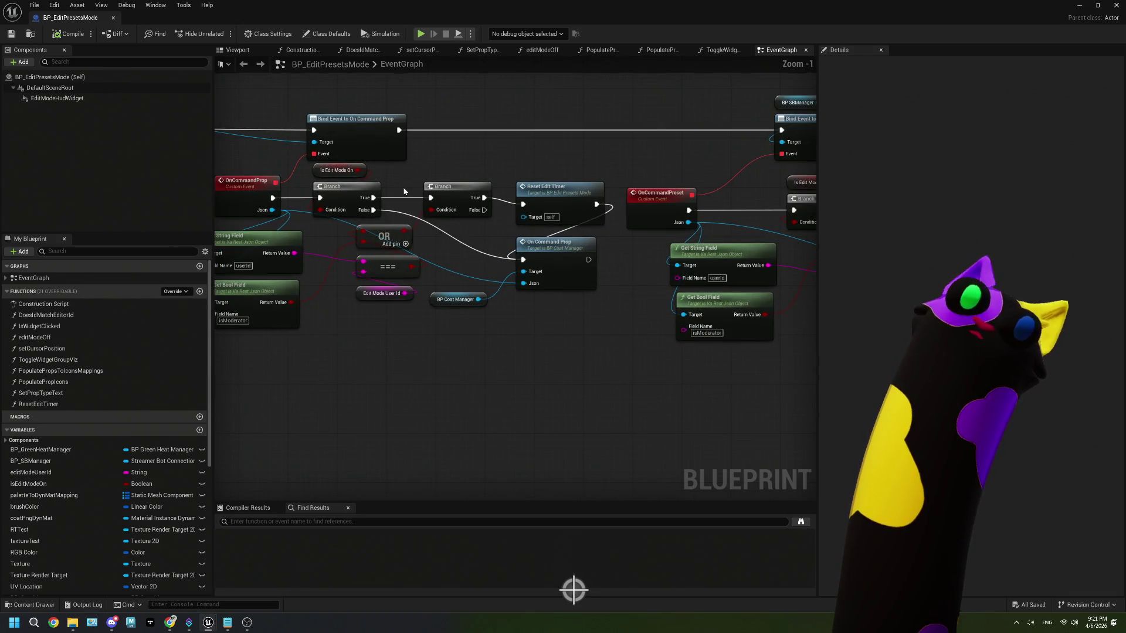
pyautogui.moveTo(413, 267); pyautogui.dragTo(452, 204)
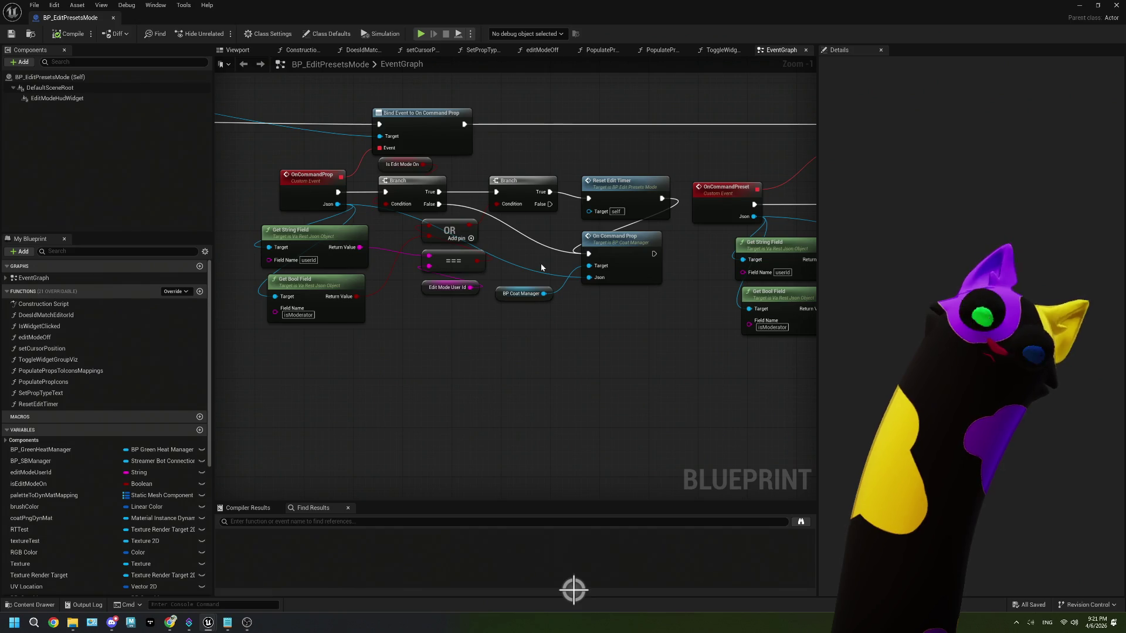
pyautogui.scroll(1, 540, 265)
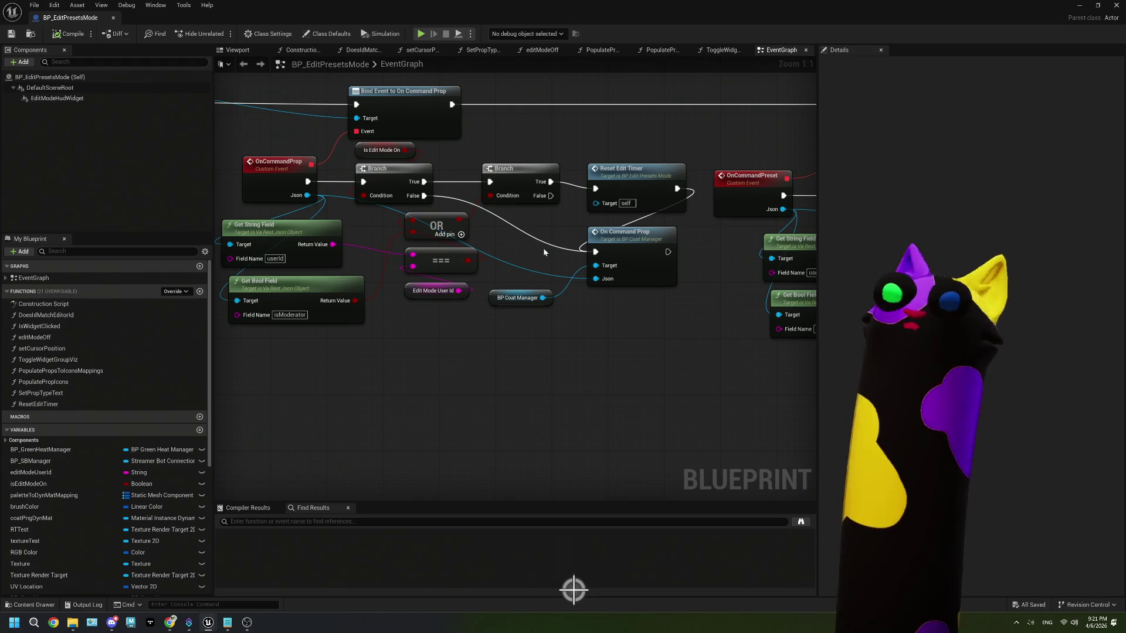
# - Add a second Branch after the first Branch's False path, with isModerator as its condition
pyautogui.moveTo(417, 197)
pyautogui.mouseDown()
pyautogui.moveTo(394, 176)
pyautogui.moveTo(501, 230)
pyautogui.moveTo(497, 202)
pyautogui.mouseUp()
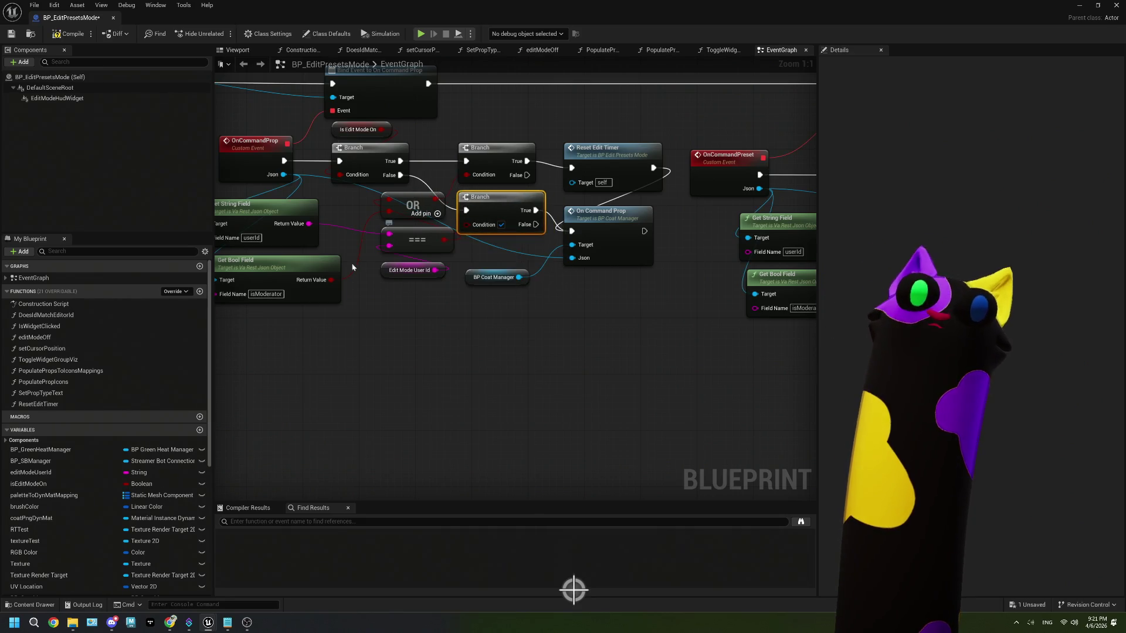
pyautogui.moveTo(331, 280)
pyautogui.mouseDown()
pyautogui.moveTo(410, 258)
pyautogui.moveTo(466, 225)
pyautogui.mouseUp()
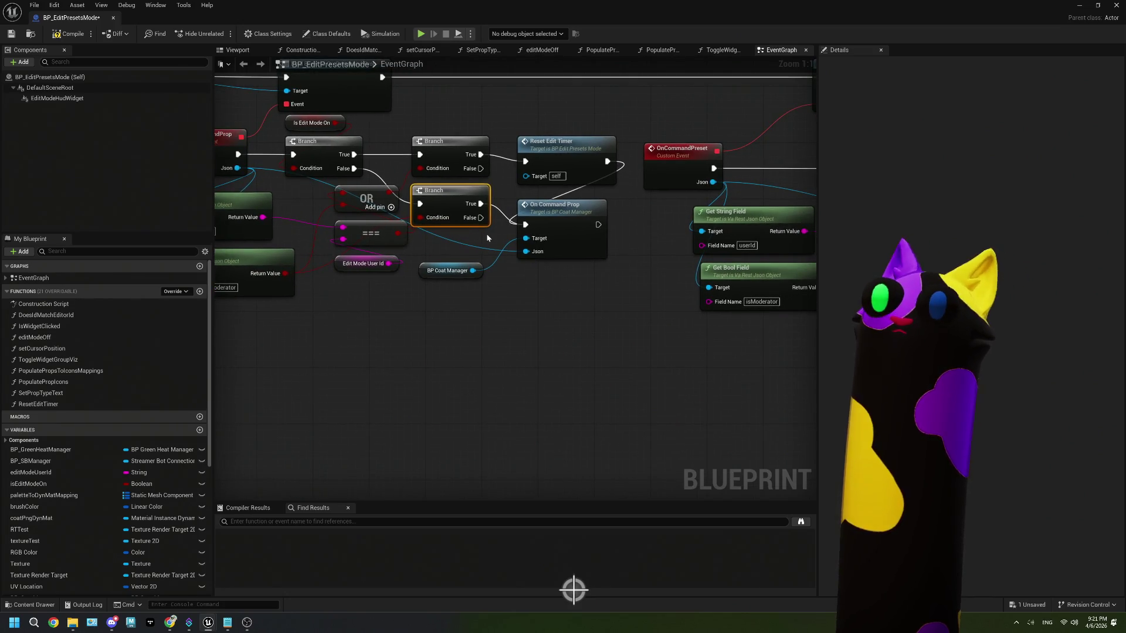
pyautogui.moveTo(486, 233)
pyautogui.mouseDown()
pyautogui.moveTo(448, 224)
pyautogui.moveTo(579, 220)
pyautogui.moveTo(606, 335)
pyautogui.moveTo(585, 360)
pyautogui.moveTo(610, 342)
pyautogui.moveTo(525, 344)
pyautogui.moveTo(448, 315)
pyautogui.moveTo(641, 307)
pyautogui.moveTo(461, 321)
pyautogui.mouseUp()
pyautogui.moveTo(390, 286)
pyautogui.mouseDown()
pyautogui.moveTo(504, 317)
pyautogui.moveTo(608, 280)
pyautogui.mouseUp()
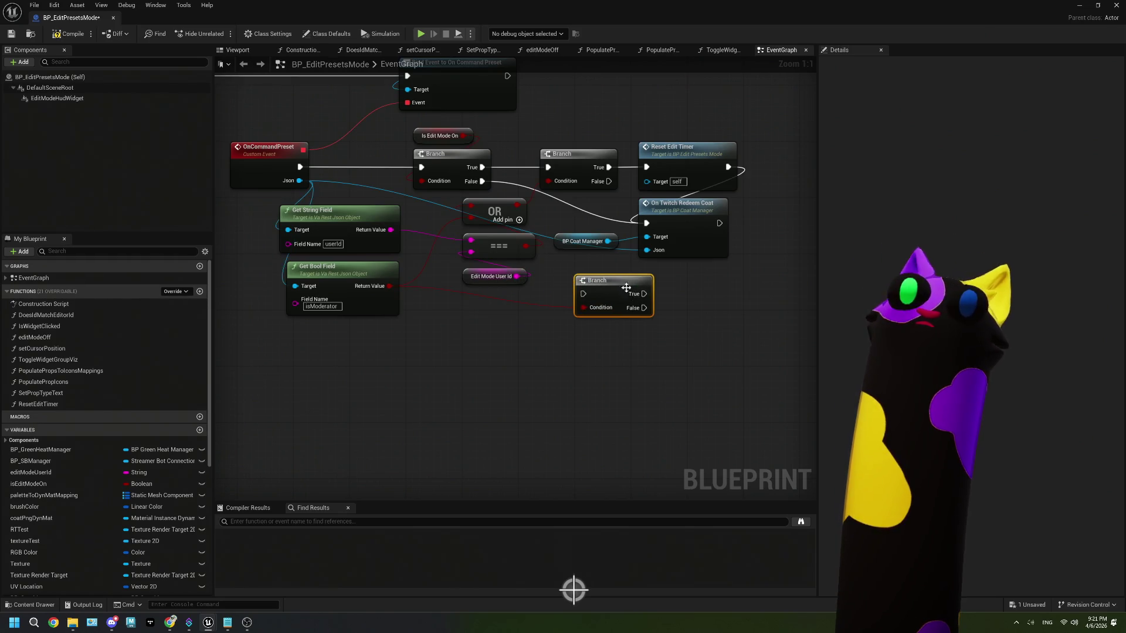
# - Add a moderator-check Branch to OnCommandPreset, fed by the first Branch's False path
pyautogui.moveTo(482, 181)
pyautogui.mouseDown()
pyautogui.moveTo(583, 294)
pyautogui.moveTo(655, 219)
pyautogui.moveTo(646, 223)
pyautogui.mouseUp()
pyautogui.moveTo(468, 331)
pyautogui.mouseDown()
pyautogui.moveTo(880, 345)
pyautogui.moveTo(275, 337)
pyautogui.moveTo(304, 336)
pyautogui.moveTo(404, 288)
pyautogui.moveTo(456, 310)
pyautogui.moveTo(473, 285)
pyautogui.moveTo(540, 262)
pyautogui.moveTo(562, 209)
pyautogui.mouseUp()
pyautogui.moveTo(473, 177)
pyautogui.mouseDown()
pyautogui.moveTo(542, 212)
pyautogui.moveTo(644, 219)
pyautogui.mouseUp()
# - Connect the onChangeColorCommand edit-mode False path to a new isModerator Branch
pyautogui.moveTo(440, 334)
pyautogui.mouseDown()
pyautogui.moveTo(457, 339)
pyautogui.moveTo(340, 327)
pyautogui.moveTo(375, 302)
pyautogui.moveTo(465, 314)
pyautogui.mouseUp()
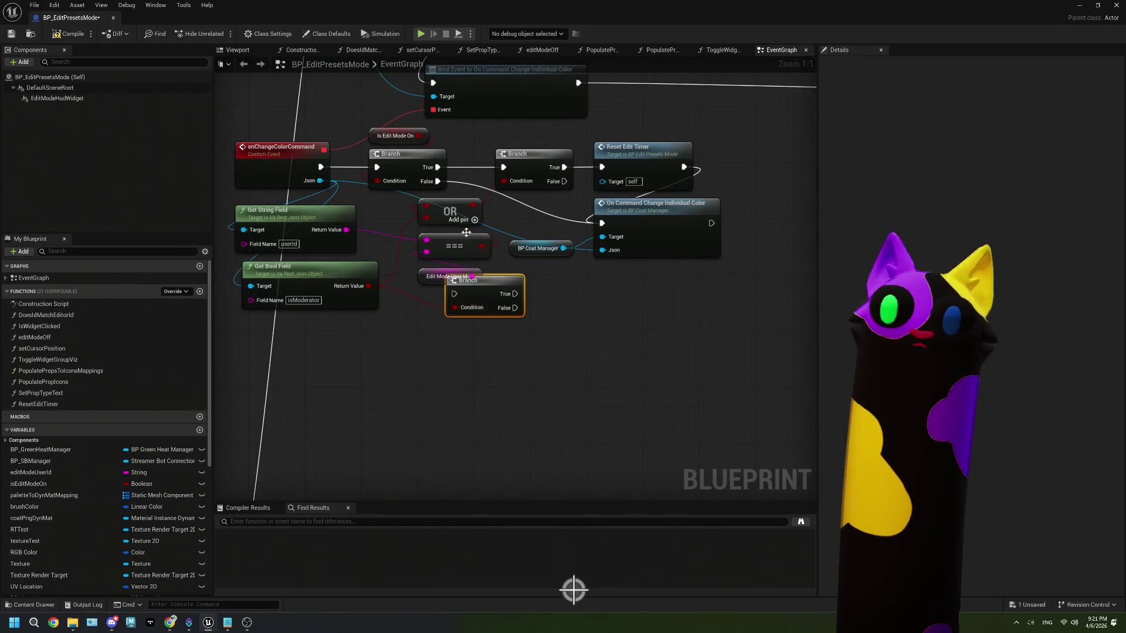
pyautogui.moveTo(438, 182)
pyautogui.mouseDown()
pyautogui.moveTo(453, 293)
pyautogui.moveTo(537, 214)
pyautogui.moveTo(602, 223)
pyautogui.mouseUp()
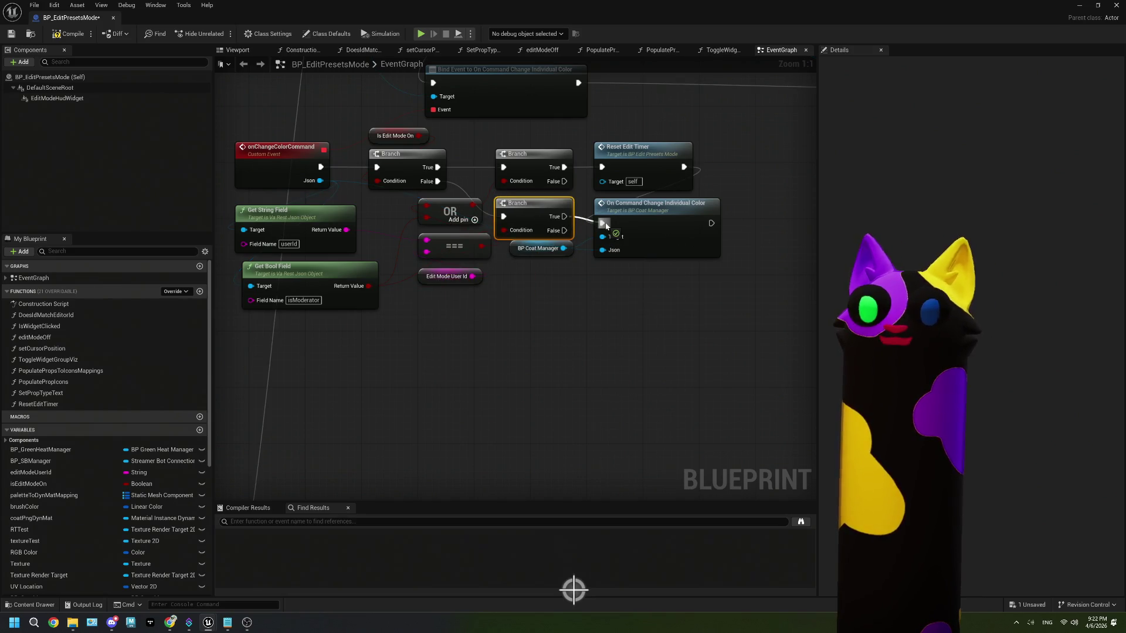
pyautogui.scroll(-4, 490, 301)
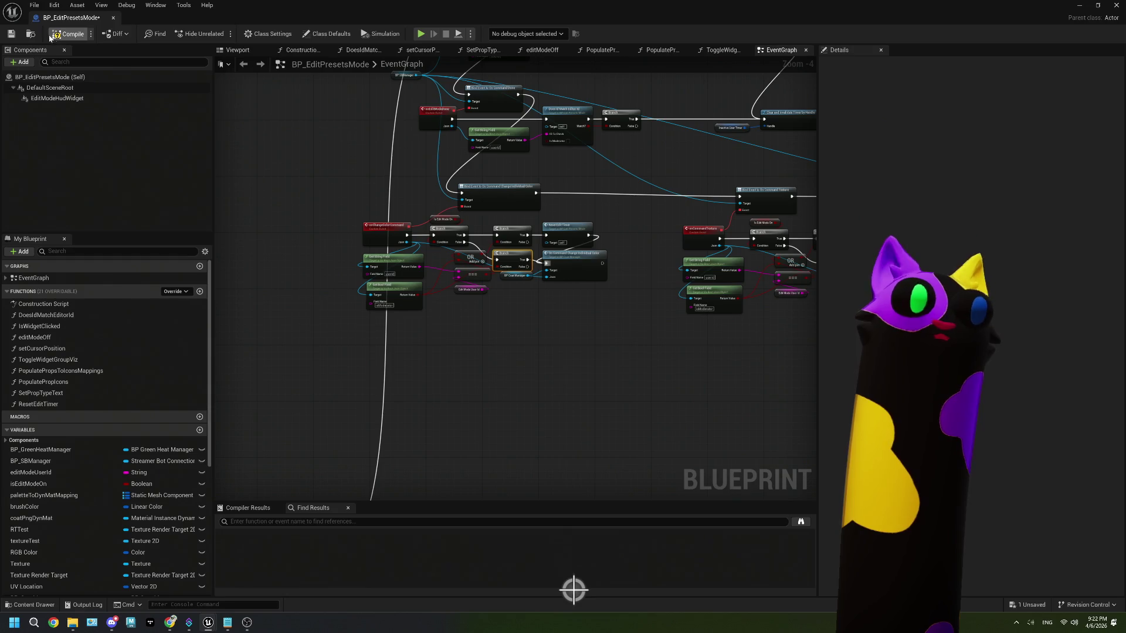
# - Save BP_EditPresetsMode, check the isEditModeOn variable, and close the Blueprint editor
pyautogui.click(11, 34)
pyautogui.scroll(4, 483, 263)
pyautogui.click(412, 175)
pyautogui.click(448, 182)
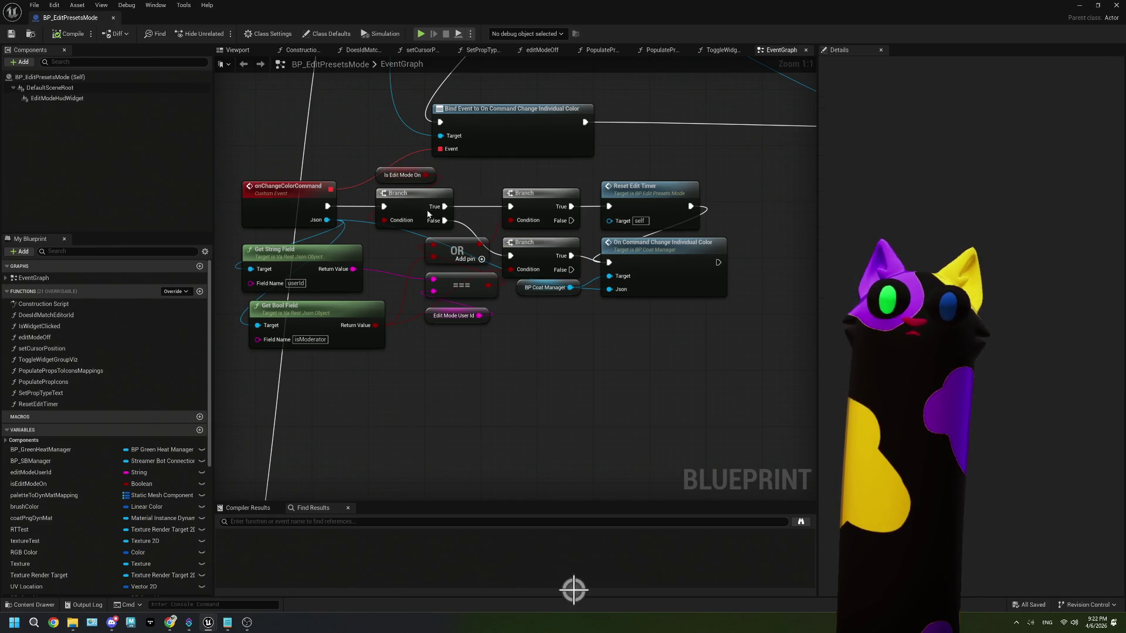
pyautogui.scroll(-2, 581, 308)
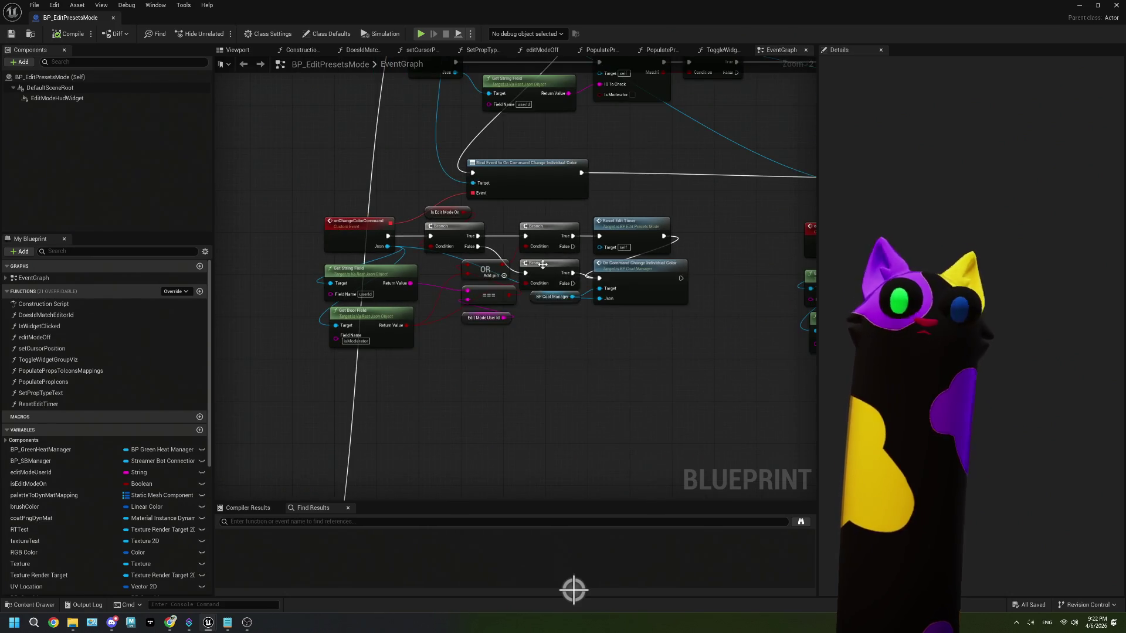
pyautogui.scroll(-4, 576, 345)
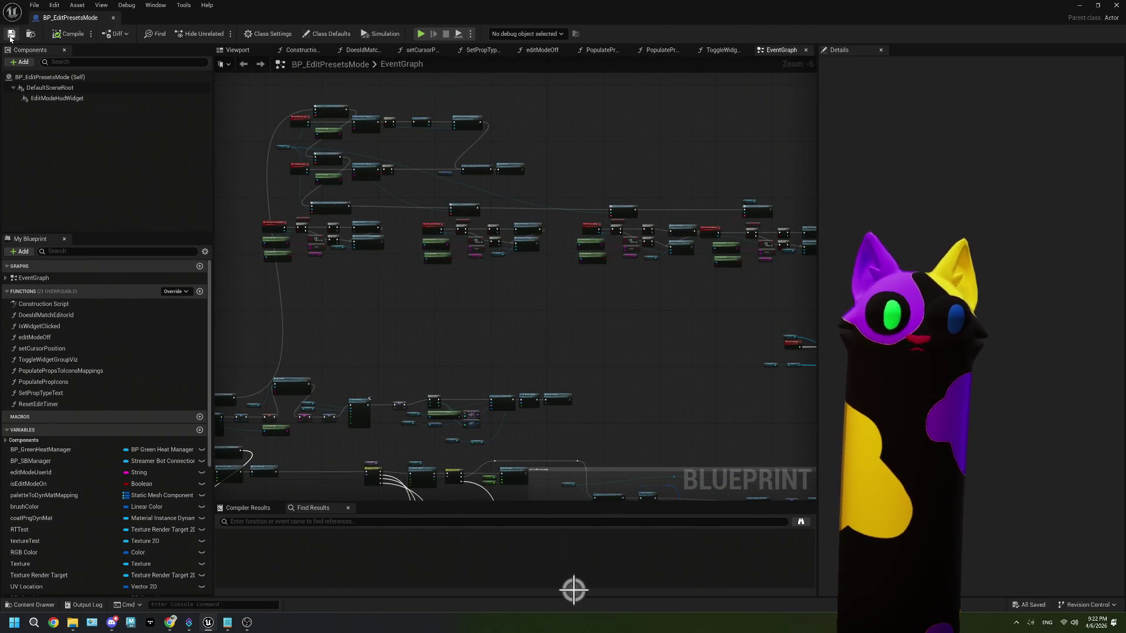
pyautogui.click(1078, 5)
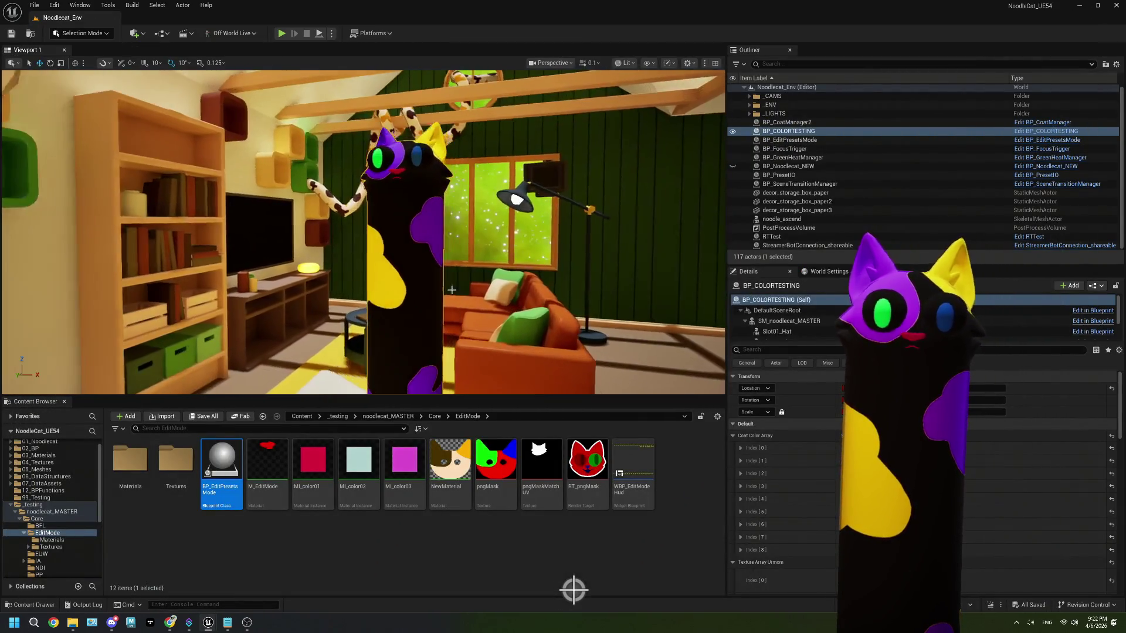
# - Bring up ThePlan.txt in Notepad and delete the '- 0 allow noods + mods' line
pyautogui.click(301, 534)
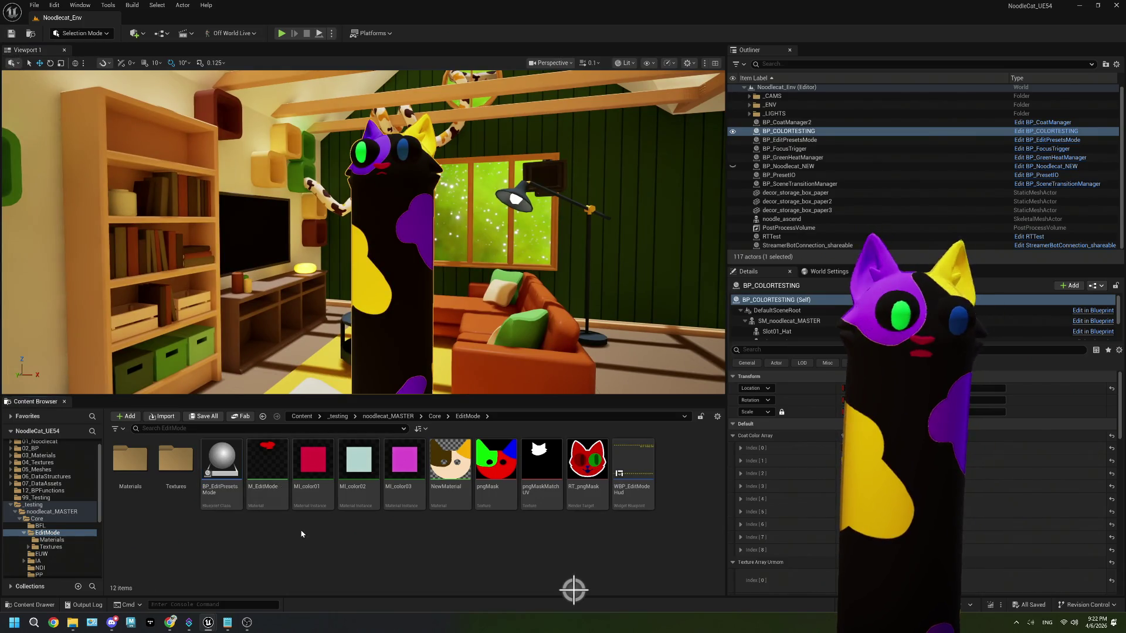
pyautogui.click(227, 622)
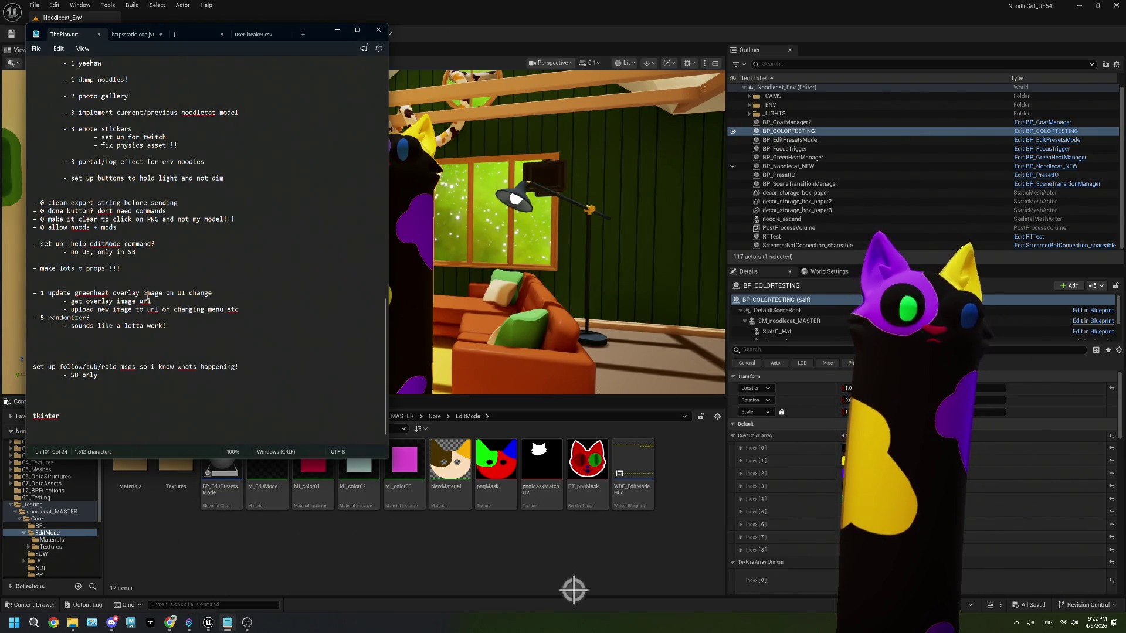
pyautogui.moveTo(121, 227); pyautogui.dragTo(33, 228)
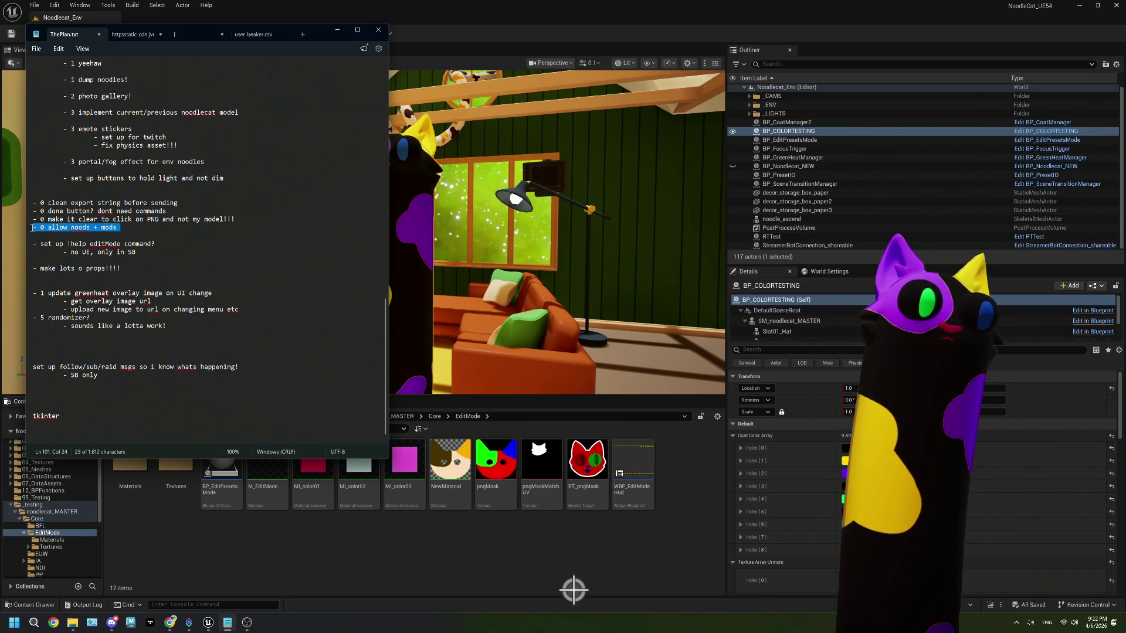
pyautogui.press('BackSpace')
pyautogui.press('BackSpace')
# - Insert blank lines above 'make lots o props' for the new help text
pyautogui.click(173, 211)
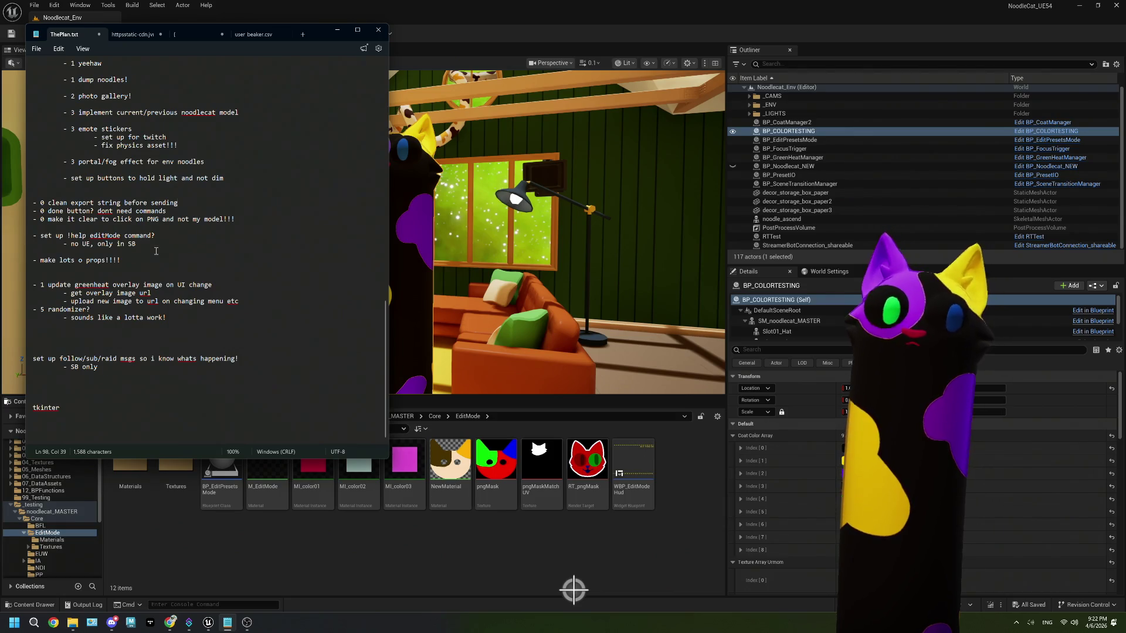
pyautogui.click(156, 250)
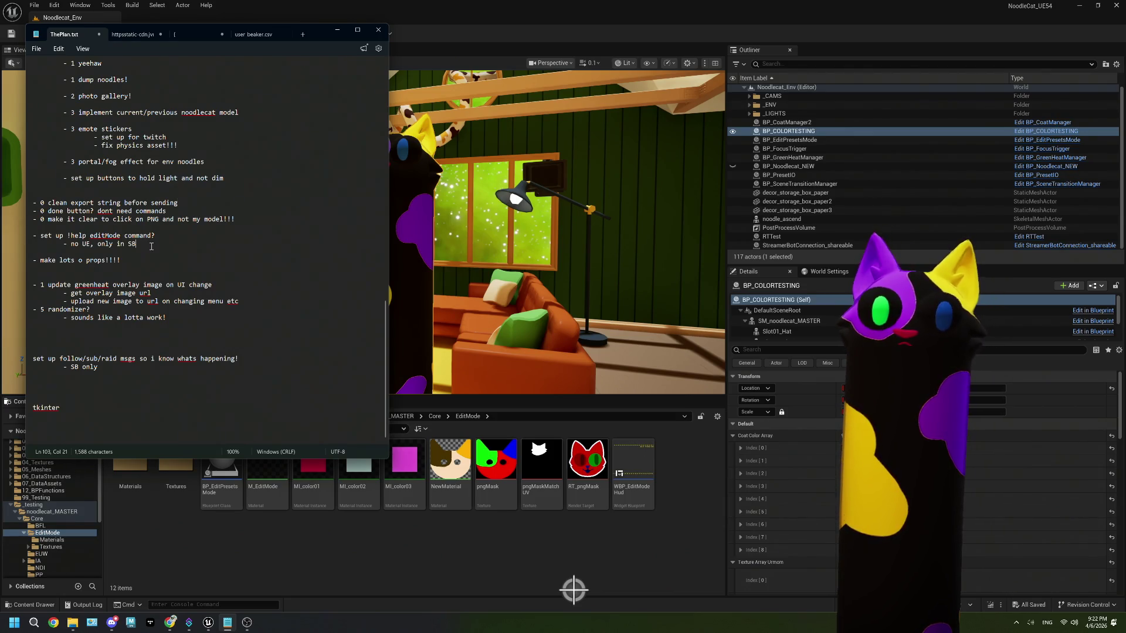
pyautogui.press('Return')
pyautogui.press('Return')
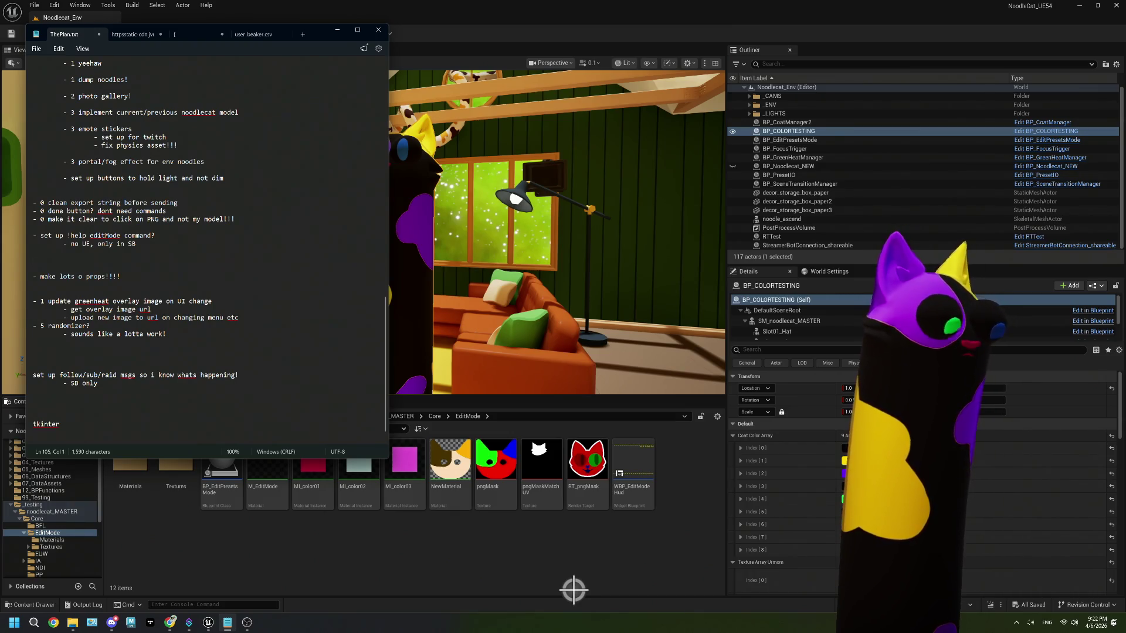
# - Write 'Edit Mode allows you to edit my appearance, either using the on-screen UI or with commands'
pyautogui.write('If')
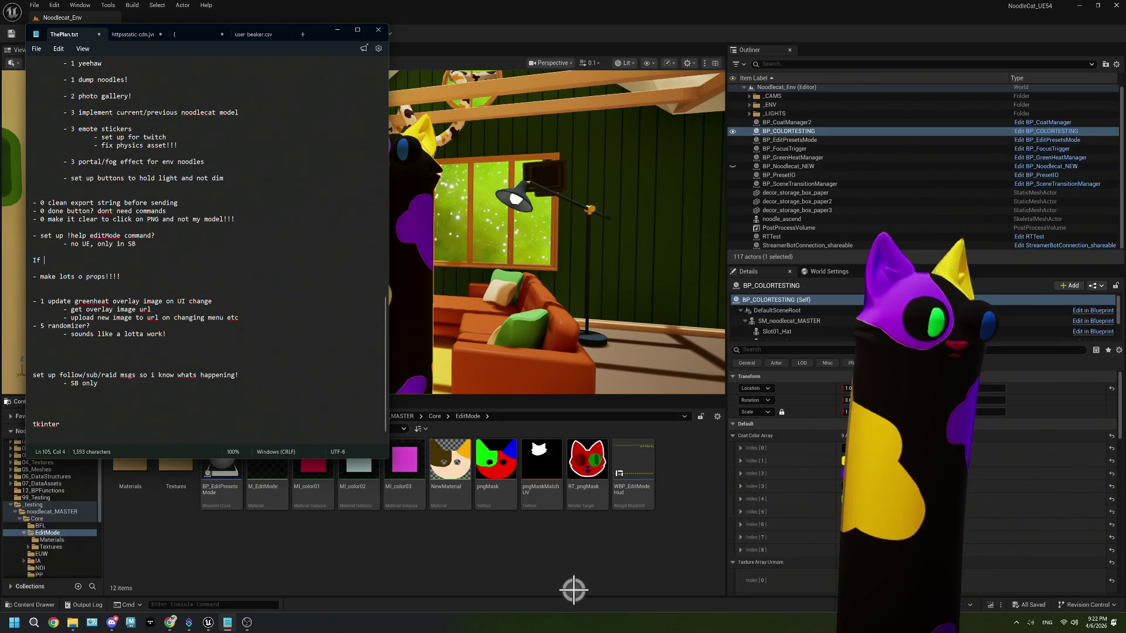
pyautogui.press('BackSpace')
pyautogui.press('BackSpace')
pyautogui.write('Edit mode')
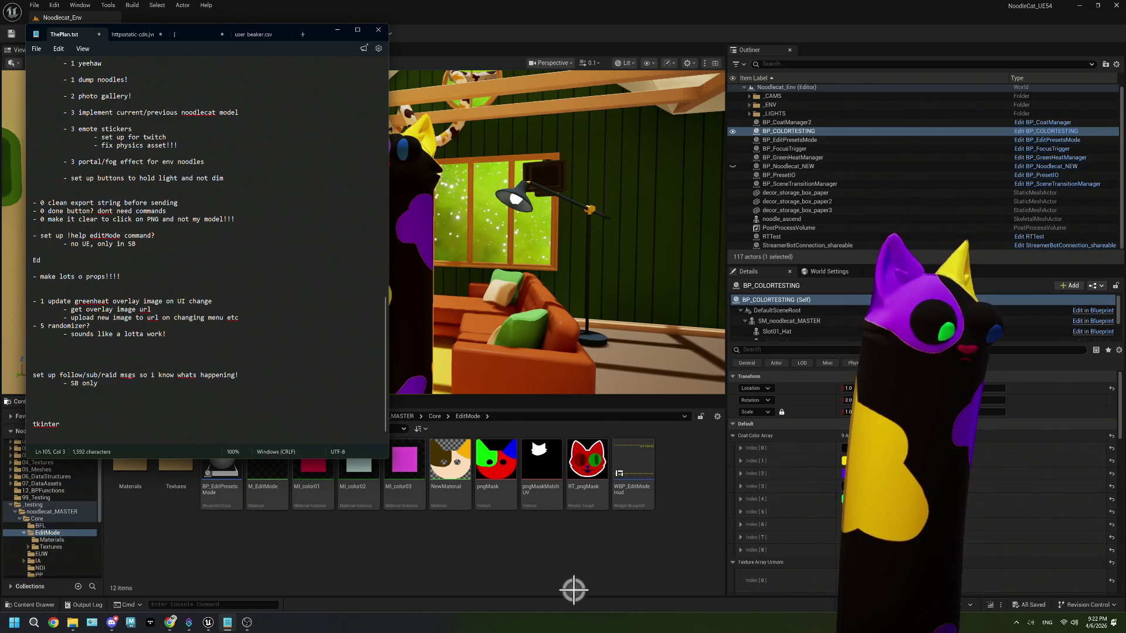
pyautogui.press('BackSpace')
pyautogui.press('BackSpace')
pyautogui.press('BackSpace')
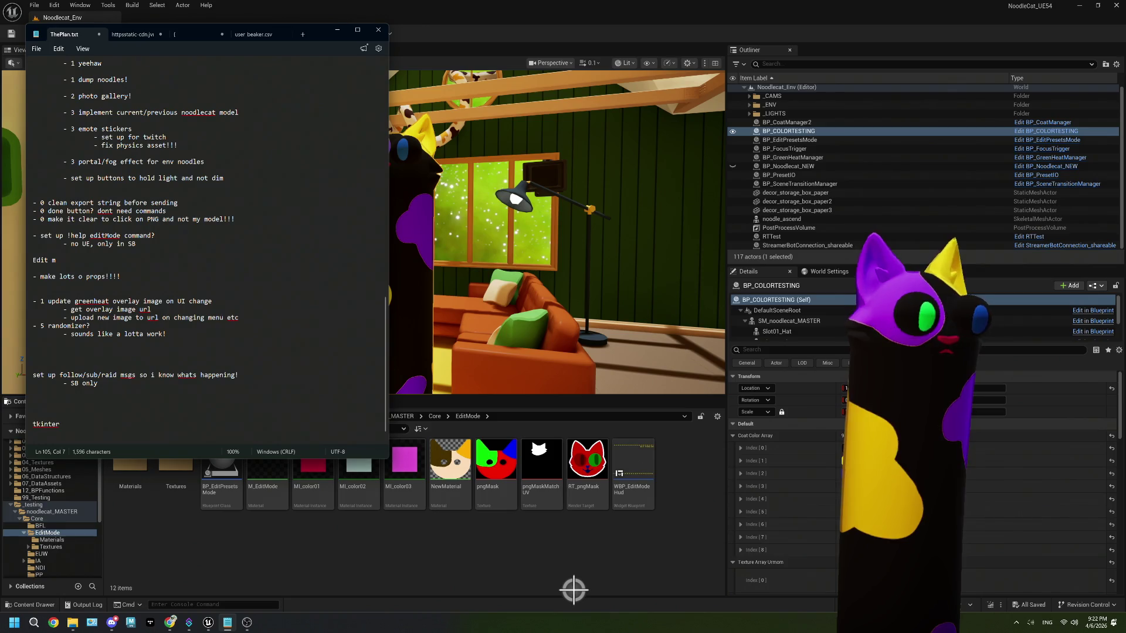
pyautogui.write('Mode allo')
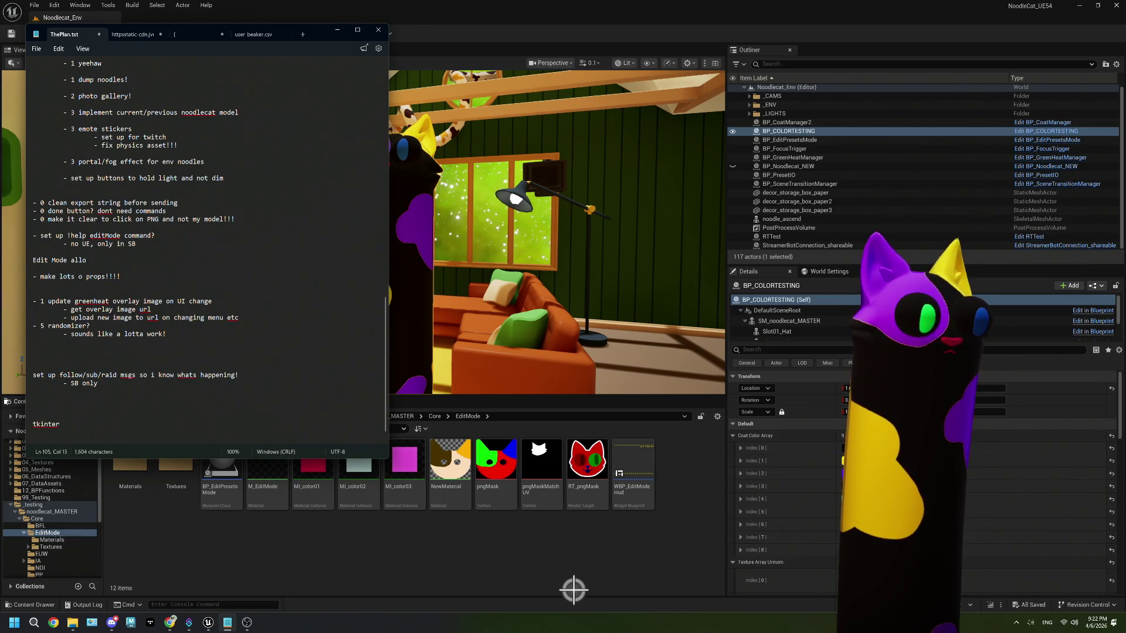
pyautogui.write('ws you to edi')
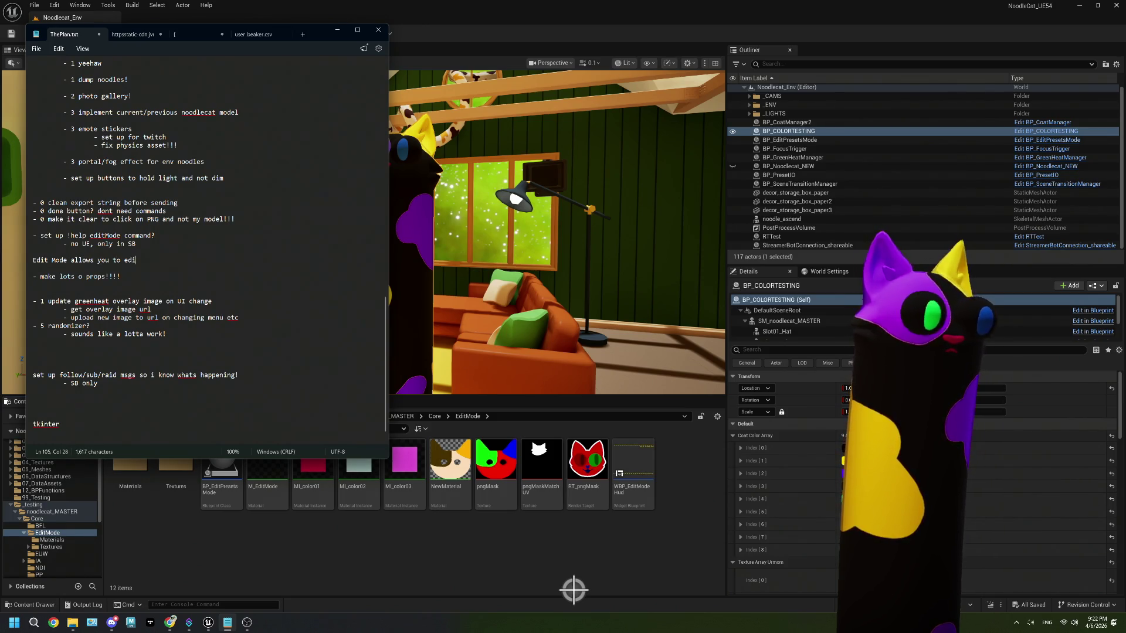
pyautogui.write('t my appe')
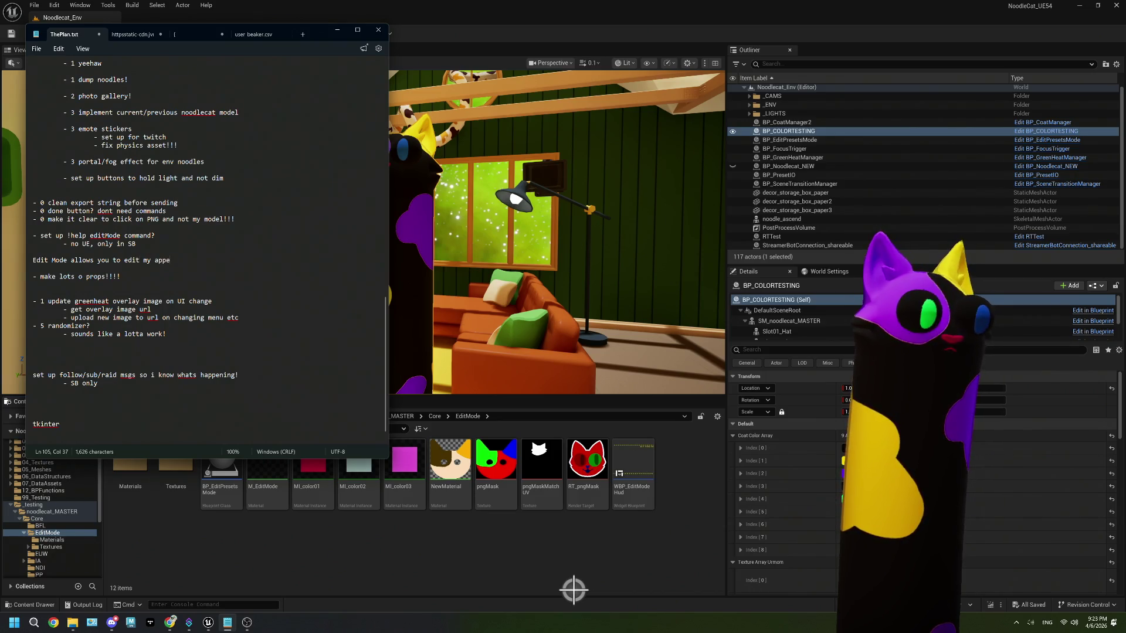
pyautogui.write('arance, either using t')
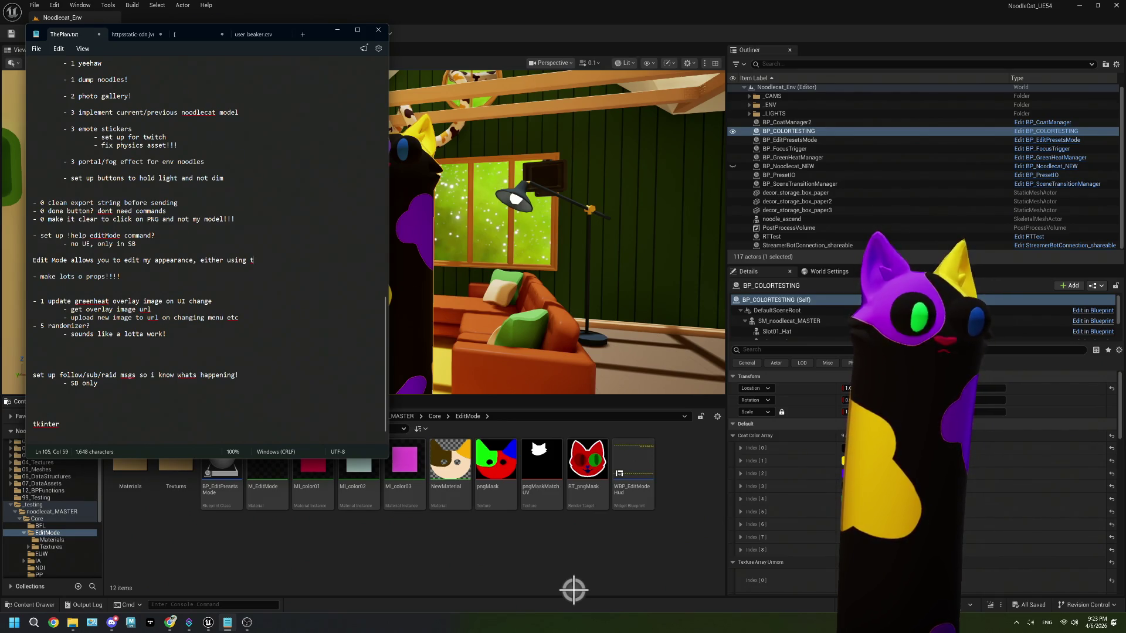
pyautogui.write('he on')
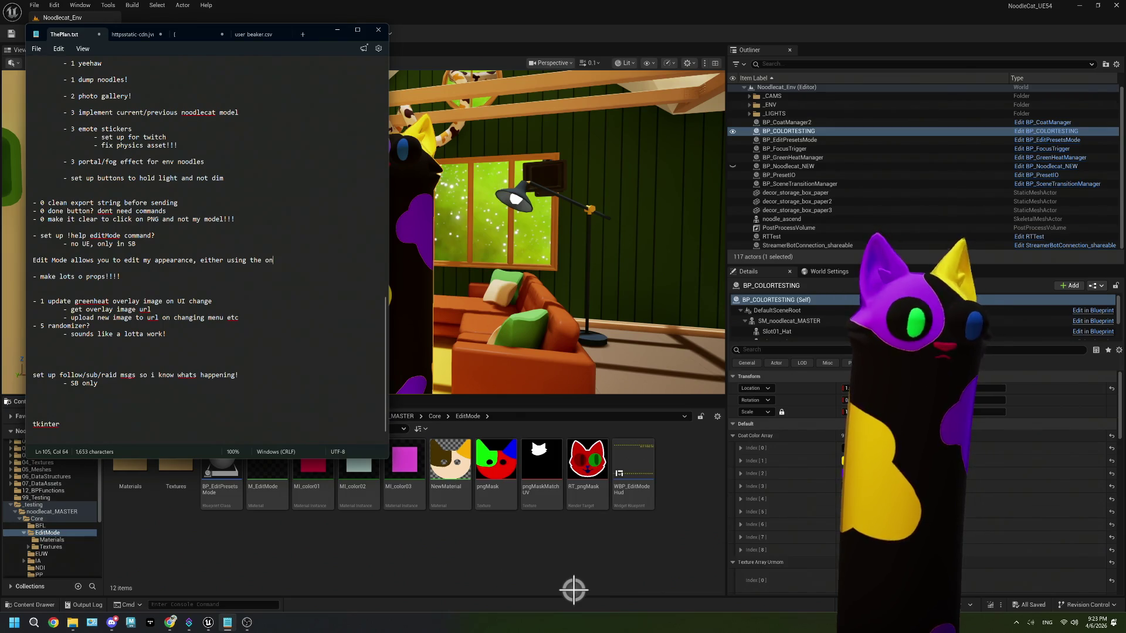
pyautogui.write('-screen UI')
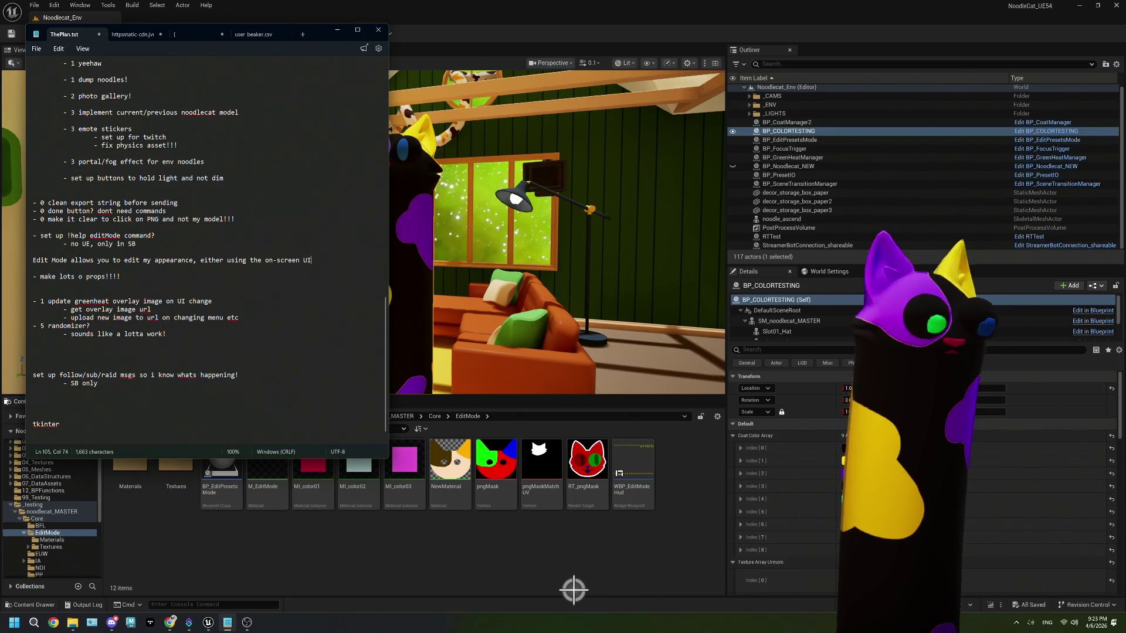
pyautogui.write(' or with')
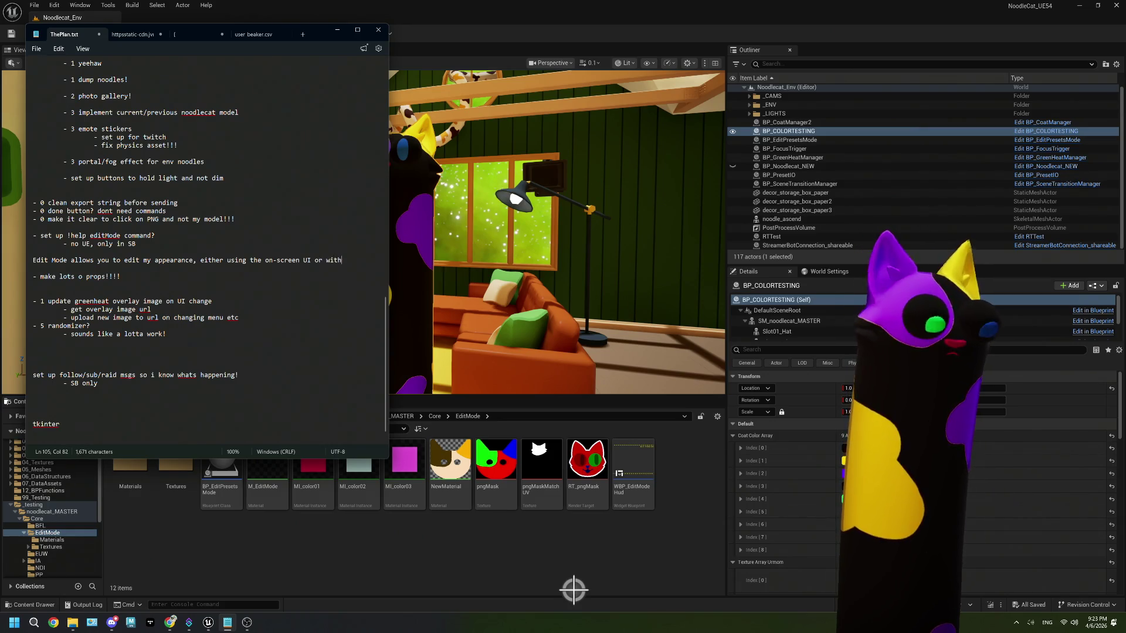
pyautogui.write(' commands!')
pyautogui.press('Return')
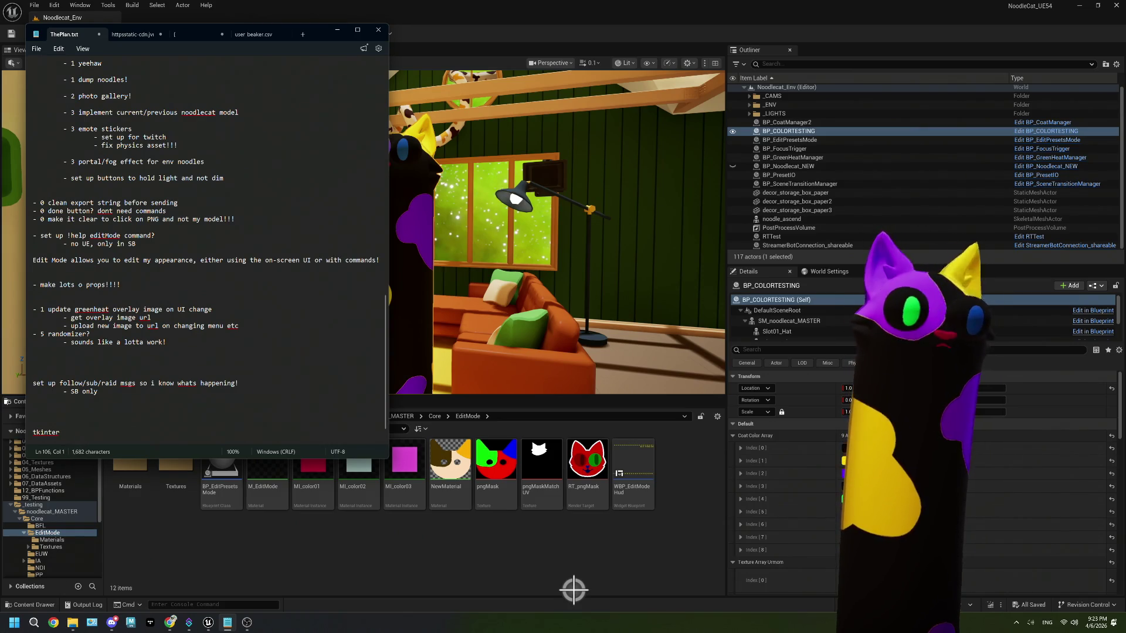
pyautogui.press('BackSpace')
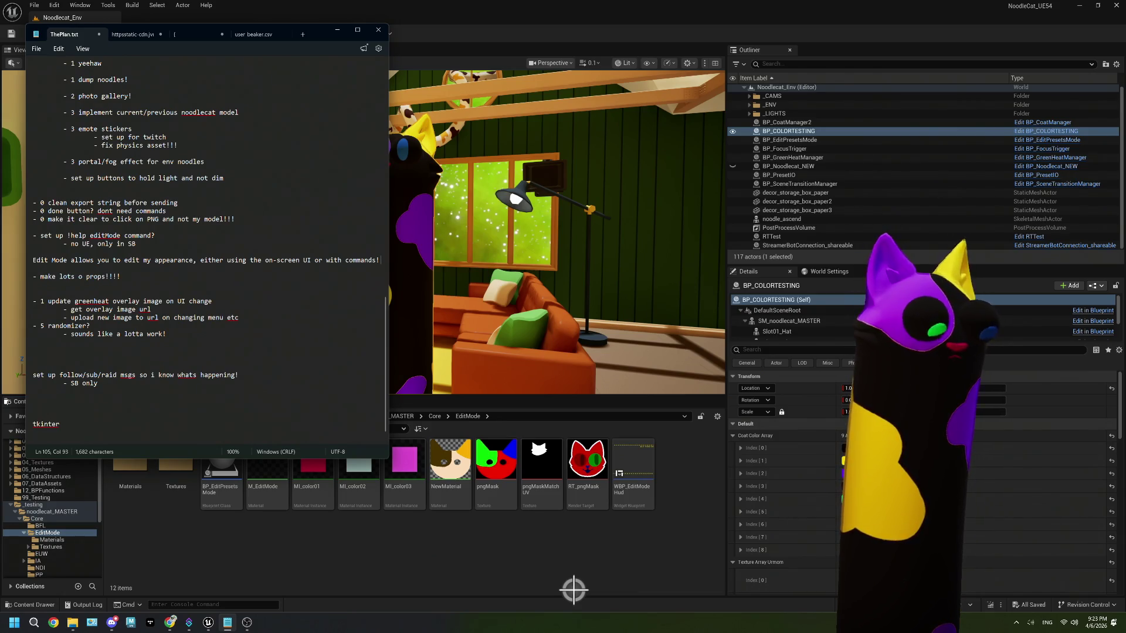
# - Add that the UI requires GreenHeat permissions, the Twitch extension registering mouse clicks
pyautogui.write('The ')
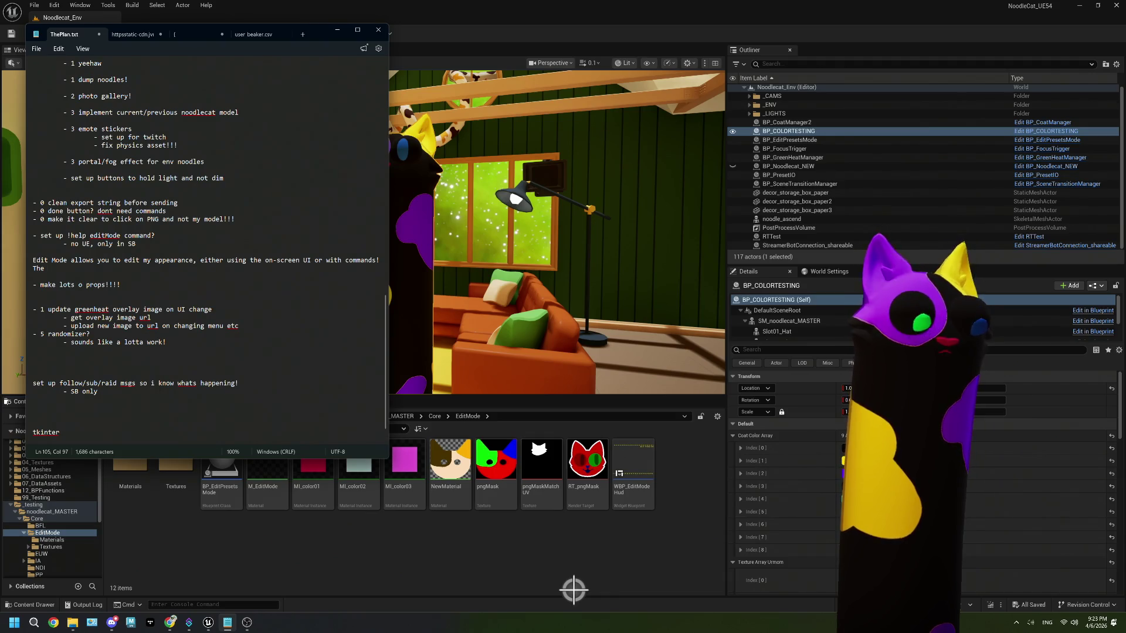
pyautogui.write('UI r')
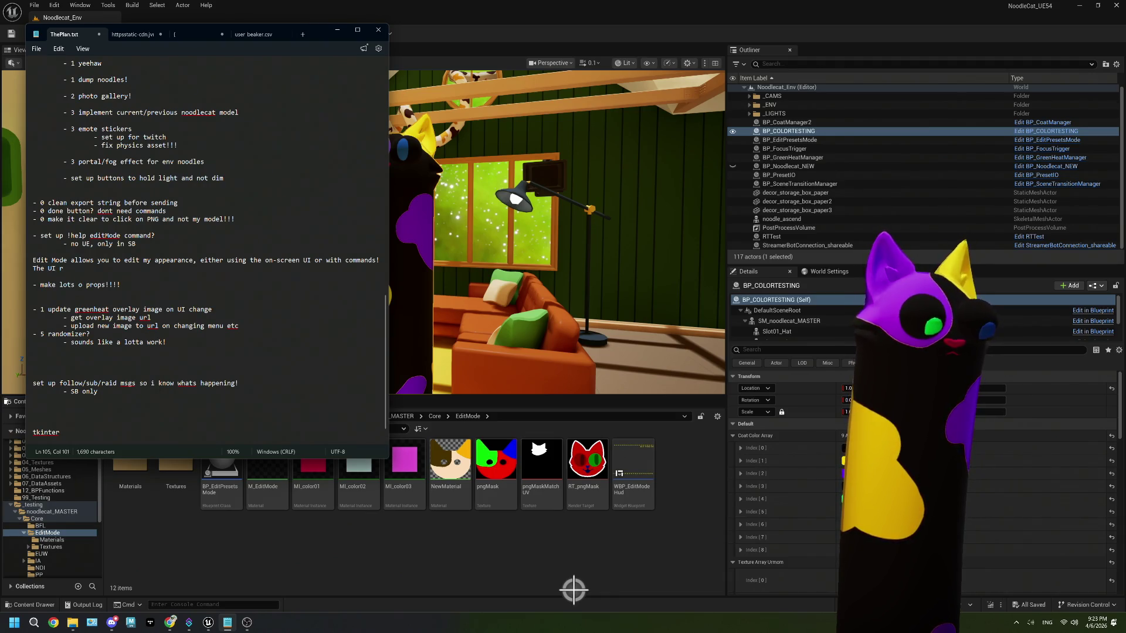
pyautogui.write('equires ')
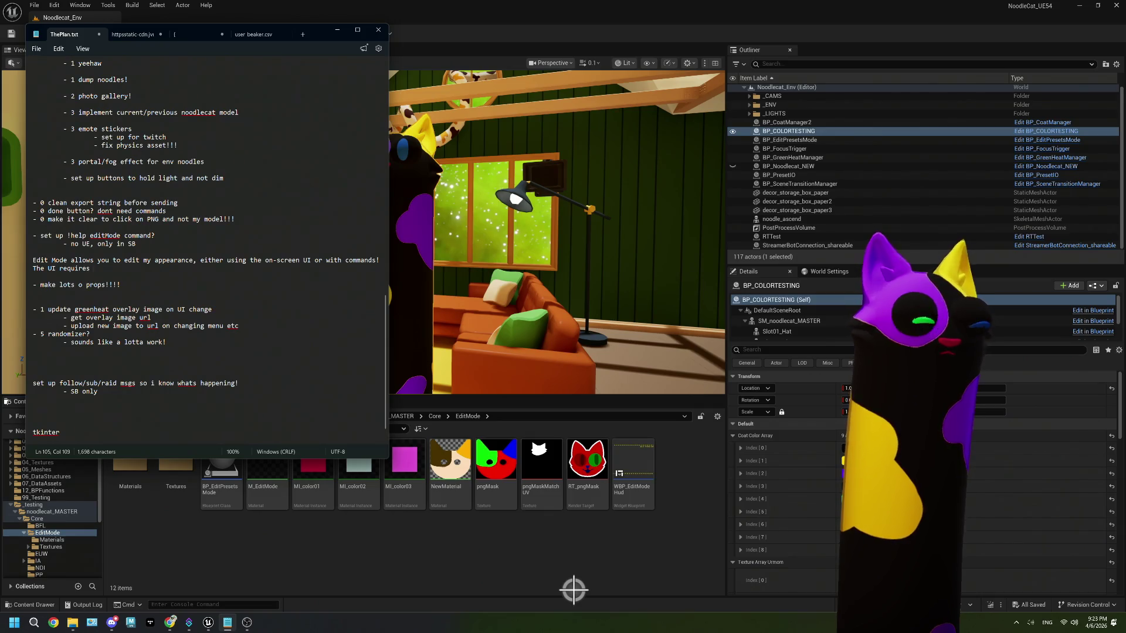
pyautogui.write('you to')
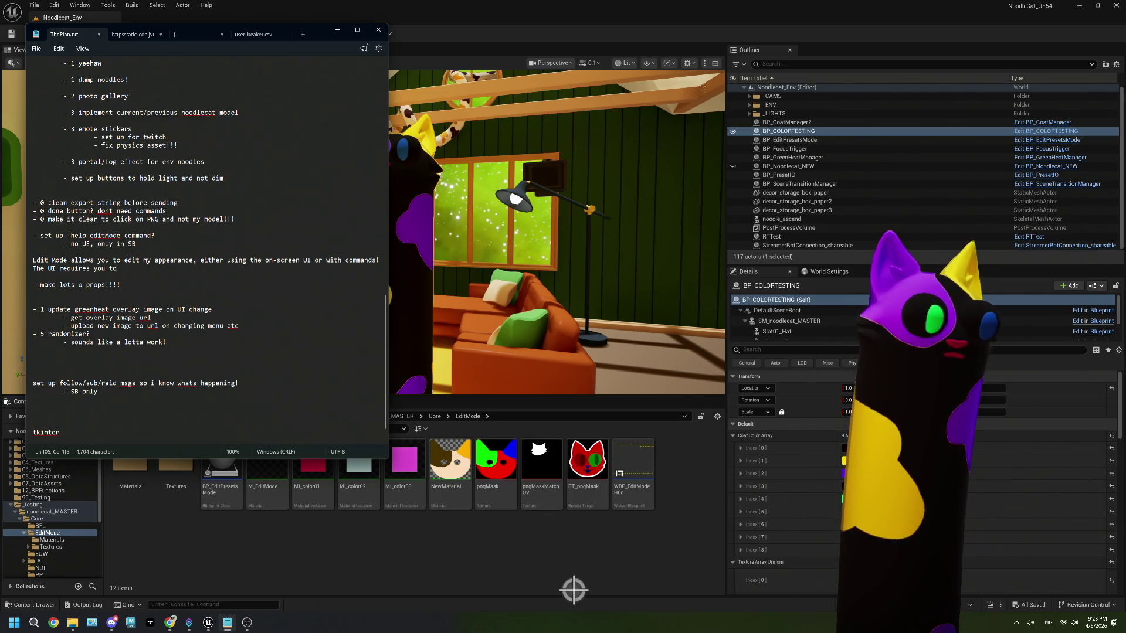
pyautogui.write(' allo')
pyautogui.press('BackSpace')
pyautogui.press('BackSpace')
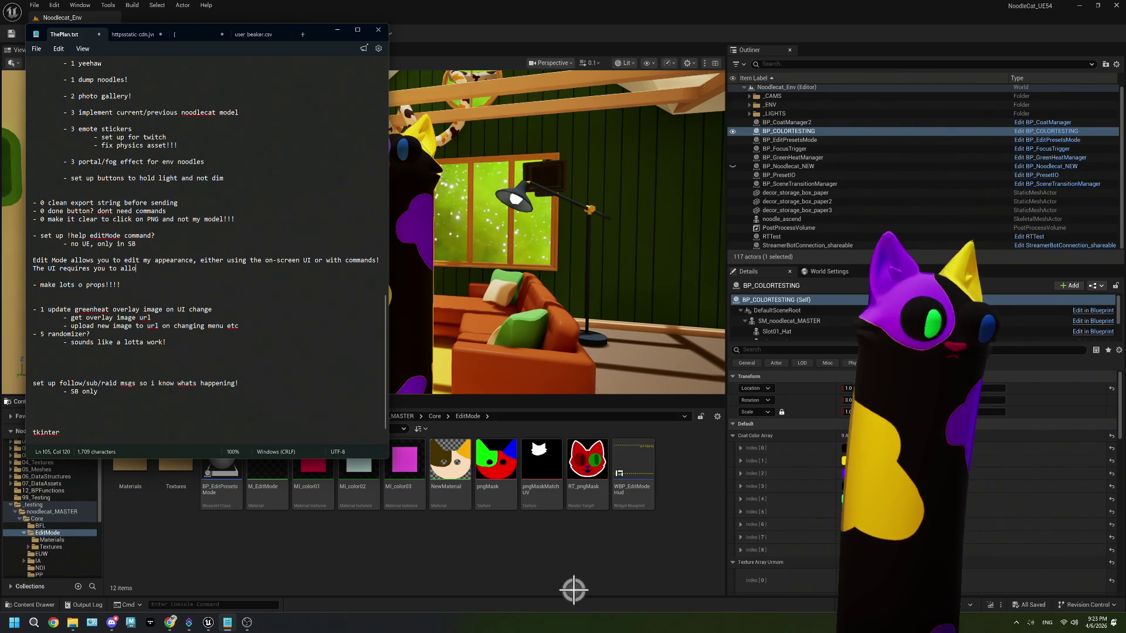
pyautogui.write('e permissions to Gr')
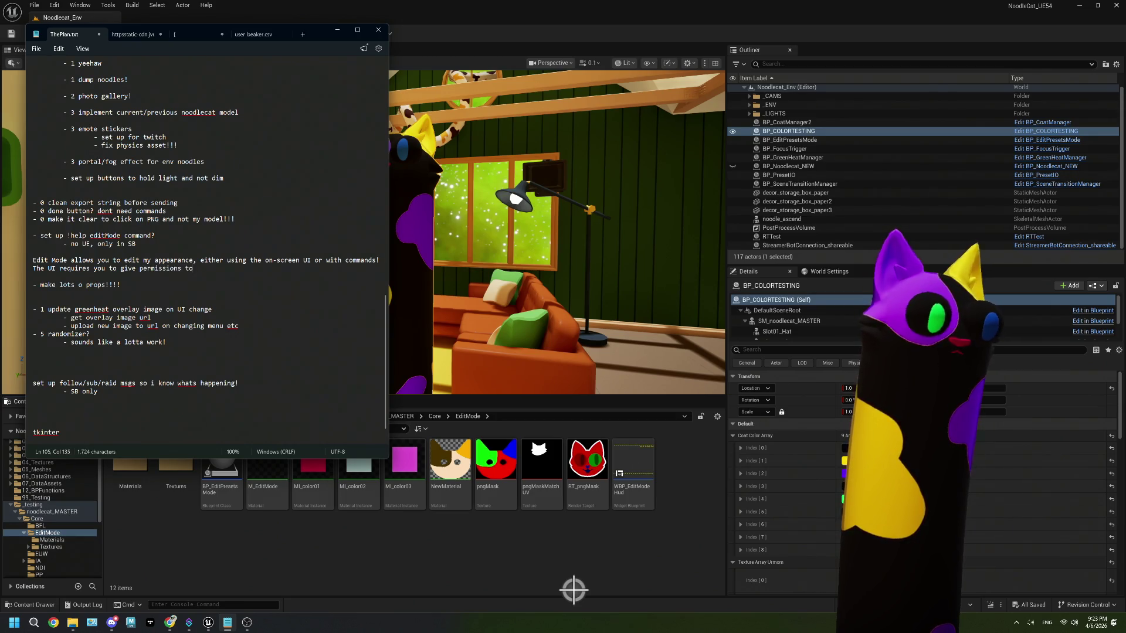
pyautogui.write('eenHea')
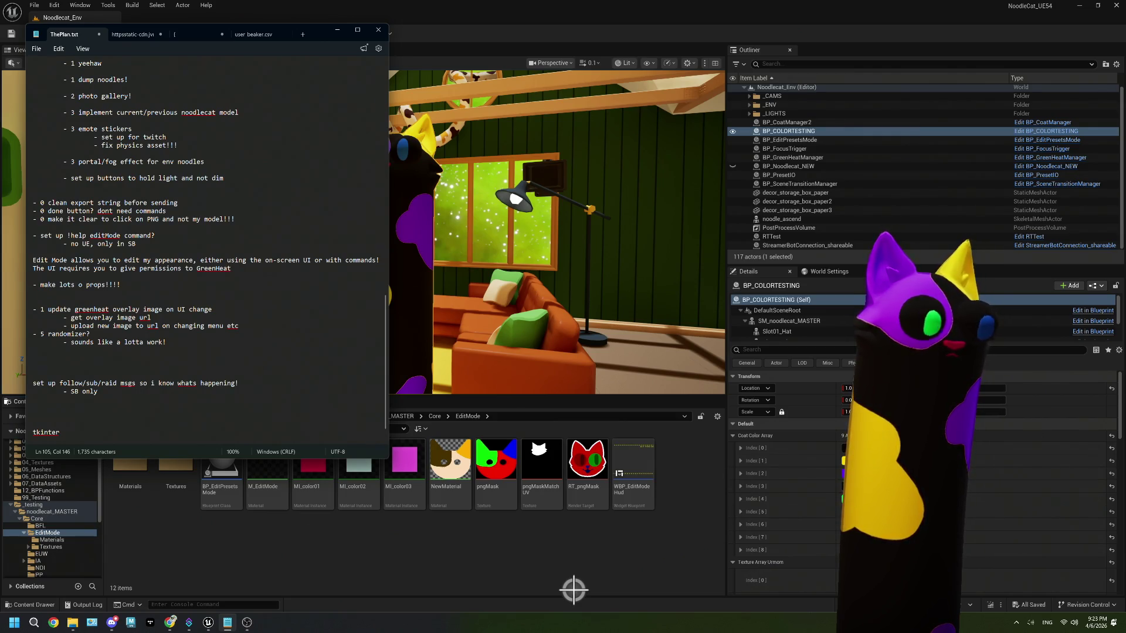
pyautogui.write('the twitch ex')
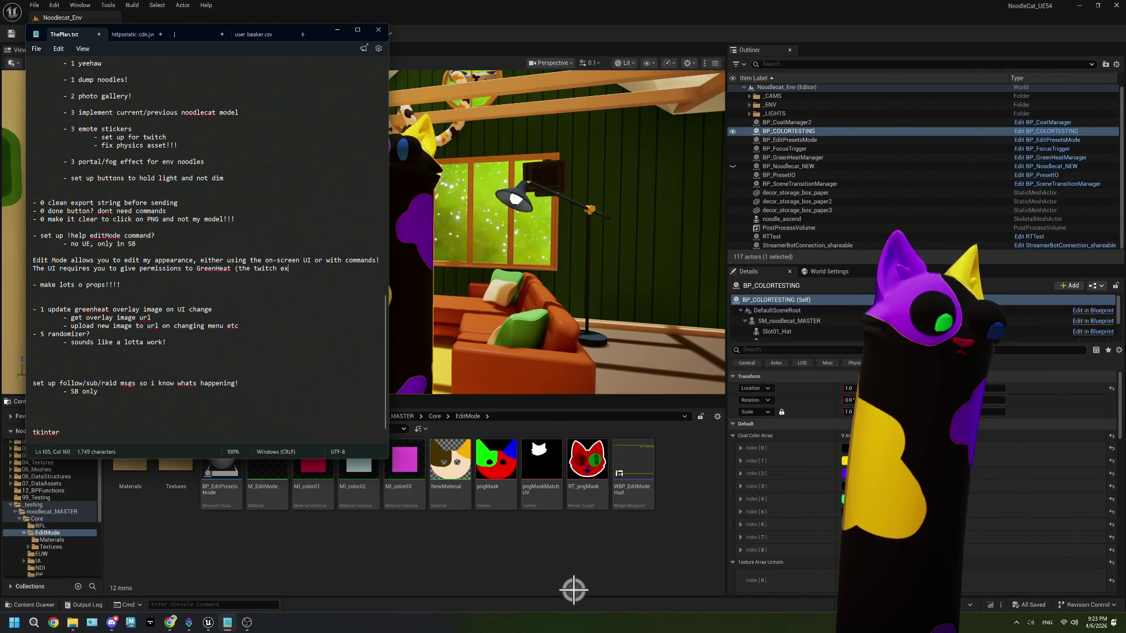
pyautogui.write('tension that registers mouse clicks')
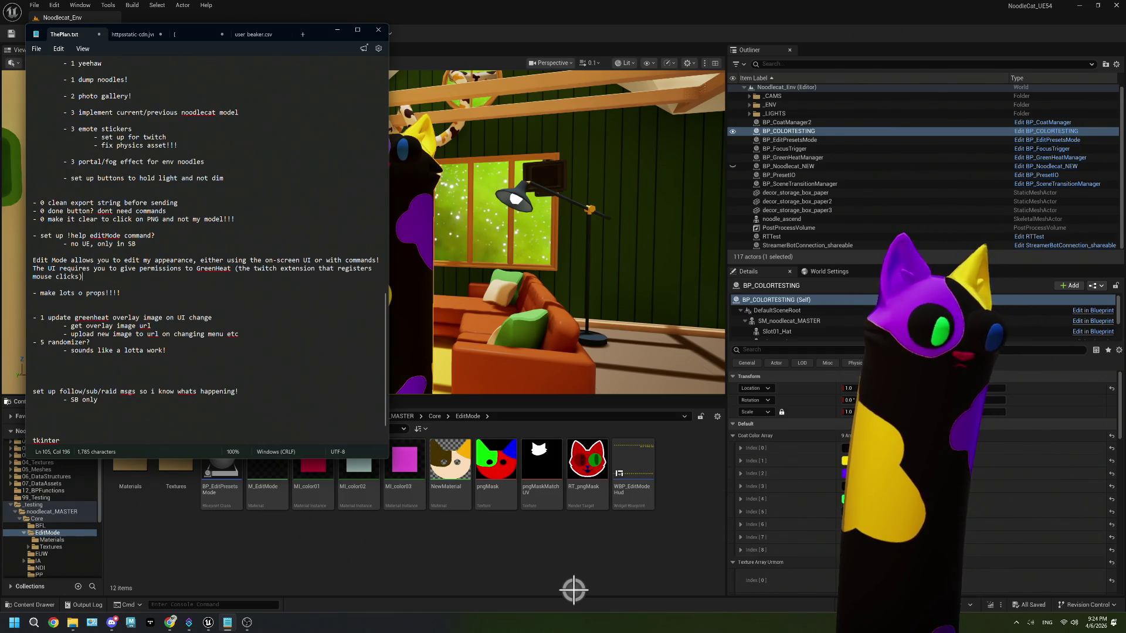
pyautogui.moveTo(194, 260); pyautogui.dragTo(377, 260)
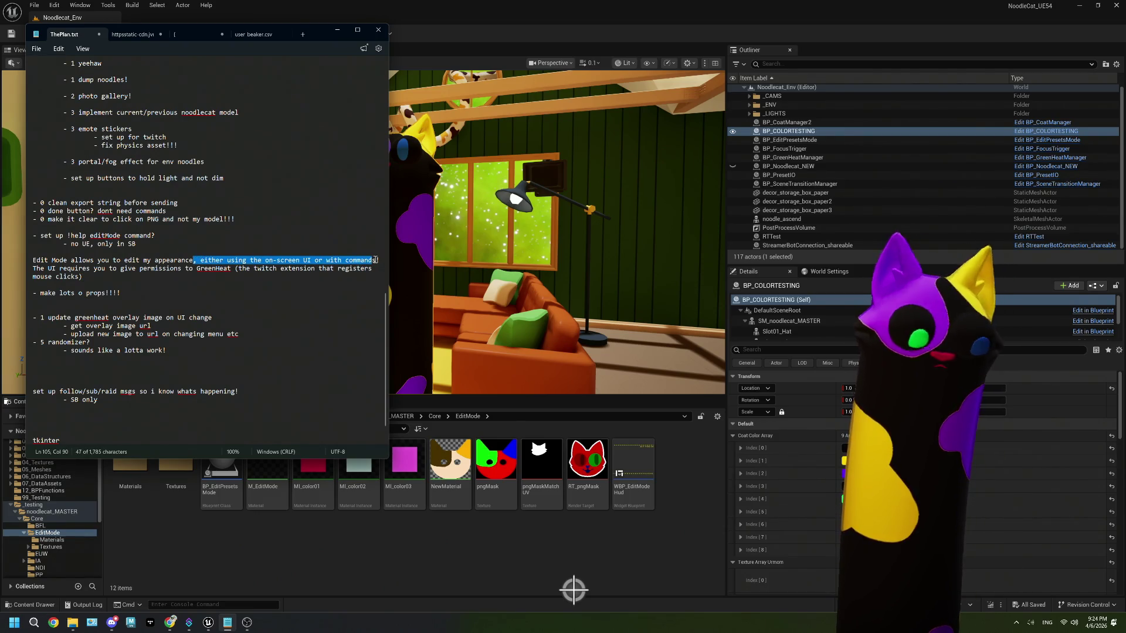
# - Reword the help around the on-screen UI and add that commands can edit as well
pyautogui.press('Delete')
pyautogui.press('Delete')
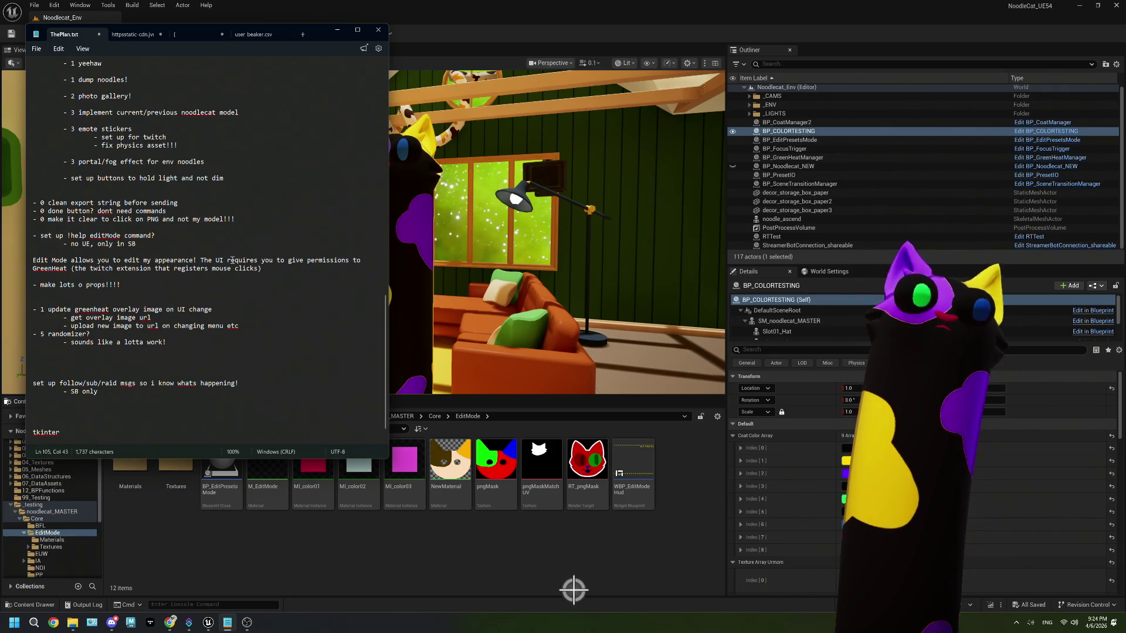
pyautogui.write('on-screen')
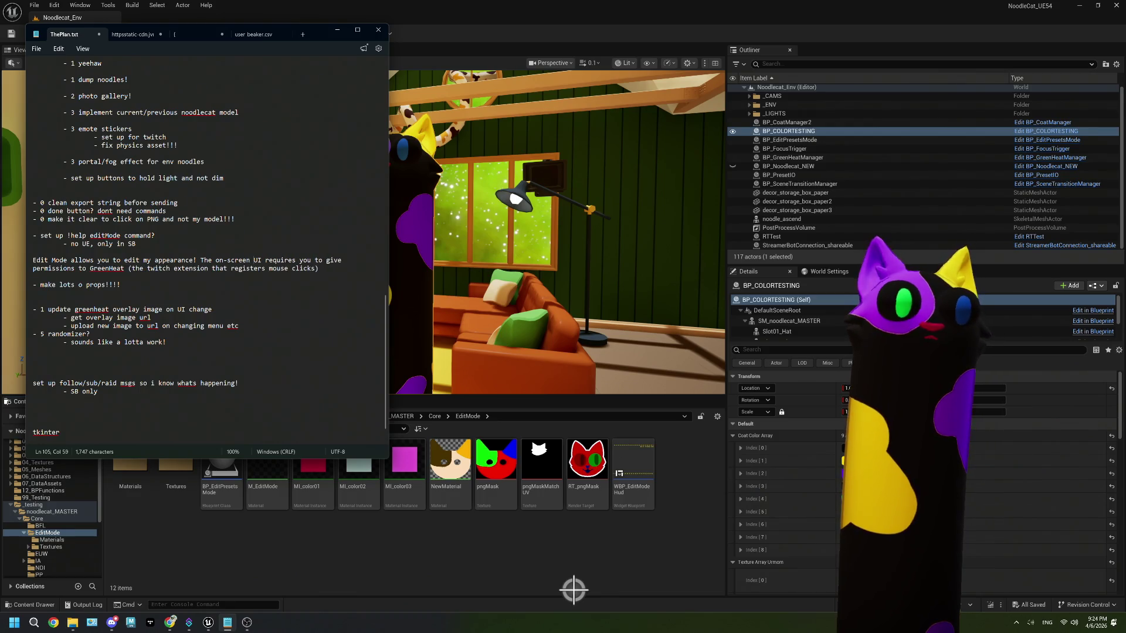
pyautogui.click(327, 269)
pyautogui.write('but ')
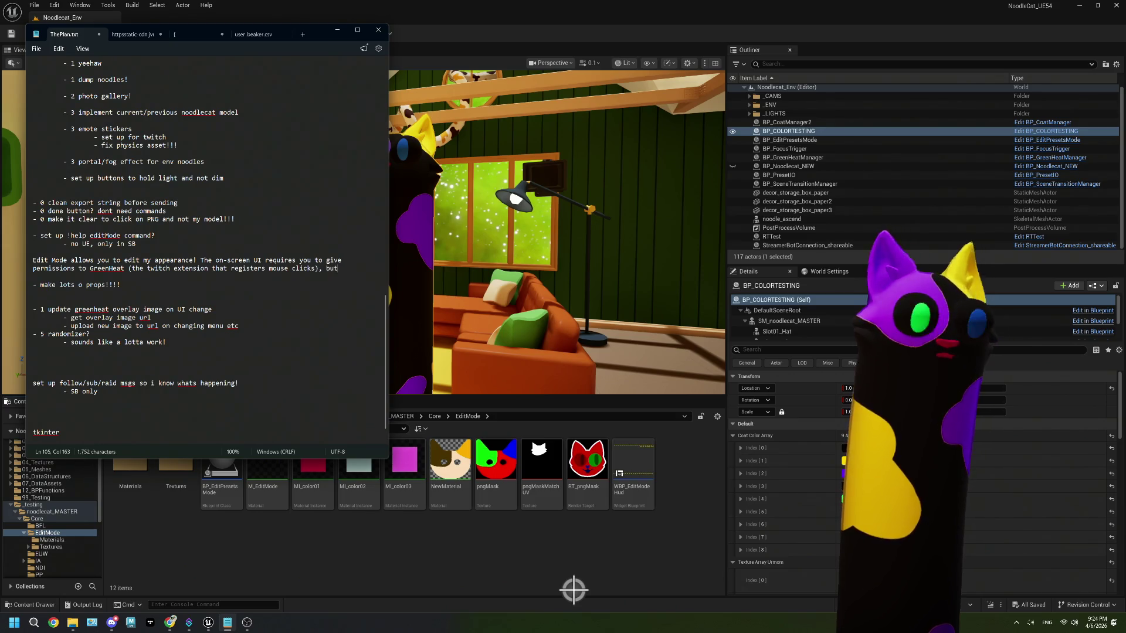
pyautogui.write('if you don')
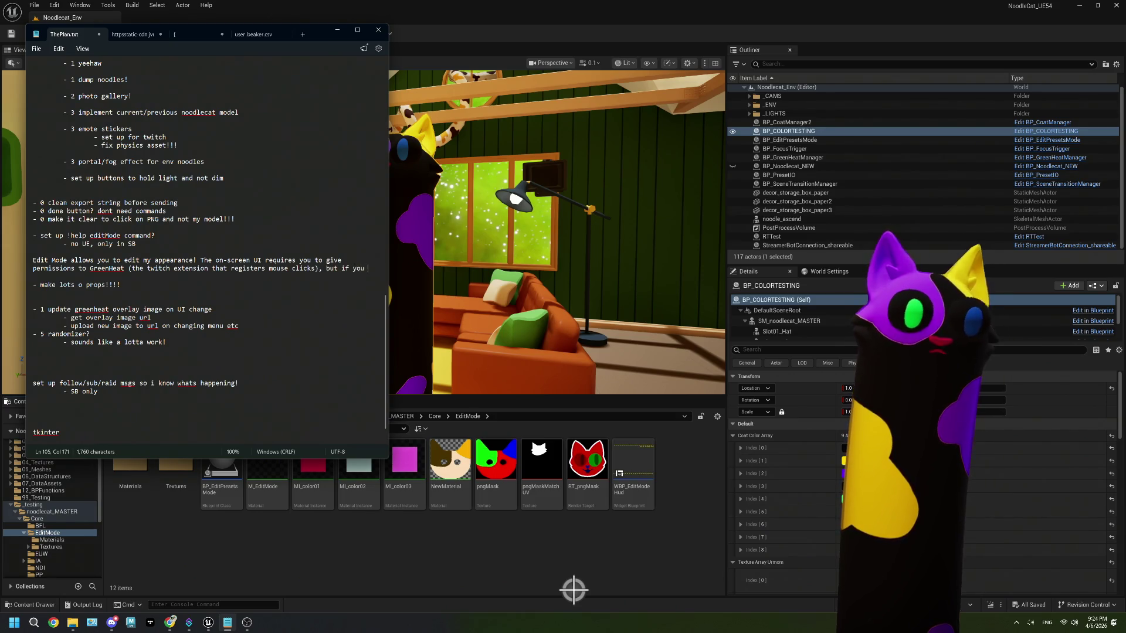
pyautogui.press('BackSpace')
pyautogui.press('BackSpace')
pyautogui.press('BackSpace')
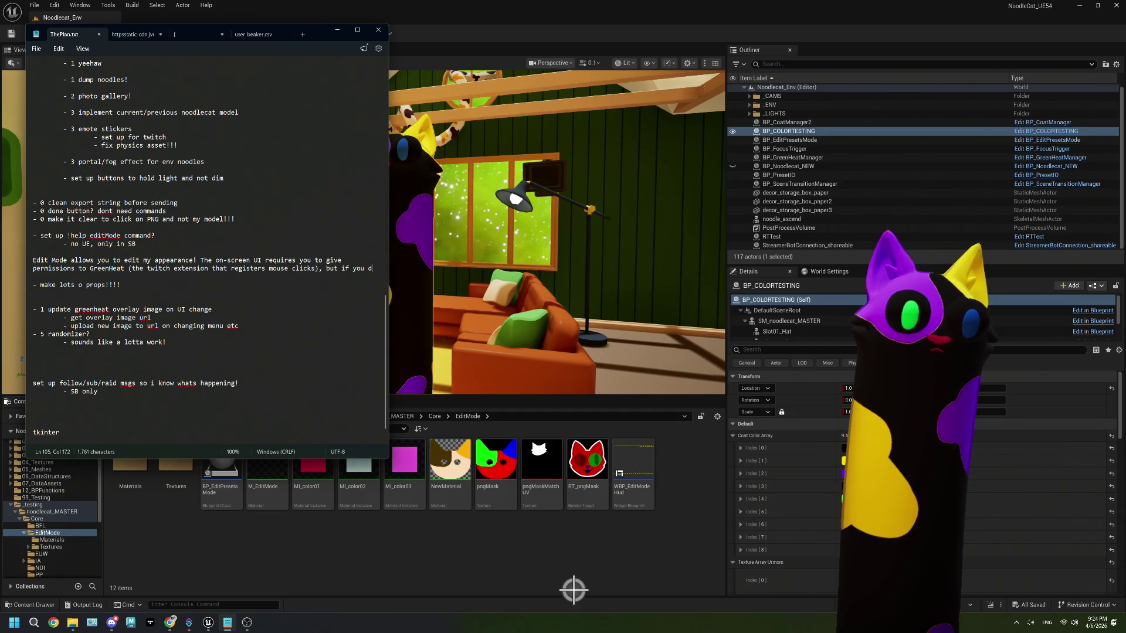
pyautogui.write('a')
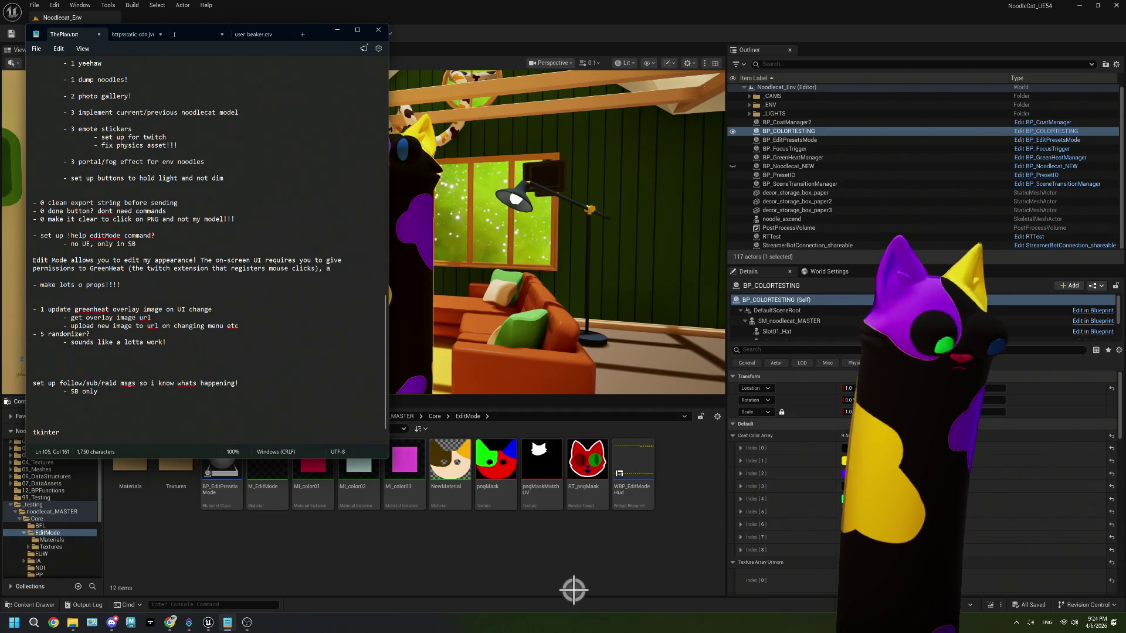
pyautogui.write('nd yoyou c')
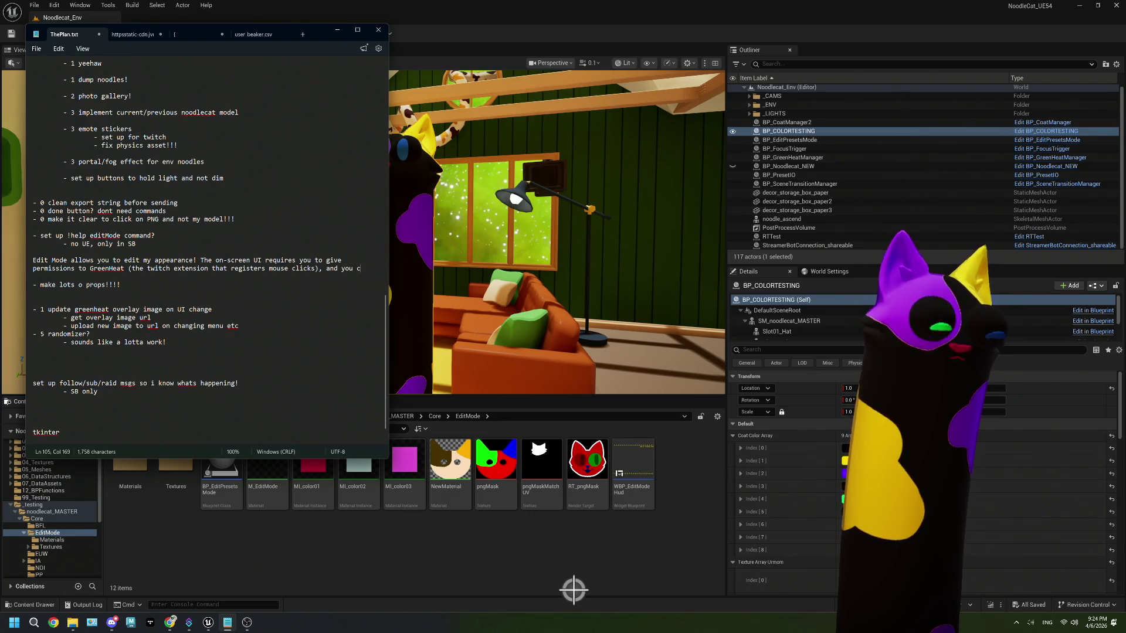
pyautogui.write('an use')
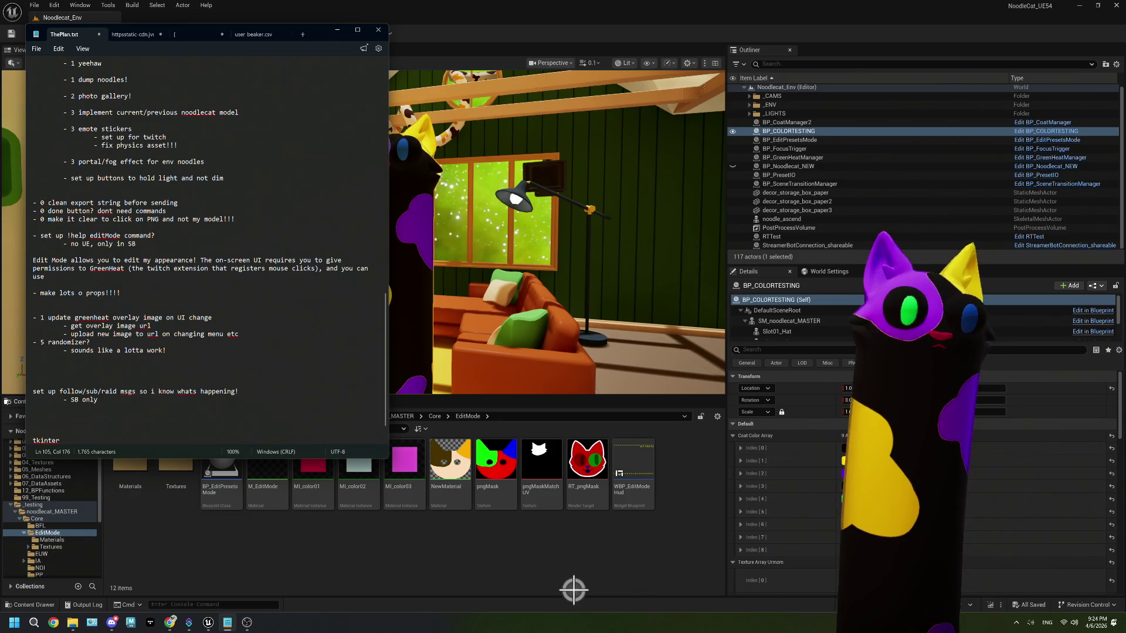
pyautogui.write('mand')
pyautogui.write('to edit as wel')
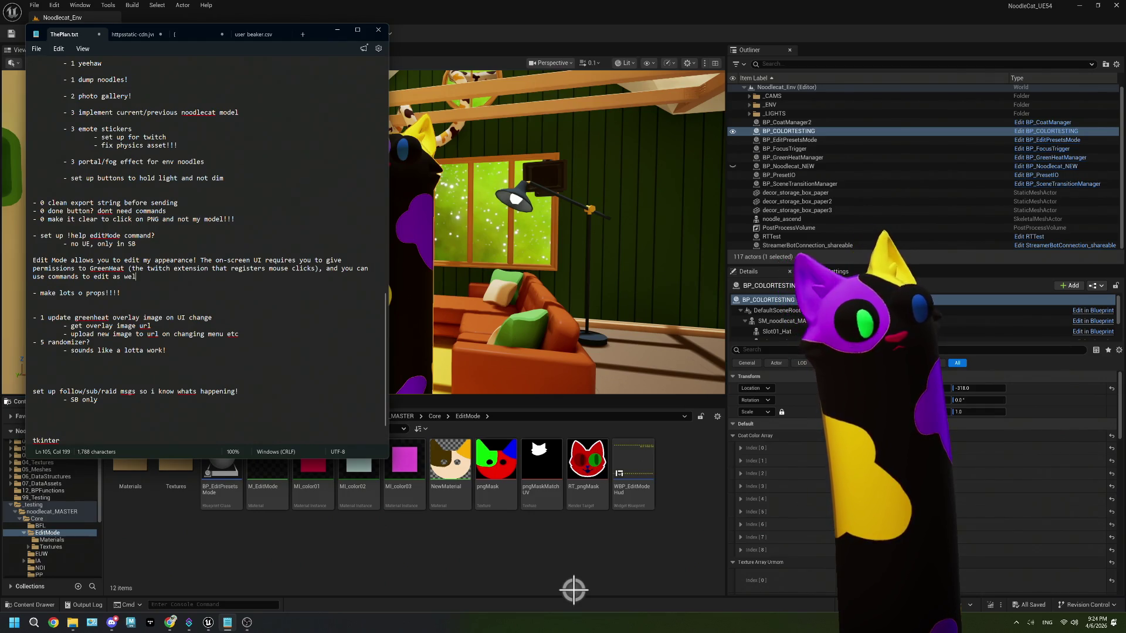
pyautogui.write('l')
# - List the !color <model part> <color> and !texture <coat name> command formats below
pyautogui.press('Return')
pyautogui.press('Return')
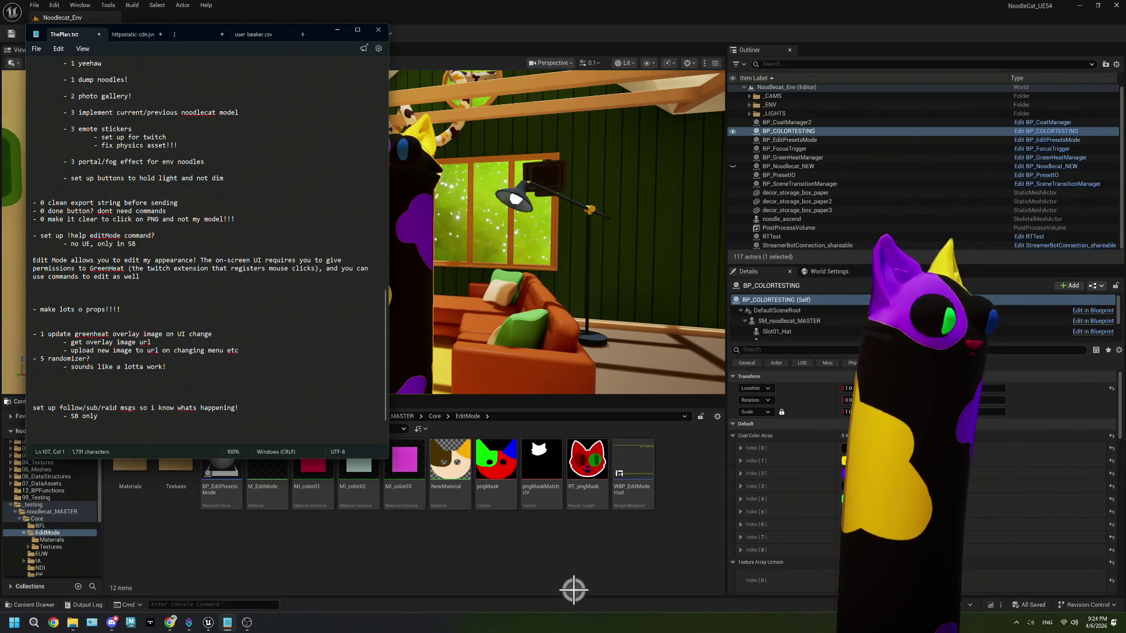
pyautogui.write('!color <model part> <color>')
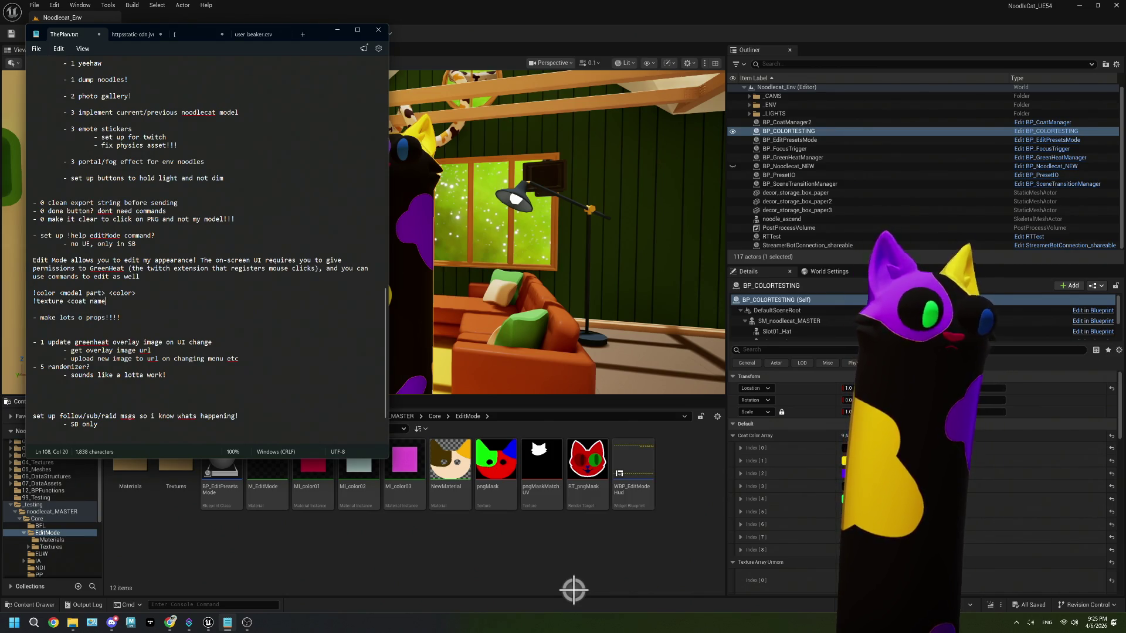
pyautogui.press('Return')
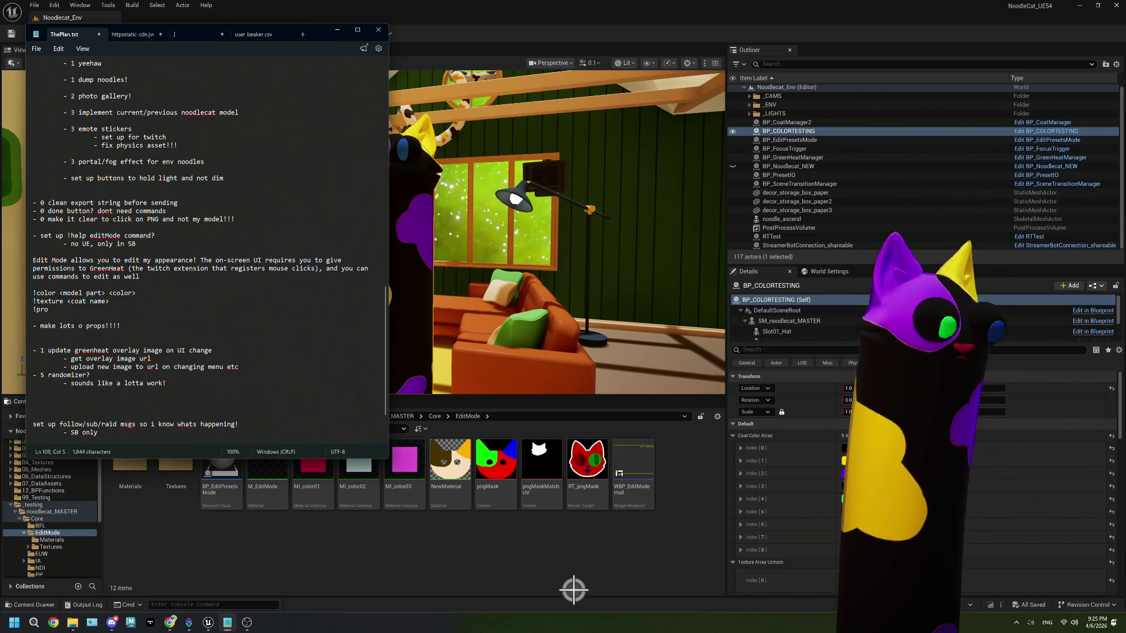
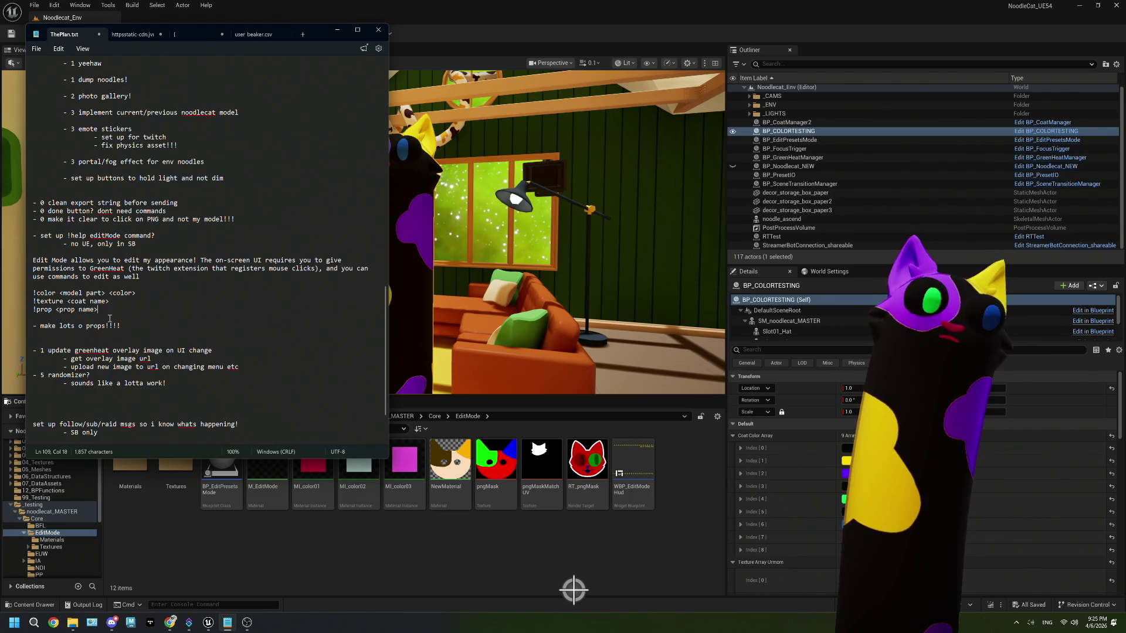
# - Select the Edit Mode help text block in ThePlan.txt
pyautogui.moveTo(111, 310); pyautogui.dragTo(15, 262)
pyautogui.click(147, 306)
pyautogui.moveTo(148, 306); pyautogui.dragTo(33, 261)
pyautogui.click(196, 281)
# - Highlight the '0 clean export string before sending' task line, then return to Unreal
pyautogui.moveTo(179, 202); pyautogui.dragTo(31, 199)
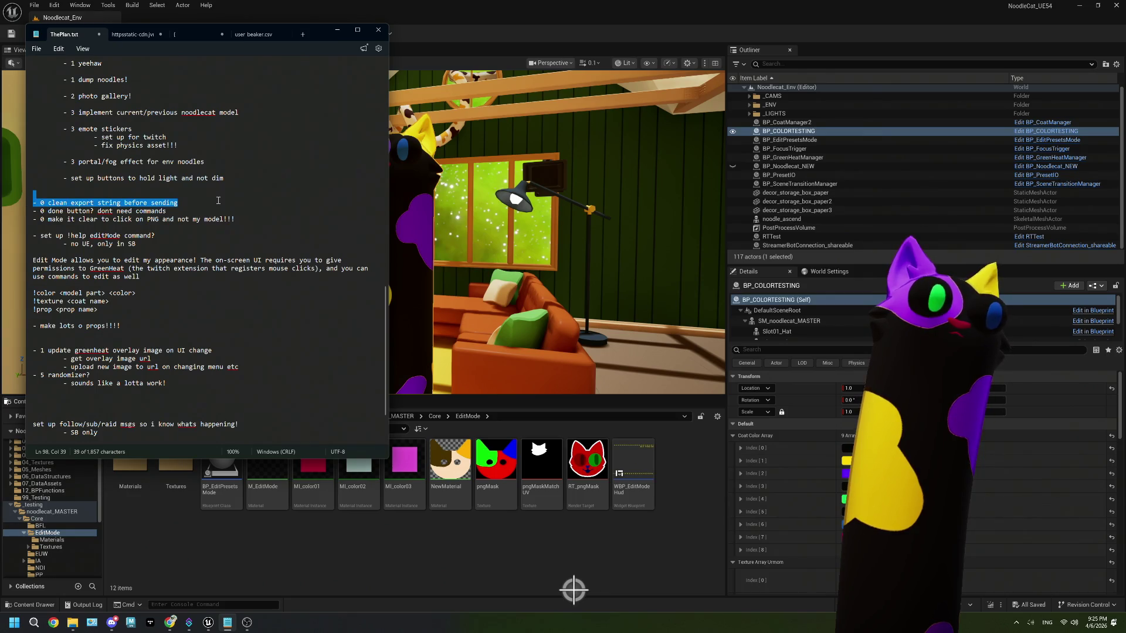
pyautogui.click(205, 201)
pyautogui.moveTo(179, 203); pyautogui.dragTo(32, 200)
pyautogui.click(475, 19)
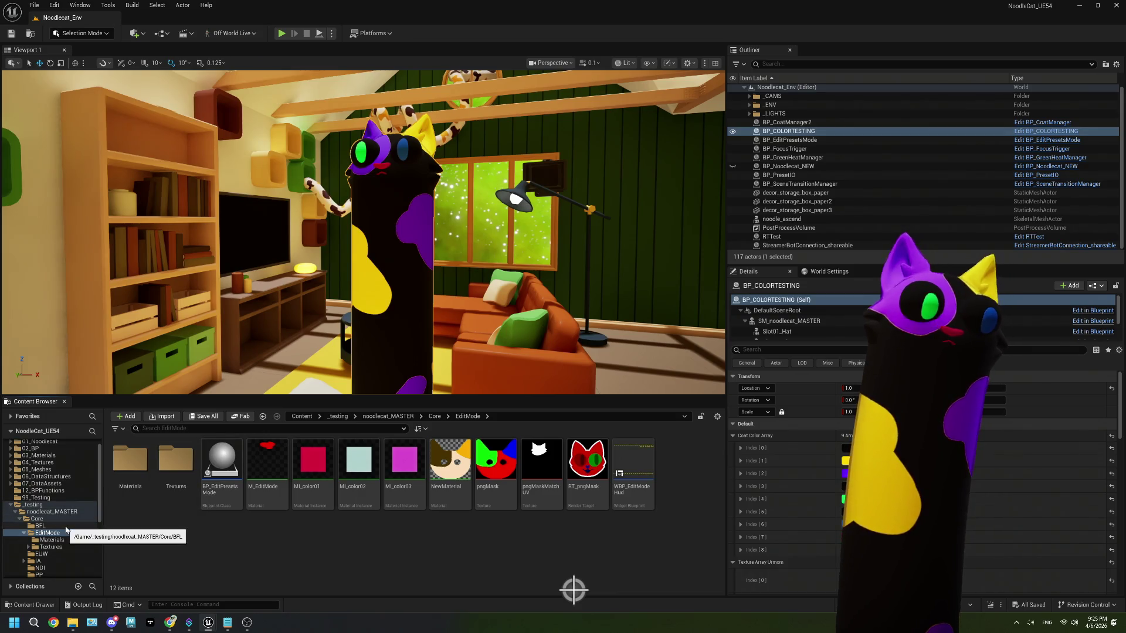
# - Open BFL_StringParsing from the BFL folder and view its String To LinearColor function
pyautogui.click(40, 525)
pyautogui.doubleClick(127, 495)
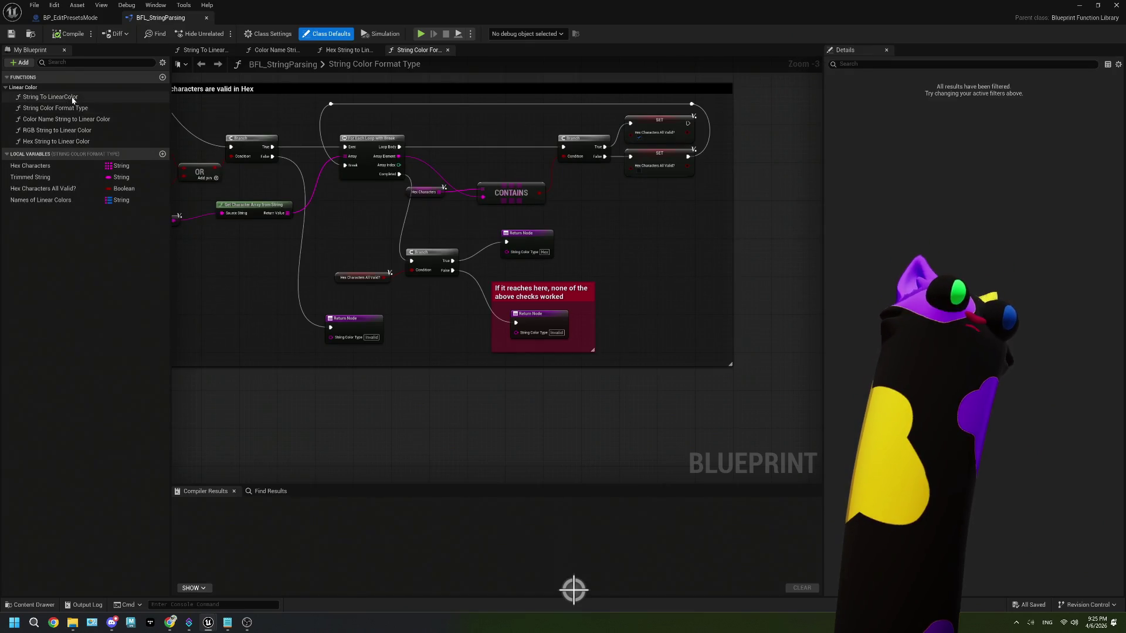
pyautogui.moveTo(90, 110)
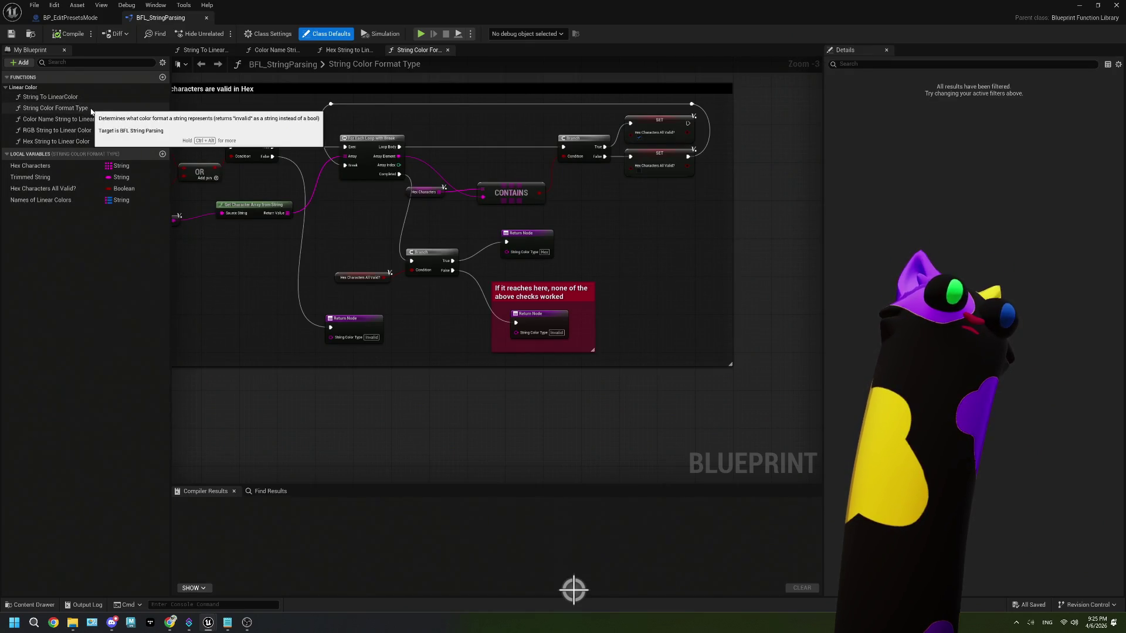
pyautogui.doubleClick(87, 100)
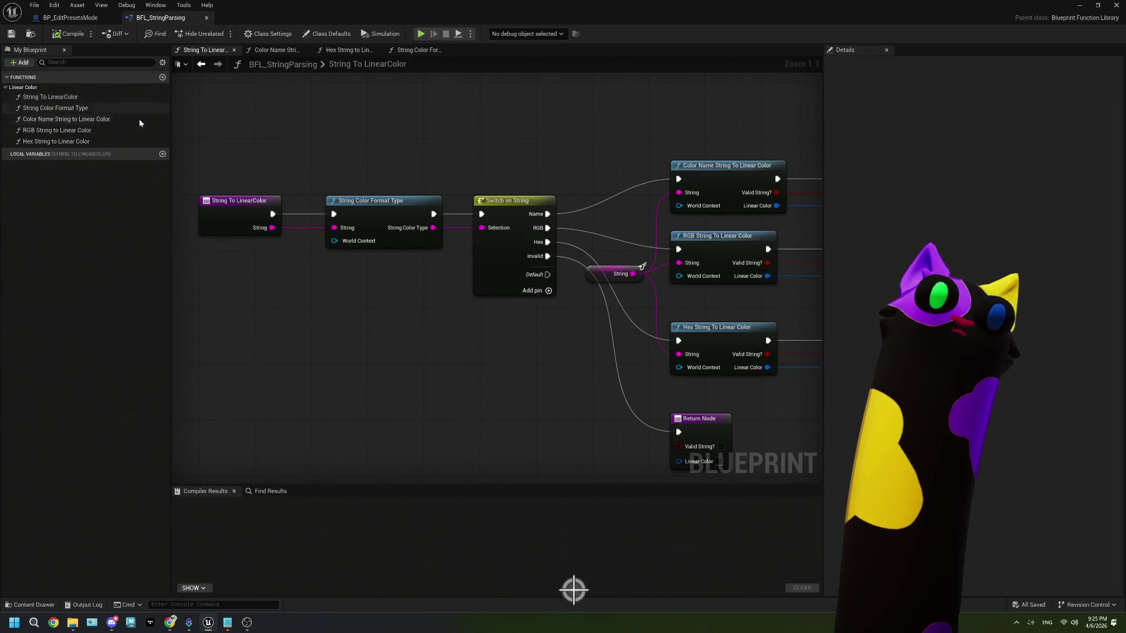
# - Inspect the Color Name String to Linear Color graph's Replace nodes, then minimize the Blueprint editor
pyautogui.doubleClick(517, 169)
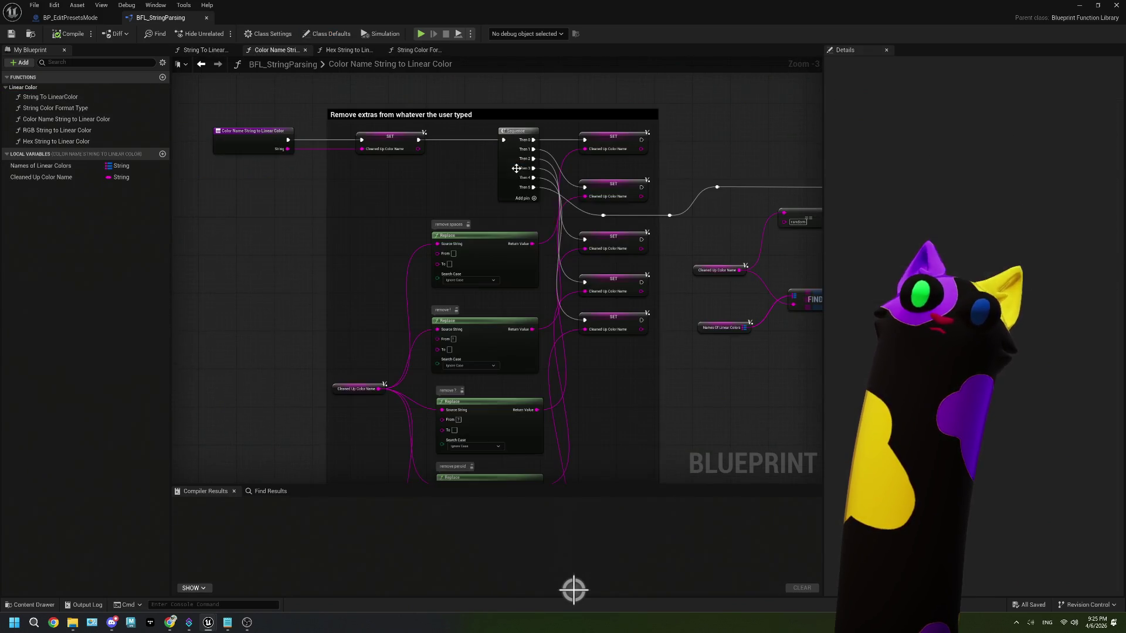
pyautogui.moveTo(503, 263); pyautogui.dragTo(447, 248)
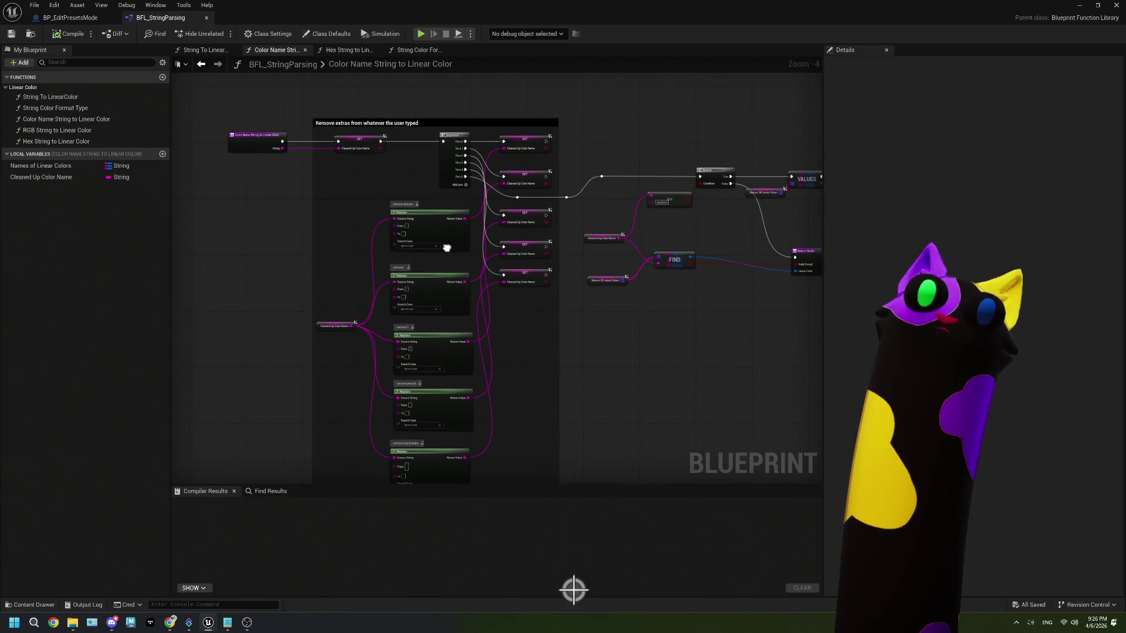
pyautogui.moveTo(511, 320); pyautogui.dragTo(477, 261)
pyautogui.scroll(1, 424, 240)
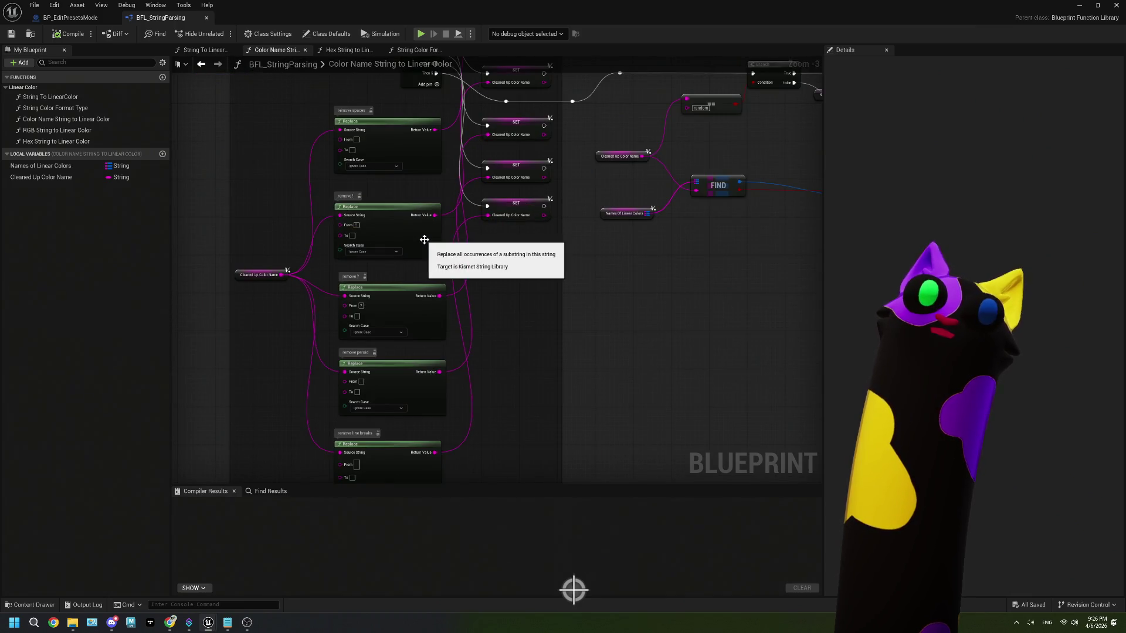
pyautogui.moveTo(460, 289)
pyautogui.mouseDown()
pyautogui.moveTo(458, 220)
pyautogui.moveTo(472, 393)
pyautogui.moveTo(352, 377)
pyautogui.moveTo(663, 344)
pyautogui.mouseUp()
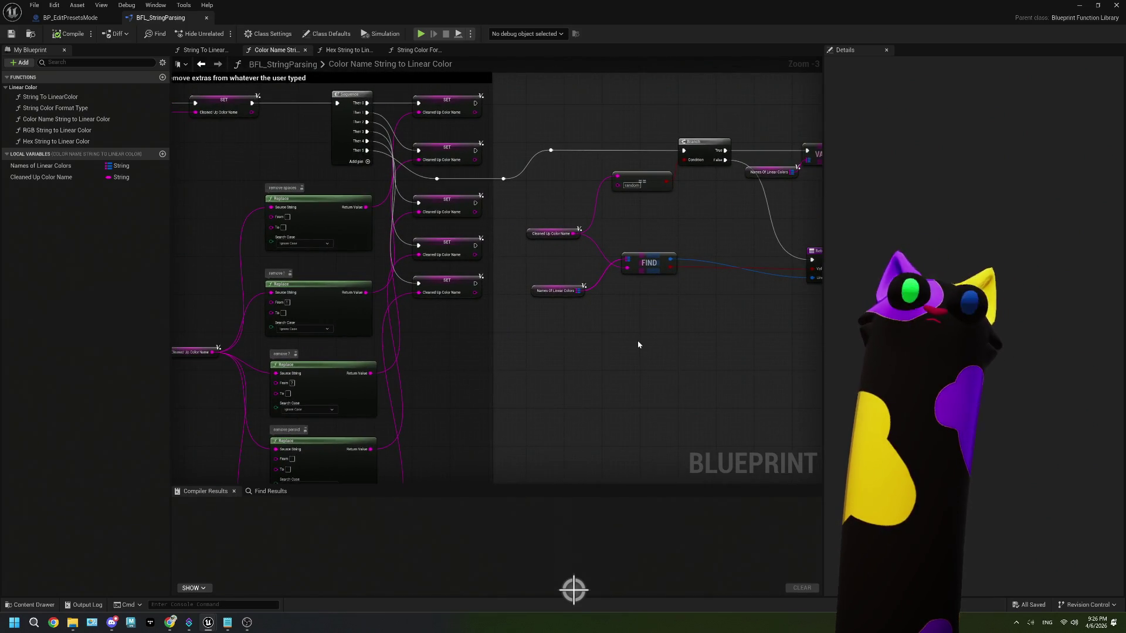
pyautogui.moveTo(499, 315); pyautogui.dragTo(582, 341)
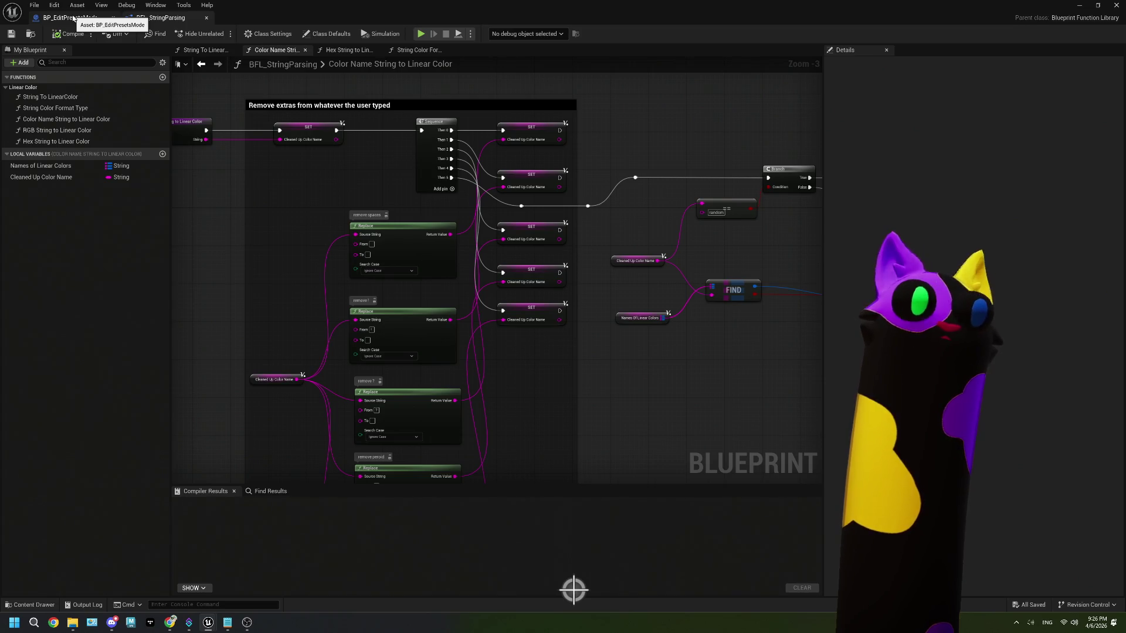
pyautogui.click(73, 18)
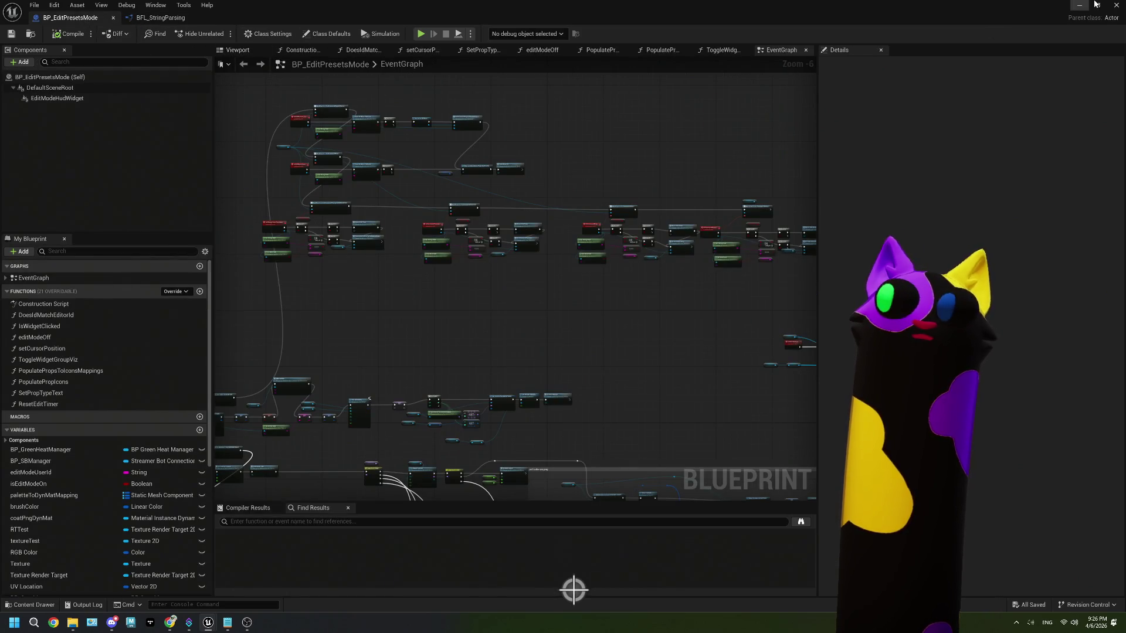
pyautogui.click(1115, 5)
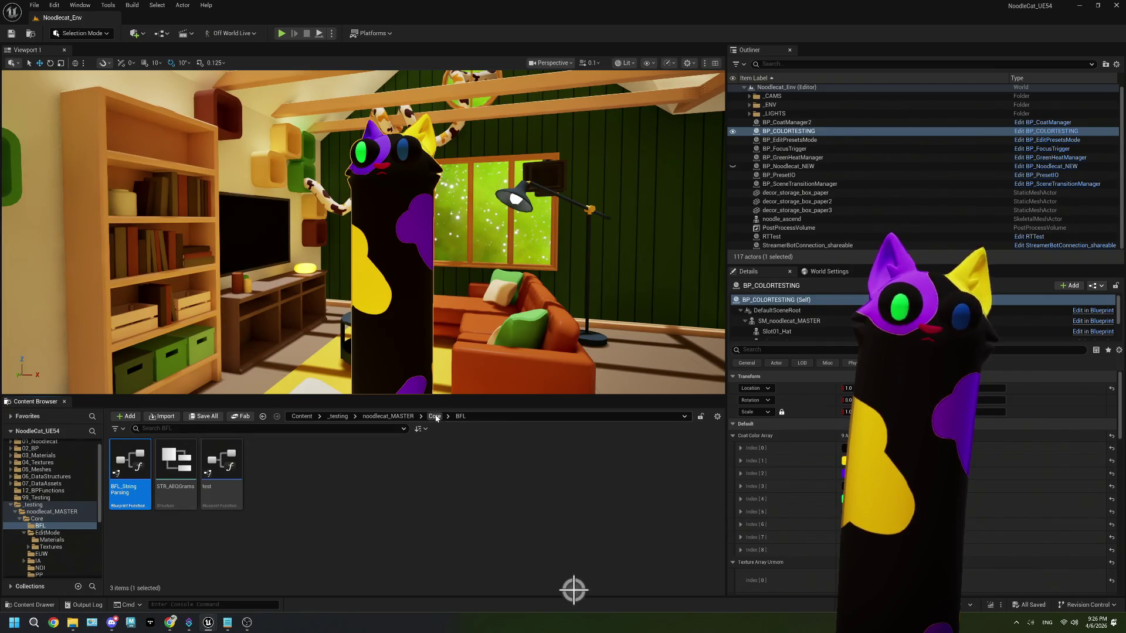
# - Open BP_CoatManager from noodlecat_MASTER and place Get String Field under OnCommand_ExportPreset_Event
pyautogui.click(434, 417)
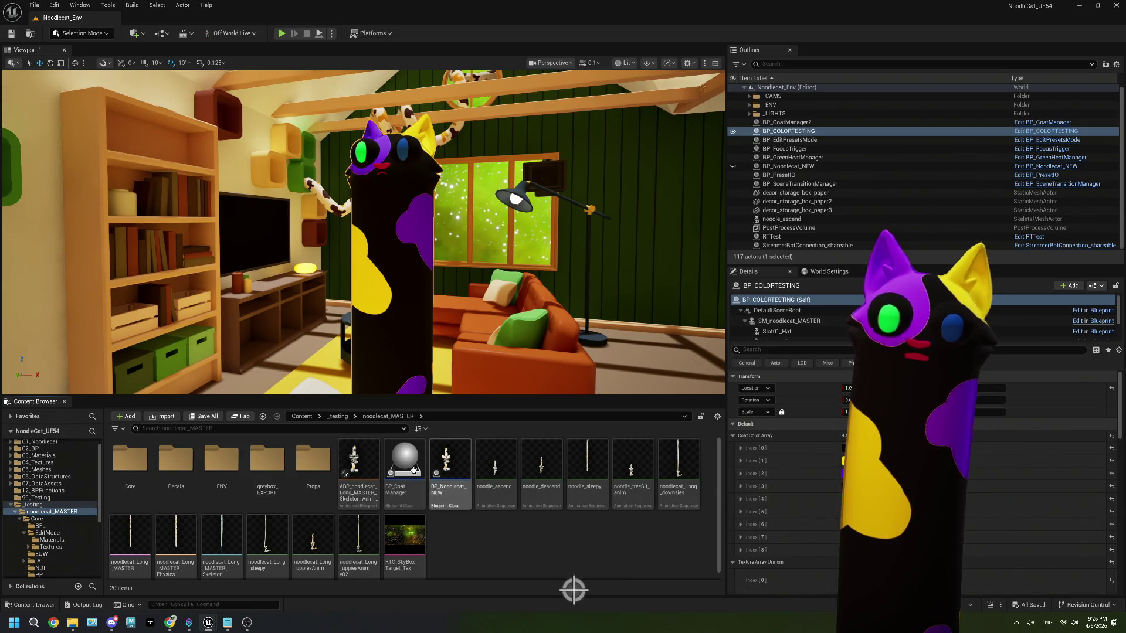
pyautogui.doubleClick(410, 462)
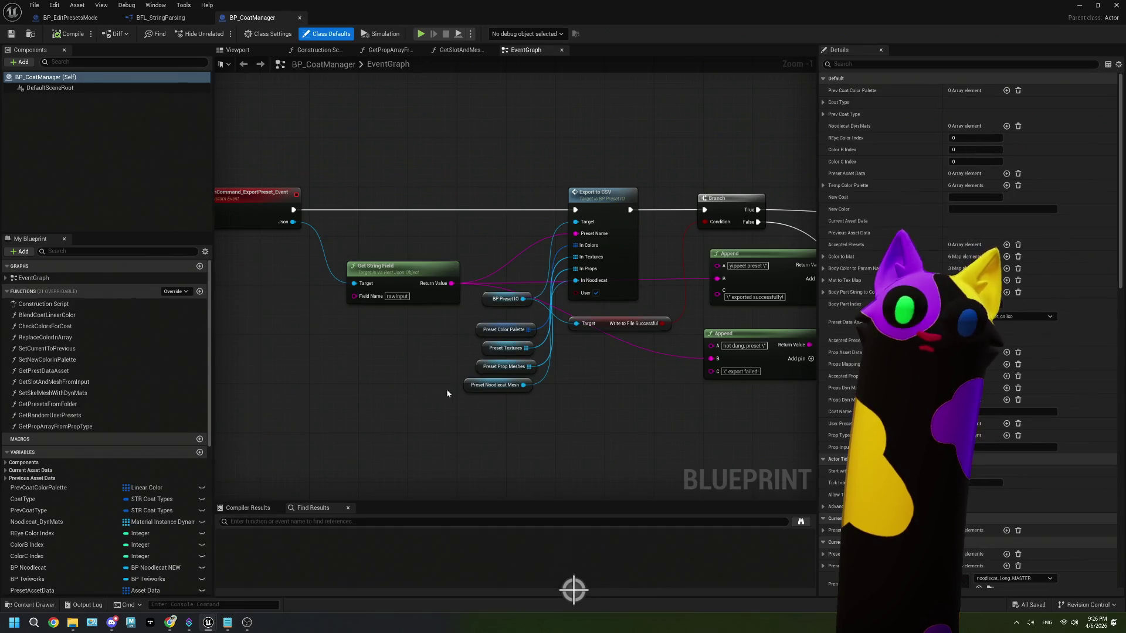
pyautogui.scroll(2, 460, 384)
pyautogui.moveTo(422, 302)
pyautogui.mouseDown()
pyautogui.moveTo(247, 283)
pyautogui.moveTo(389, 340)
pyautogui.moveTo(334, 352)
pyautogui.moveTo(441, 200)
pyautogui.moveTo(368, 270)
pyautogui.mouseUp()
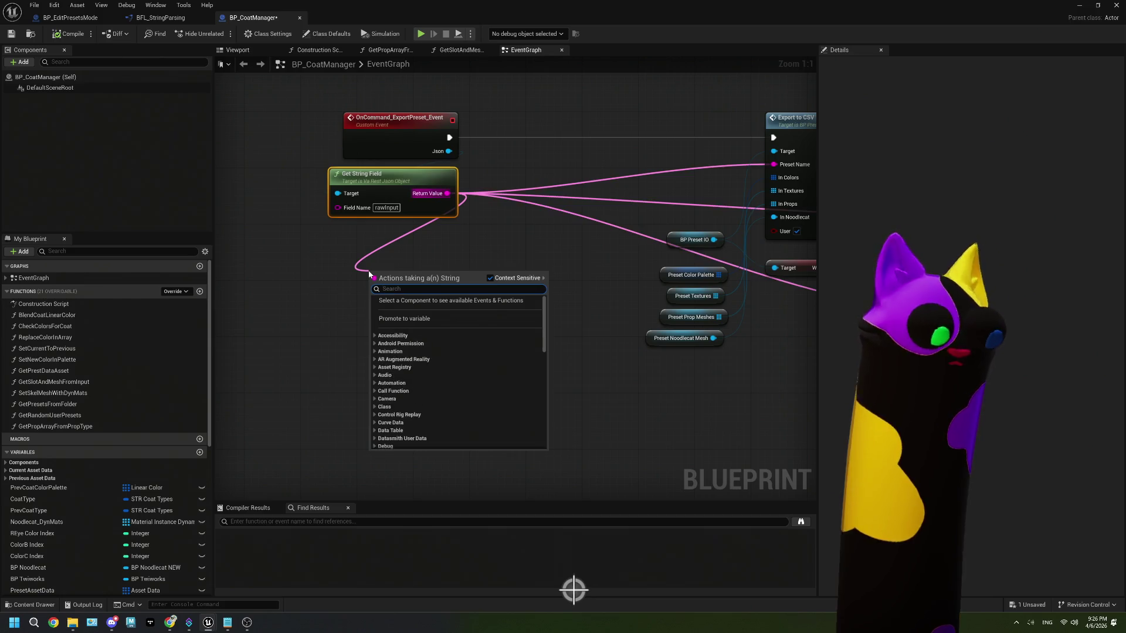
# - Add Get Character Array from String and a For Each Loop over its characters
pyautogui.write('chara')
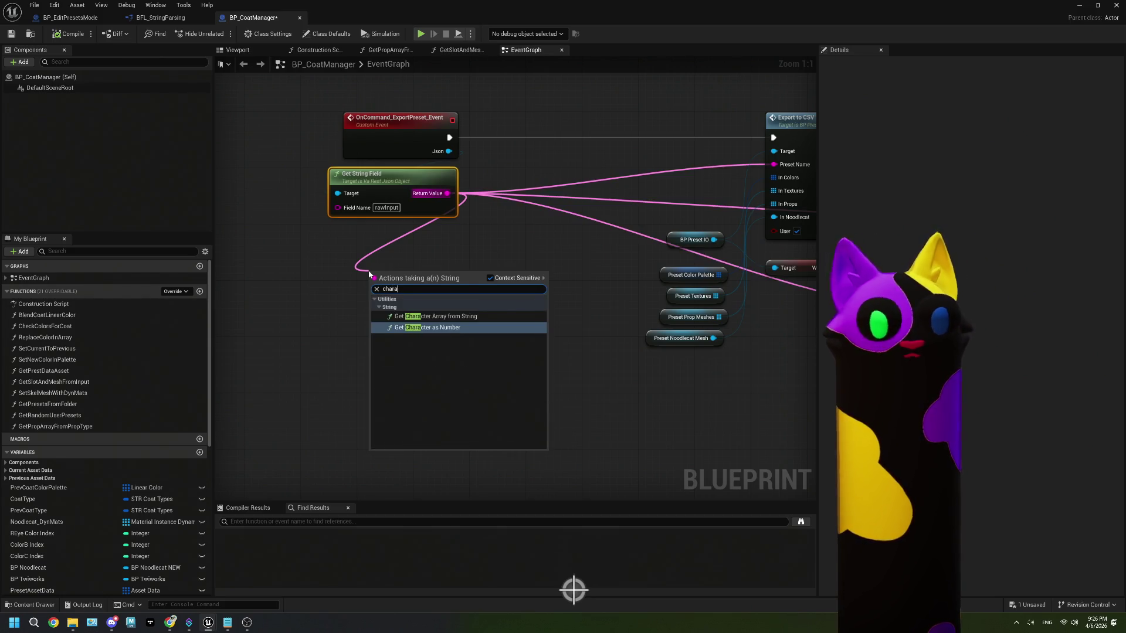
pyautogui.click(435, 316)
pyautogui.moveTo(430, 279)
pyautogui.mouseDown()
pyautogui.moveTo(309, 300)
pyautogui.moveTo(380, 328)
pyautogui.mouseUp()
pyautogui.write('fore')
pyautogui.click(422, 379)
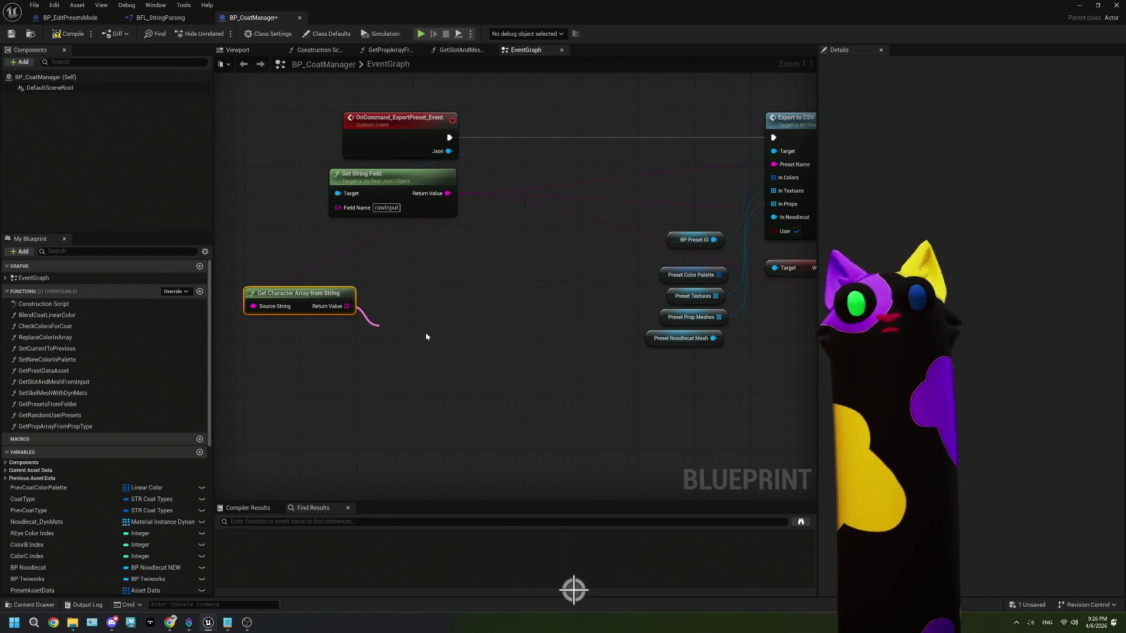
pyautogui.moveTo(419, 330)
pyautogui.mouseDown()
pyautogui.moveTo(411, 283)
pyautogui.moveTo(354, 276)
pyautogui.moveTo(434, 333)
pyautogui.mouseUp()
# - Add a String Contains node with each Array Element wired to its Substring
pyautogui.write('cont')
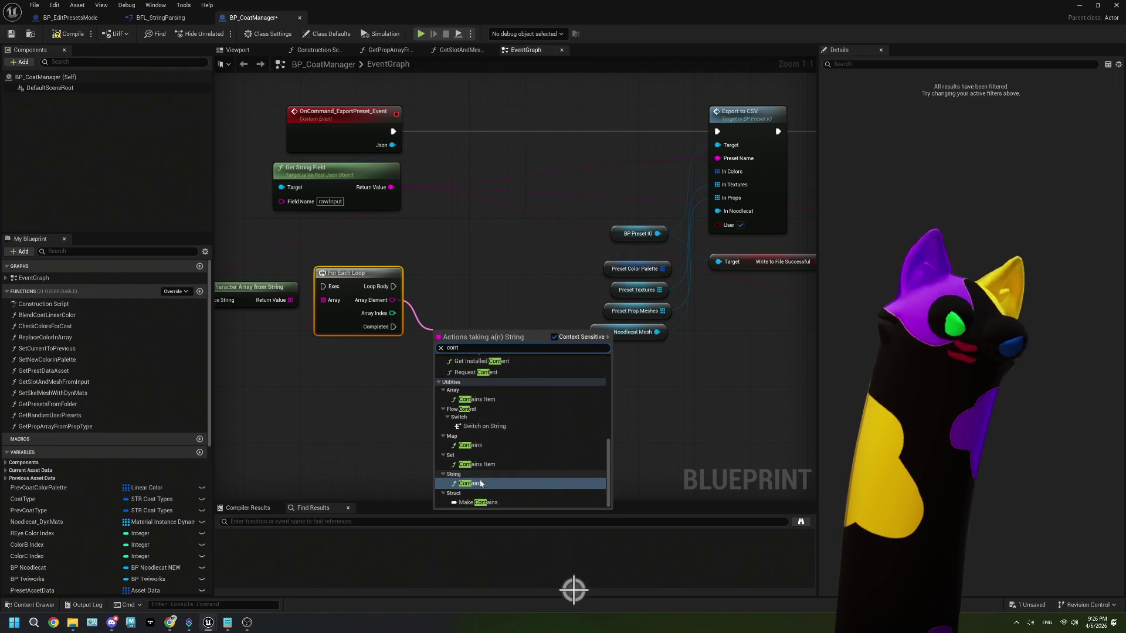
pyautogui.click(470, 483)
pyautogui.moveTo(459, 324); pyautogui.dragTo(461, 298)
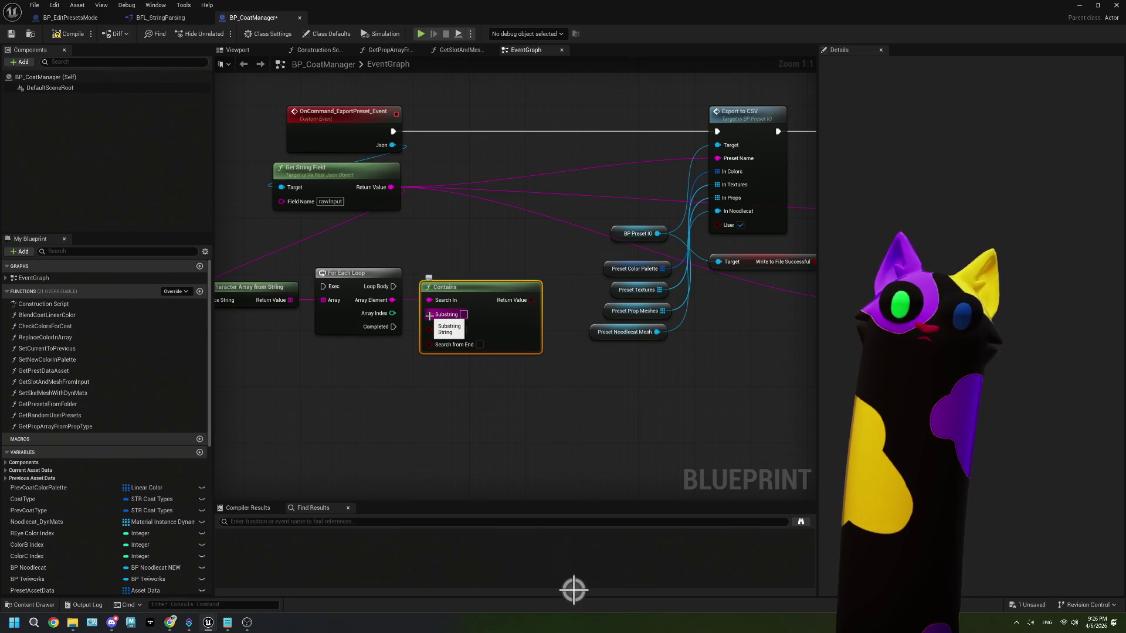
pyautogui.moveTo(428, 366); pyautogui.dragTo(477, 344)
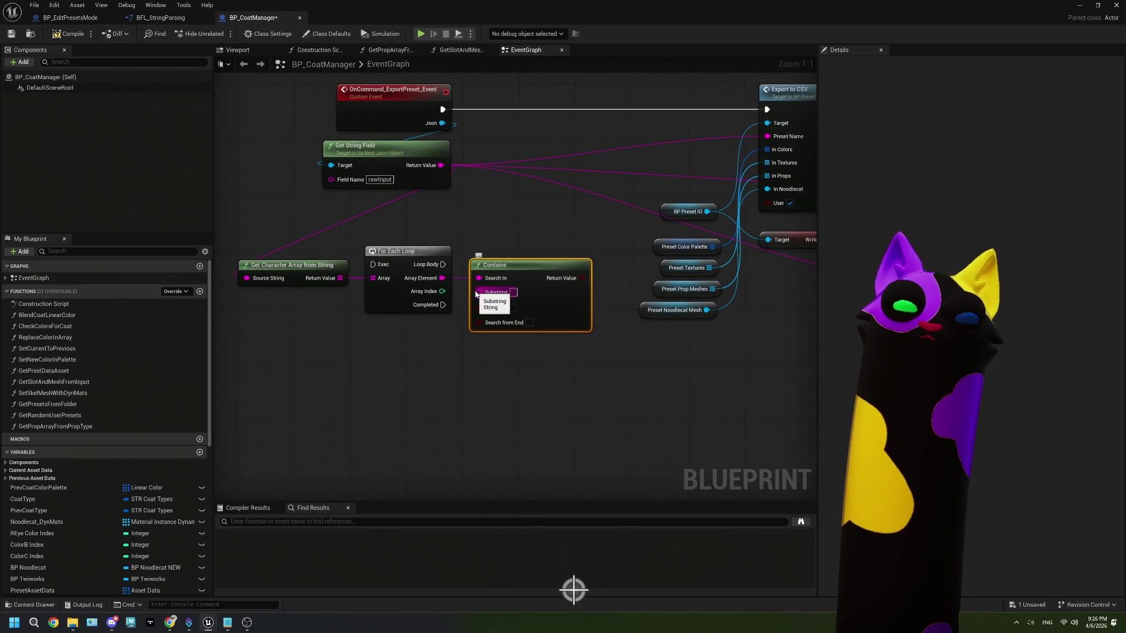
pyautogui.moveTo(442, 278); pyautogui.dragTo(482, 298)
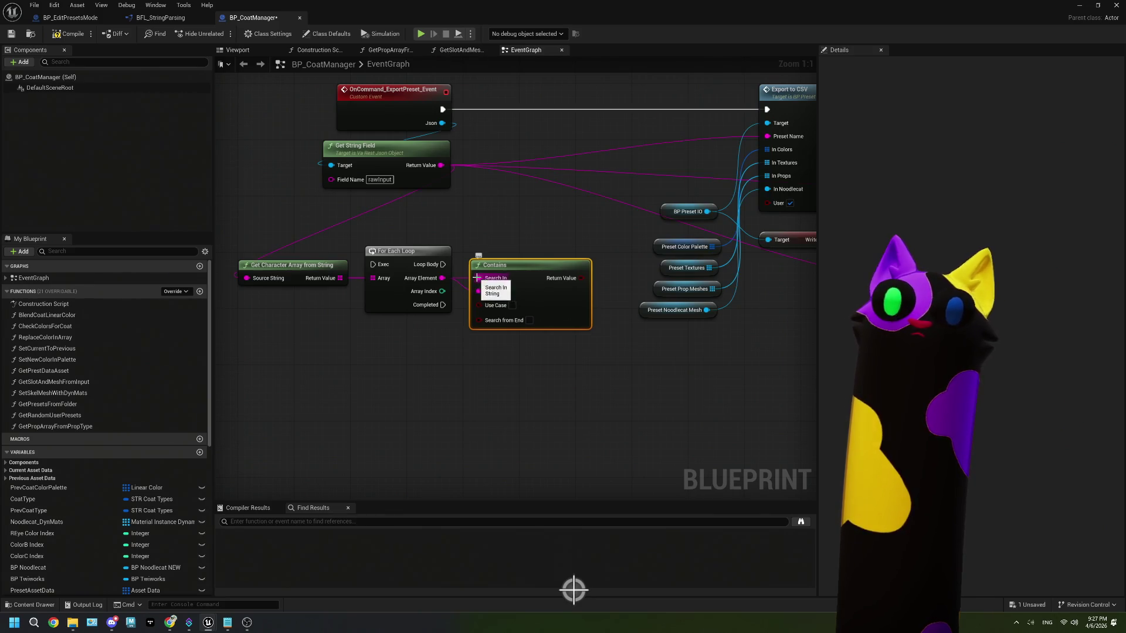
# - Replace Contains' Search In link with a Make Literal String holding the allowed letters and digits
pyautogui.rightClick(478, 279)
pyautogui.click(502, 311)
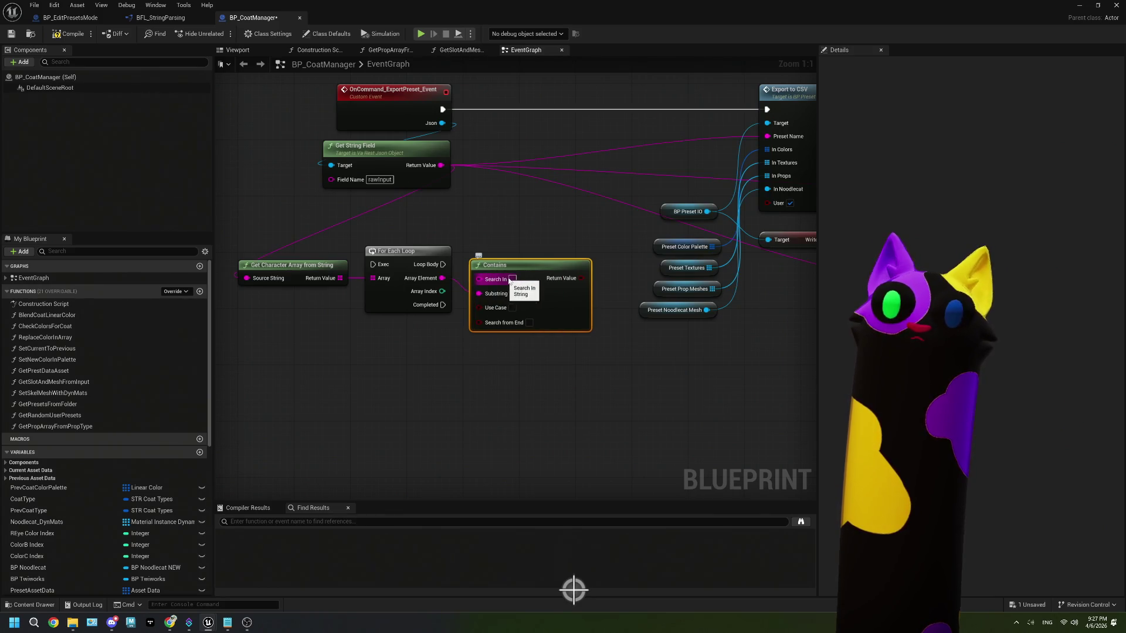
pyautogui.moveTo(478, 279)
pyautogui.mouseDown()
pyautogui.moveTo(438, 343)
pyautogui.moveTo(376, 331)
pyautogui.mouseUp()
pyautogui.write('lit')
pyautogui.click(485, 381)
pyautogui.click(391, 343)
pyautogui.write('bc')
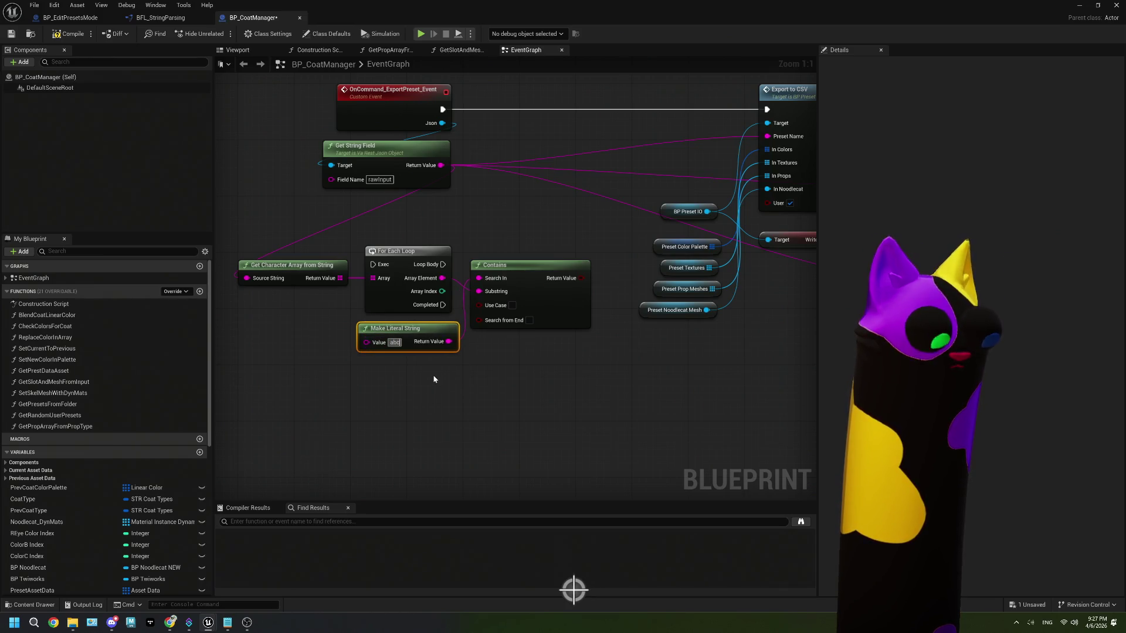
pyautogui.write('defghij')
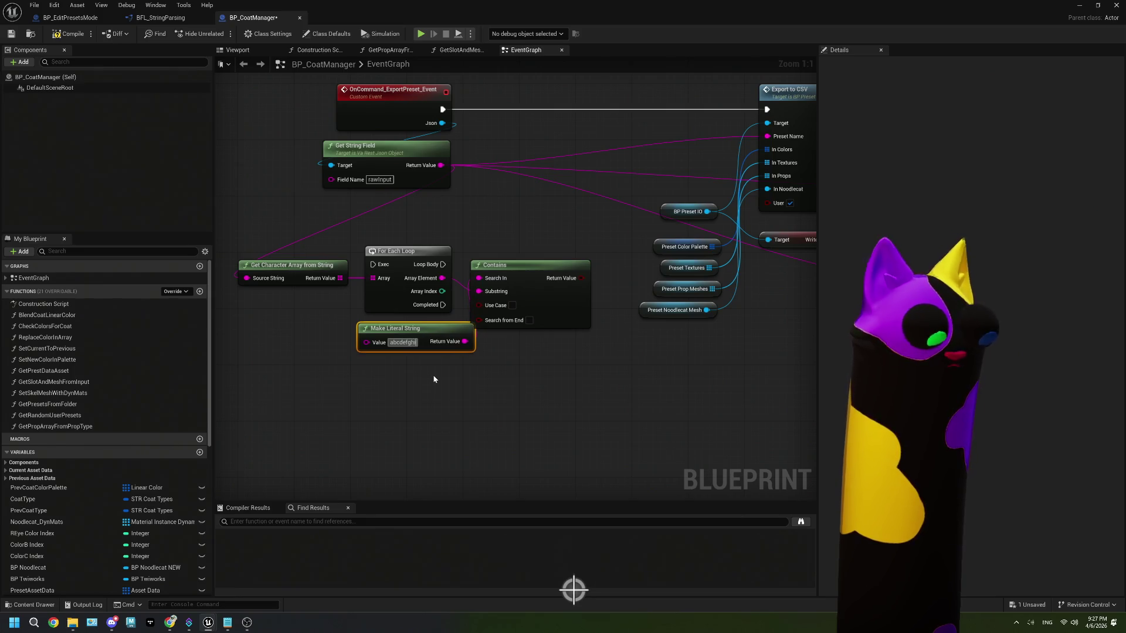
pyautogui.write('klmn')
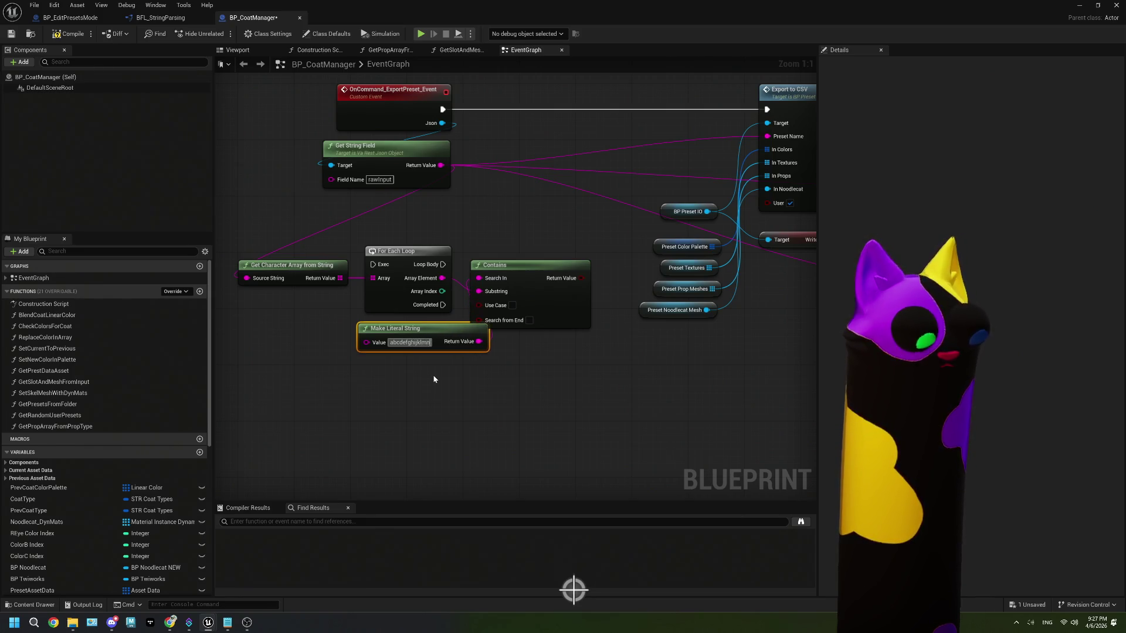
pyautogui.write('opqrstuv')
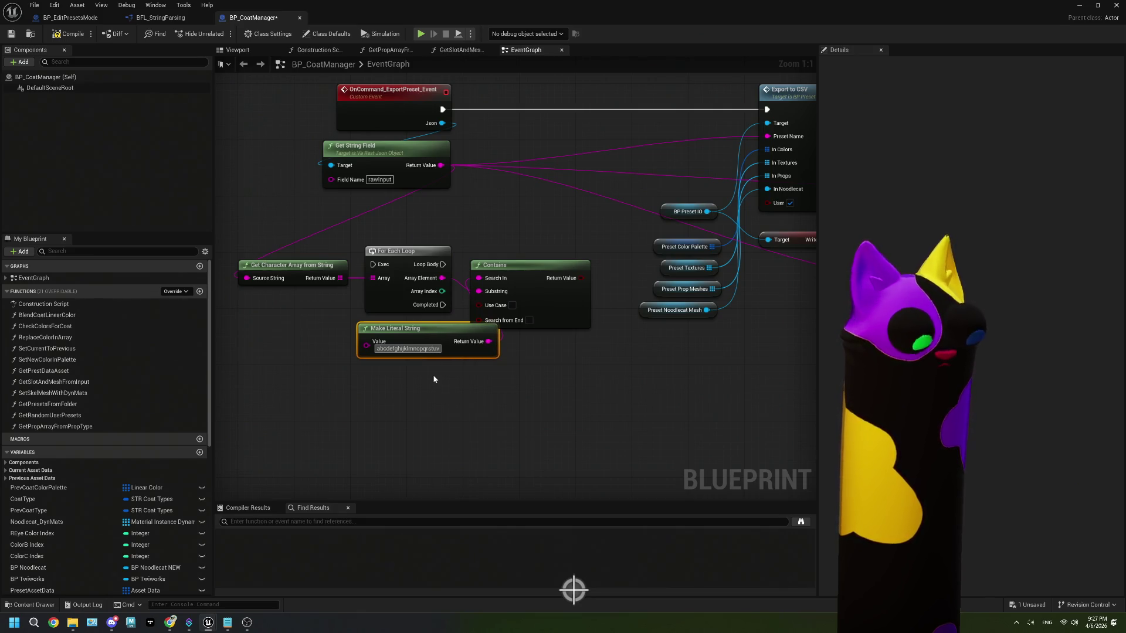
pyautogui.write('wxy')
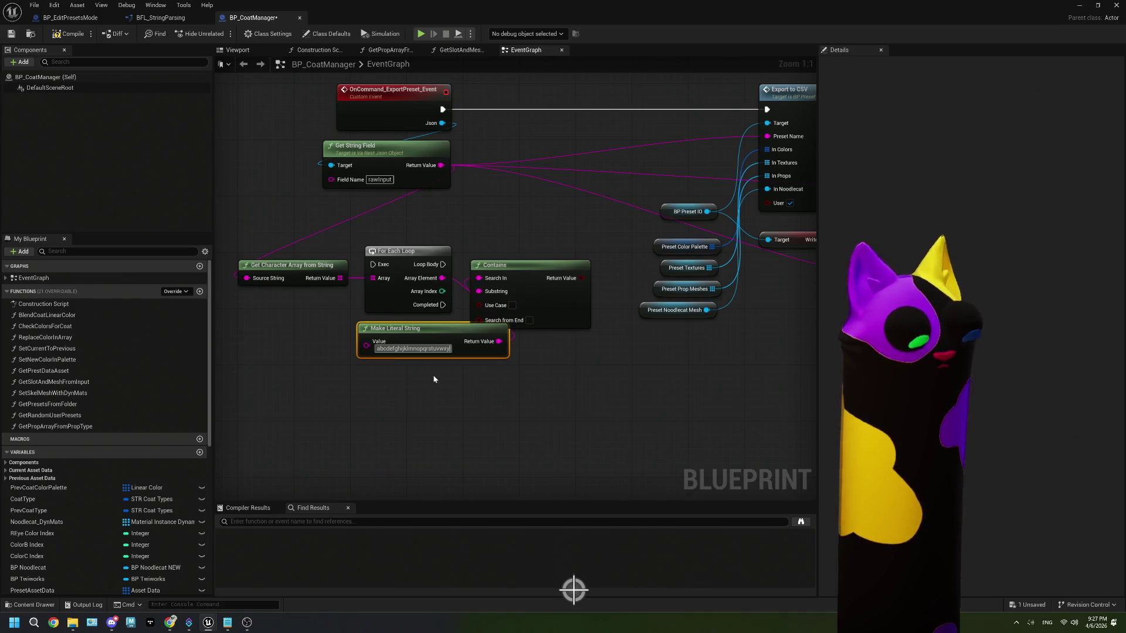
pyautogui.write('z0123')
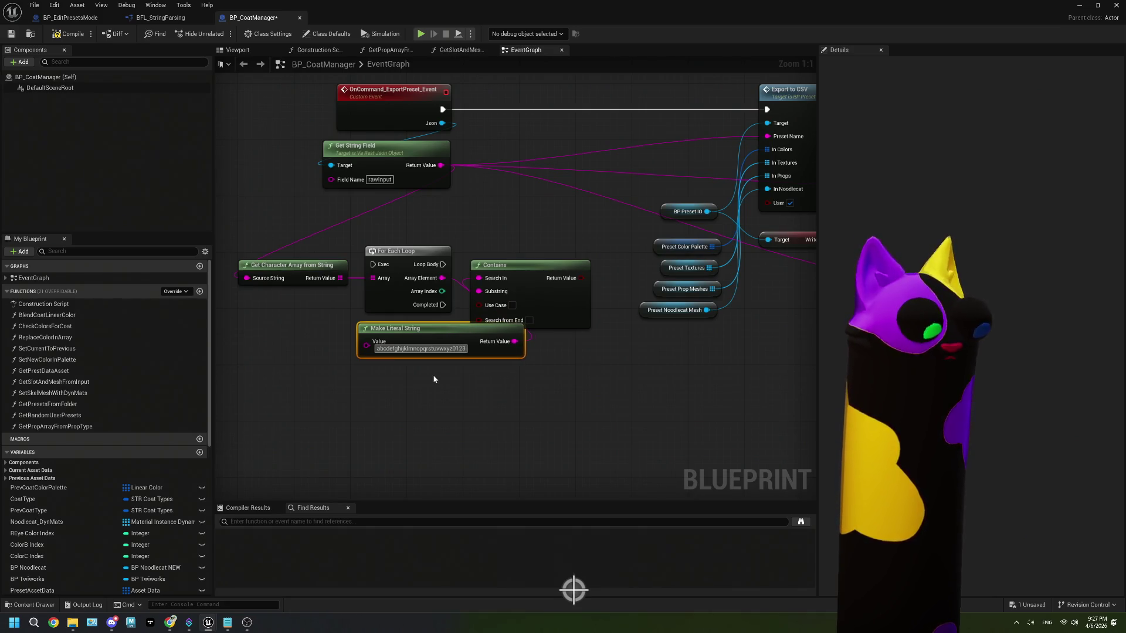
pyautogui.write('456789')
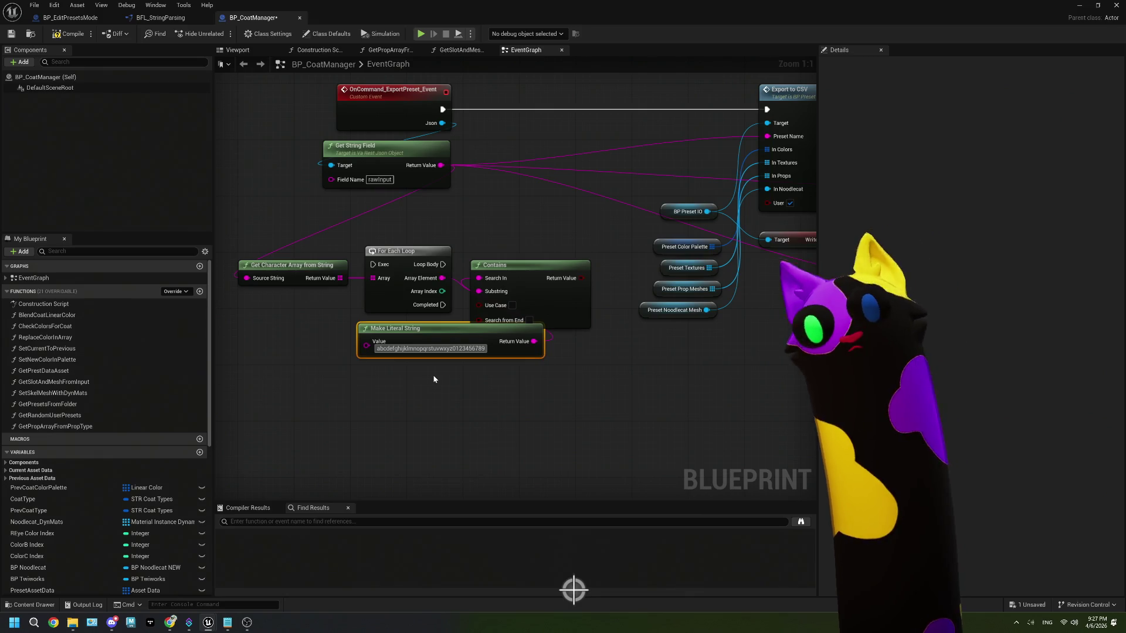
pyautogui.moveTo(534, 341); pyautogui.dragTo(378, 338)
pyautogui.press('Escape')
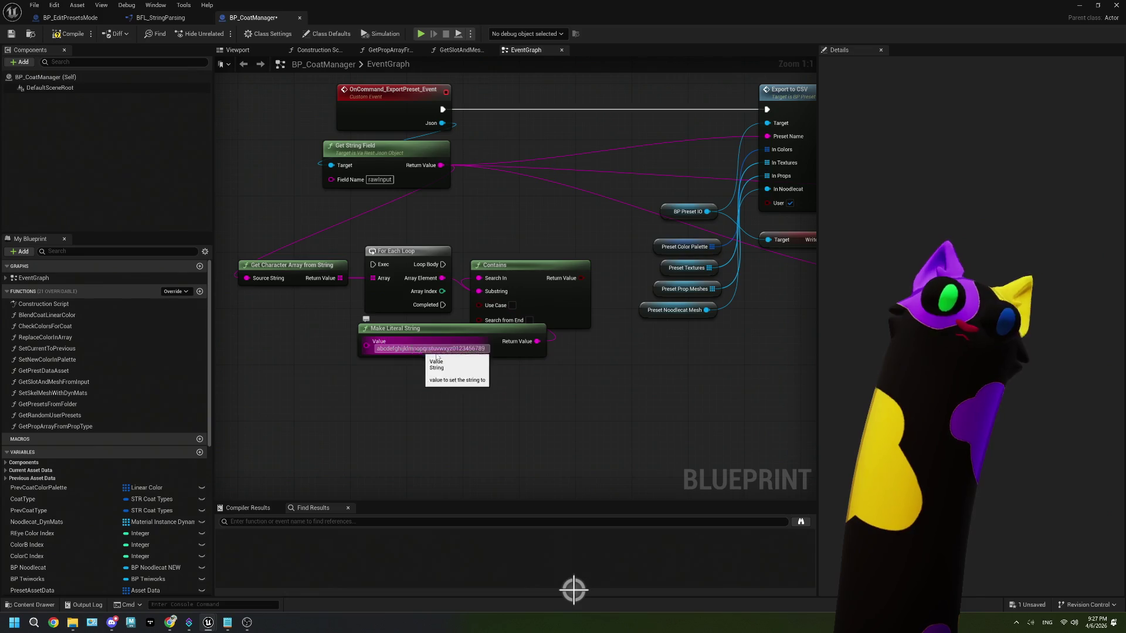
pyautogui.moveTo(537, 341); pyautogui.dragTo(348, 335)
pyautogui.press('Escape')
pyautogui.moveTo(444, 335); pyautogui.dragTo(347, 333)
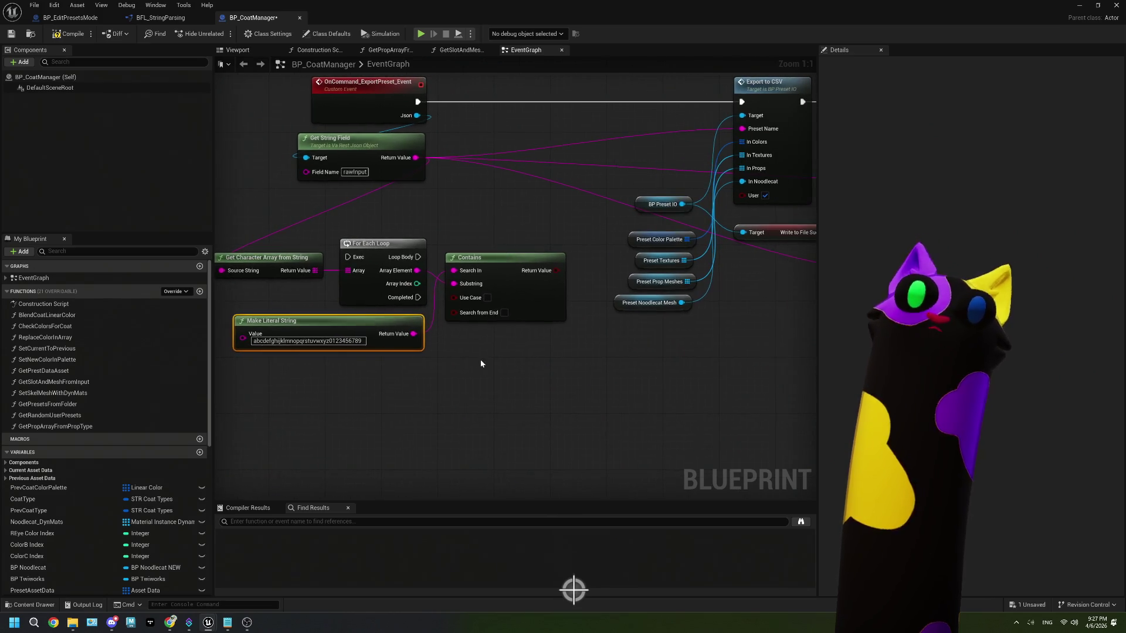
# - Rearrange the character-check nodes and add a Branch on Contains, run by Loop Body
pyautogui.moveTo(492, 282); pyautogui.dragTo(482, 305)
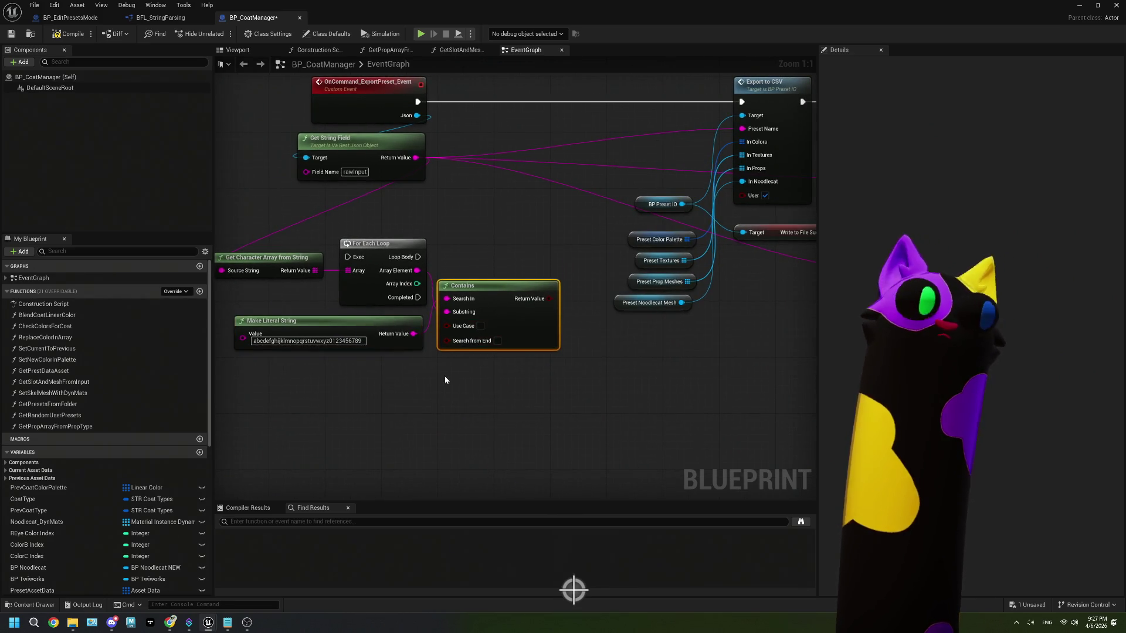
pyautogui.moveTo(445, 380); pyautogui.dragTo(547, 377)
pyautogui.moveTo(603, 355); pyautogui.dragTo(314, 234)
pyautogui.moveTo(474, 284); pyautogui.dragTo(308, 315)
pyautogui.moveTo(433, 420); pyautogui.dragTo(405, 419)
pyautogui.moveTo(454, 328); pyautogui.dragTo(512, 311)
pyautogui.moveTo(328, 280); pyautogui.dragTo(514, 278)
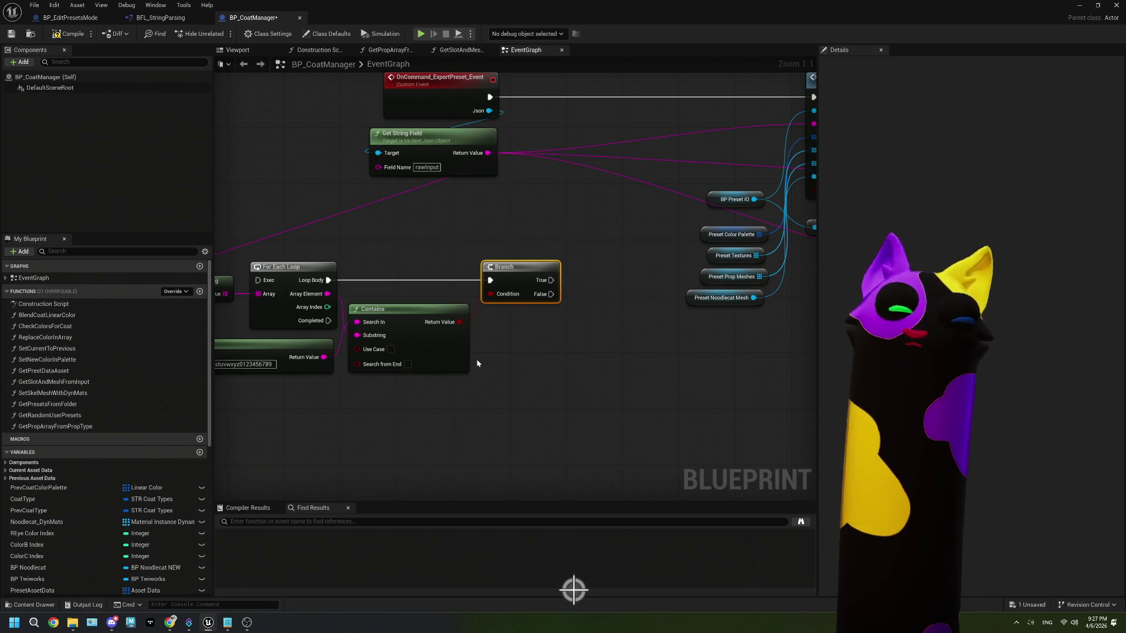
# - Remove the loop, Contains, literal and Branch nodes from the export graph
pyautogui.moveTo(294, 311); pyautogui.dragTo(465, 365)
pyautogui.scroll(-10, 133, 505)
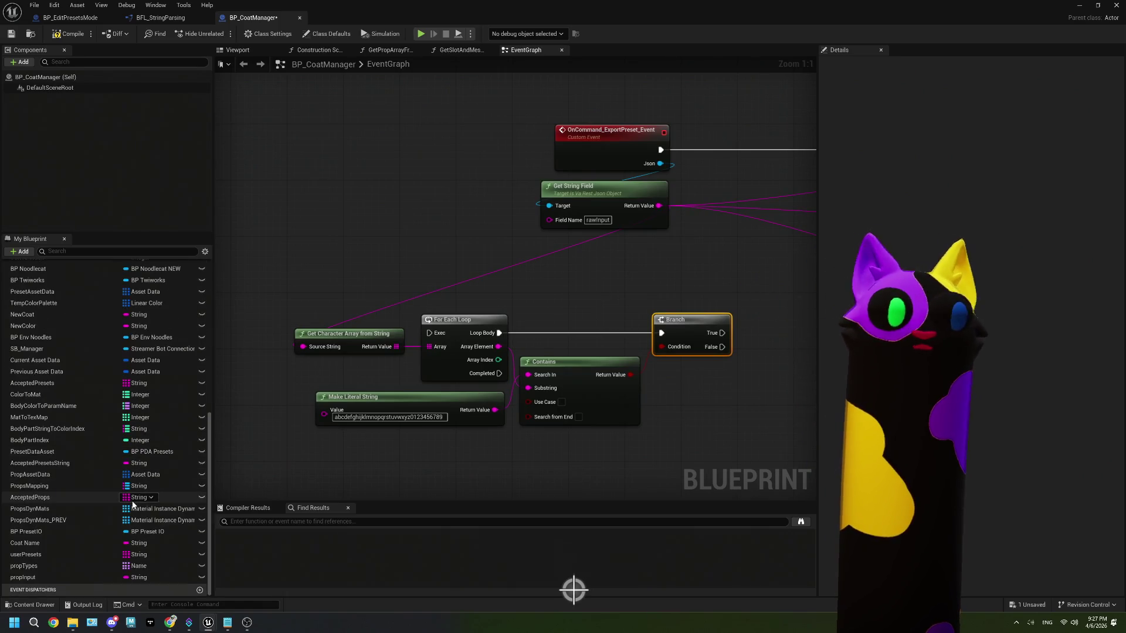
pyautogui.scroll(5, 133, 504)
pyautogui.scroll(-5, 132, 504)
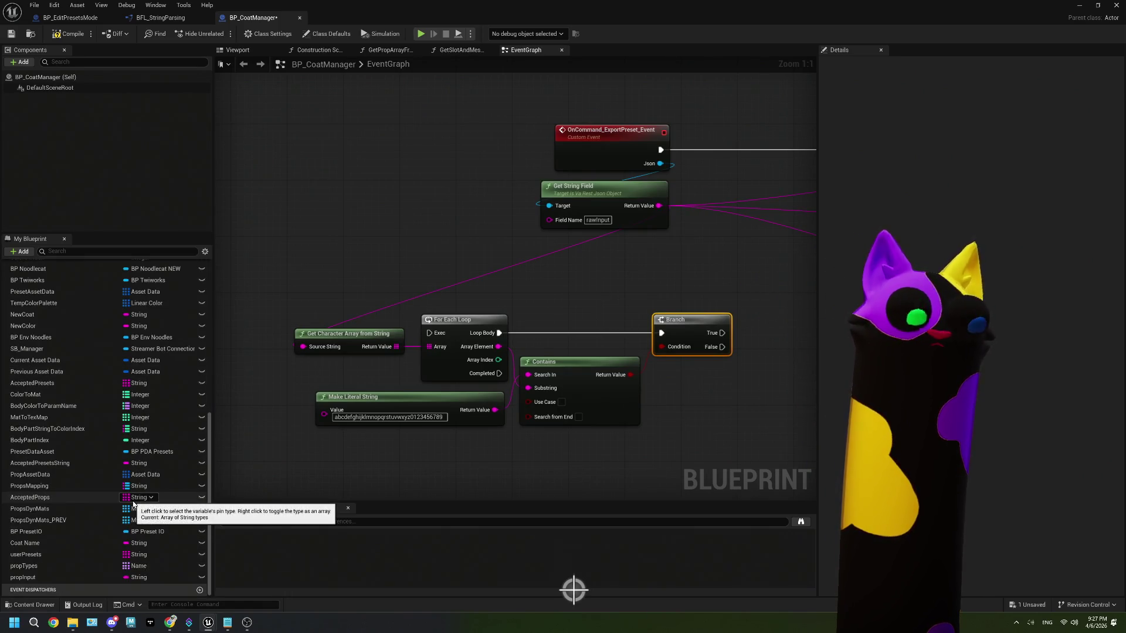
pyautogui.scroll(-1, 586, 433)
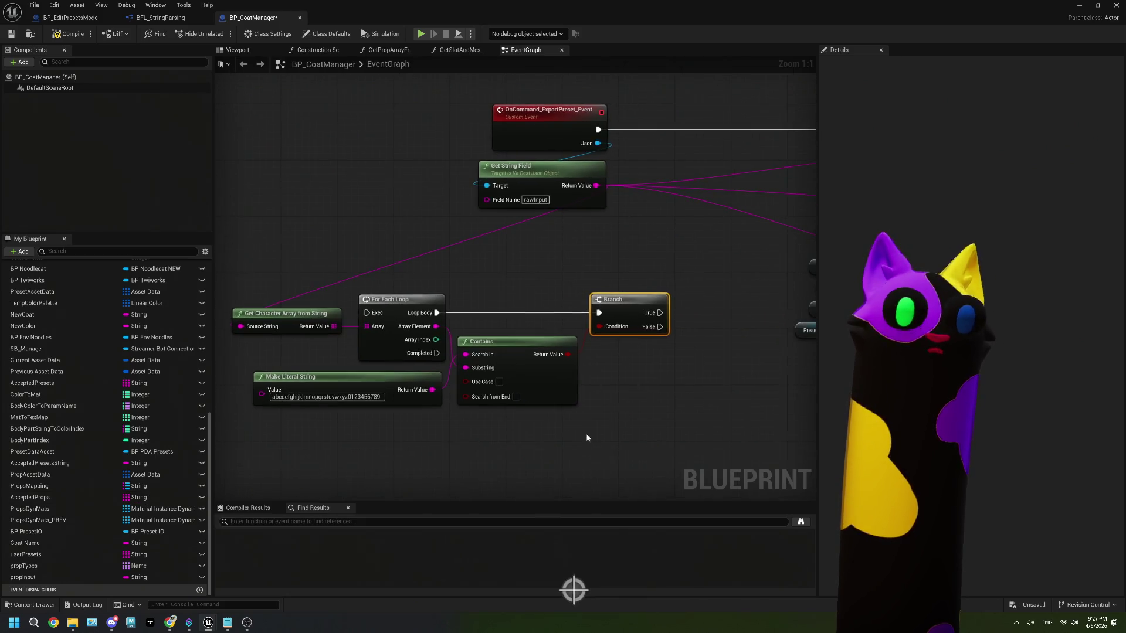
pyautogui.scroll(-1, 598, 439)
pyautogui.moveTo(619, 455); pyautogui.dragTo(573, 421)
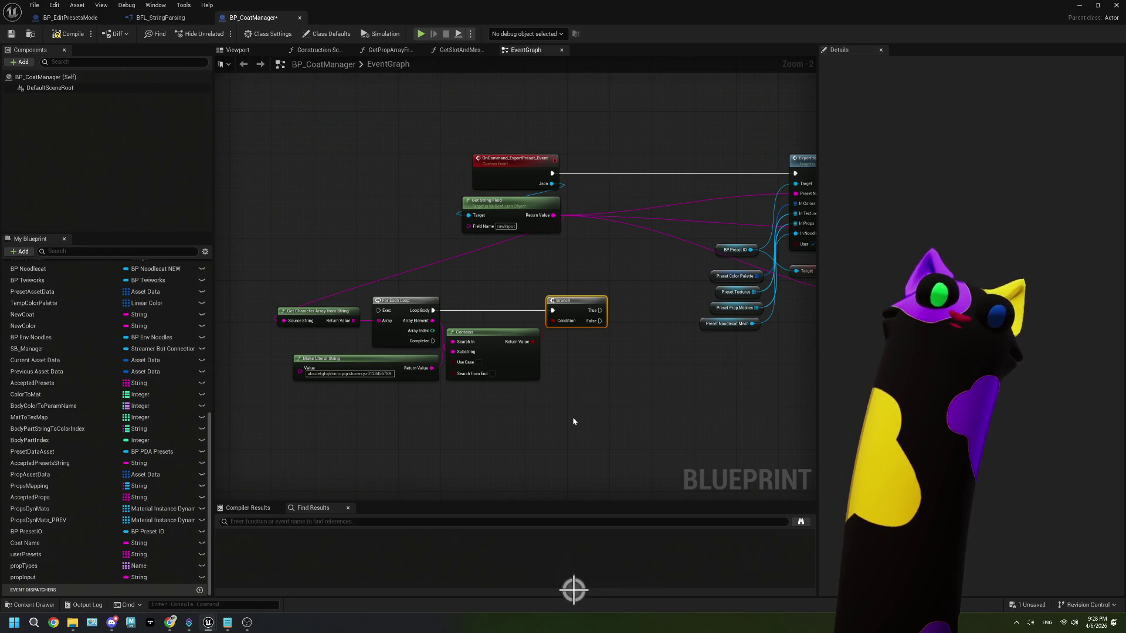
pyautogui.scroll(1, 572, 417)
pyautogui.moveTo(648, 432); pyautogui.dragTo(296, 252)
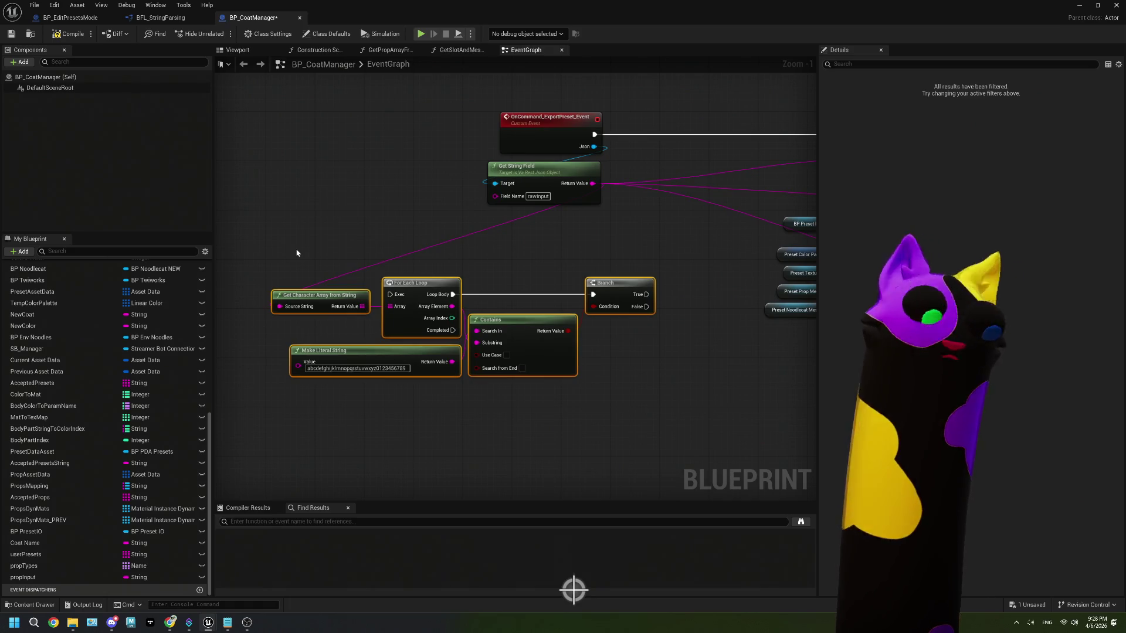
pyautogui.press('Delete')
pyautogui.moveTo(614, 287); pyautogui.dragTo(497, 296)
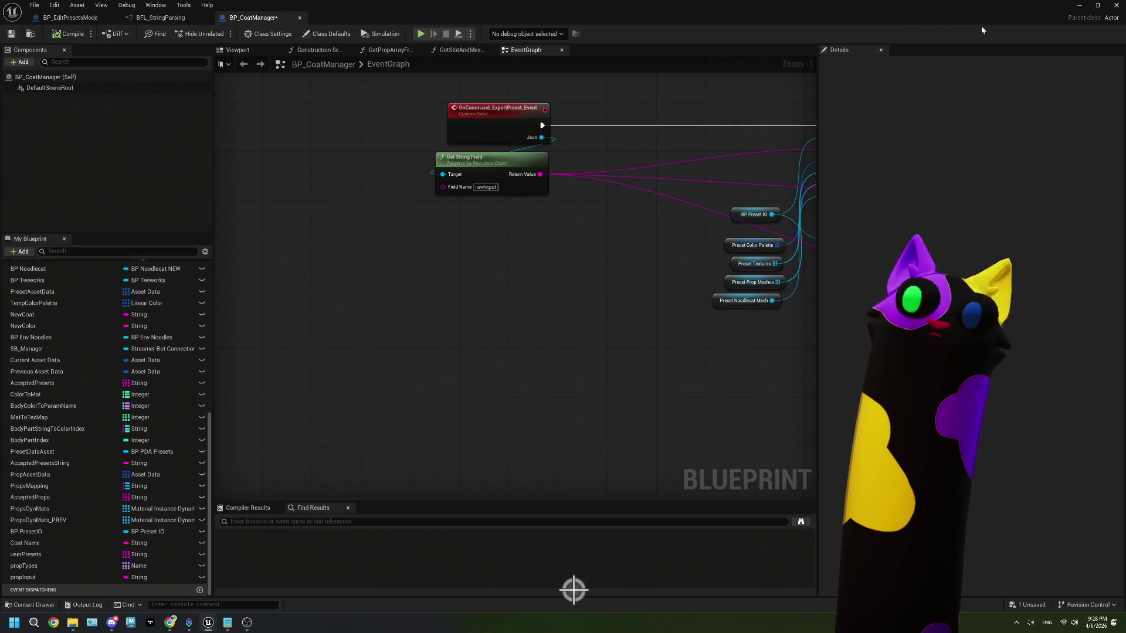
pyautogui.hotkey('alt', 'Tab')
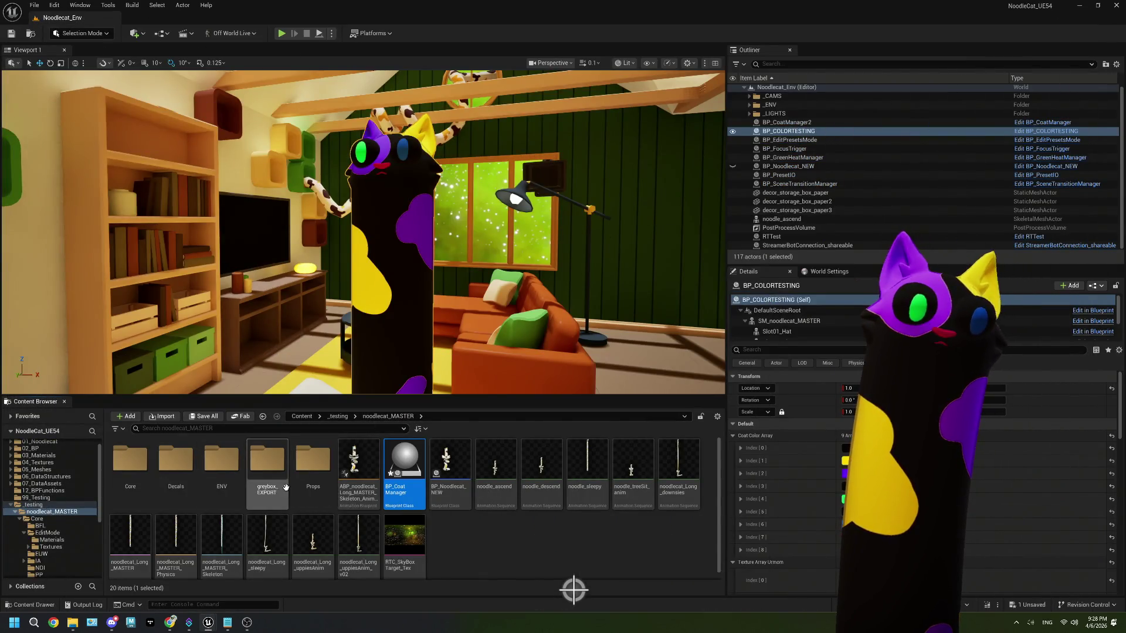
# - Open the BFL_StringParsing and test function libraries from the BFL folder
pyautogui.click(40, 526)
pyautogui.doubleClick(135, 492)
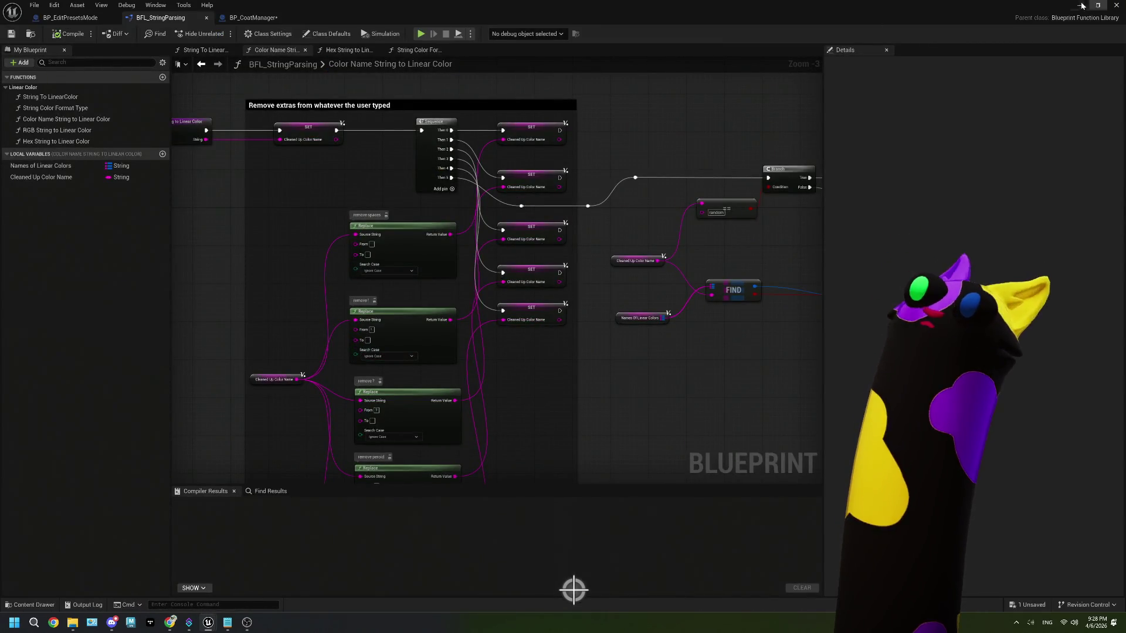
pyautogui.hotkey('alt', 'Tab')
pyautogui.doubleClick(221, 474)
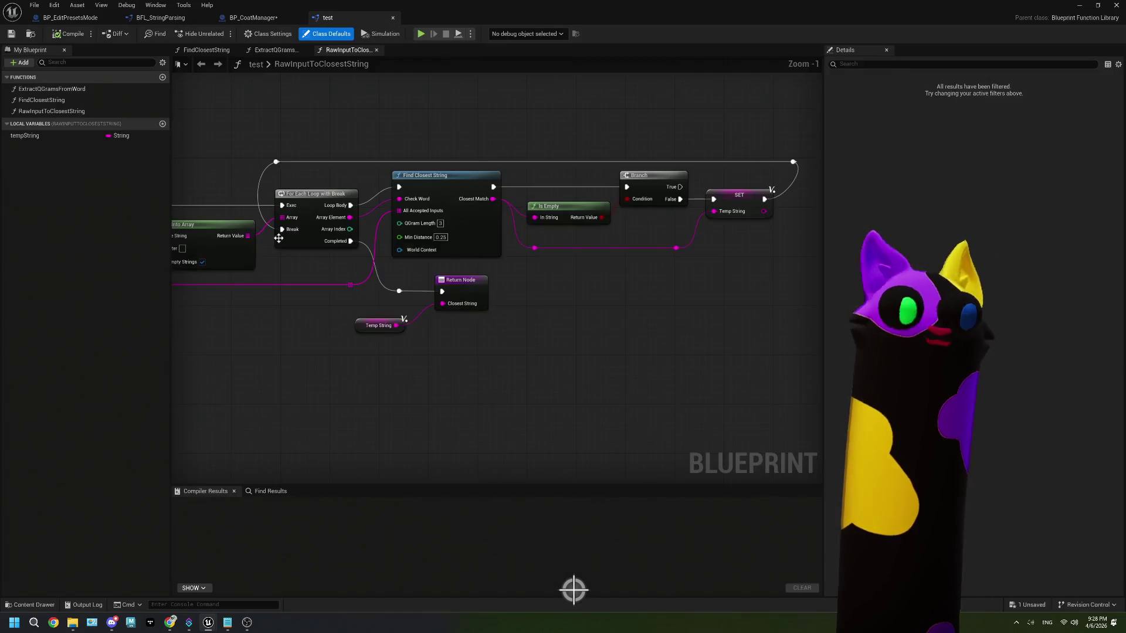
# - Create function ConvertToAlphaNumericString in the test library and paste the character-check nodes into it
pyautogui.click(163, 78)
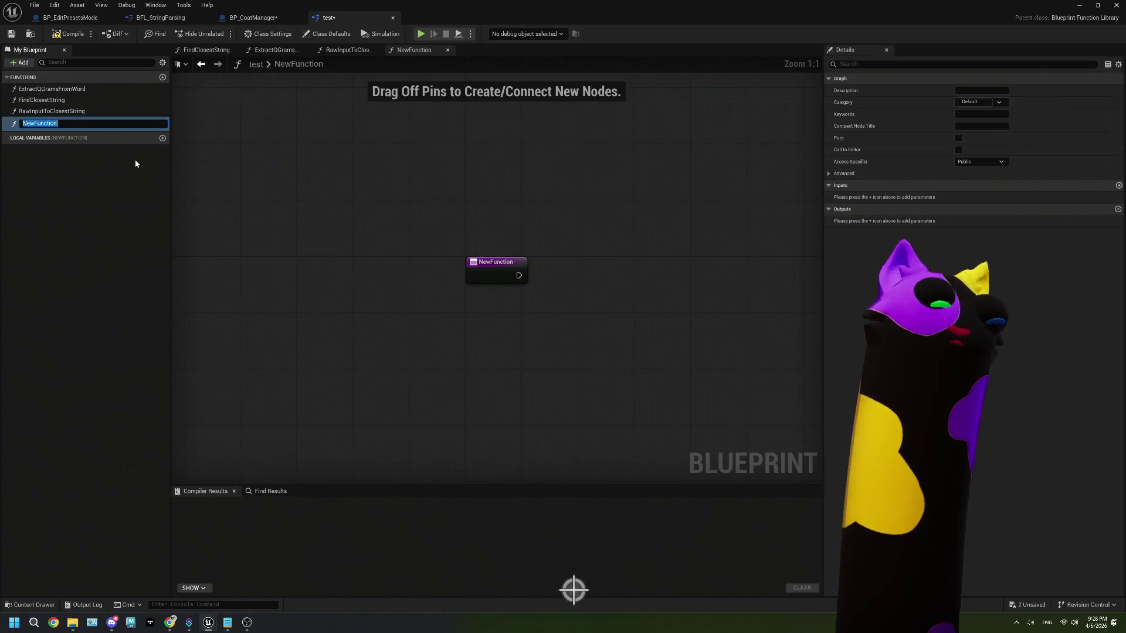
pyautogui.write('Cle')
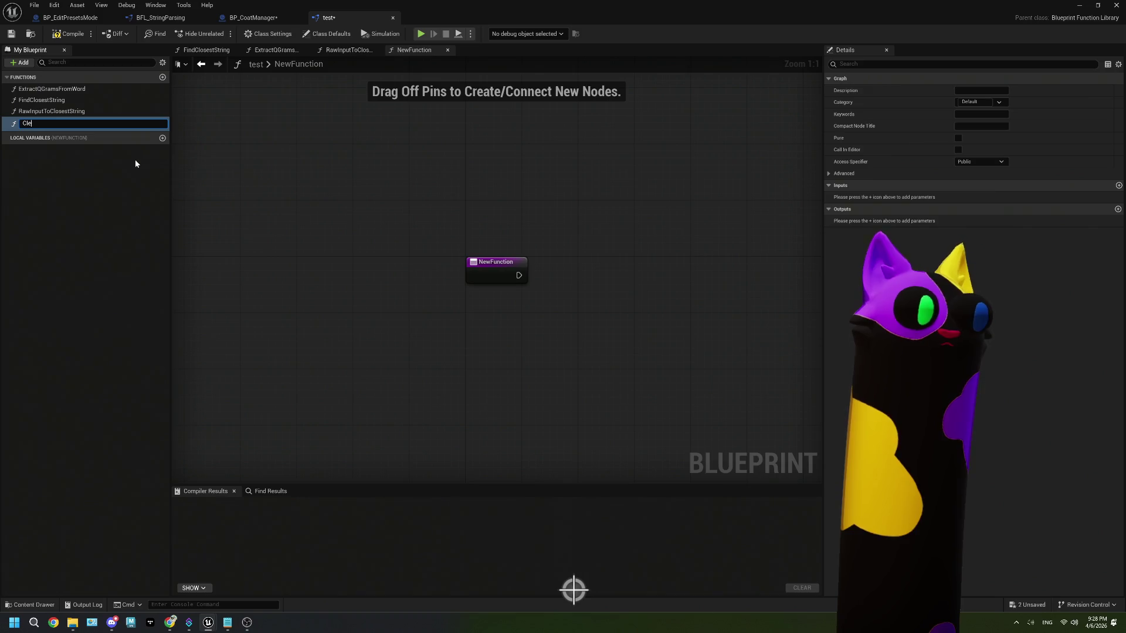
pyautogui.press('BackSpace')
pyautogui.press('BackSpace')
pyautogui.press('BackSpace')
pyautogui.write('Strin')
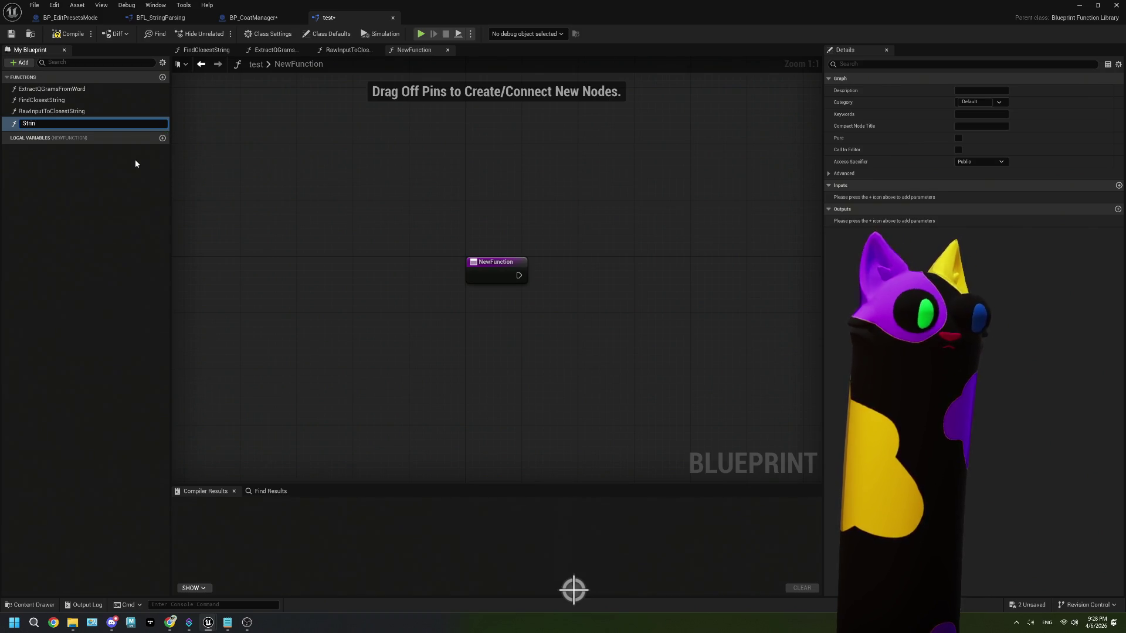
pyautogui.press('BackSpace')
pyautogui.press('BackSpace')
pyautogui.press('BackSpace')
pyautogui.write('Conv')
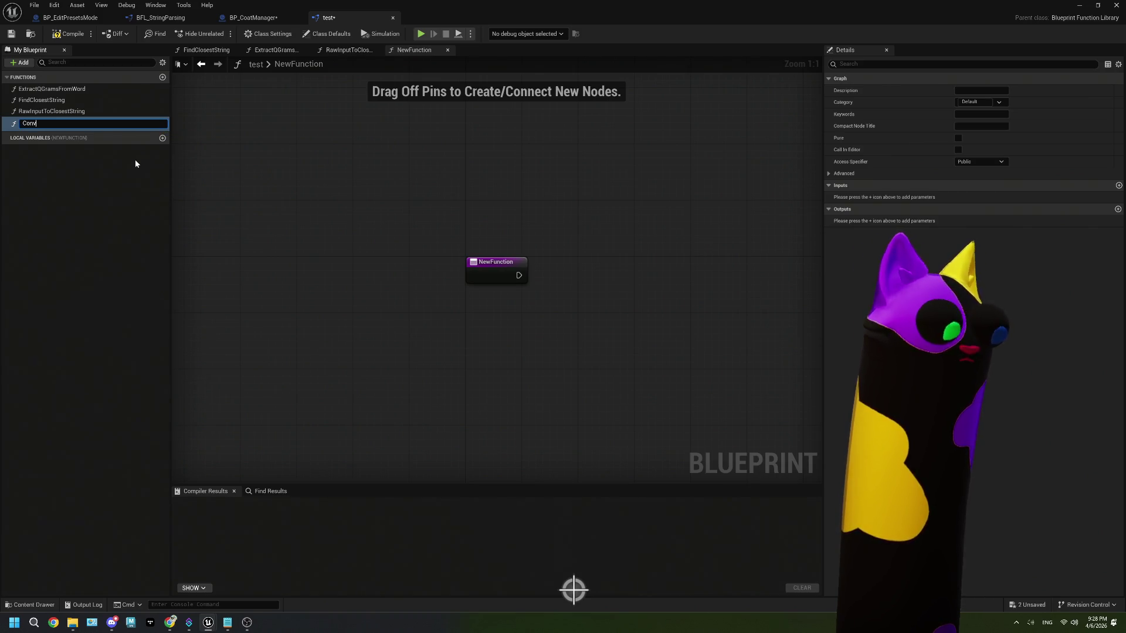
pyautogui.write('ertToAlphaNum')
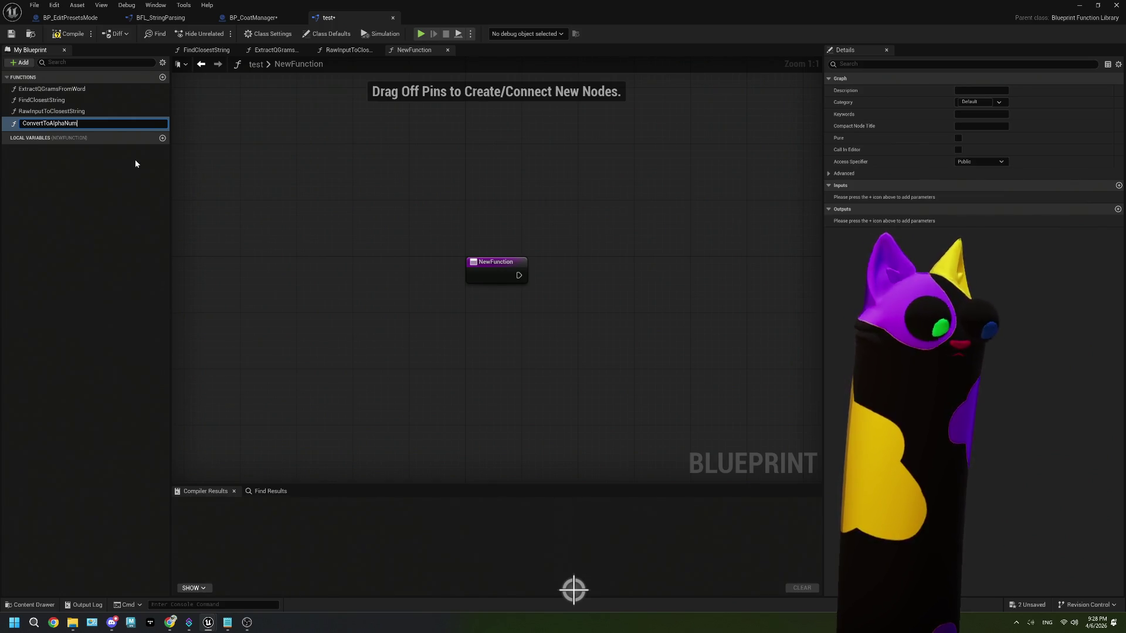
pyautogui.write('ericString')
pyautogui.press('Return')
pyautogui.scroll(-3, 544, 325)
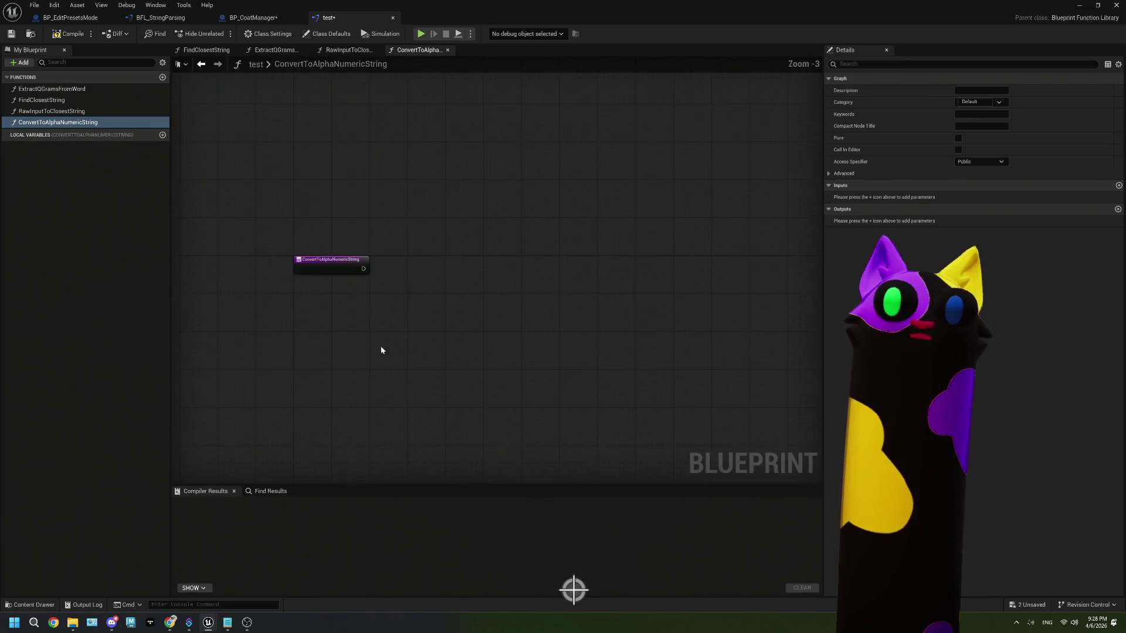
pyautogui.hotkey('ctrl', 'v')
pyautogui.scroll(2, 449, 318)
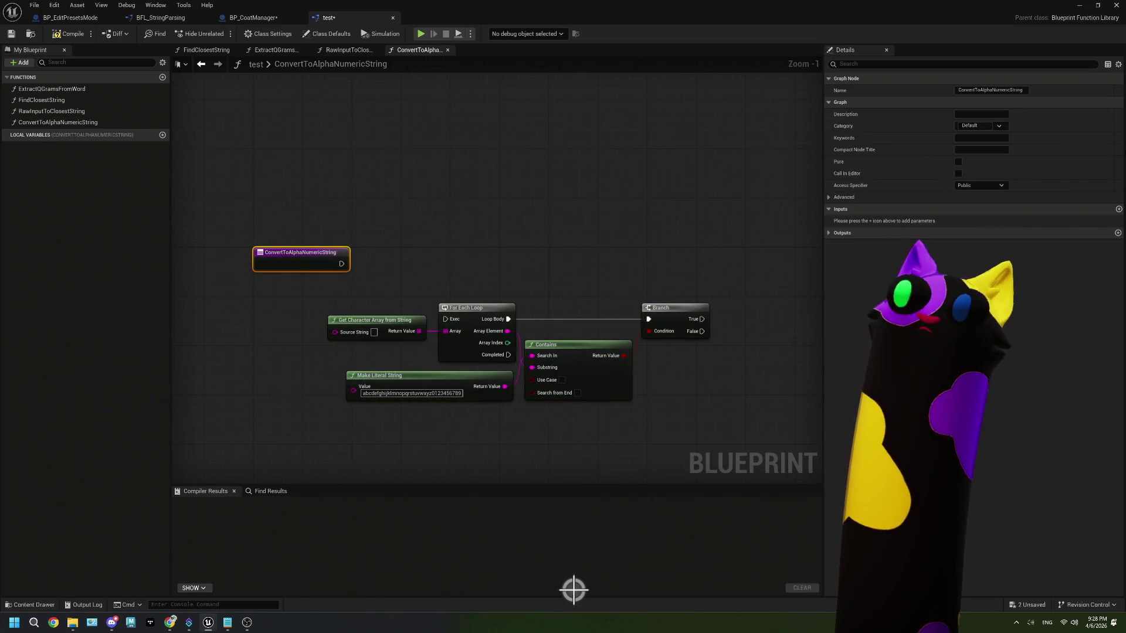
# - Give the function a String input 'Input String' and an output named 'Output String'
pyautogui.click(1118, 209)
pyautogui.click(975, 221)
pyautogui.click(973, 287)
pyautogui.click(864, 220)
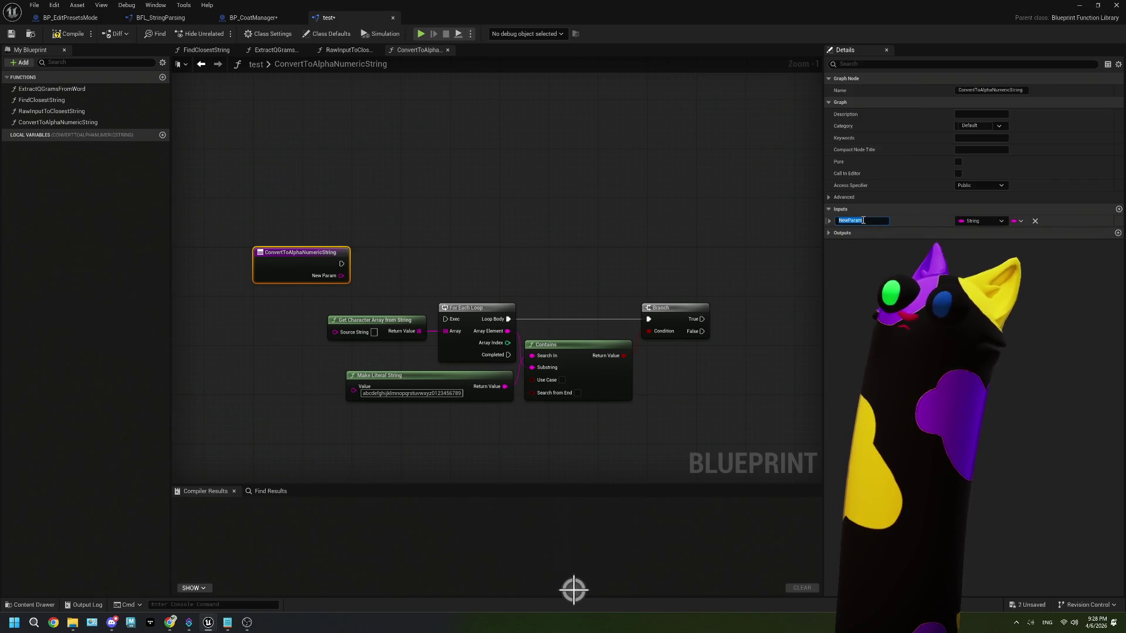
pyautogui.write('Input String')
pyautogui.press('Return')
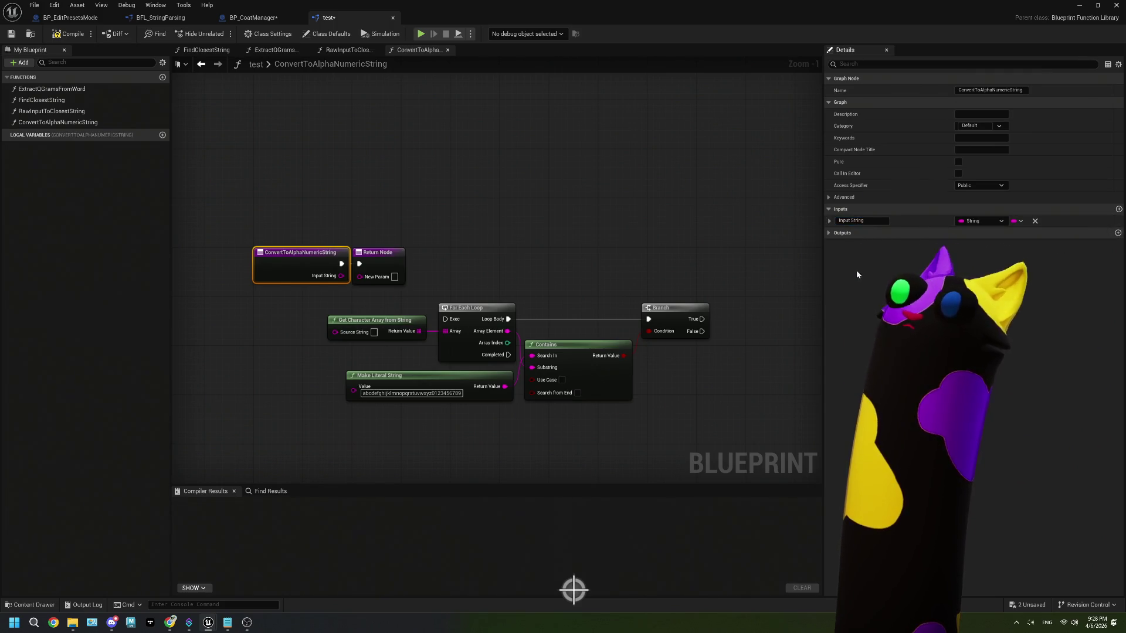
pyautogui.moveTo(377, 252); pyautogui.dragTo(805, 228)
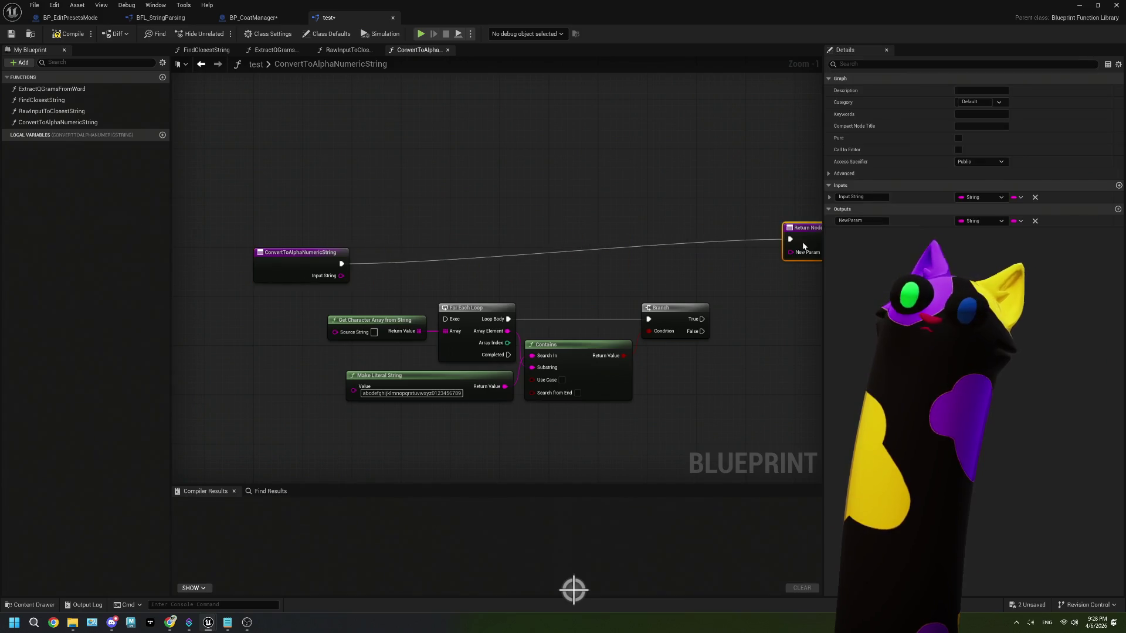
pyautogui.click(869, 222)
pyautogui.write('Output Strin')
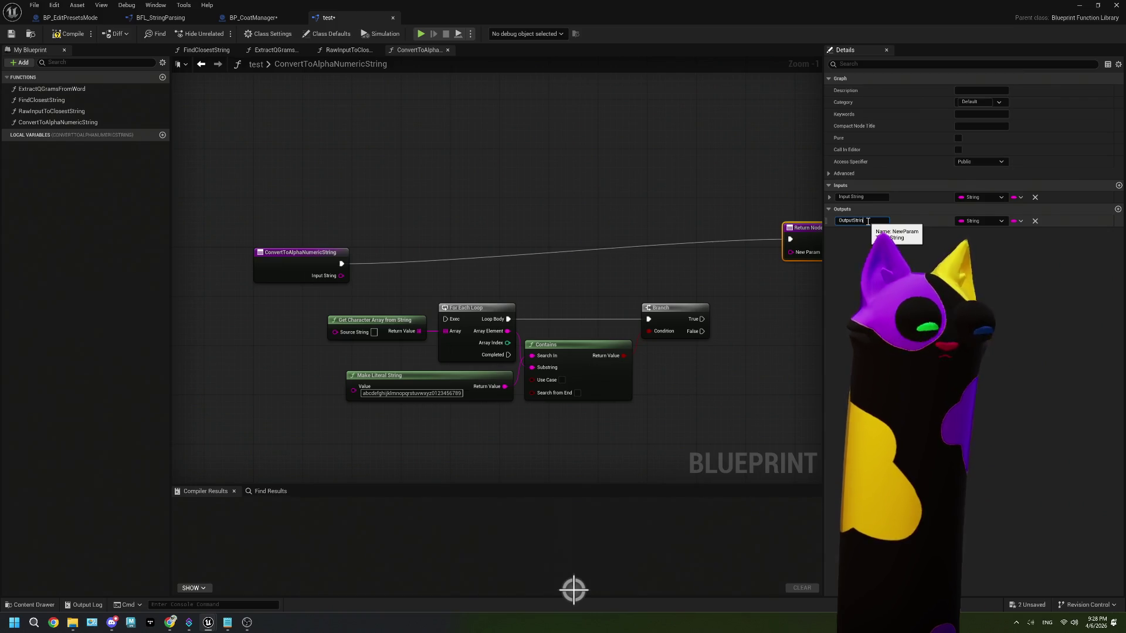
pyautogui.write('g')
pyautogui.press('Return')
# - Wire the function entry into the For Each Loop and Input String into Source String
pyautogui.click(789, 297)
pyautogui.moveTo(667, 324)
pyautogui.mouseDown()
pyautogui.moveTo(615, 280)
pyautogui.moveTo(633, 287)
pyautogui.mouseUp()
pyautogui.moveTo(307, 226)
pyautogui.mouseDown()
pyautogui.moveTo(399, 252)
pyautogui.moveTo(411, 281)
pyautogui.mouseUp()
pyautogui.moveTo(305, 235)
pyautogui.mouseDown()
pyautogui.moveTo(275, 285)
pyautogui.moveTo(264, 280)
pyautogui.moveTo(337, 305)
pyautogui.mouseUp()
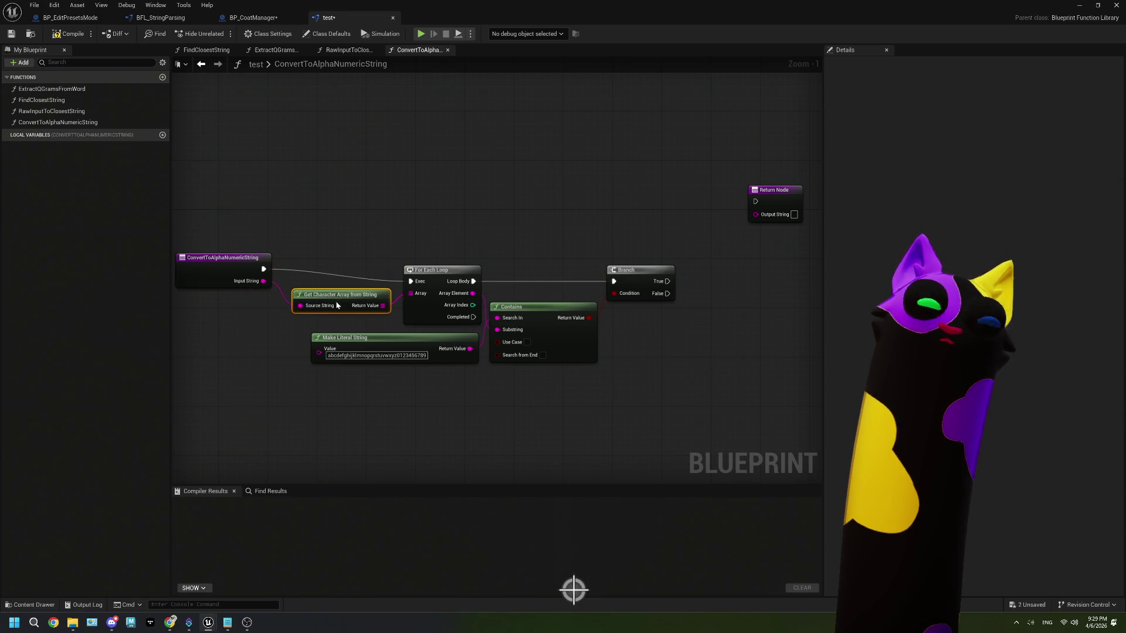
pyautogui.moveTo(247, 270); pyautogui.dragTo(246, 282)
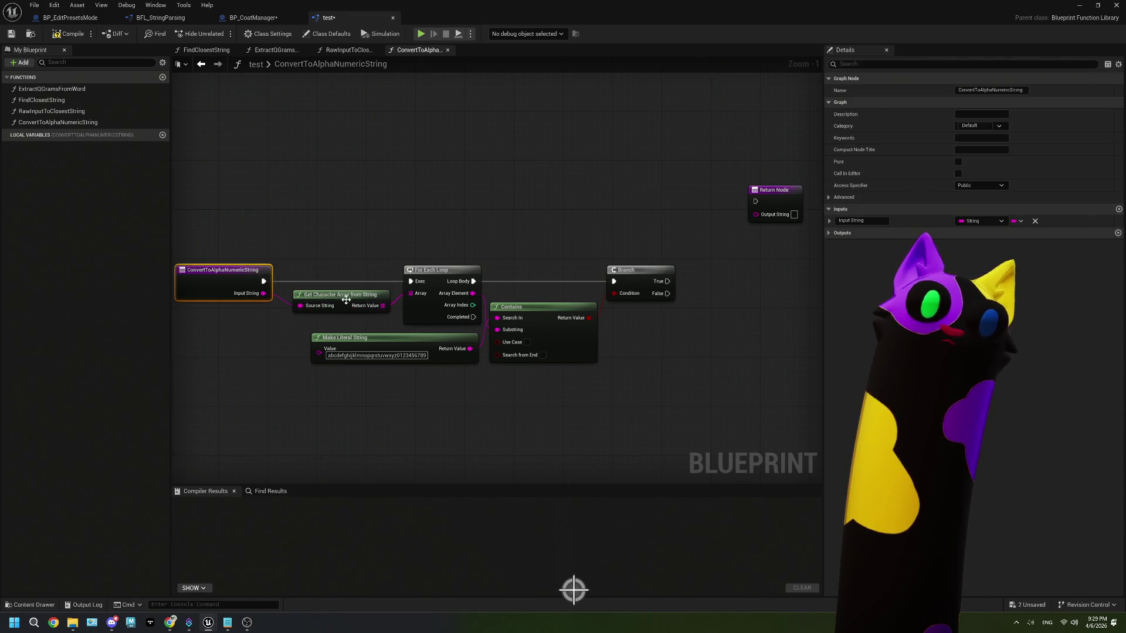
pyautogui.click(302, 304)
pyautogui.press('Return')
pyautogui.moveTo(392, 319); pyautogui.dragTo(413, 317)
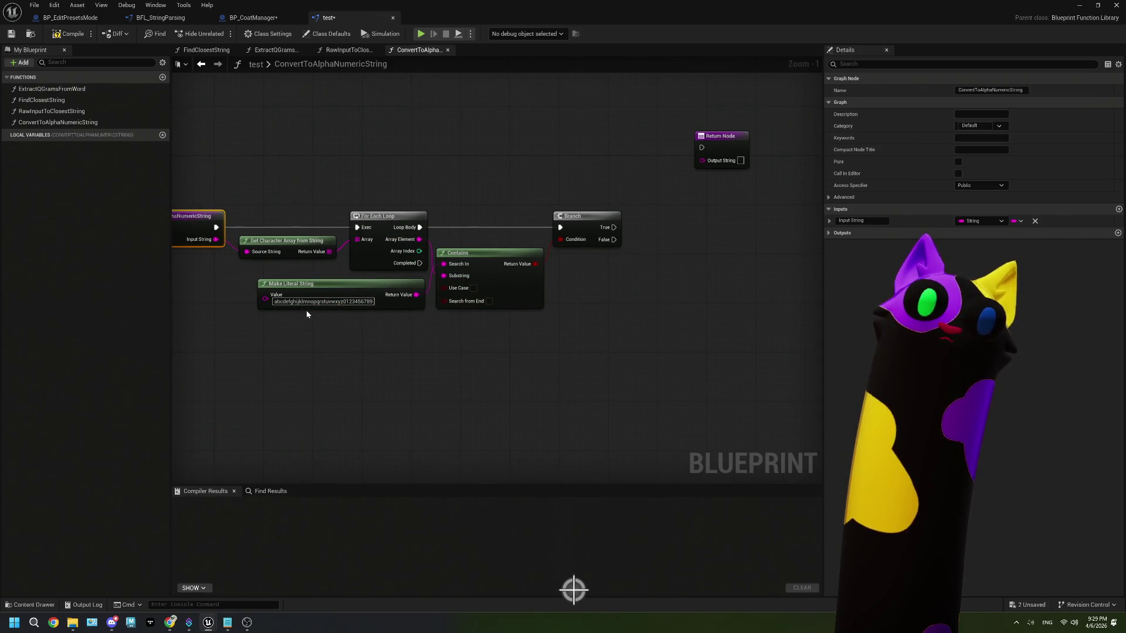
pyautogui.scroll(1, 312, 315)
pyautogui.moveTo(490, 333); pyautogui.dragTo(464, 336)
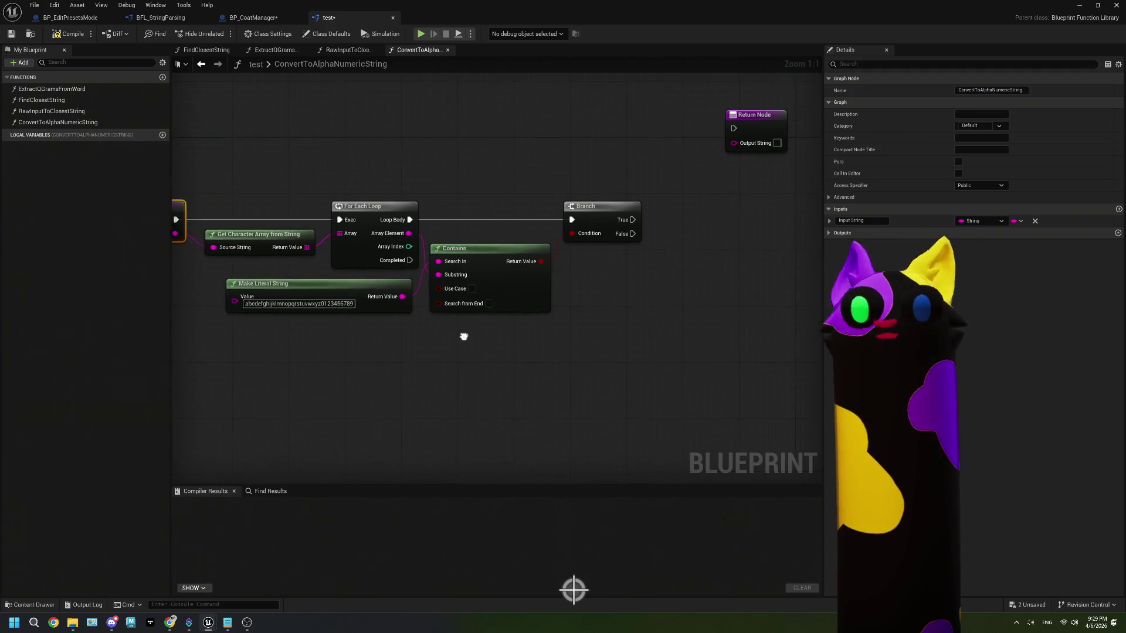
pyautogui.moveTo(529, 324); pyautogui.dragTo(510, 340)
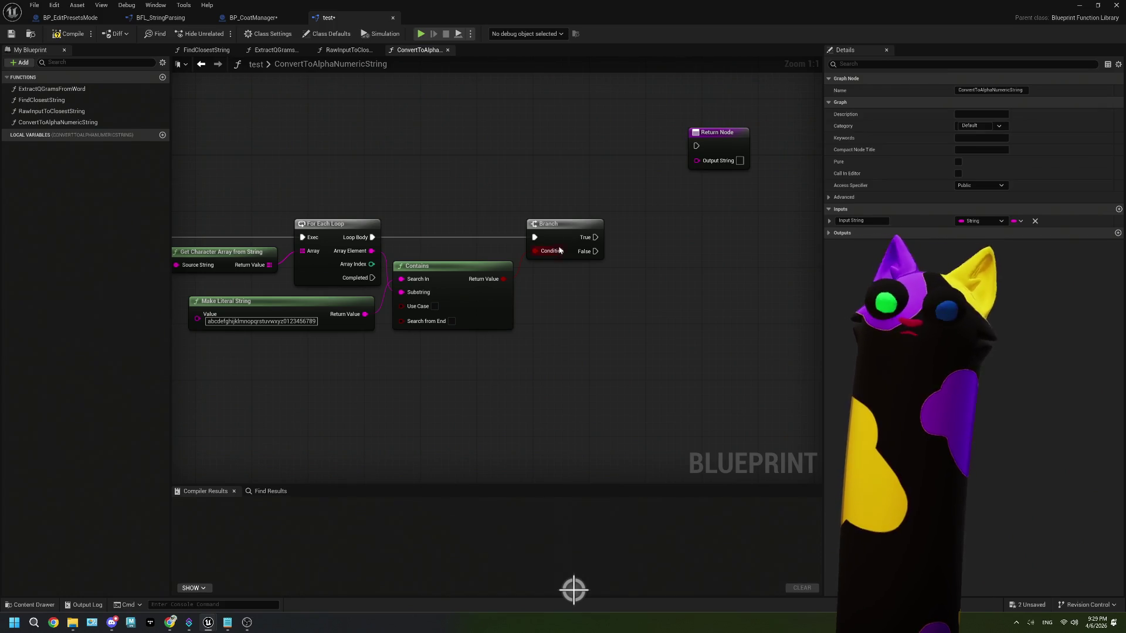
pyautogui.moveTo(557, 244); pyautogui.dragTo(565, 244)
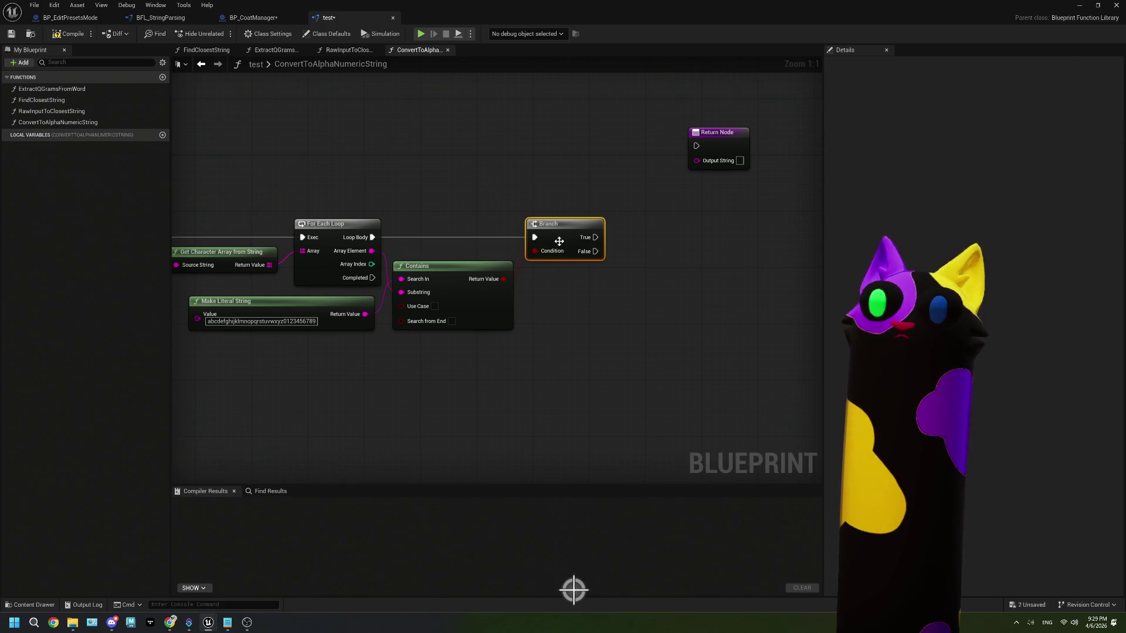
# - Recheck the entry node's exec output and create a new local variable
pyautogui.press('Home')
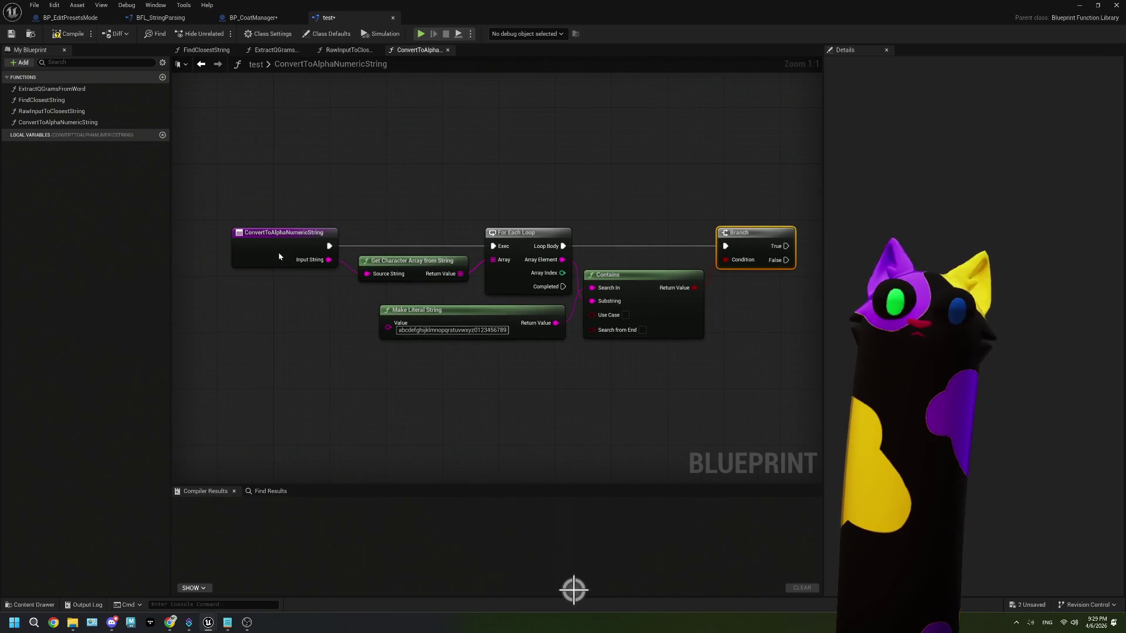
pyautogui.rightClick(279, 256)
pyautogui.click(264, 260)
pyautogui.moveTo(329, 246); pyautogui.dragTo(362, 197)
pyautogui.press('Escape')
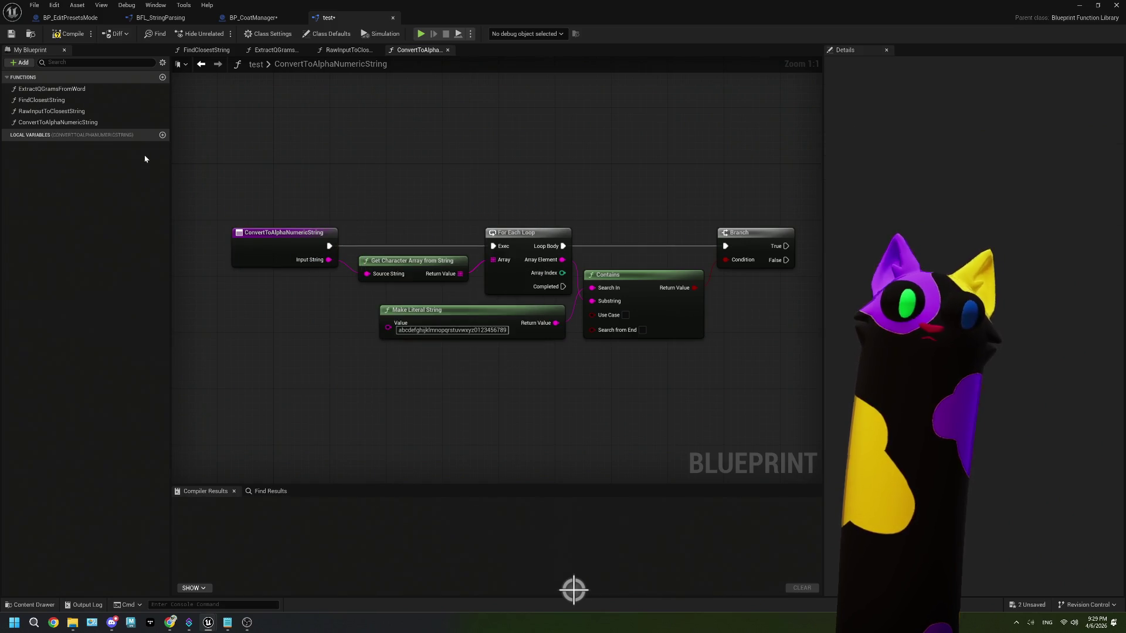
pyautogui.click(309, 253)
pyautogui.click(162, 136)
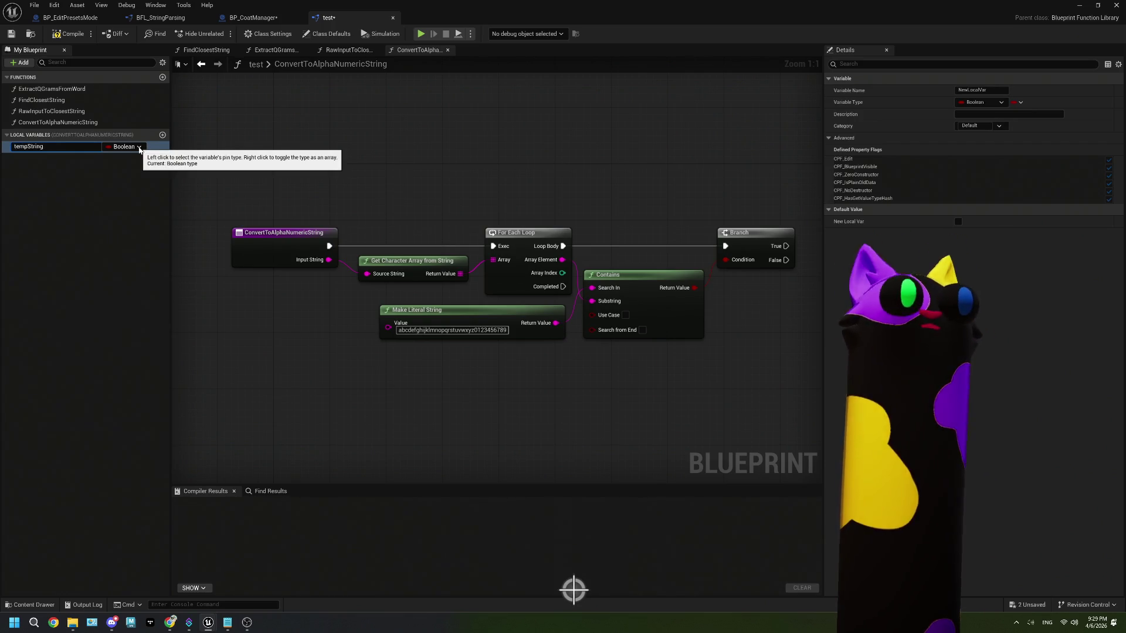
# - Make String local variable tempString and set it between the entry node and the loop
pyautogui.press('Return')
pyautogui.click(139, 147)
pyautogui.click(129, 222)
pyautogui.moveTo(31, 150); pyautogui.dragTo(287, 186)
pyautogui.click(307, 206)
pyautogui.moveTo(329, 246)
pyautogui.mouseDown()
pyautogui.moveTo(294, 216)
pyautogui.moveTo(290, 189)
pyautogui.moveTo(451, 247)
pyautogui.moveTo(493, 248)
pyautogui.mouseUp()
pyautogui.moveTo(321, 196)
pyautogui.mouseDown()
pyautogui.moveTo(412, 223)
pyautogui.moveTo(204, 218)
pyautogui.mouseUp()
pyautogui.moveTo(204, 218); pyautogui.dragTo(123, 216)
# - Add a second SET tempString and an Append node fed by a Temp String getter
pyautogui.moveTo(55, 146)
pyautogui.mouseDown()
pyautogui.moveTo(507, 327)
pyautogui.moveTo(566, 283)
pyautogui.mouseUp()
pyautogui.click(513, 317)
pyautogui.moveTo(42, 148)
pyautogui.mouseDown()
pyautogui.moveTo(375, 388)
pyautogui.moveTo(452, 387)
pyautogui.mouseUp()
pyautogui.click(378, 392)
pyautogui.write('appen')
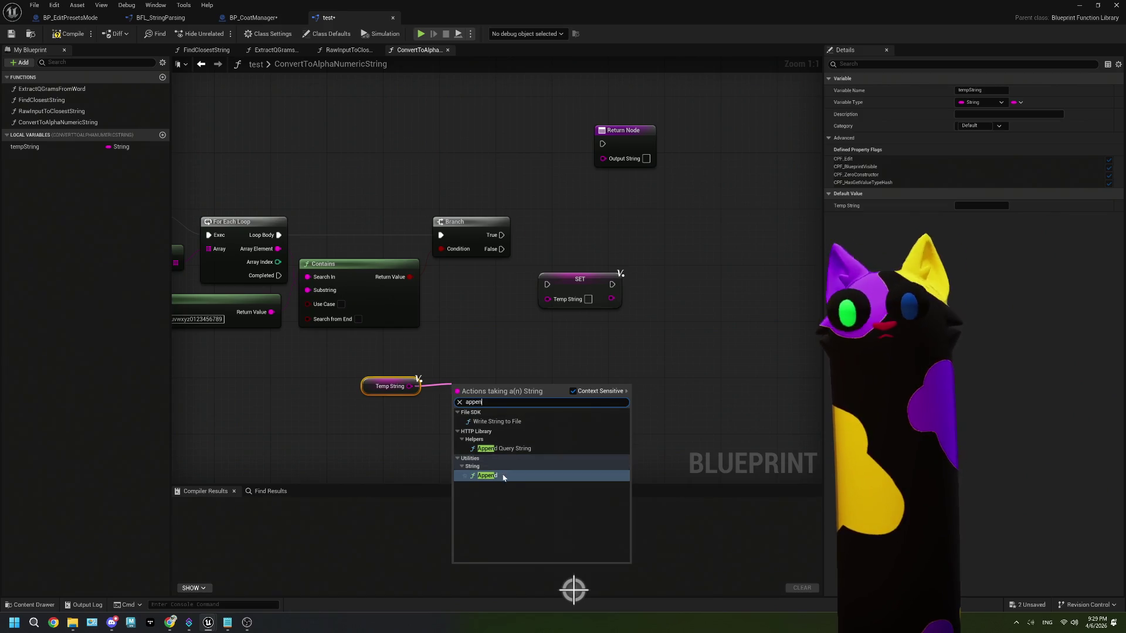
pyautogui.press('Return')
pyautogui.moveTo(482, 387)
pyautogui.mouseDown()
pyautogui.moveTo(478, 362)
pyautogui.moveTo(533, 352)
pyautogui.mouseUp()
# - Feed Array Element into Append's B and run SET tempString on Branch True
pyautogui.moveTo(333, 240)
pyautogui.mouseDown()
pyautogui.moveTo(381, 252)
pyautogui.moveTo(524, 372)
pyautogui.moveTo(643, 232)
pyautogui.mouseUp()
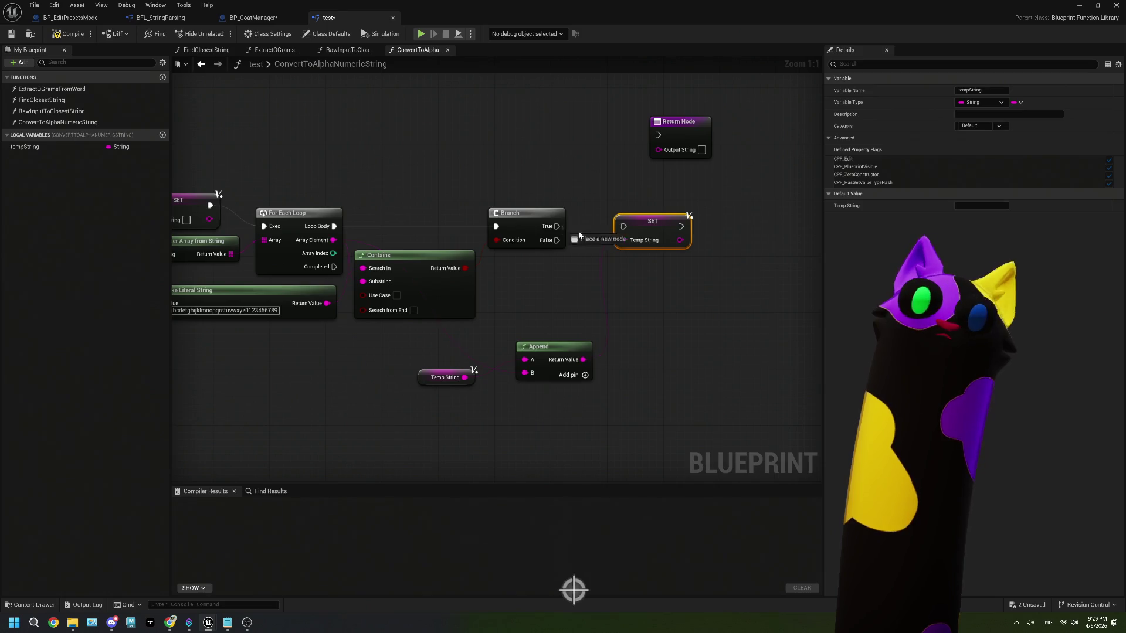
pyautogui.moveTo(623, 228); pyautogui.dragTo(624, 228)
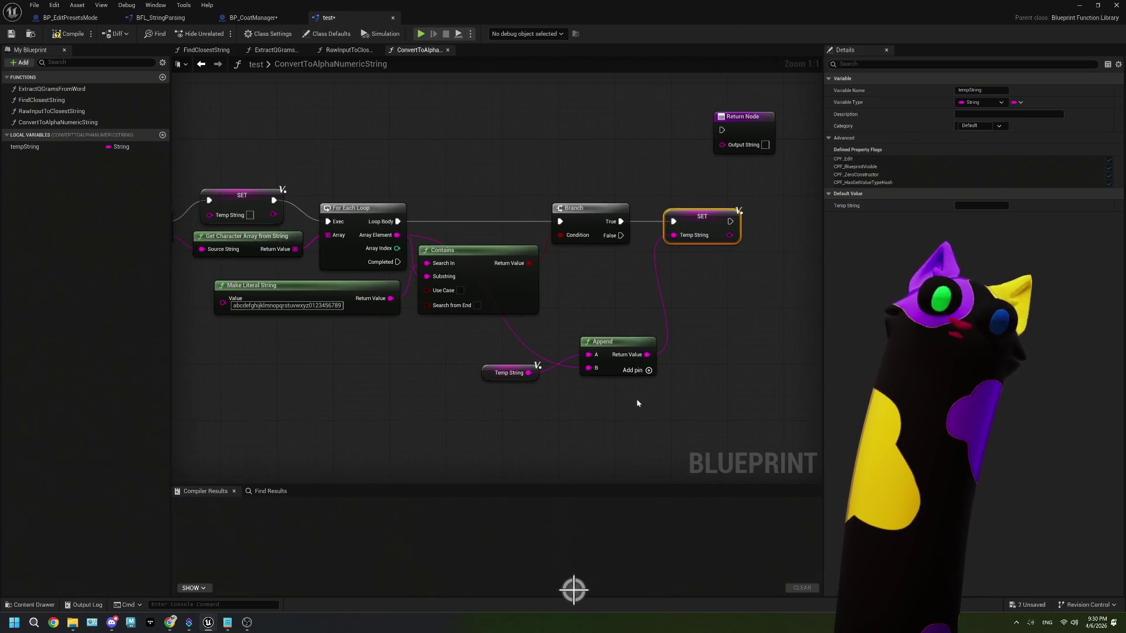
pyautogui.moveTo(635, 399); pyautogui.dragTo(498, 364)
pyautogui.moveTo(609, 347); pyautogui.dragTo(614, 320)
pyautogui.click(720, 303)
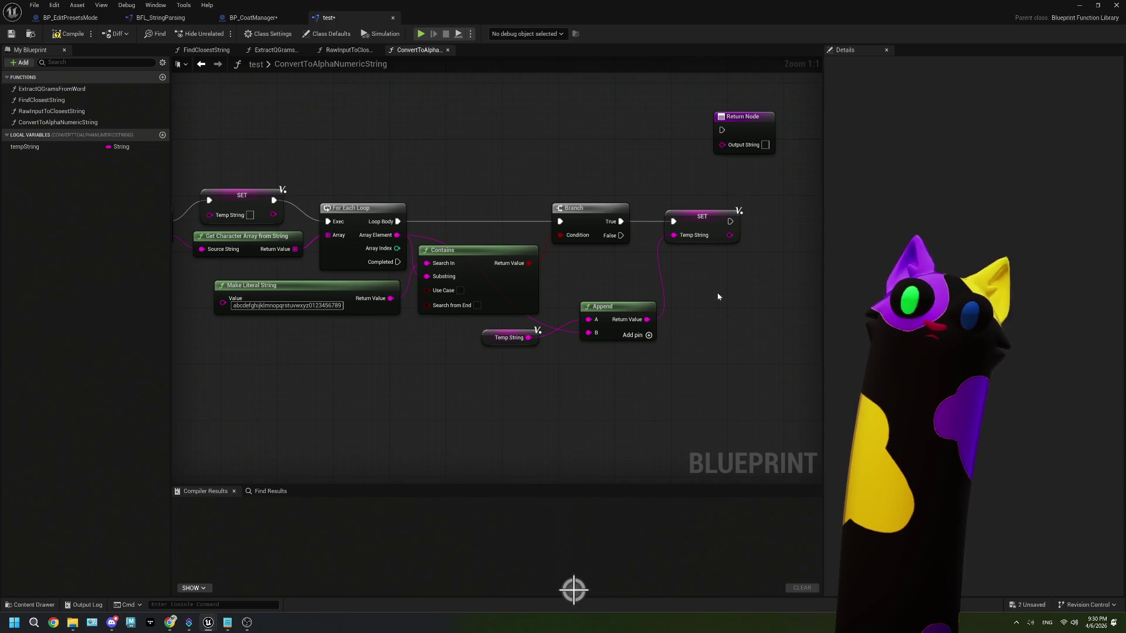
pyautogui.moveTo(741, 117)
pyautogui.mouseDown()
pyautogui.moveTo(514, 382)
pyautogui.moveTo(519, 309)
pyautogui.mouseUp()
# - Return tempString as Output String on loop Completed, compile, and go back to BP_CoatManager
pyautogui.moveTo(401, 189); pyautogui.dragTo(493, 318)
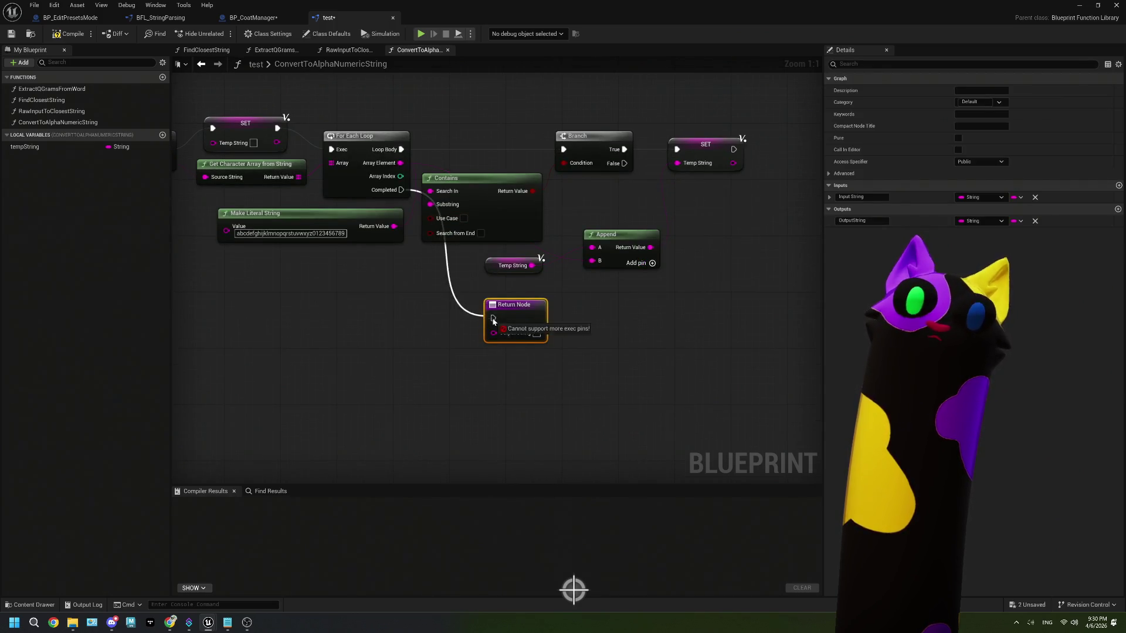
pyautogui.moveTo(24, 146); pyautogui.dragTo(355, 341)
pyautogui.click(384, 353)
pyautogui.moveTo(434, 335)
pyautogui.mouseDown()
pyautogui.moveTo(571, 344)
pyautogui.moveTo(493, 332)
pyautogui.moveTo(436, 340)
pyautogui.mouseUp()
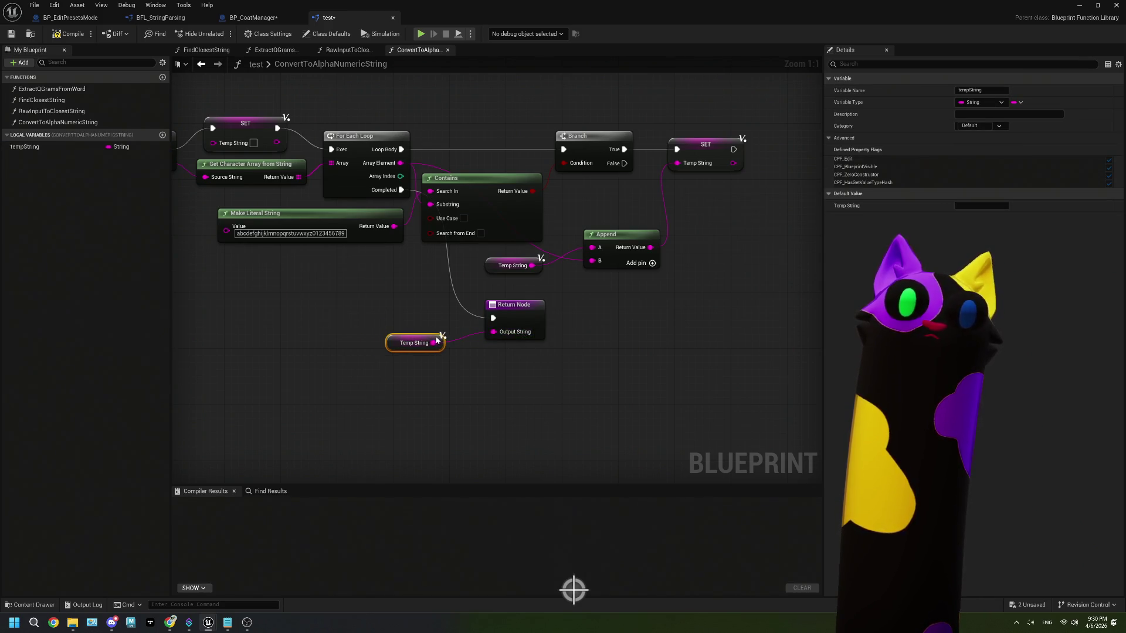
pyautogui.click(68, 36)
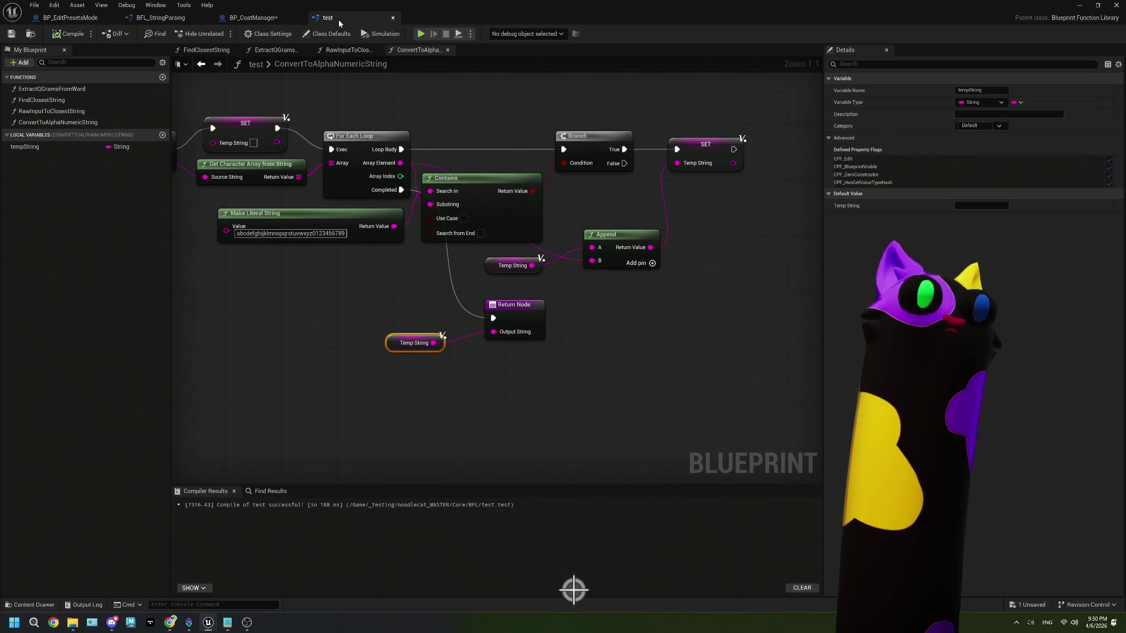
pyautogui.click(279, 20)
pyautogui.moveTo(523, 287); pyautogui.dragTo(339, 347)
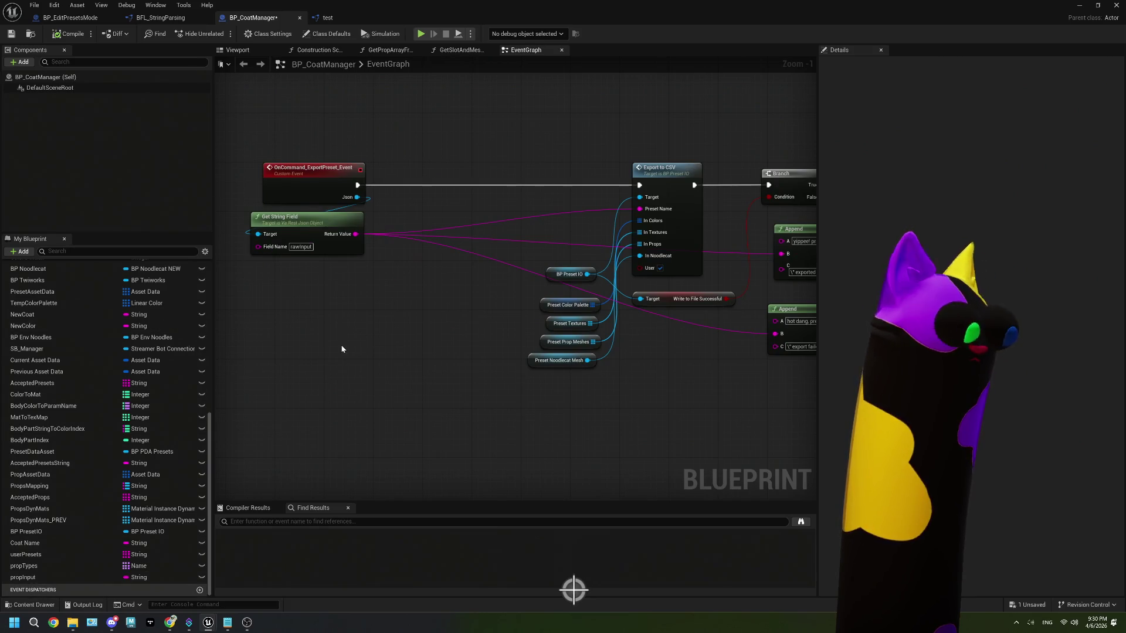
# - Add a Convert to Alpha Numeric String node to BP_CoatManager's EventGraph
pyautogui.rightClick(342, 349)
pyautogui.write('alpha')
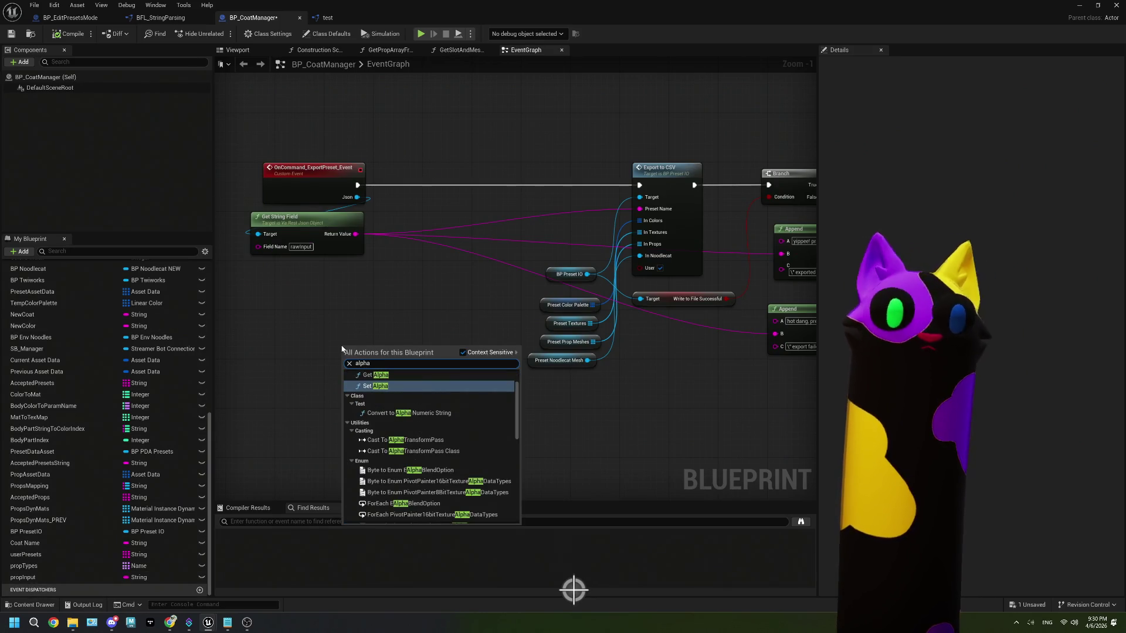
pyautogui.write(' num')
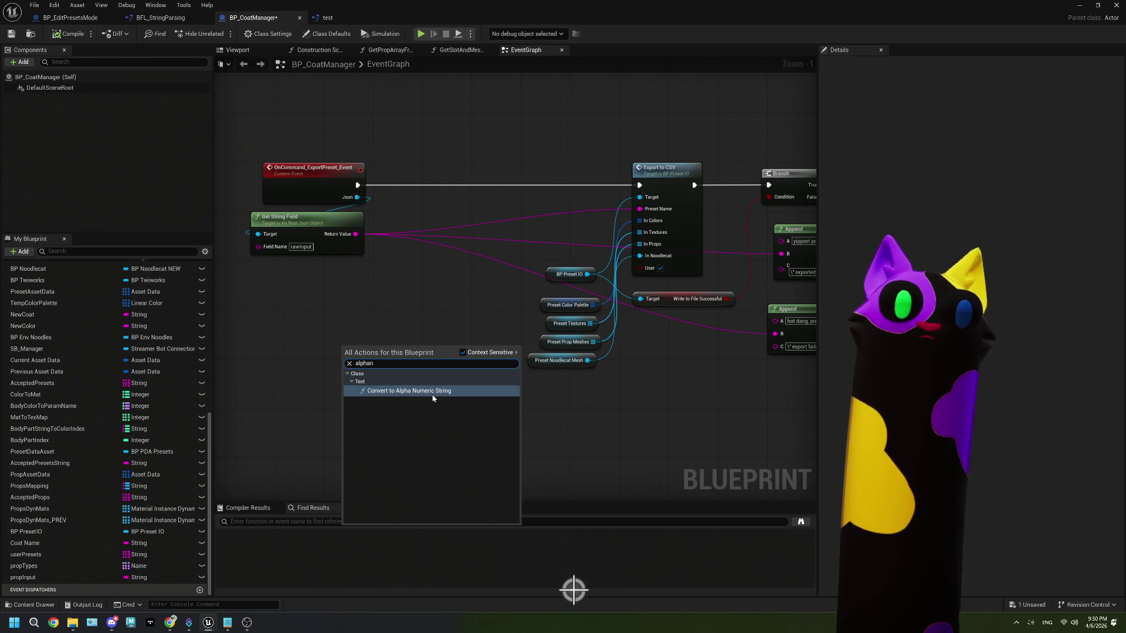
pyautogui.click(432, 389)
pyautogui.moveTo(391, 358); pyautogui.dragTo(415, 317)
# - Feed the raw string field through the converter and route the export event's execution through it to Export to CSV
pyautogui.moveTo(357, 185)
pyautogui.mouseDown()
pyautogui.moveTo(364, 314)
pyautogui.moveTo(373, 311)
pyautogui.mouseUp()
pyautogui.click(370, 185)
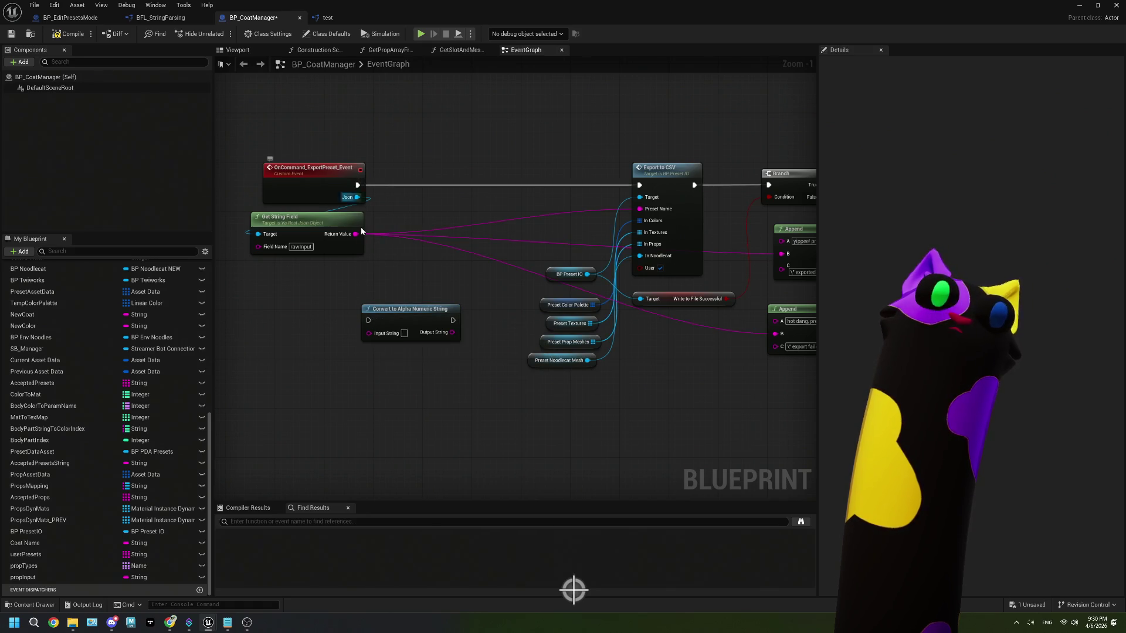
pyautogui.keyDown('ctrl'); pyautogui.moveTo(355, 234); pyautogui.dragTo(452, 332); pyautogui.keyUp('ctrl')
pyautogui.moveTo(350, 239)
pyautogui.mouseDown()
pyautogui.moveTo(352, 316)
pyautogui.moveTo(325, 325)
pyautogui.moveTo(364, 333)
pyautogui.moveTo(398, 316)
pyautogui.mouseUp()
pyautogui.moveTo(357, 185); pyautogui.dragTo(368, 314)
pyautogui.moveTo(453, 314)
pyautogui.mouseDown()
pyautogui.moveTo(528, 294)
pyautogui.moveTo(640, 187)
pyautogui.mouseUp()
pyautogui.moveTo(410, 306)
pyautogui.mouseDown()
pyautogui.moveTo(421, 178)
pyautogui.moveTo(539, 178)
pyautogui.mouseUp()
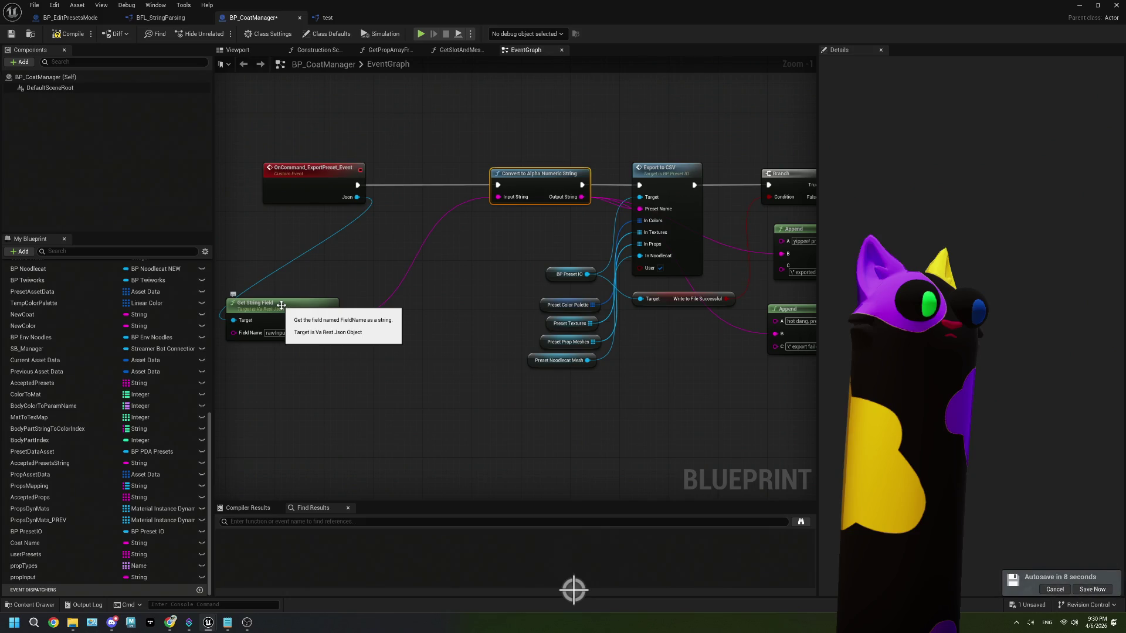
# - Tidy the positions of the Get String Field and Convert to Alpha Numeric String nodes
pyautogui.moveTo(280, 305); pyautogui.dragTo(451, 211)
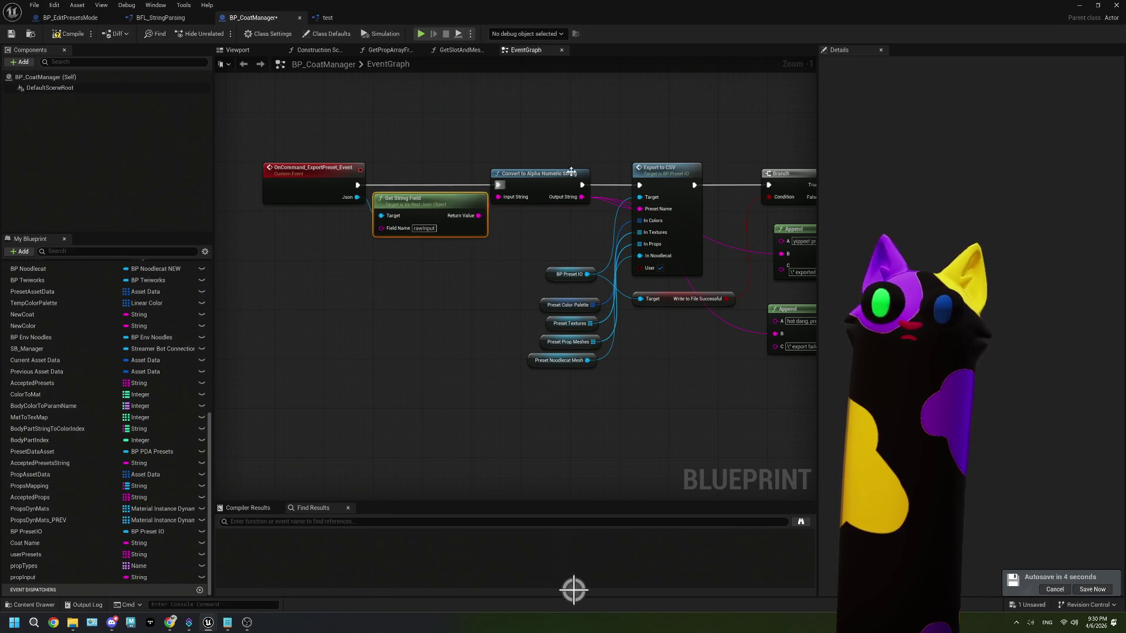
pyautogui.moveTo(541, 182); pyautogui.dragTo(577, 177)
pyautogui.moveTo(437, 217); pyautogui.dragTo(444, 218)
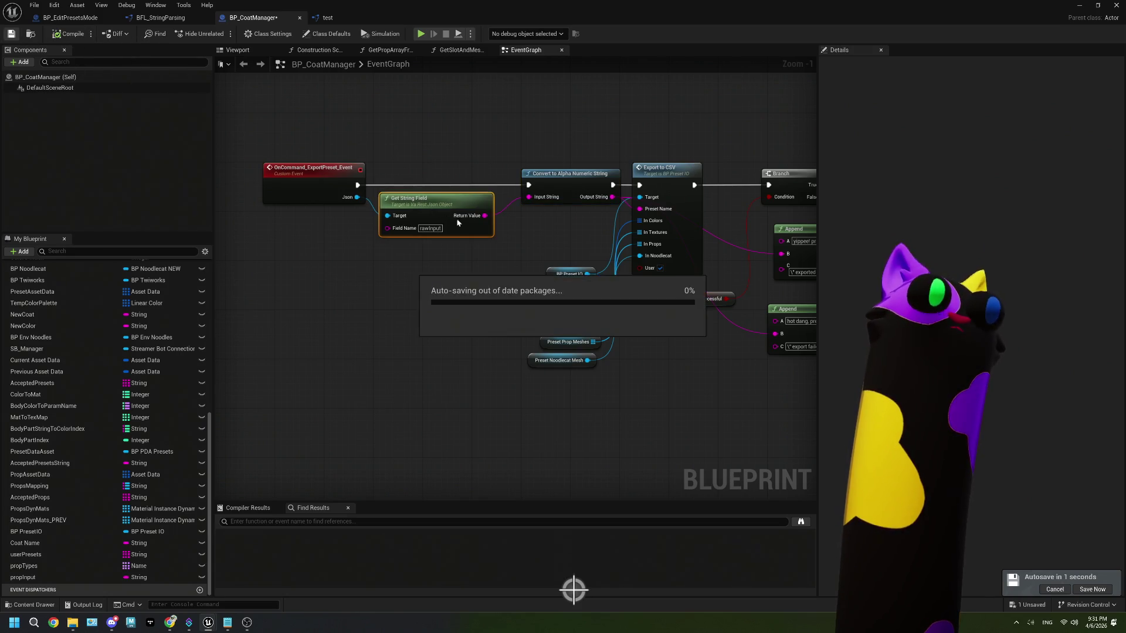
pyautogui.click(324, 19)
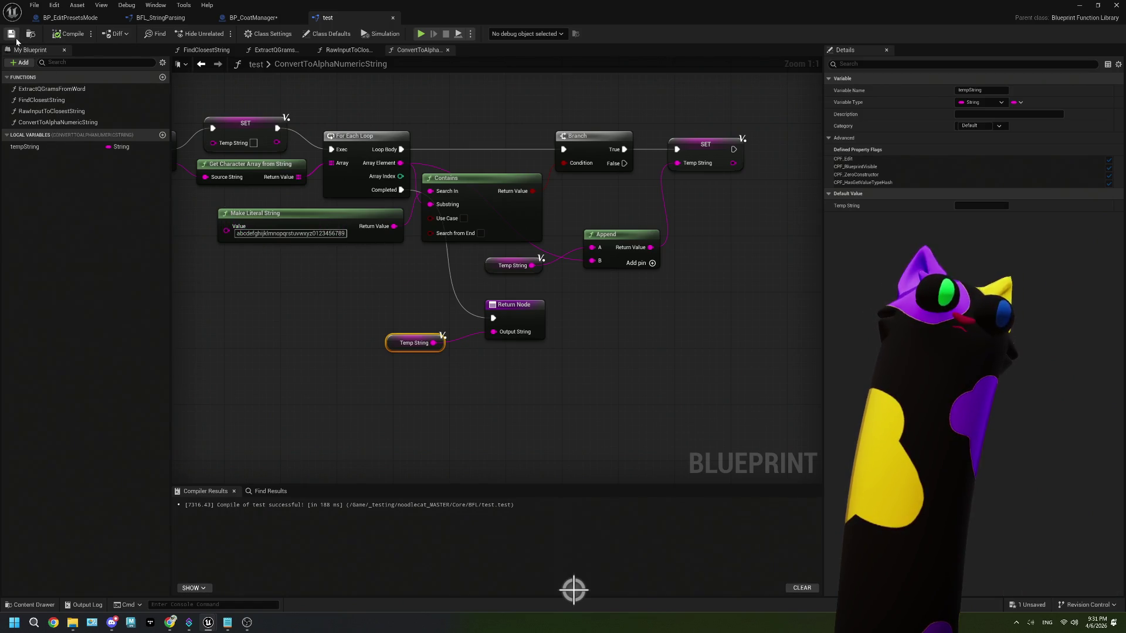
# - Review the allowed-characters Make Literal String value, then Play the Noodlecat_Env level in editor
pyautogui.click(264, 234)
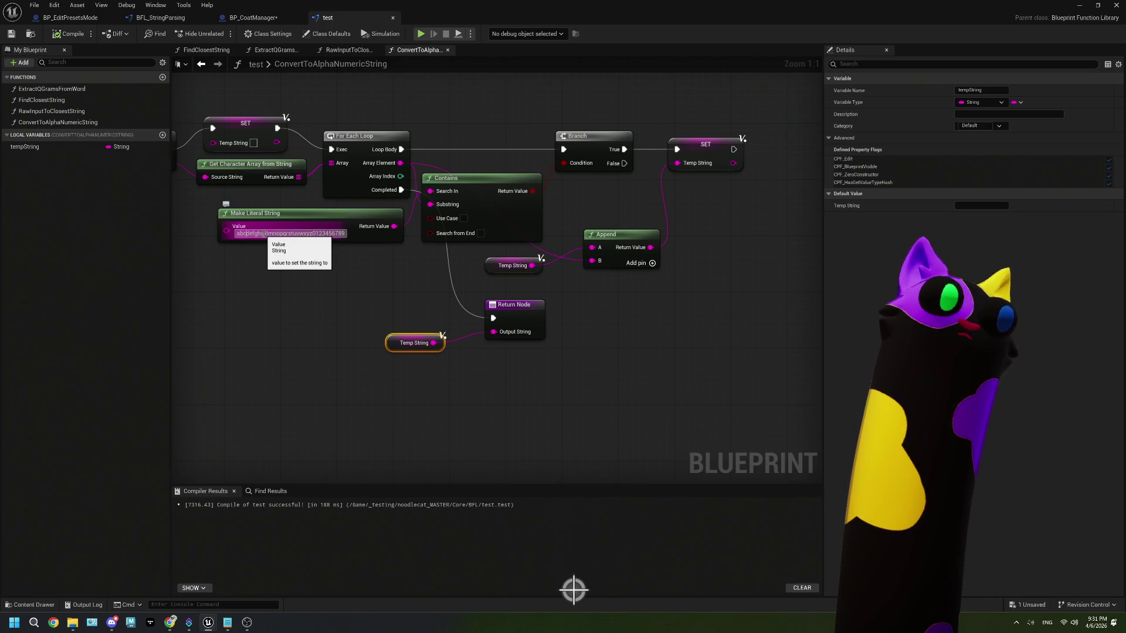
pyautogui.click(255, 233)
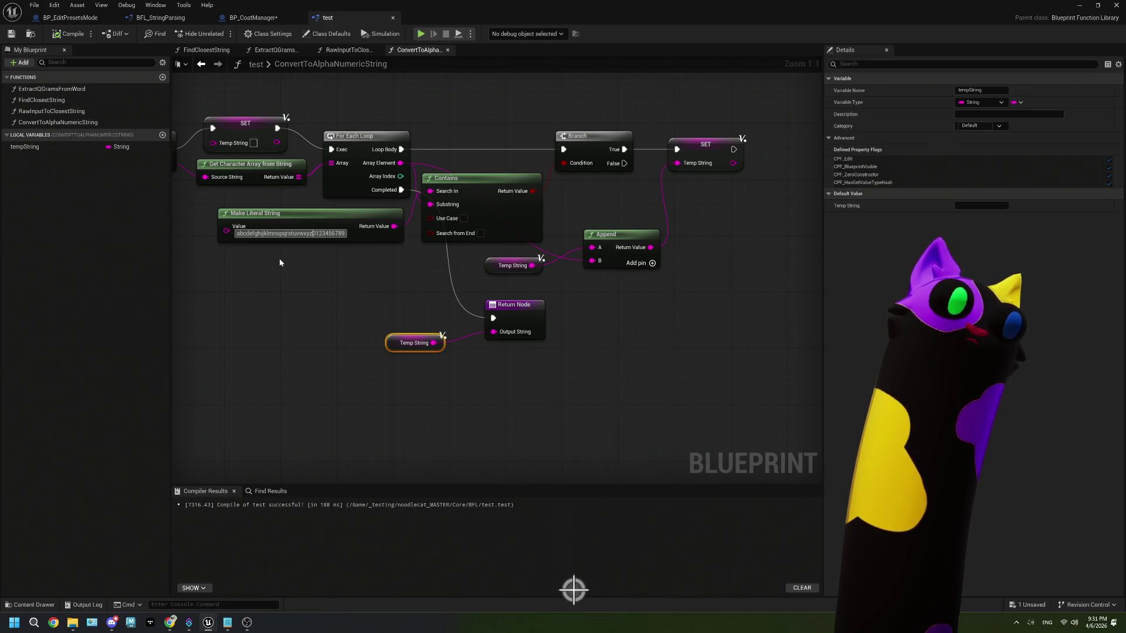
pyautogui.click(280, 261)
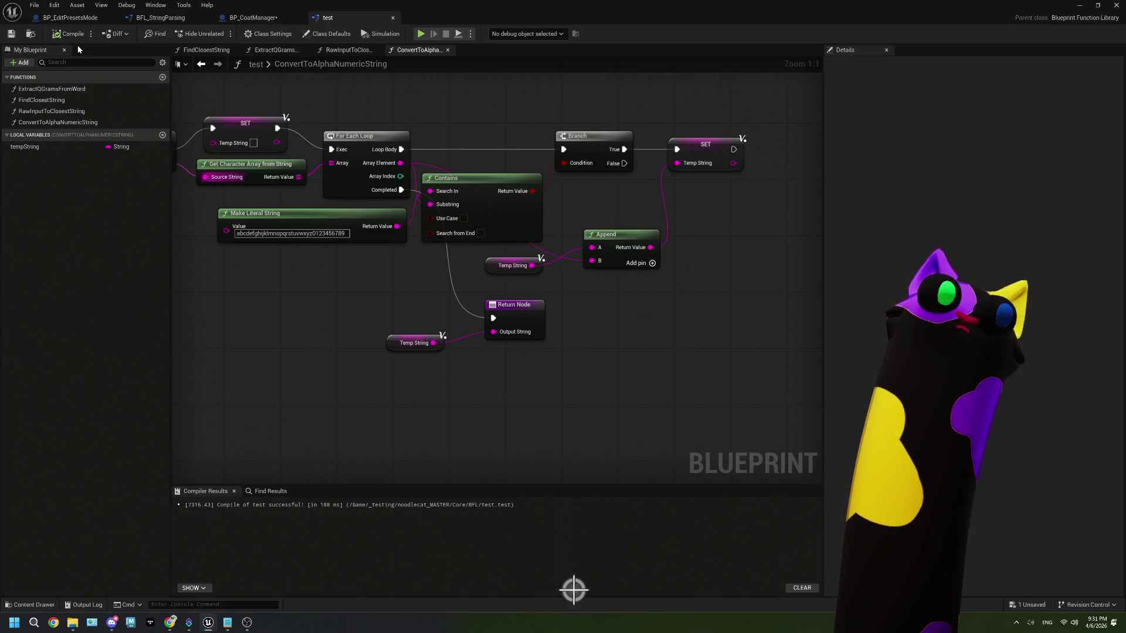
pyautogui.click(1079, 7)
pyautogui.click(282, 34)
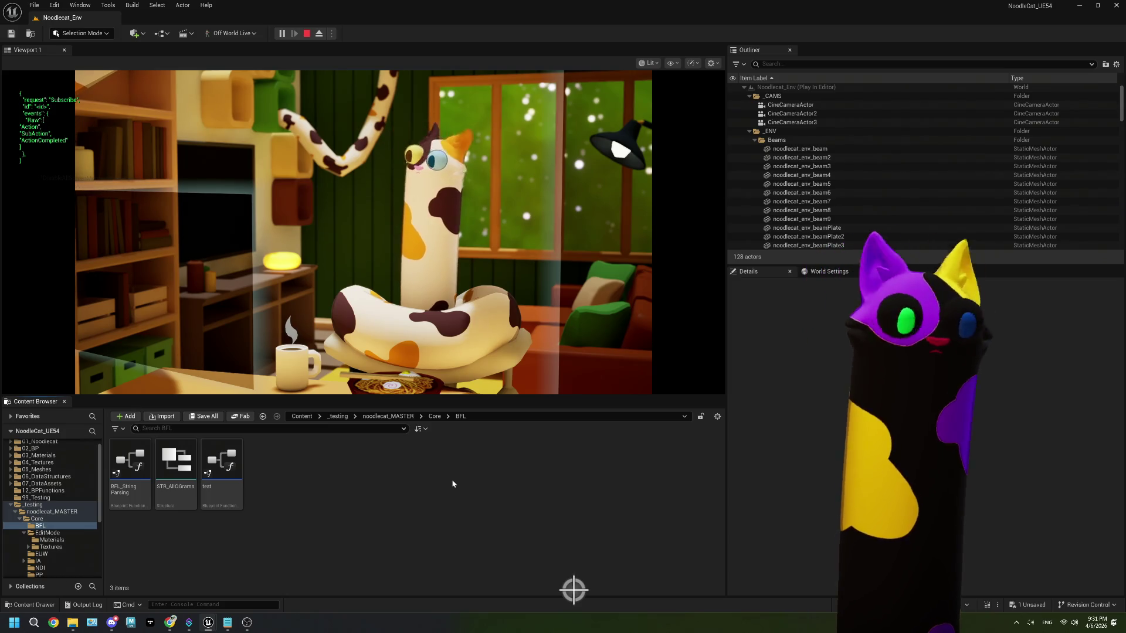
# - Send the message !export "ur mom?" in the Twitch stream chat
pyautogui.click(170, 622)
pyautogui.click(1064, 585)
pyautogui.write('export "')
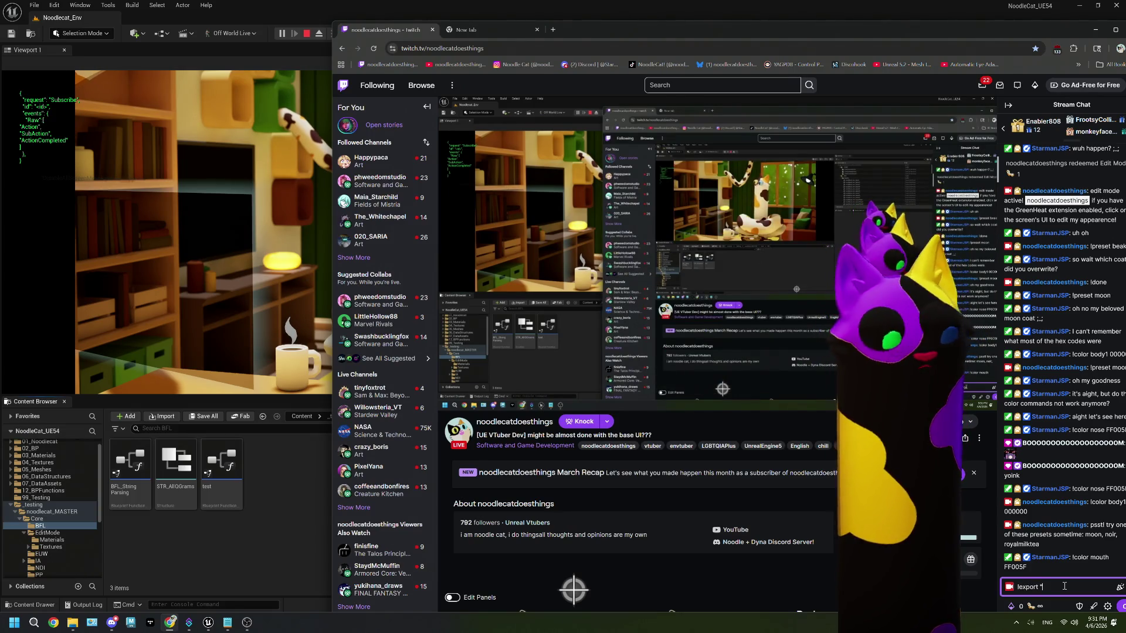
pyautogui.write('ur mom')
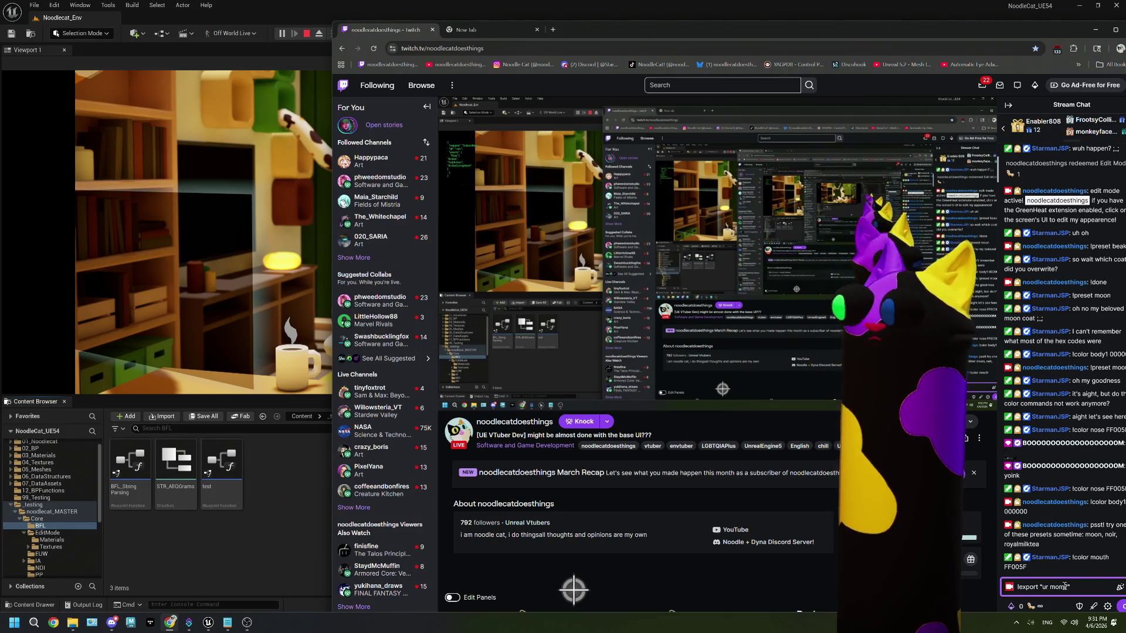
pyautogui.click(1119, 609)
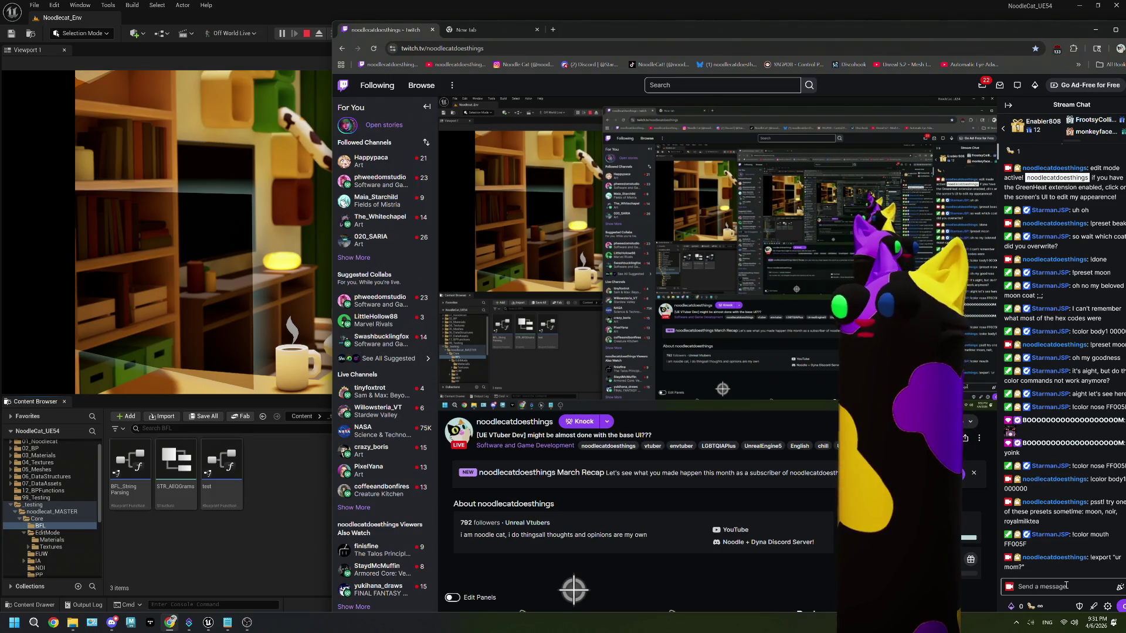
pyautogui.click(199, 391)
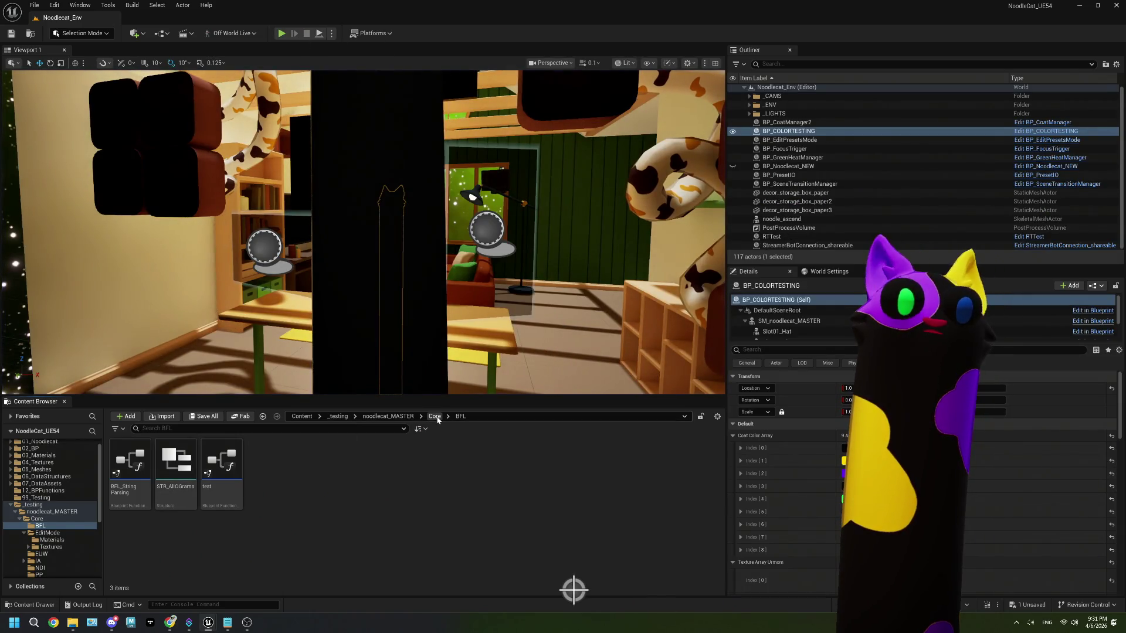
# - Go from Core into the EditMode folder and open BP_EditPresetsMode
pyautogui.click(434, 416)
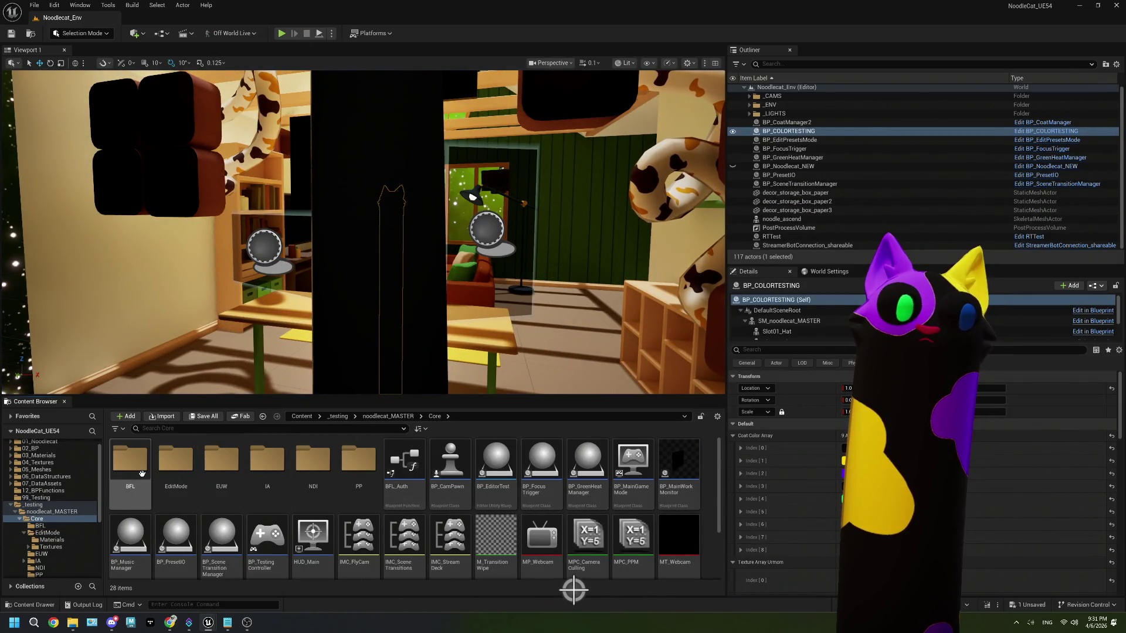
pyautogui.doubleClick(156, 475)
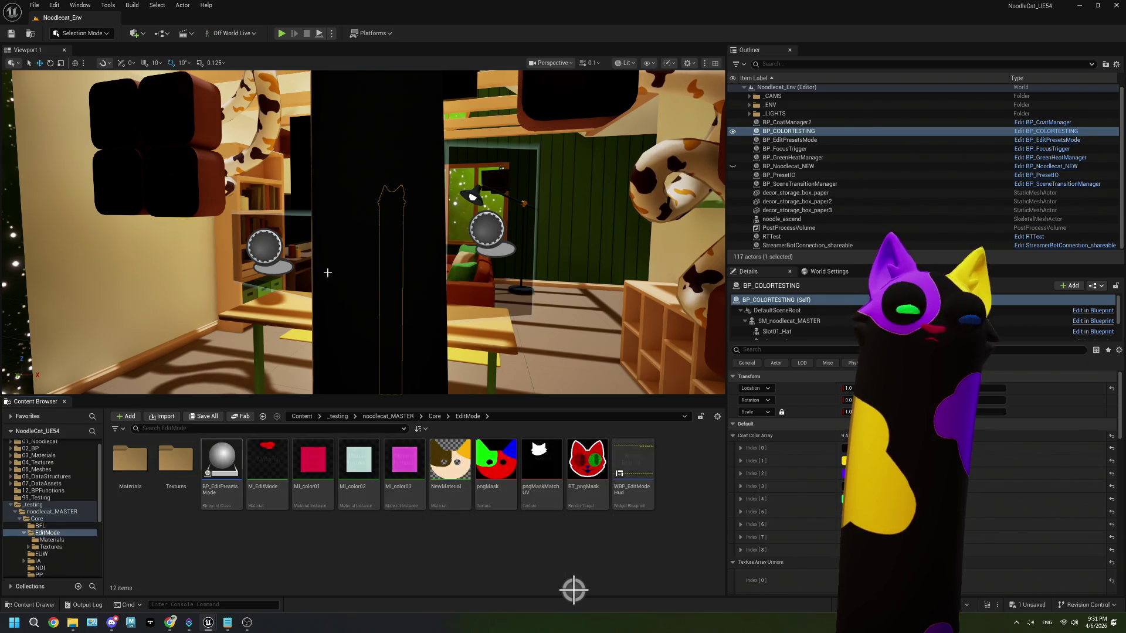
pyautogui.doubleClick(221, 464)
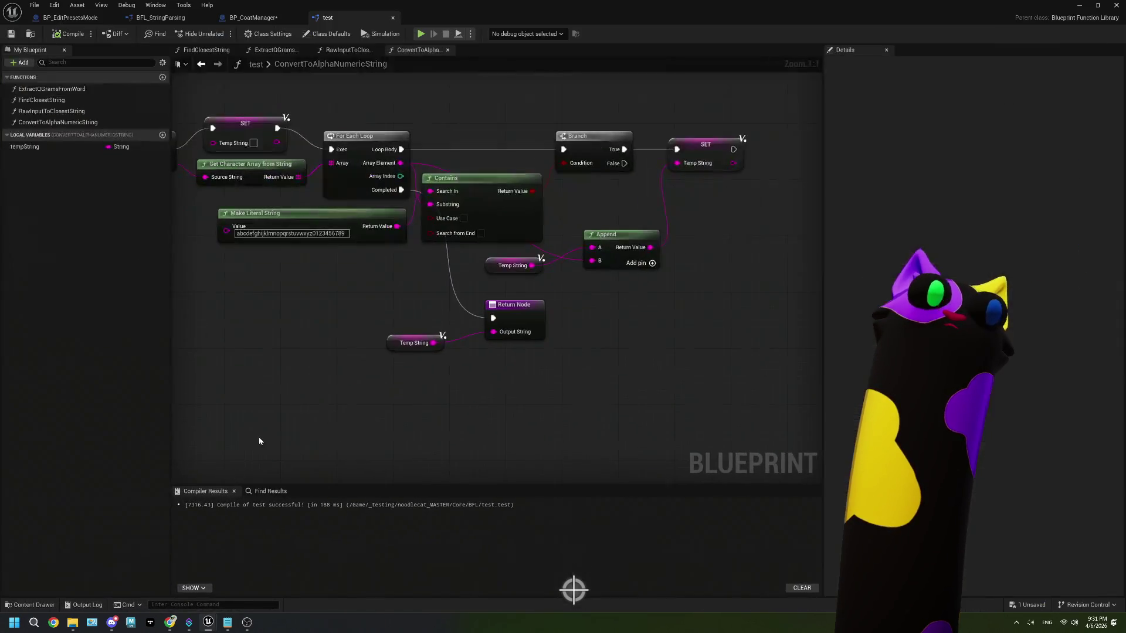
pyautogui.scroll(5, 330, 204)
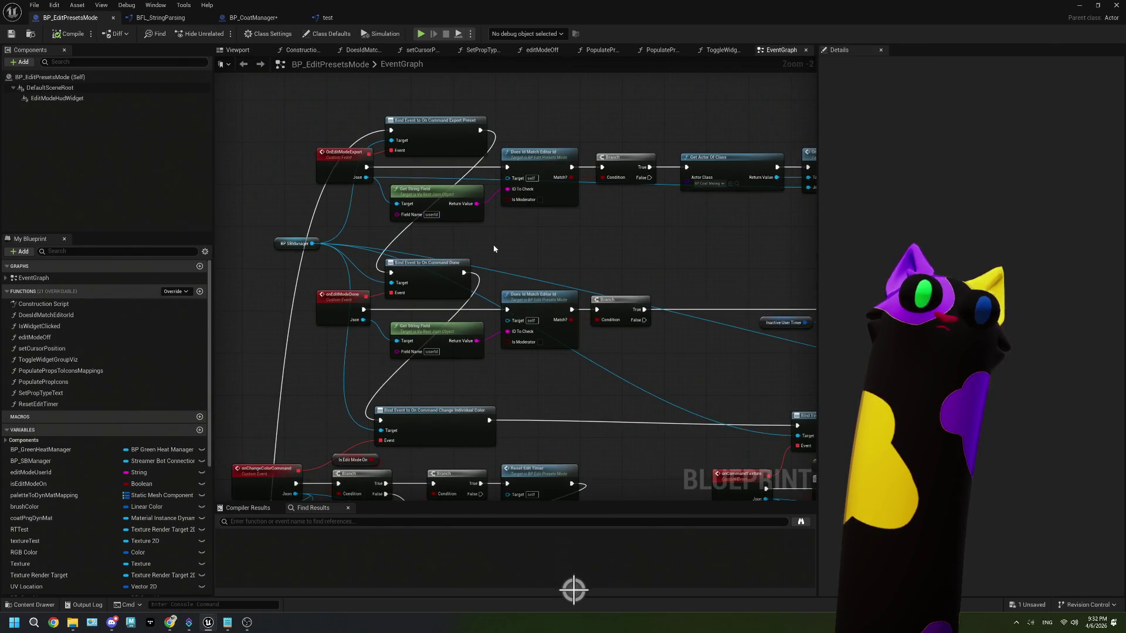
# - Paste the copied Branch, OR and Get Bool Field check group and delete the old id-check nodes
pyautogui.scroll(-2, 551, 246)
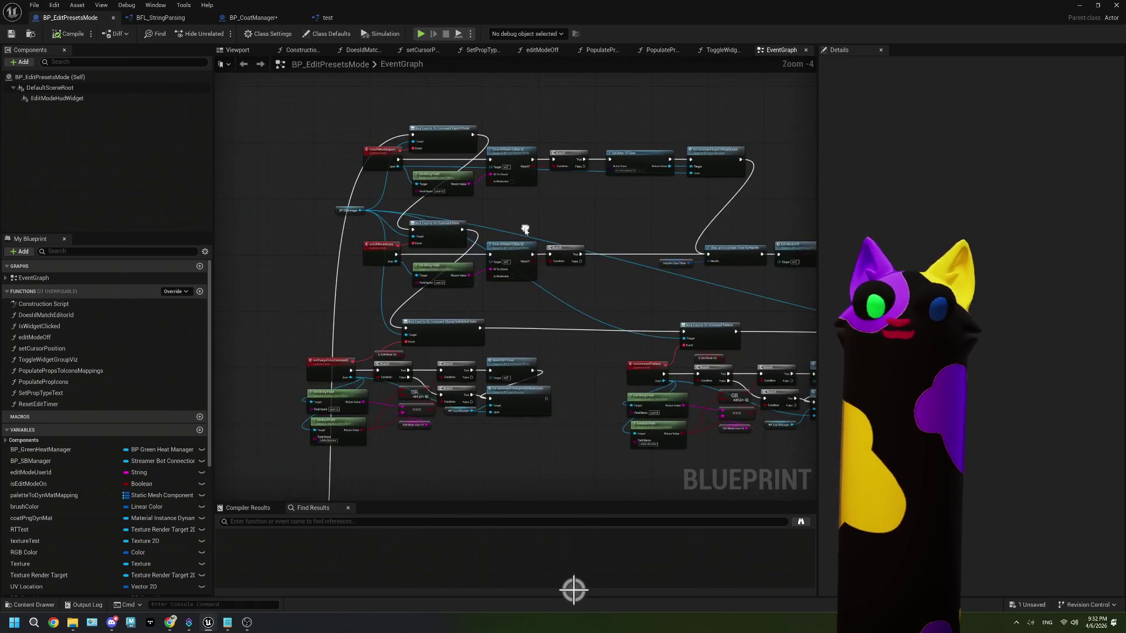
pyautogui.scroll(1, 441, 347)
pyautogui.moveTo(340, 363)
pyautogui.mouseDown()
pyautogui.moveTo(410, 437)
pyautogui.moveTo(492, 467)
pyautogui.mouseUp()
pyautogui.moveTo(367, 480)
pyautogui.keyDown('ctrl'); pyautogui.mouseDown()
pyautogui.moveTo(315, 417)
pyautogui.moveTo(328, 463)
pyautogui.mouseUp(); pyautogui.keyUp('ctrl')
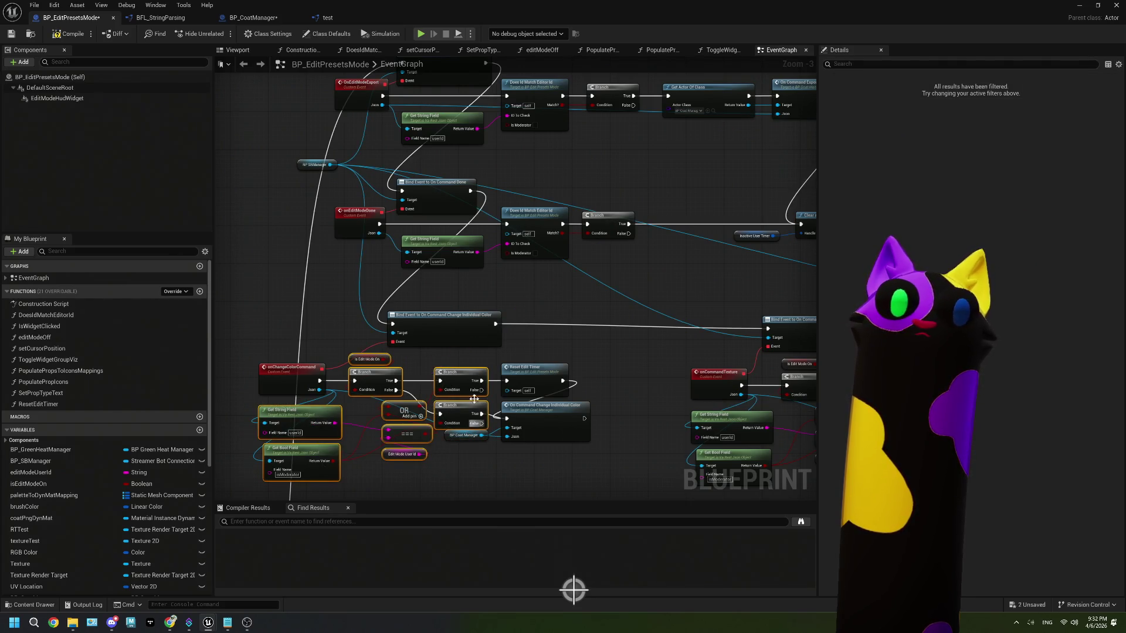
pyautogui.scroll(-2, 410, 405)
pyautogui.scroll(2, 477, 188)
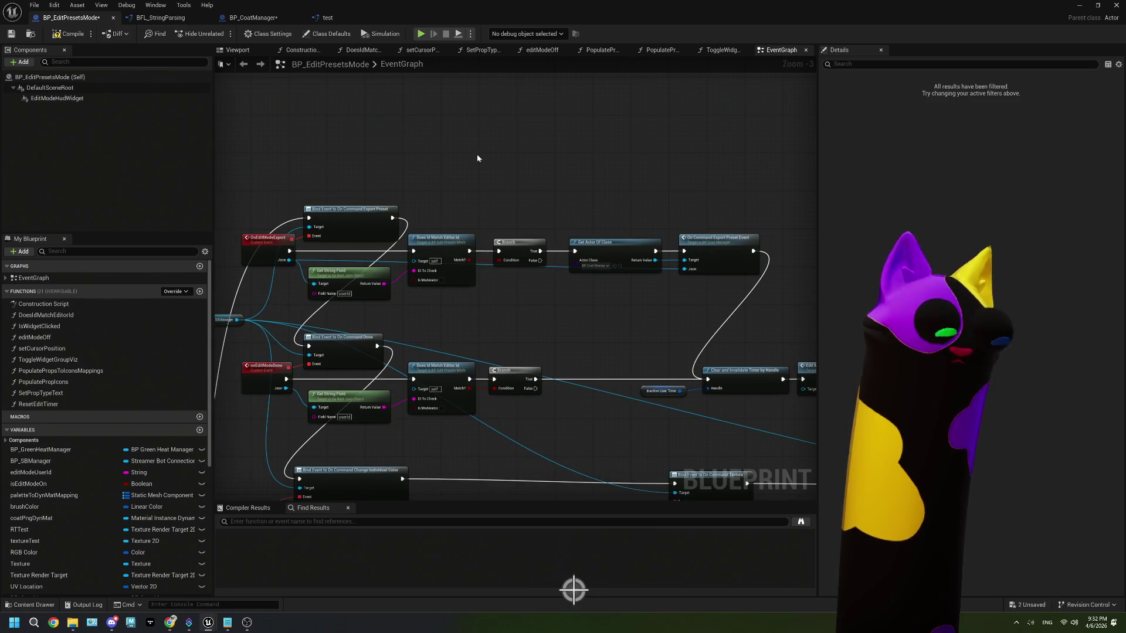
pyautogui.hotkey('ctrl', 'v')
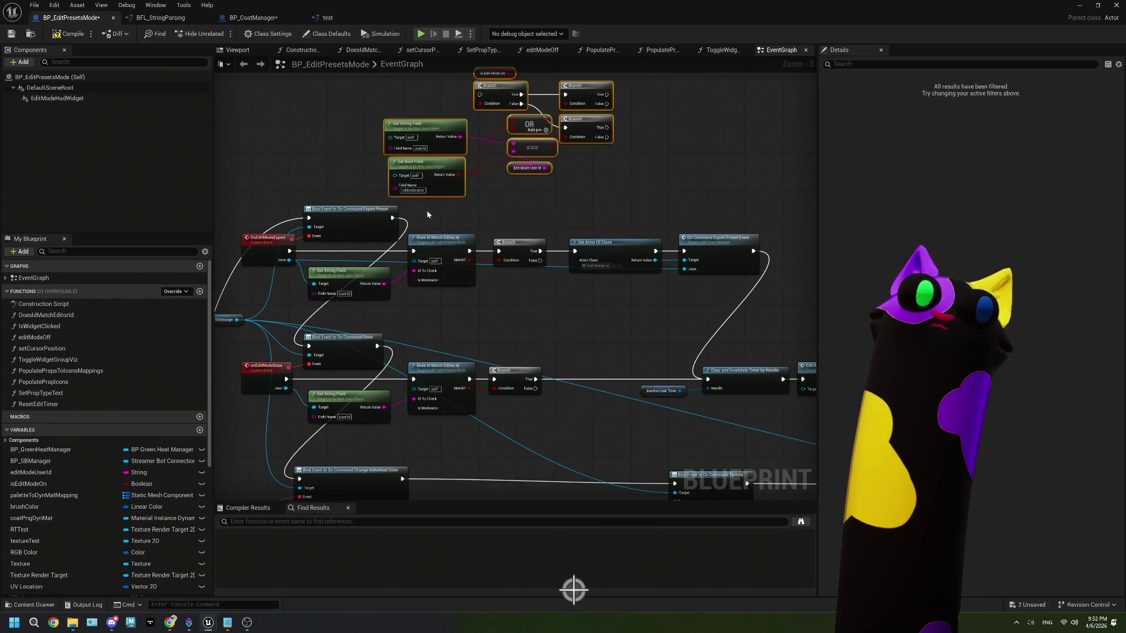
pyautogui.moveTo(431, 293); pyautogui.dragTo(364, 263)
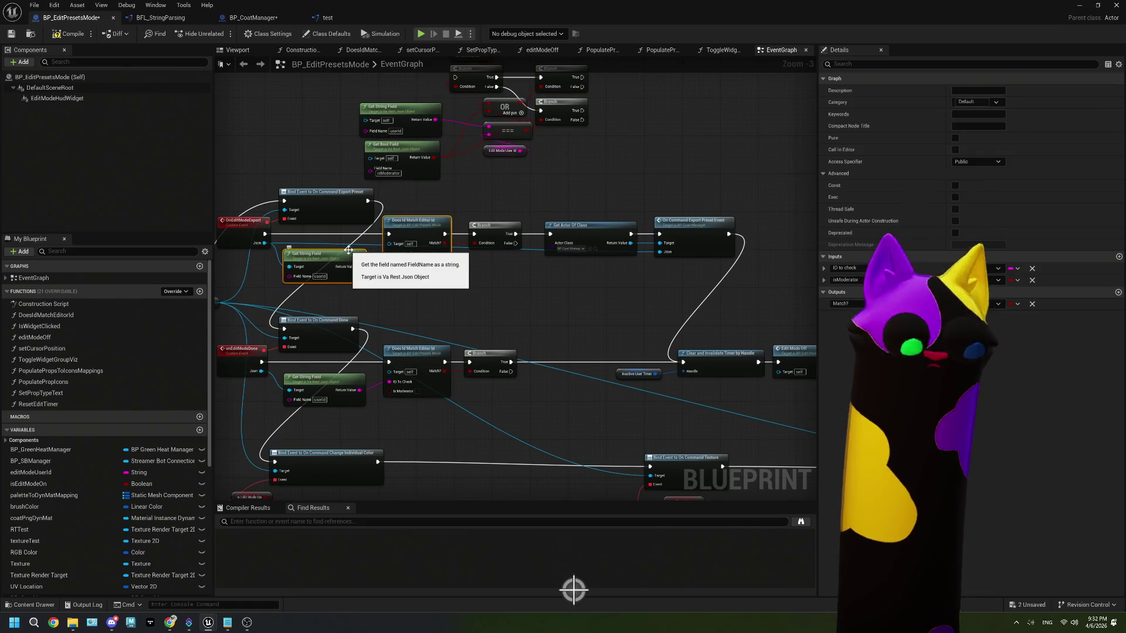
pyautogui.press('Delete')
# - Wire the export event through the pasted checks into Get Actor Of Class, removing the extra Branch
pyautogui.scroll(-2, 439, 276)
pyautogui.scroll(2, 375, 259)
pyautogui.moveTo(288, 247)
pyautogui.mouseDown()
pyautogui.moveTo(410, 267)
pyautogui.moveTo(356, 212)
pyautogui.moveTo(478, 91)
pyautogui.mouseUp()
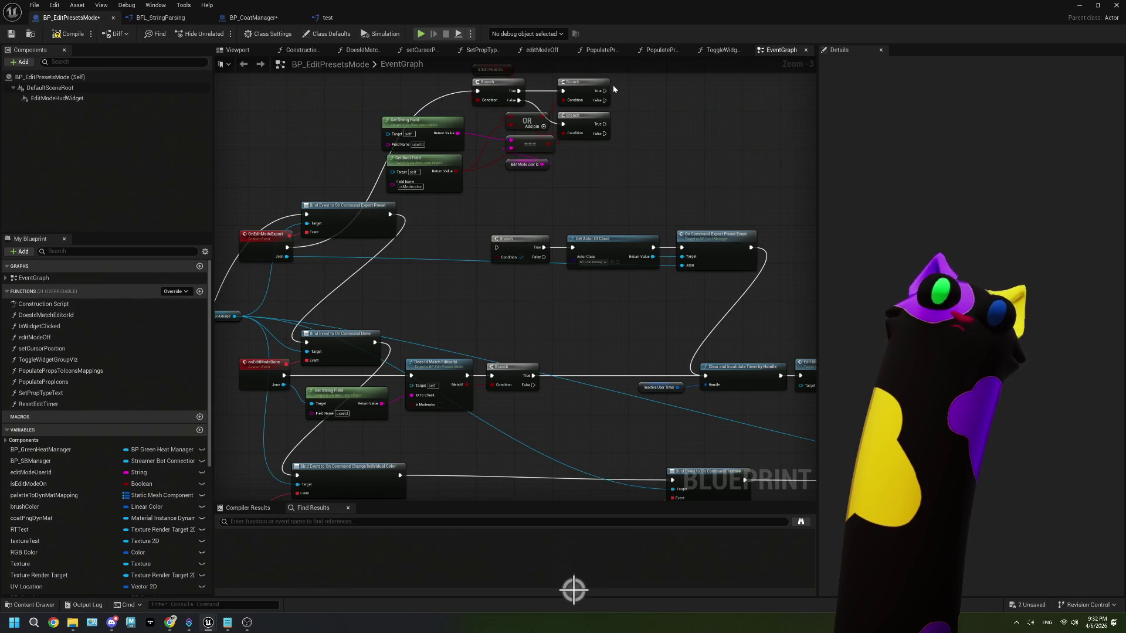
pyautogui.moveTo(604, 101)
pyautogui.mouseDown()
pyautogui.moveTo(505, 262)
pyautogui.moveTo(503, 252)
pyautogui.moveTo(572, 258)
pyautogui.mouseUp()
pyautogui.click(530, 264)
pyautogui.press('Delete')
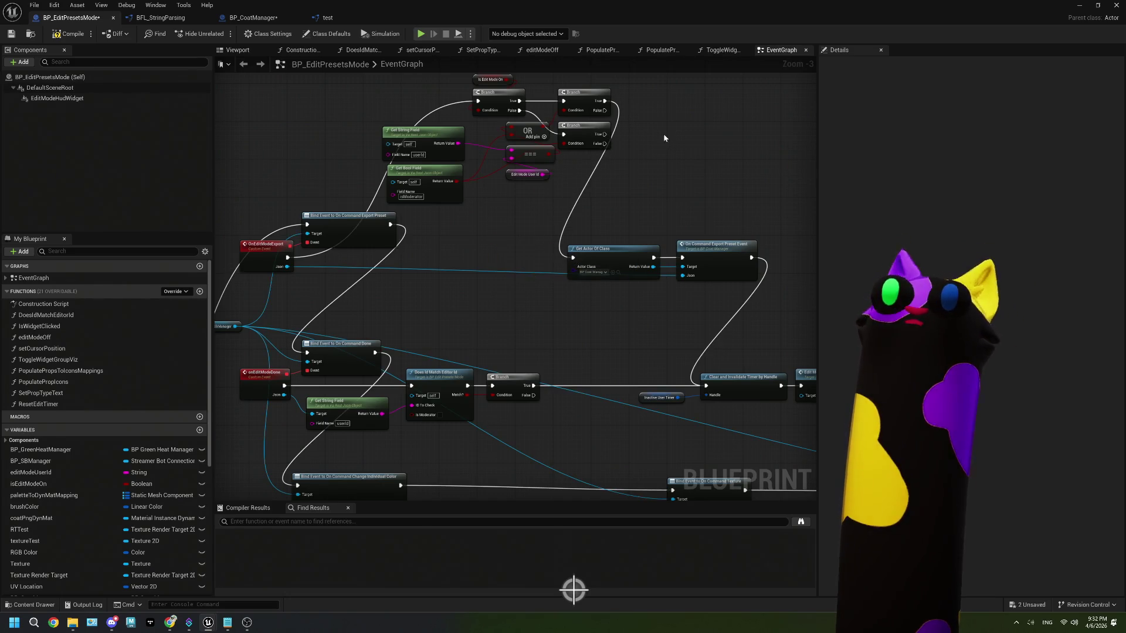
pyautogui.moveTo(605, 144)
pyautogui.mouseDown()
pyautogui.moveTo(614, 154)
pyautogui.moveTo(599, 227)
pyautogui.moveTo(573, 257)
pyautogui.mouseUp()
# - Rearrange the export check nodes and connect the event's Json to Get String Field
pyautogui.scroll(-5, 498, 317)
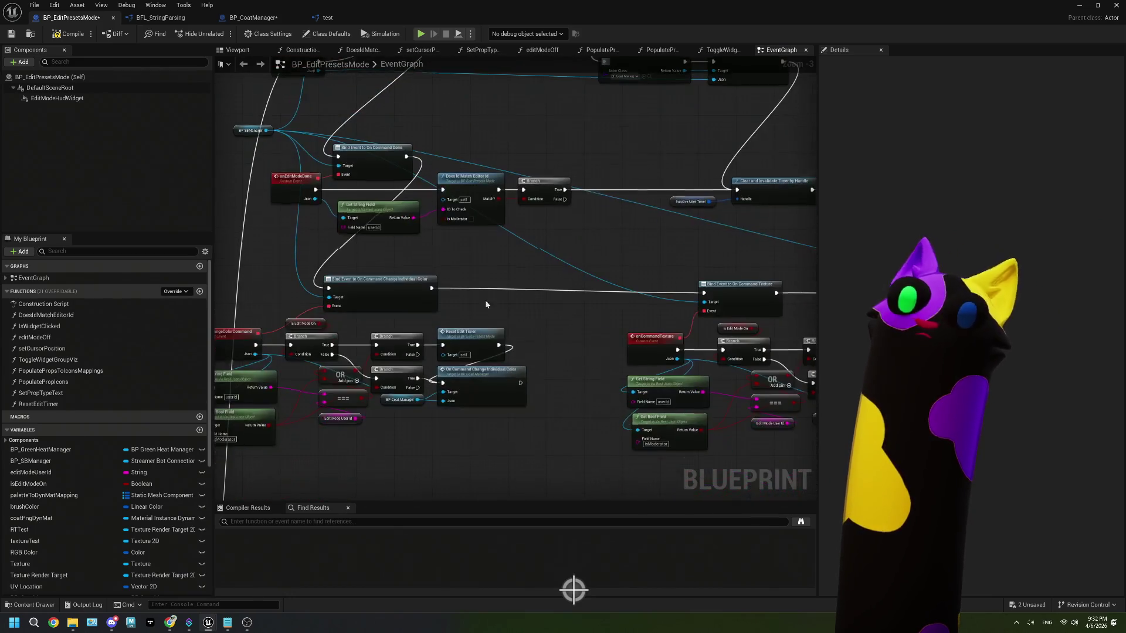
pyautogui.scroll(5, 471, 305)
pyautogui.moveTo(457, 92)
pyautogui.mouseDown()
pyautogui.moveTo(580, 214)
pyautogui.moveTo(622, 211)
pyautogui.mouseUp()
pyautogui.moveTo(613, 120)
pyautogui.mouseDown()
pyautogui.moveTo(558, 261)
pyautogui.moveTo(538, 276)
pyautogui.mouseUp()
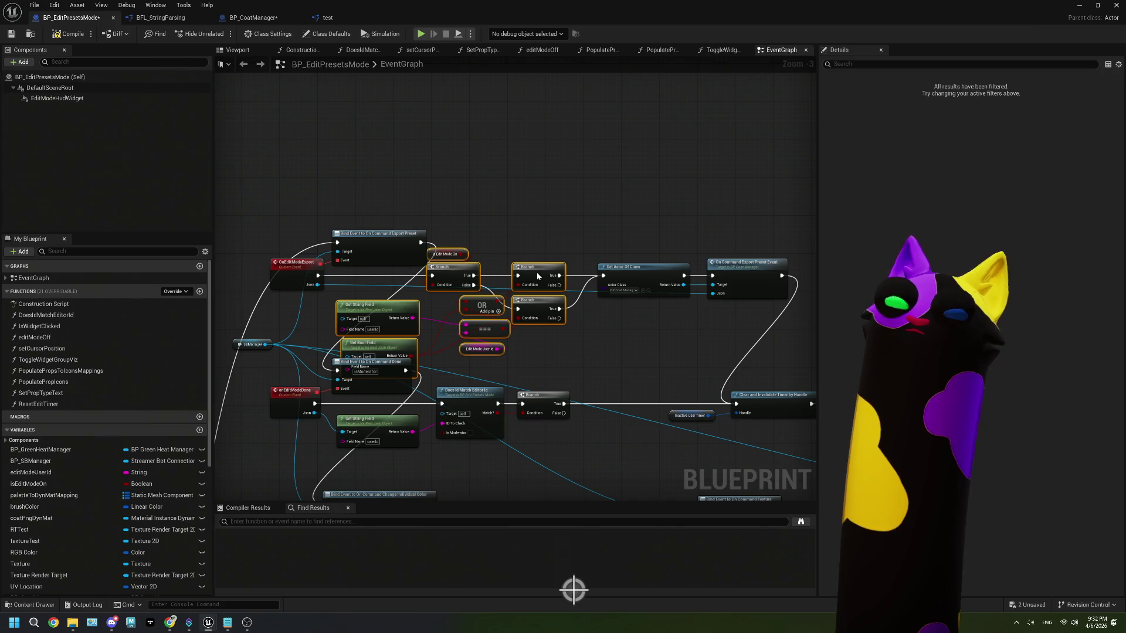
pyautogui.moveTo(305, 232)
pyautogui.mouseDown()
pyautogui.moveTo(346, 264)
pyautogui.moveTo(371, 210)
pyautogui.moveTo(349, 300)
pyautogui.moveTo(357, 292)
pyautogui.mouseUp()
pyautogui.click(303, 275)
pyautogui.scroll(3, 303, 278)
pyautogui.moveTo(507, 354); pyautogui.dragTo(418, 347)
# - Move the upper-left node cluster up to make room in the graph
pyautogui.moveTo(561, 345)
pyautogui.mouseDown()
pyautogui.moveTo(502, 336)
pyautogui.moveTo(556, 291)
pyautogui.mouseUp()
pyautogui.scroll(-2, 501, 336)
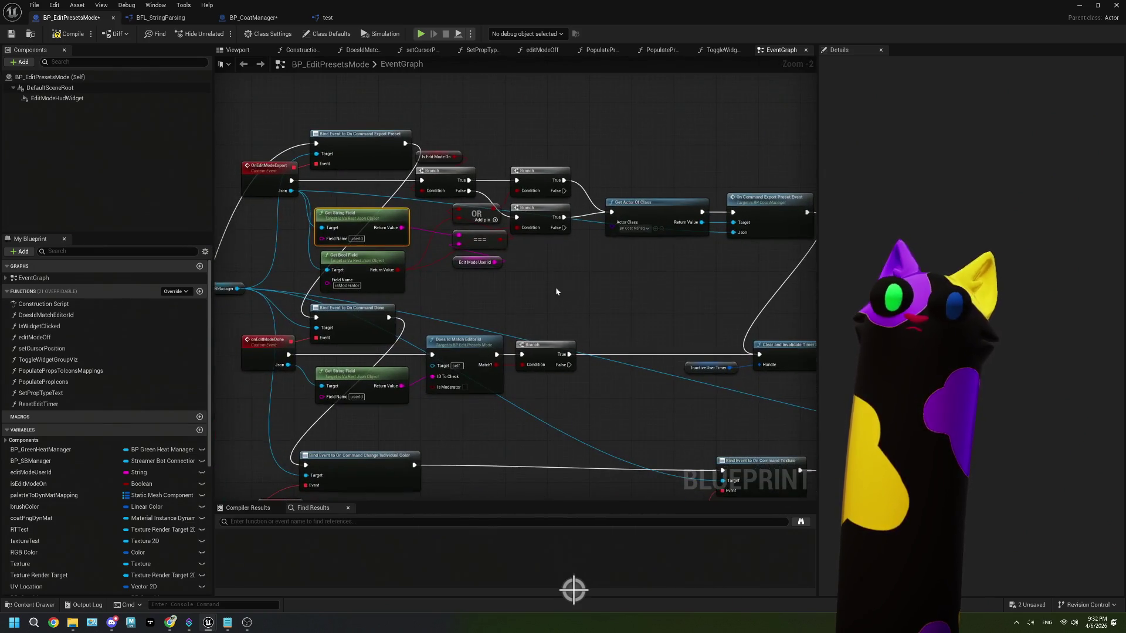
pyautogui.moveTo(558, 366)
pyautogui.mouseDown()
pyautogui.moveTo(328, 410)
pyautogui.moveTo(385, 412)
pyautogui.mouseUp()
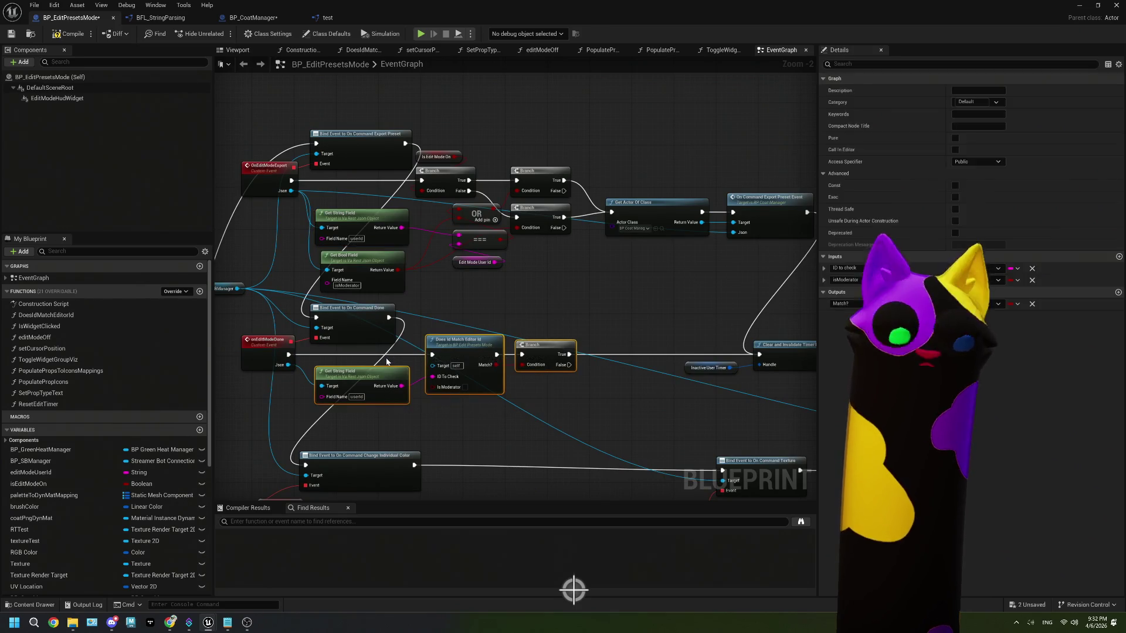
pyautogui.click(529, 322)
pyautogui.scroll(-2, 433, 252)
pyautogui.moveTo(352, 156)
pyautogui.mouseDown()
pyautogui.moveTo(465, 326)
pyautogui.moveTo(539, 378)
pyautogui.mouseUp()
pyautogui.moveTo(423, 333); pyautogui.dragTo(405, 259)
pyautogui.click(429, 348)
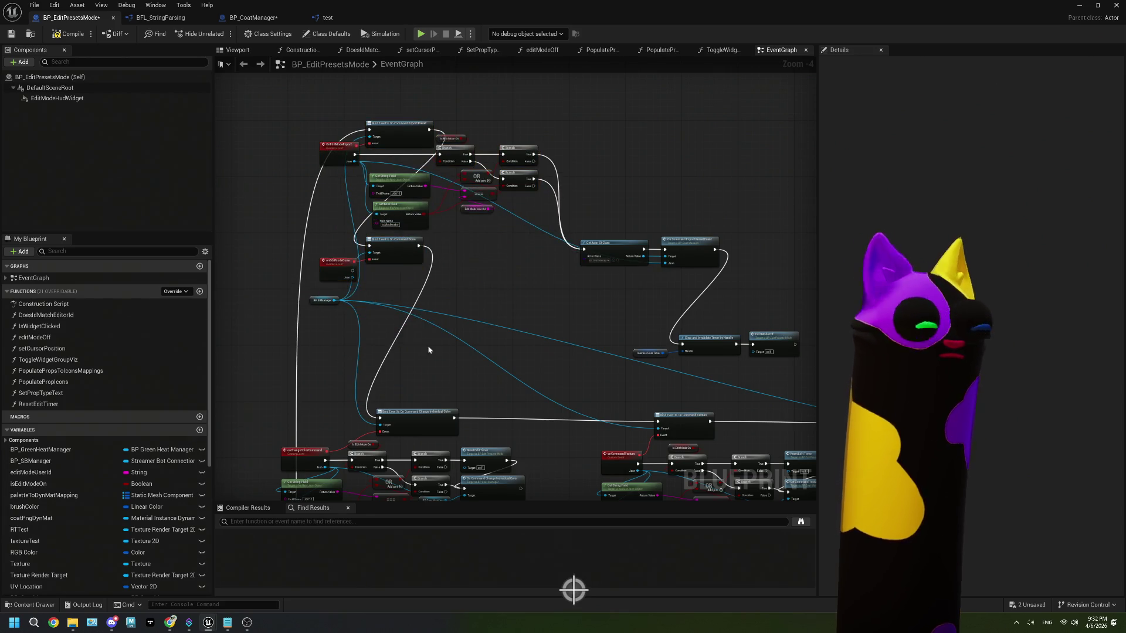
# - Paste a copy of the check nodes after onEditModeDone and wire its execution and Json pins
pyautogui.hotkey('ctrl', 'v')
pyautogui.scroll(3, 427, 346)
pyautogui.moveTo(368, 360)
pyautogui.mouseDown()
pyautogui.moveTo(365, 300)
pyautogui.moveTo(383, 276)
pyautogui.mouseUp()
pyautogui.moveTo(292, 215)
pyautogui.mouseDown()
pyautogui.moveTo(435, 227)
pyautogui.moveTo(320, 286)
pyautogui.mouseUp()
pyautogui.moveTo(294, 227); pyautogui.dragTo(329, 335)
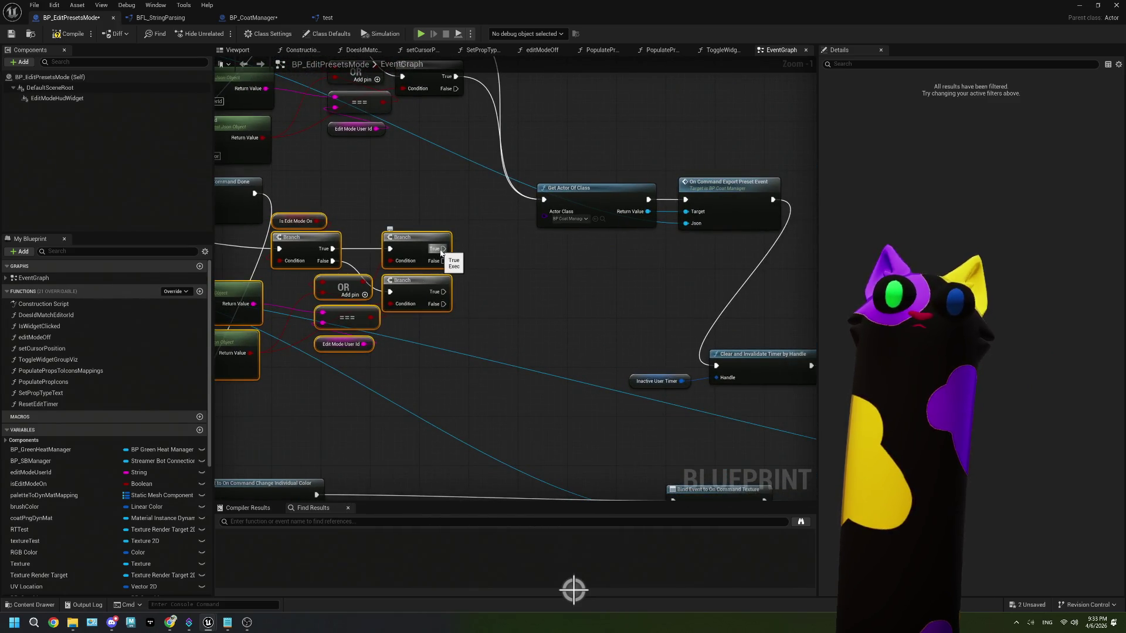
pyautogui.scroll(-2, 507, 338)
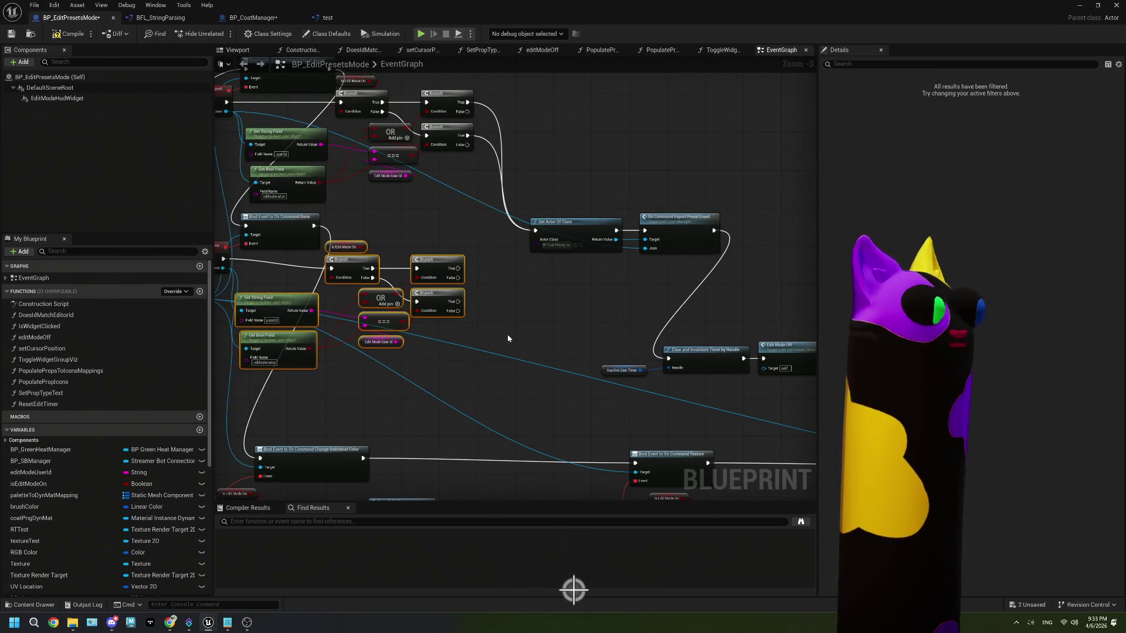
# - Undo the pasted checks on onEditModeDone, restoring its Does Id Match Editor Id check
pyautogui.click(507, 338)
pyautogui.hotkey('ctrl', 'z')
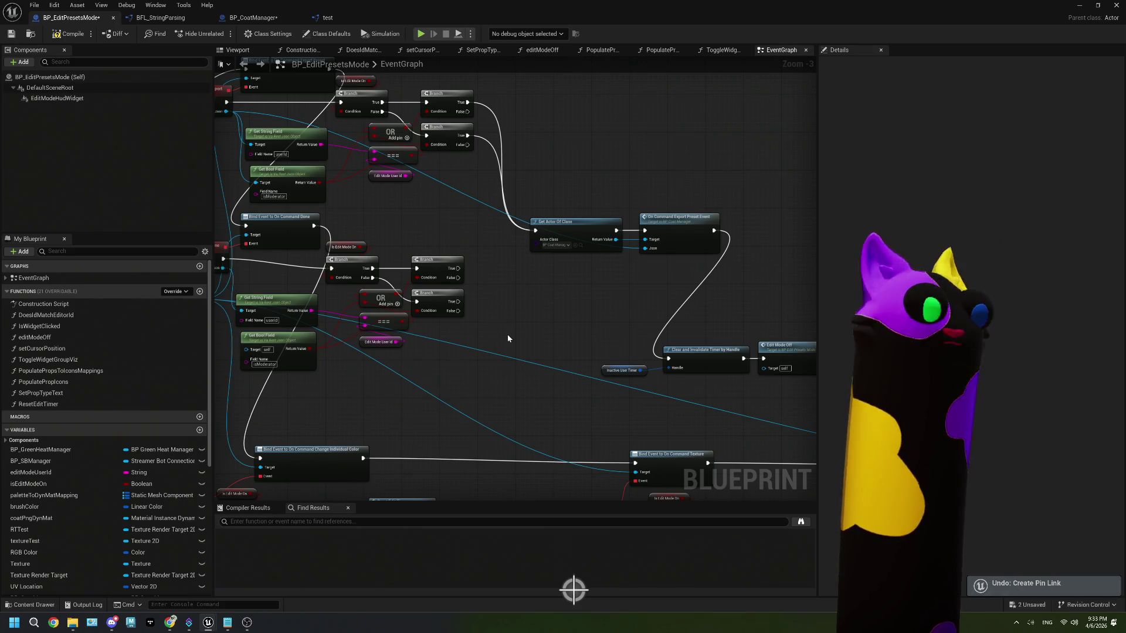
pyautogui.hotkey('ctrl', 'z')
pyautogui.hotkey('ctrl', 'z')
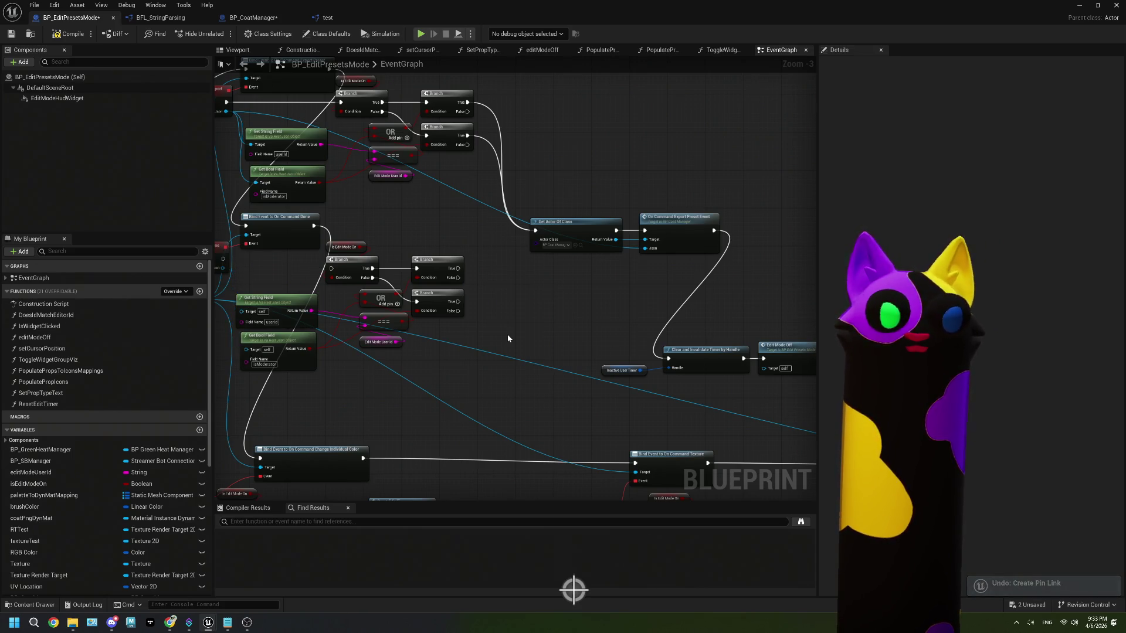
pyautogui.hotkey('ctrl', 'z')
pyautogui.hotkey('ctrl', 'z')
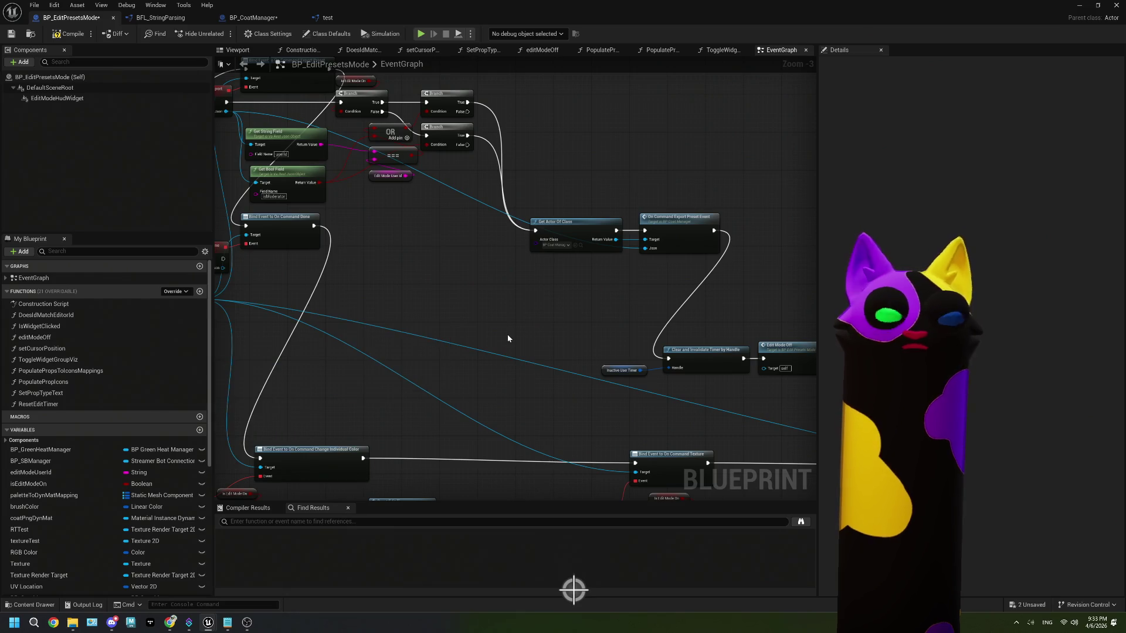
pyautogui.hotkey('ctrl', 'z')
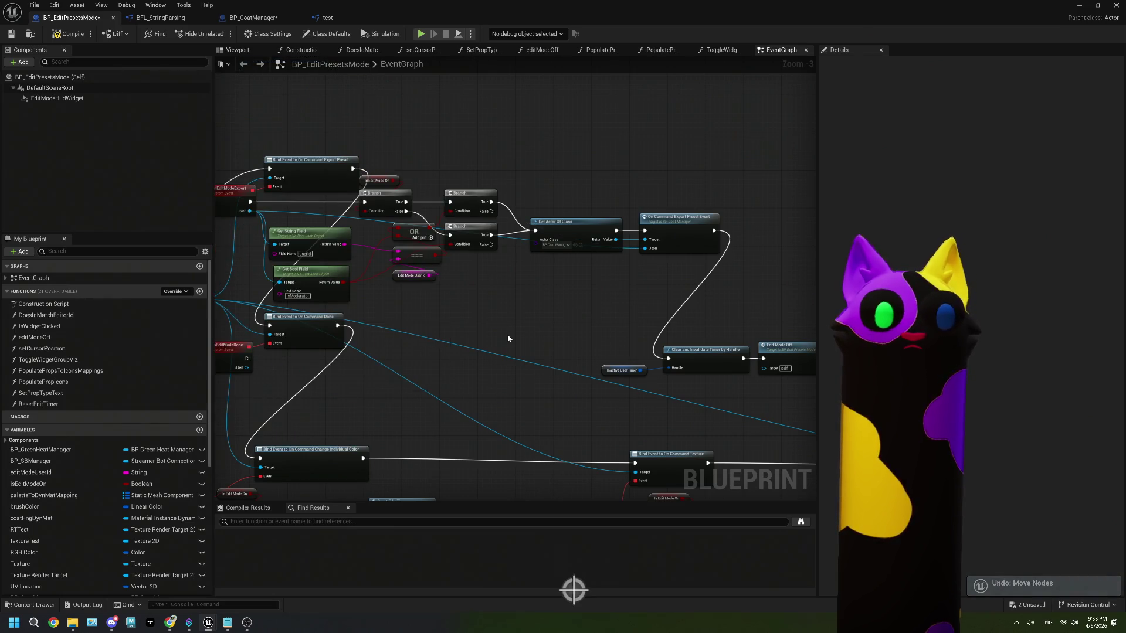
pyautogui.hotkey('ctrl', 'z')
# - Reposition the export check group and the onEditModeDone group in the graph
pyautogui.moveTo(447, 289)
pyautogui.mouseDown()
pyautogui.moveTo(497, 332)
pyautogui.moveTo(471, 269)
pyautogui.mouseUp()
pyautogui.moveTo(246, 133)
pyautogui.mouseDown()
pyautogui.moveTo(515, 265)
pyautogui.moveTo(629, 277)
pyautogui.moveTo(674, 267)
pyautogui.mouseUp()
pyautogui.moveTo(710, 220); pyautogui.dragTo(692, 118)
pyautogui.moveTo(528, 410)
pyautogui.mouseDown()
pyautogui.moveTo(351, 309)
pyautogui.moveTo(246, 291)
pyautogui.moveTo(265, 291)
pyautogui.mouseUp()
pyautogui.moveTo(410, 319)
pyautogui.mouseDown()
pyautogui.moveTo(411, 270)
pyautogui.moveTo(397, 223)
pyautogui.moveTo(382, 225)
pyautogui.mouseUp()
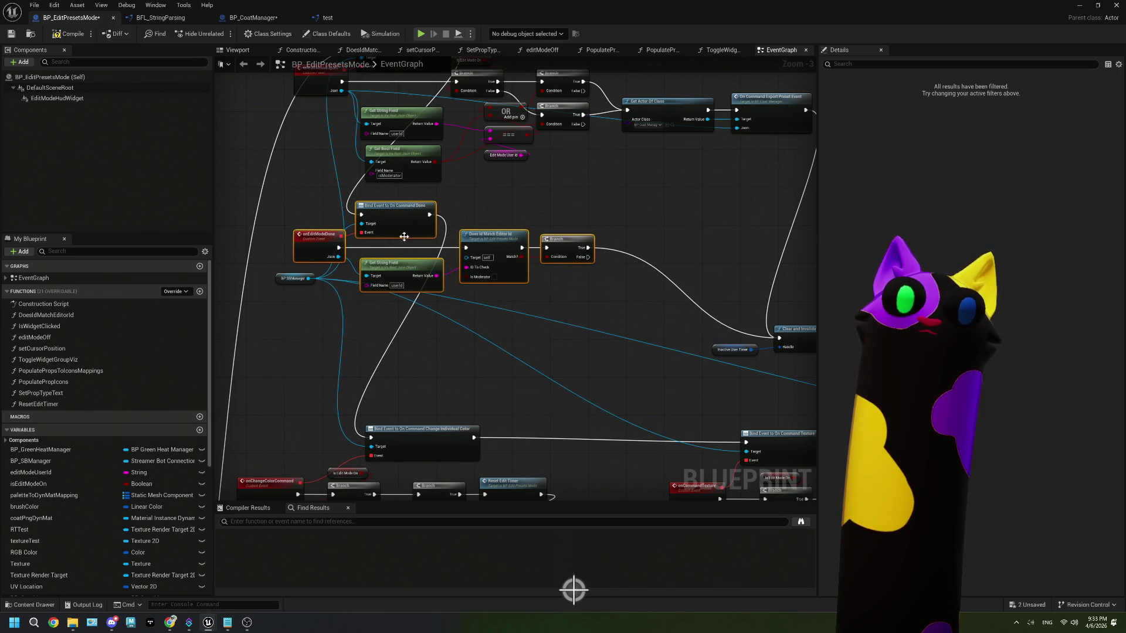
pyautogui.click(459, 372)
pyautogui.scroll(1, 460, 372)
# - Try swapping Does Id Match for the edit-mode check before the timer, then revert it
pyautogui.moveTo(563, 394)
pyautogui.mouseDown()
pyautogui.moveTo(516, 393)
pyautogui.moveTo(352, 261)
pyautogui.mouseUp()
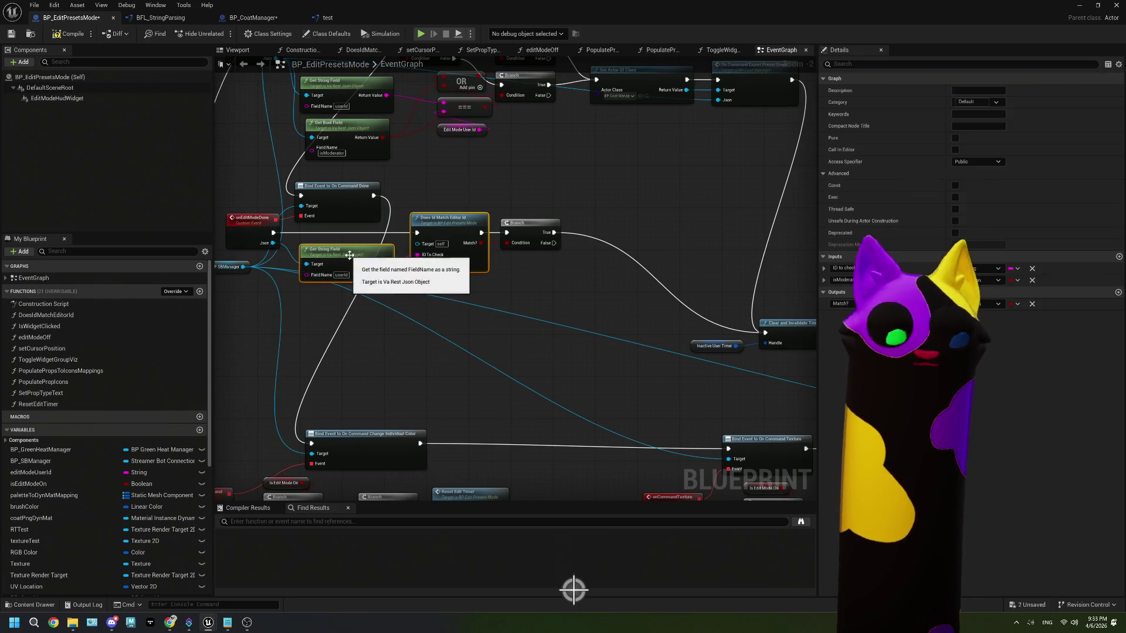
pyautogui.moveTo(573, 364)
pyautogui.mouseDown()
pyautogui.moveTo(329, 290)
pyautogui.moveTo(340, 248)
pyautogui.mouseUp()
pyautogui.press('Delete')
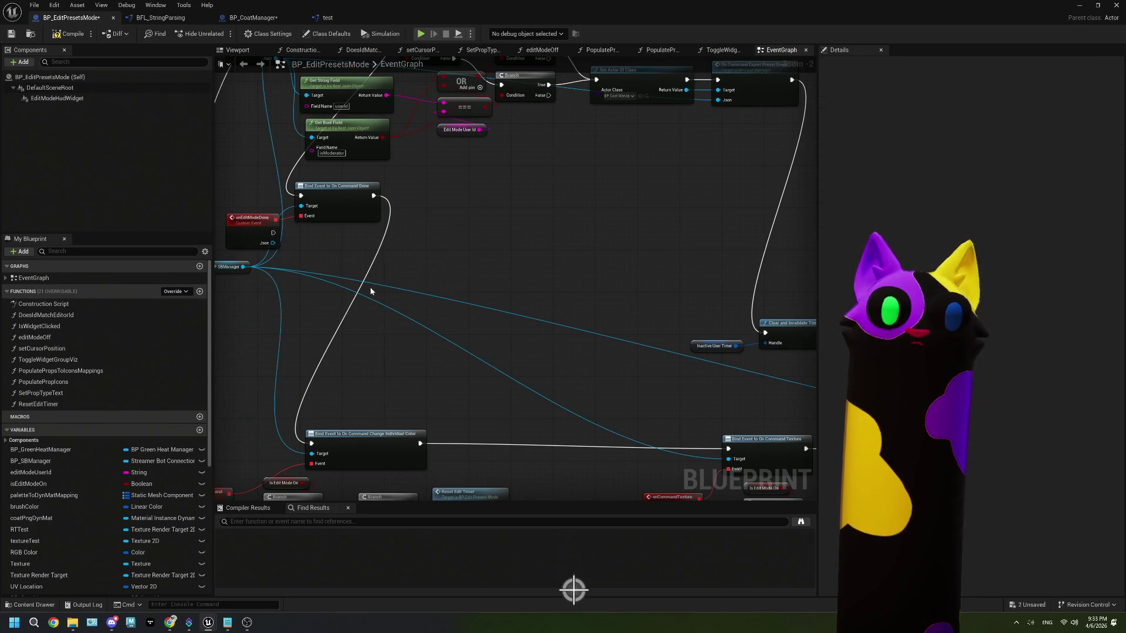
pyautogui.hotkey('ctrl', 'v')
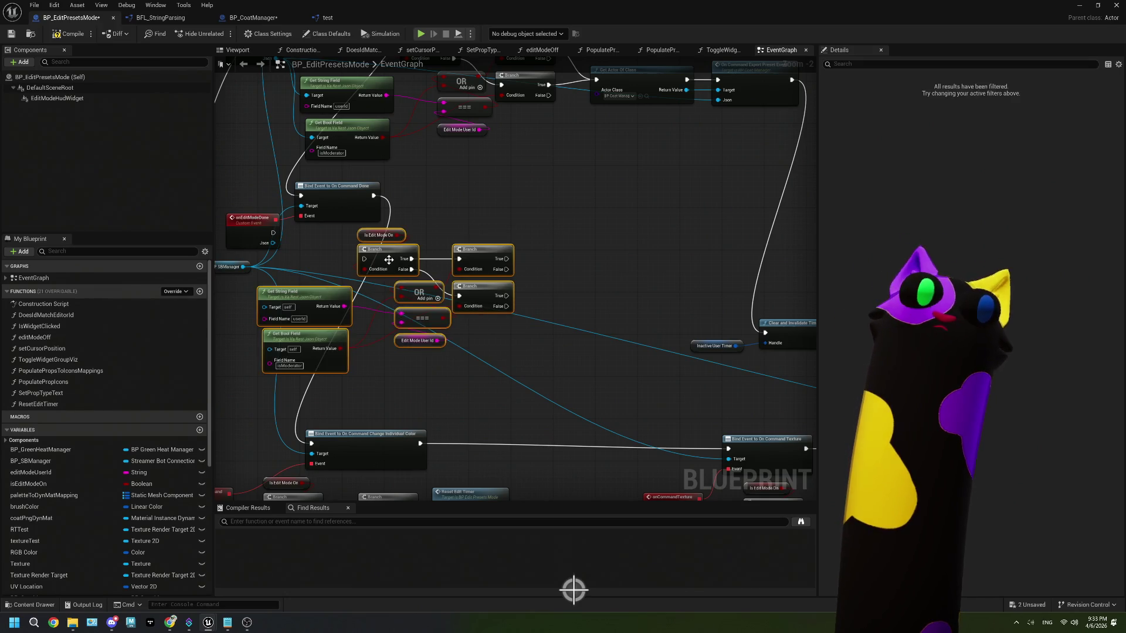
pyautogui.moveTo(388, 264); pyautogui.dragTo(409, 264)
pyautogui.moveTo(528, 259); pyautogui.dragTo(765, 332)
pyautogui.moveTo(559, 317)
pyautogui.mouseDown()
pyautogui.moveTo(440, 307)
pyautogui.moveTo(408, 292)
pyautogui.moveTo(402, 319)
pyautogui.mouseUp()
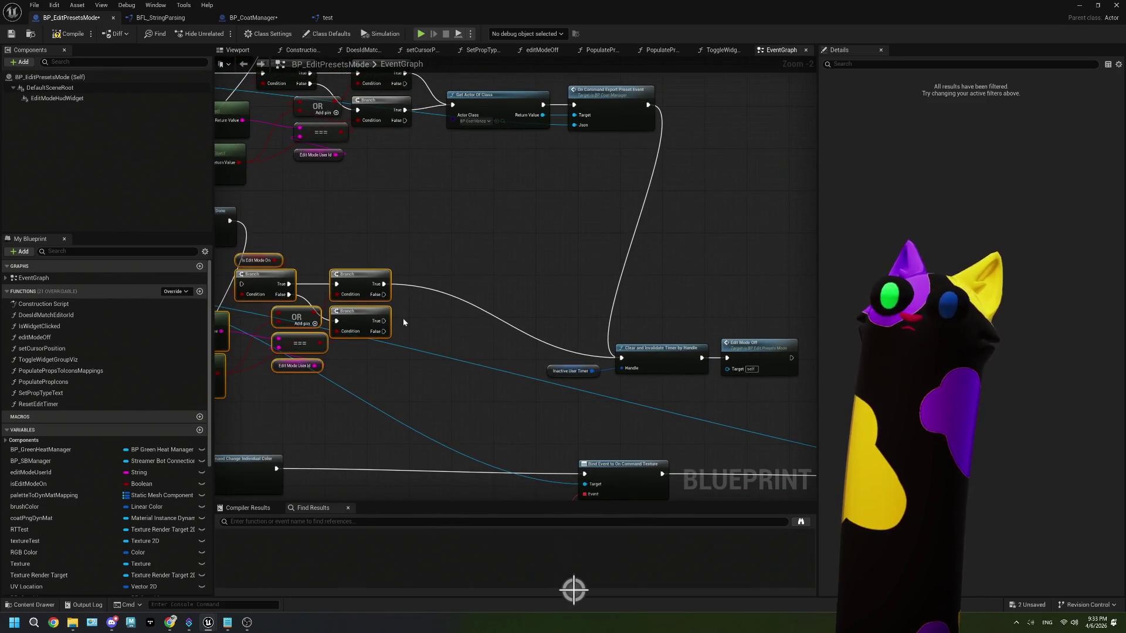
pyautogui.moveTo(403, 318); pyautogui.dragTo(302, 357)
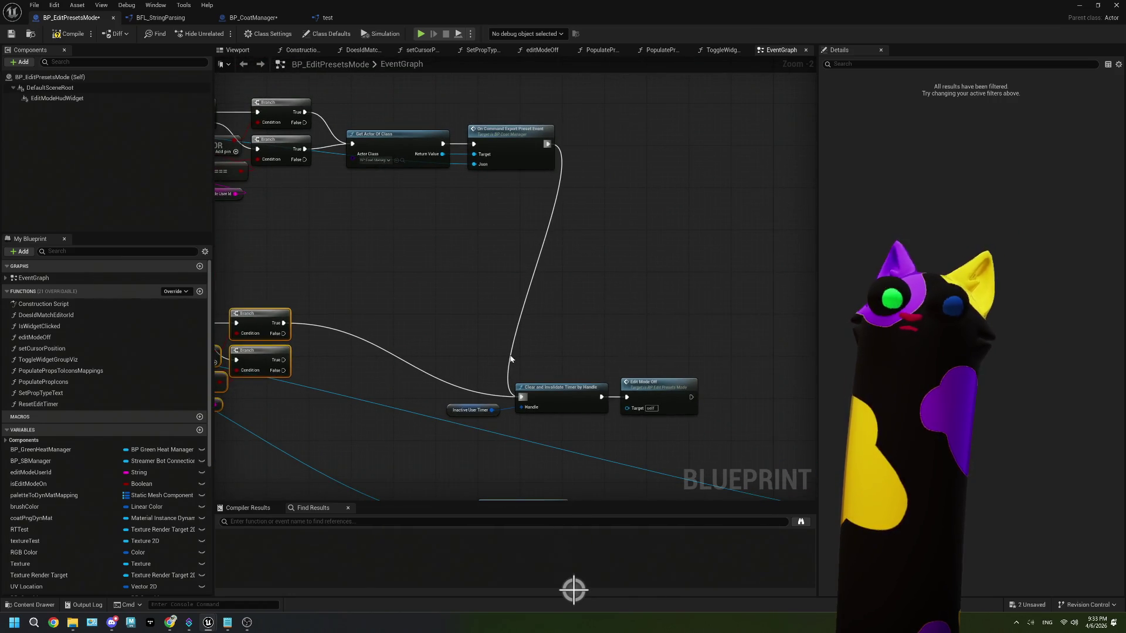
pyautogui.moveTo(511, 358)
pyautogui.mouseDown()
pyautogui.moveTo(485, 352)
pyautogui.moveTo(523, 319)
pyautogui.moveTo(666, 319)
pyautogui.mouseUp()
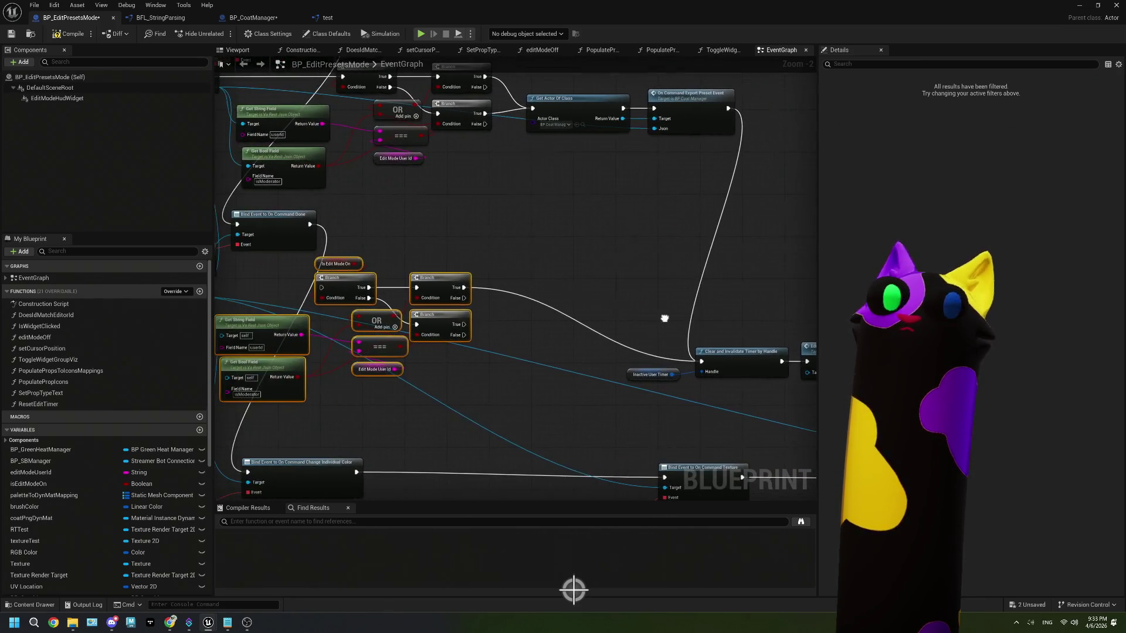
pyautogui.hotkey('ctrl', 'z')
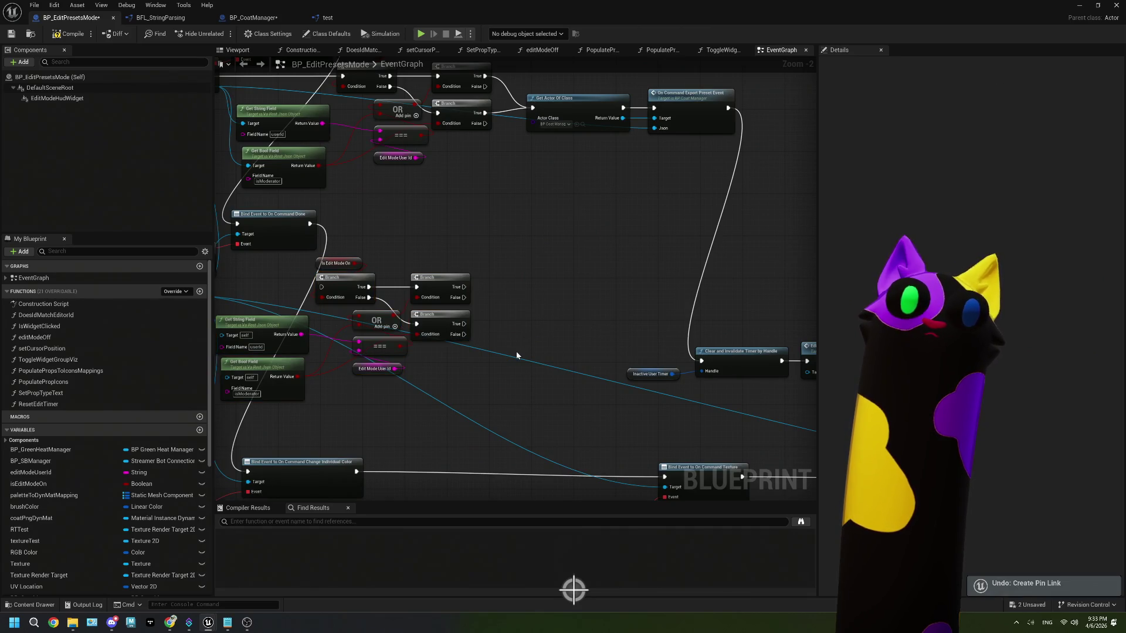
pyautogui.hotkey('ctrl', 'z')
pyautogui.hotkey('ctrl', 'z')
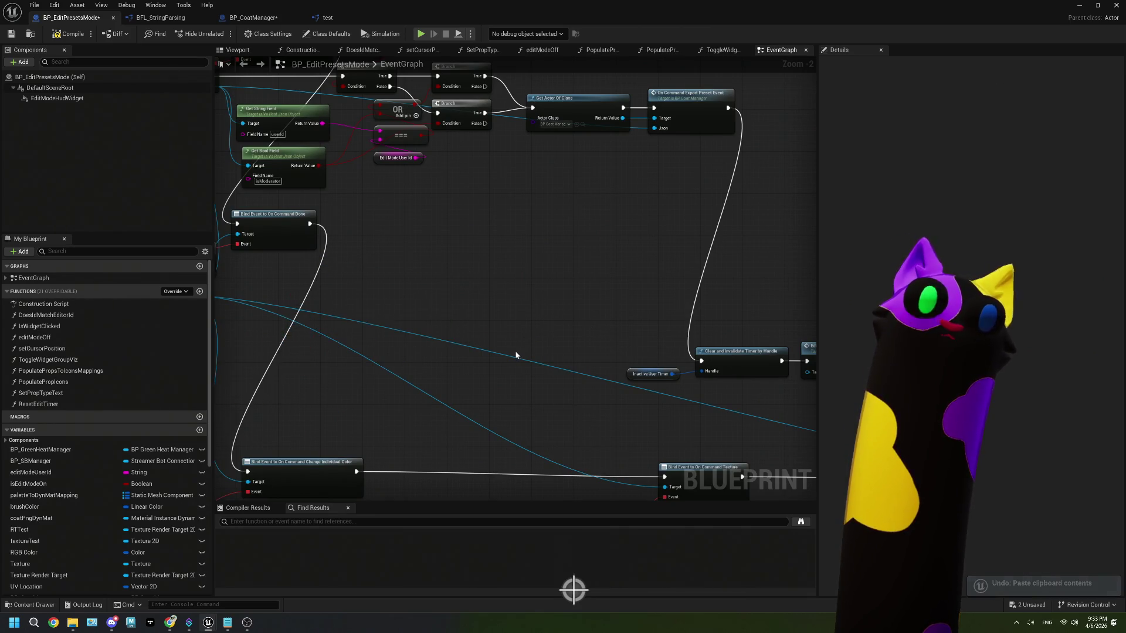
pyautogui.hotkey('ctrl', 'y')
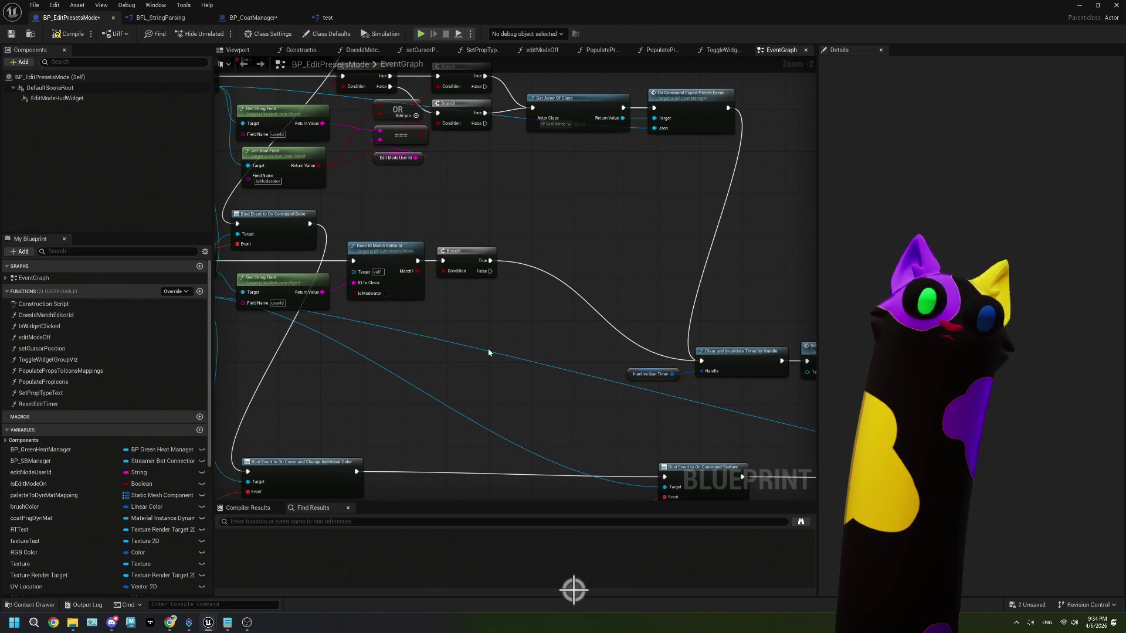
pyautogui.moveTo(515, 351); pyautogui.dragTo(532, 346)
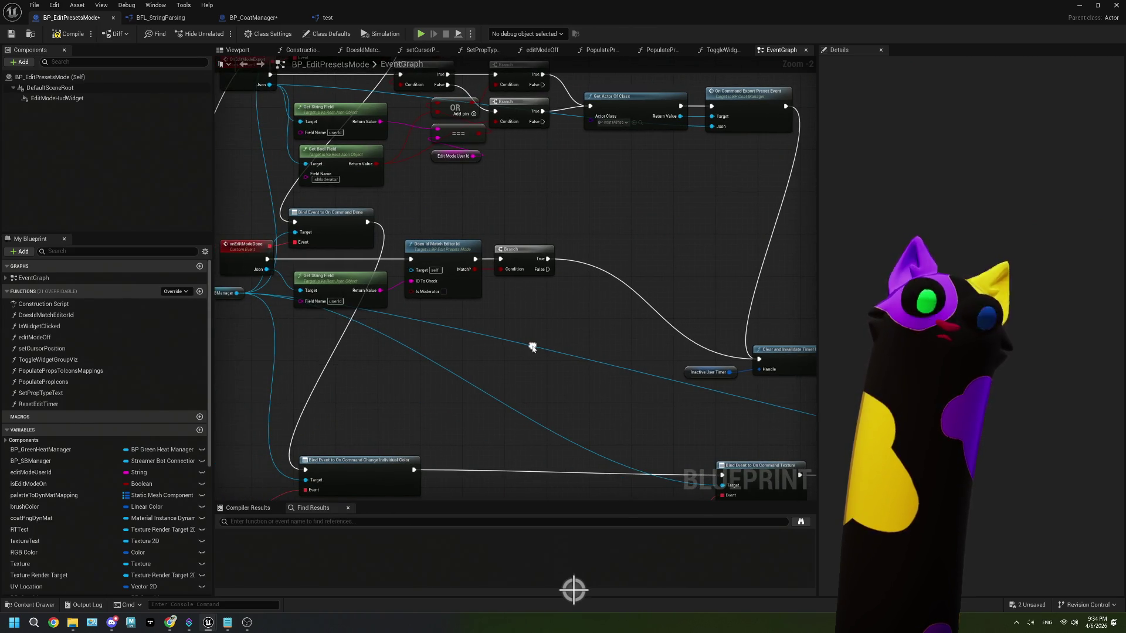
# - Compile BP_EditPresetsMode and start Play In Editor
pyautogui.click(69, 33)
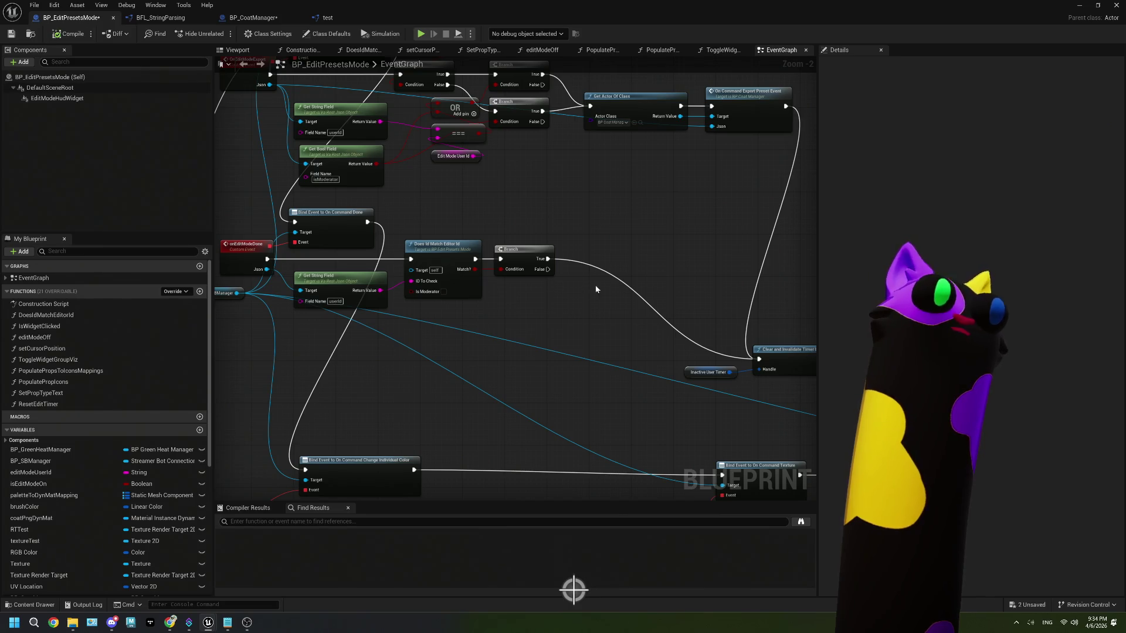
pyautogui.hotkey('alt', 'Tab')
pyautogui.click(282, 33)
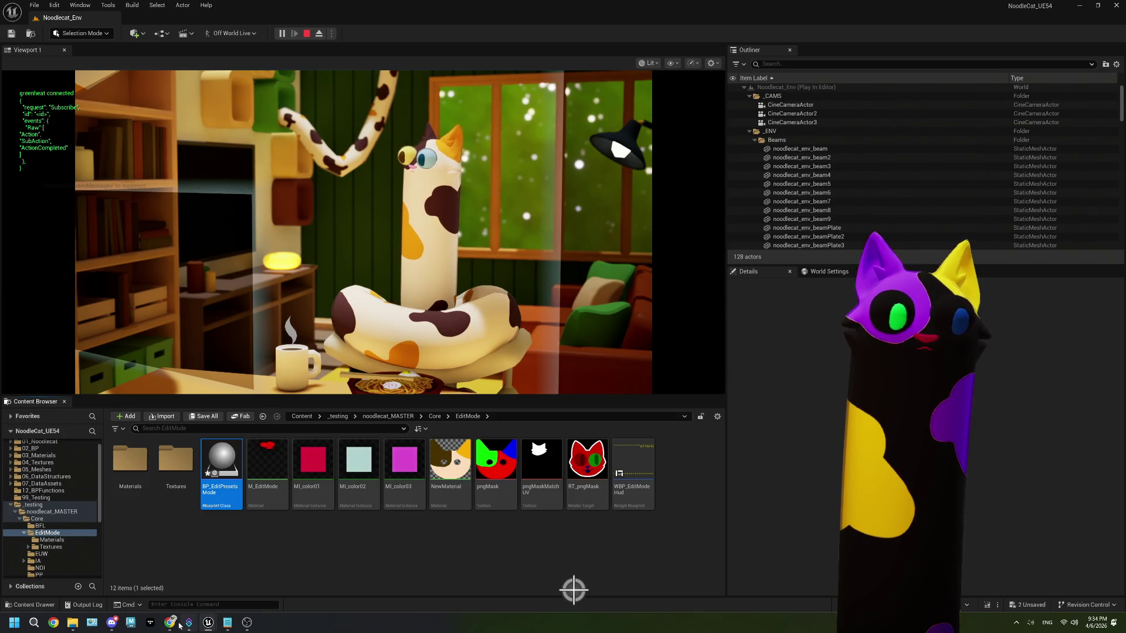
# - Resend the earlier !export "ur mom?" message in Twitch chat, then return to BP_CoatManager
pyautogui.click(170, 574)
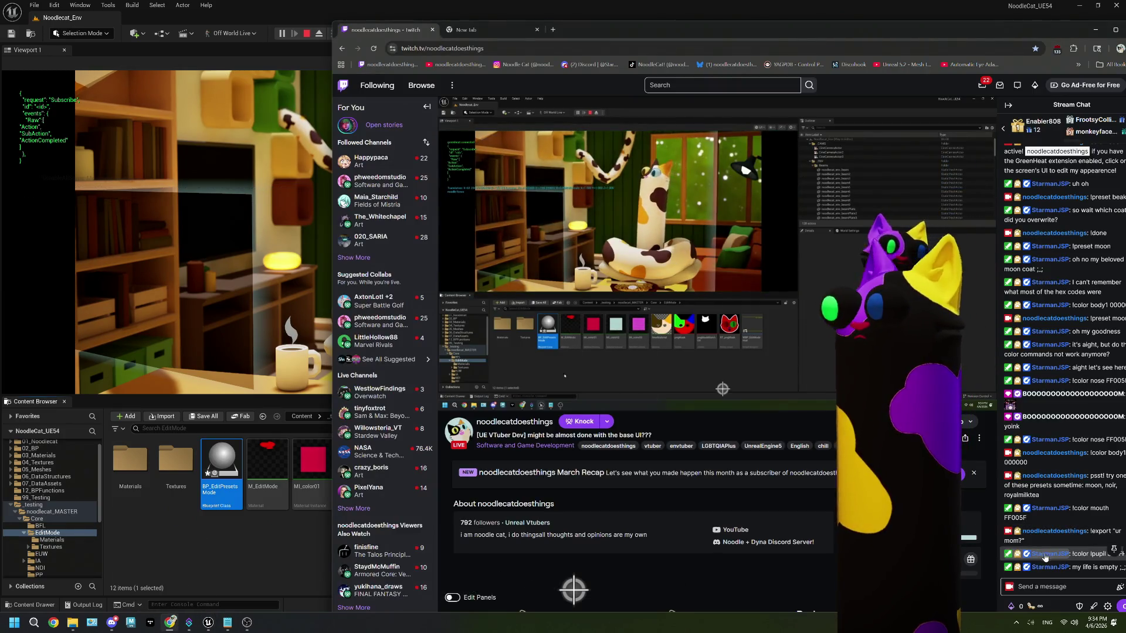
pyautogui.moveTo(1091, 528); pyautogui.dragTo(1032, 539)
pyautogui.hotkey('ctrl', 'c')
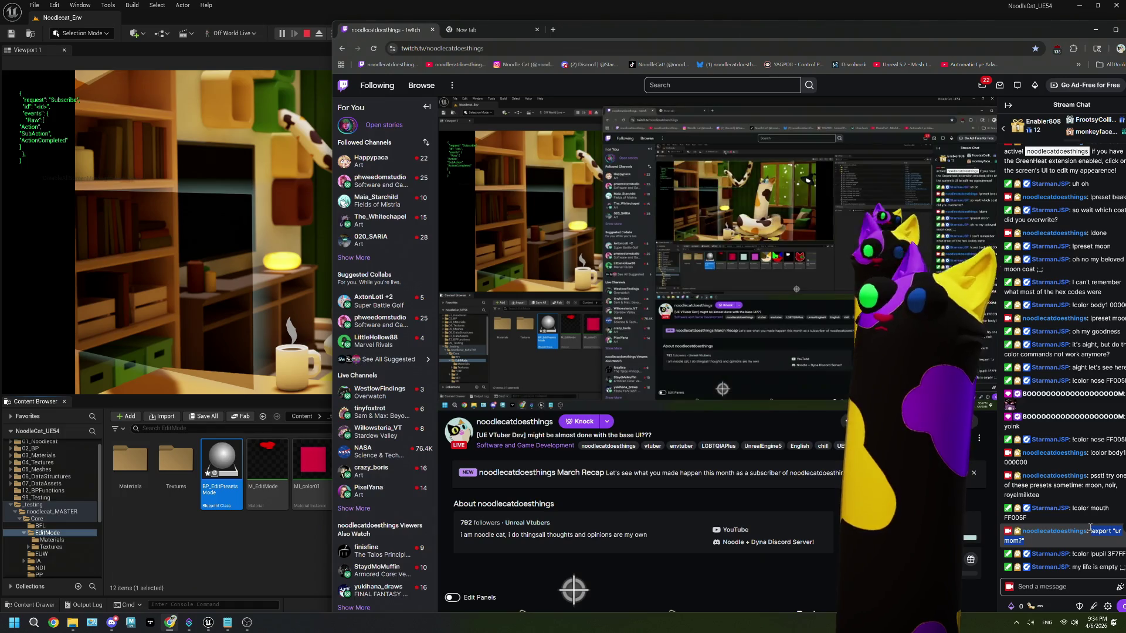
pyautogui.click(1052, 587)
pyautogui.hotkey('ctrl', 'v')
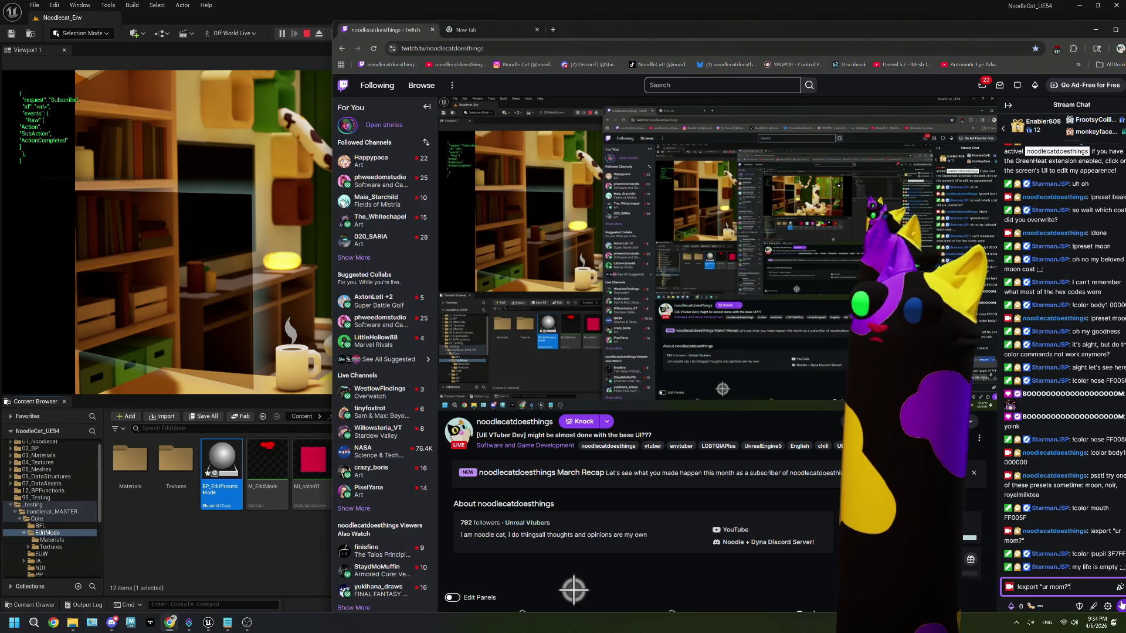
pyautogui.press('Return')
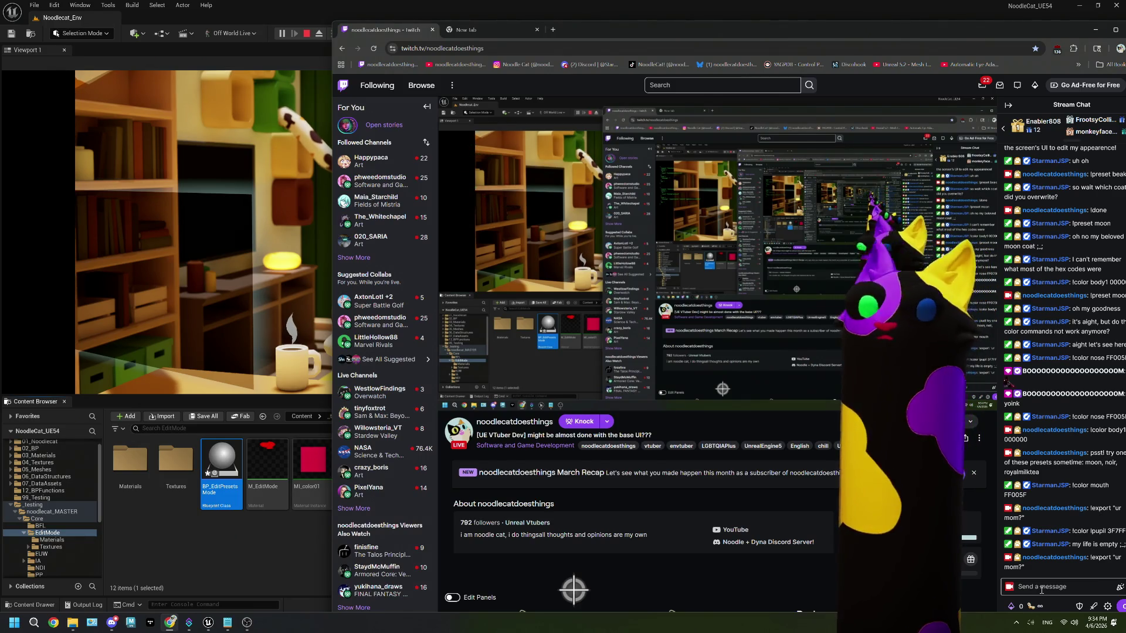
pyautogui.click(1041, 590)
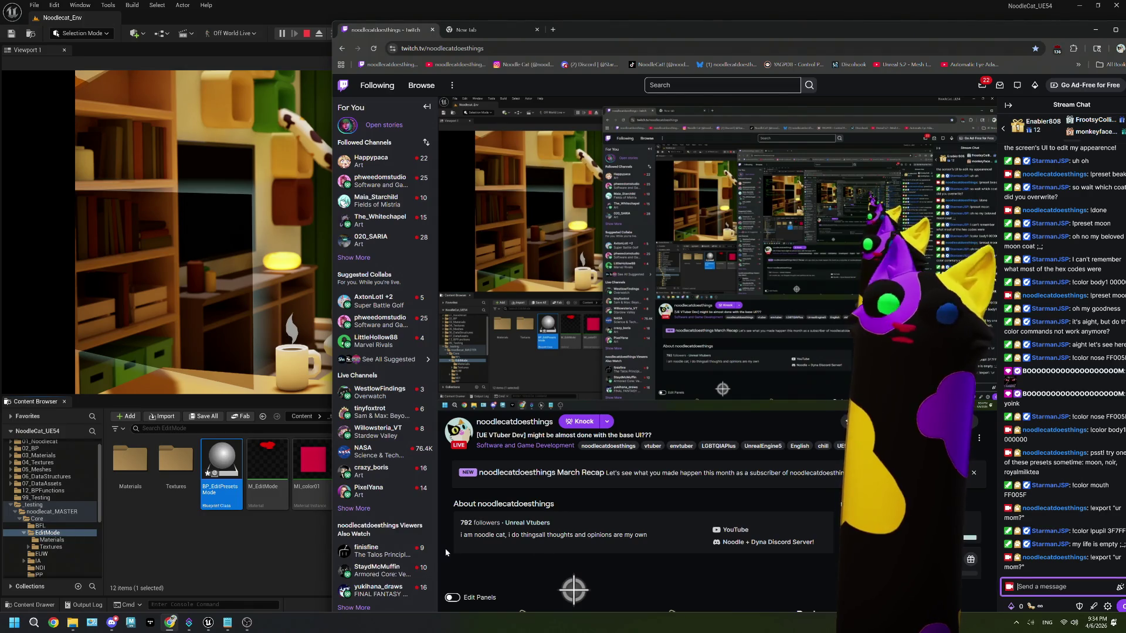
pyautogui.click(204, 562)
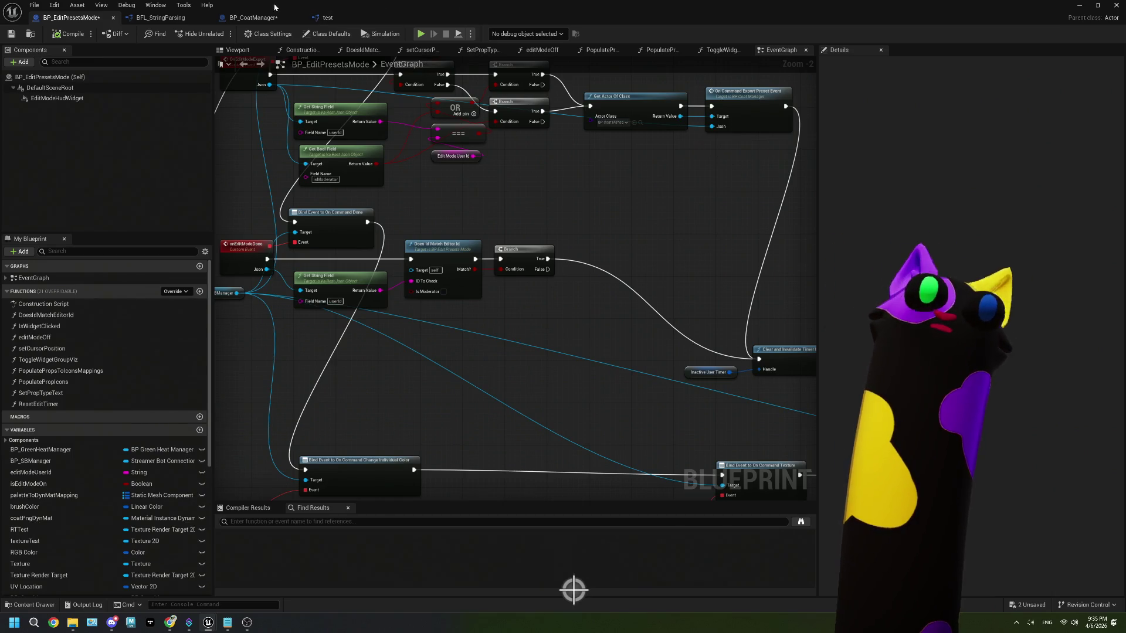
pyautogui.click(258, 18)
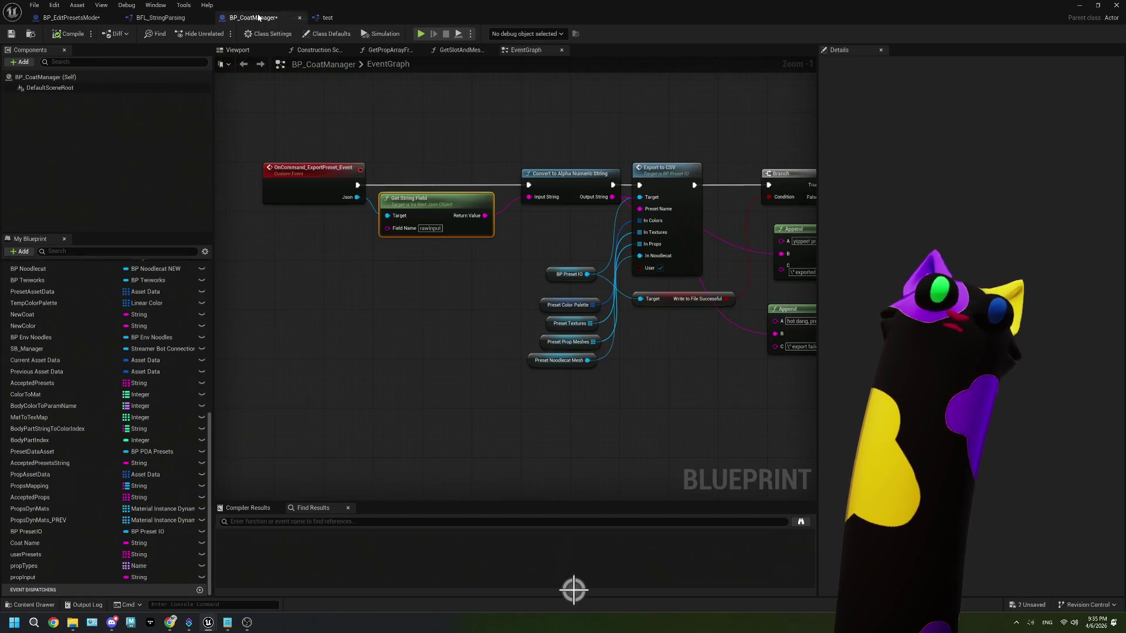
# - Check the two Send Message to SB nodes, save BP_CoatManager, and review Streamer.bot's Actions list
pyautogui.moveTo(660, 387); pyautogui.dragTo(641, 388)
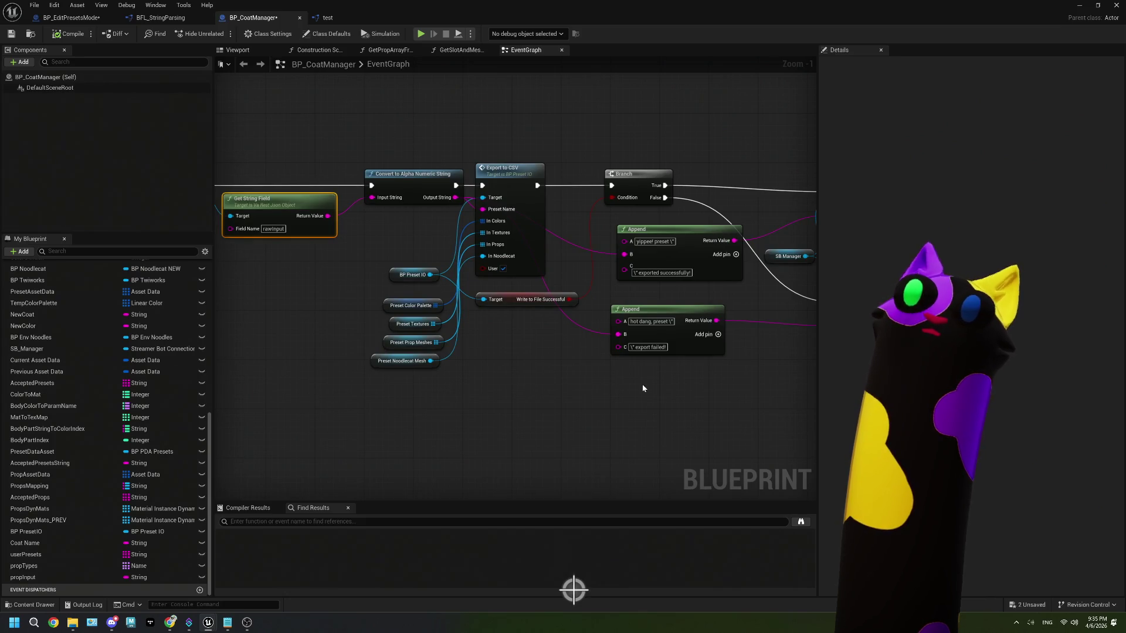
pyautogui.moveTo(642, 388)
pyautogui.mouseDown()
pyautogui.moveTo(558, 384)
pyautogui.moveTo(597, 388)
pyautogui.mouseUp()
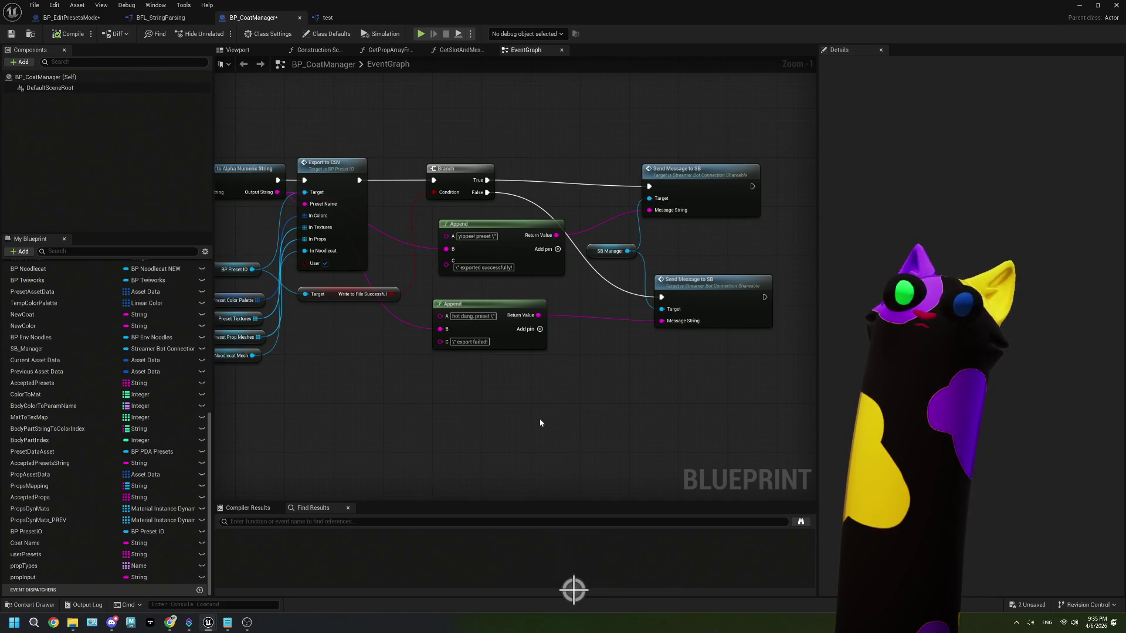
pyautogui.click(11, 33)
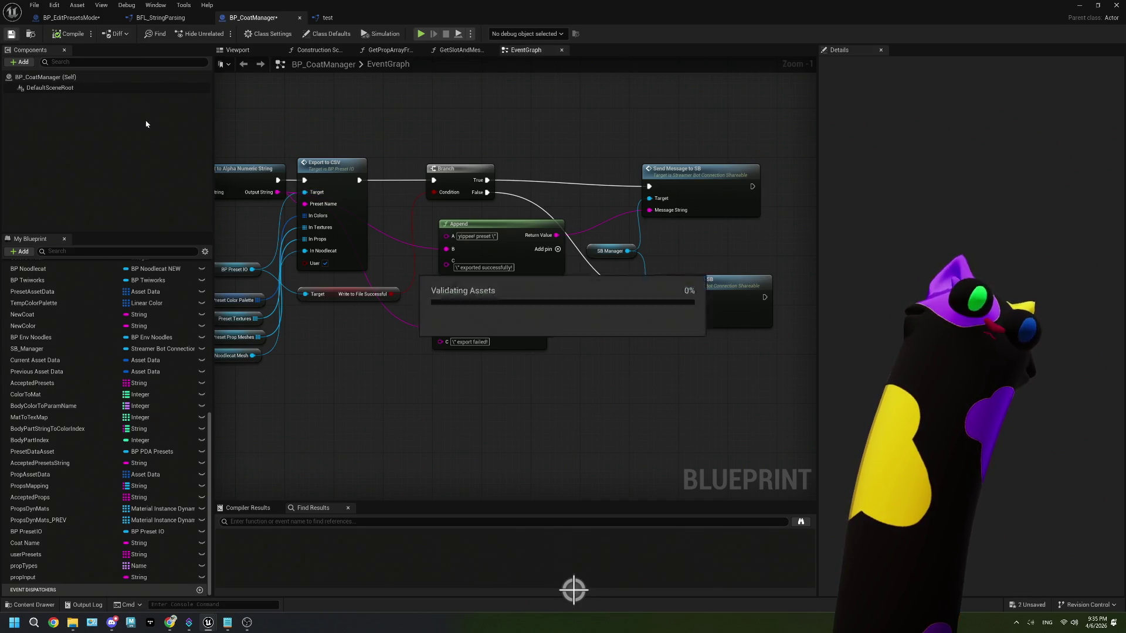
pyautogui.click(187, 623)
pyautogui.click(114, 212)
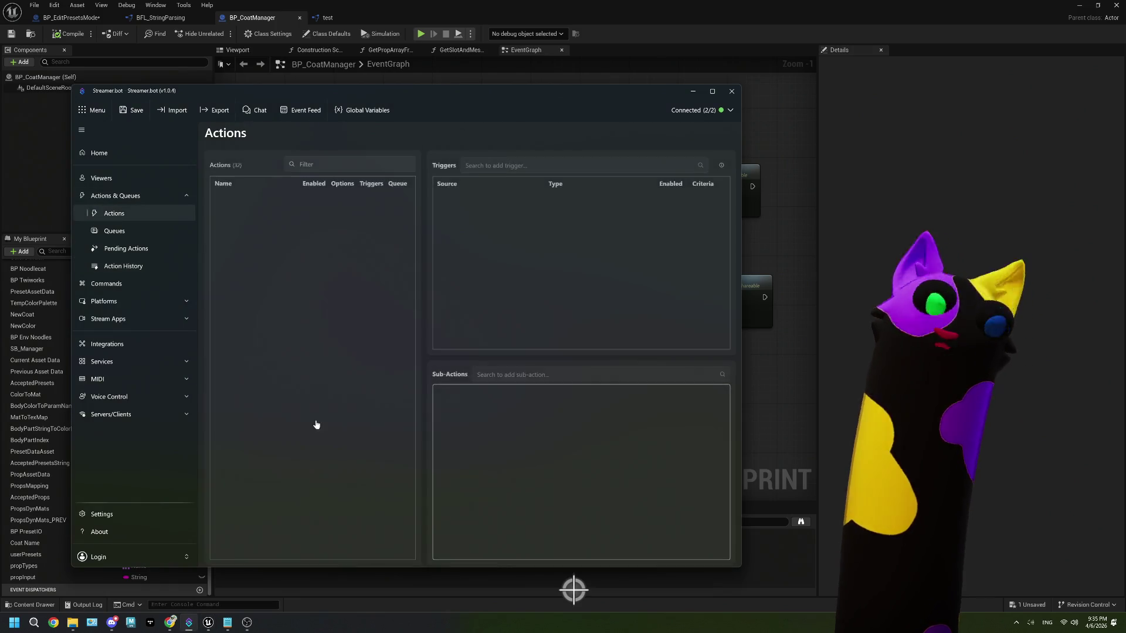
pyautogui.scroll(-2, 317, 422)
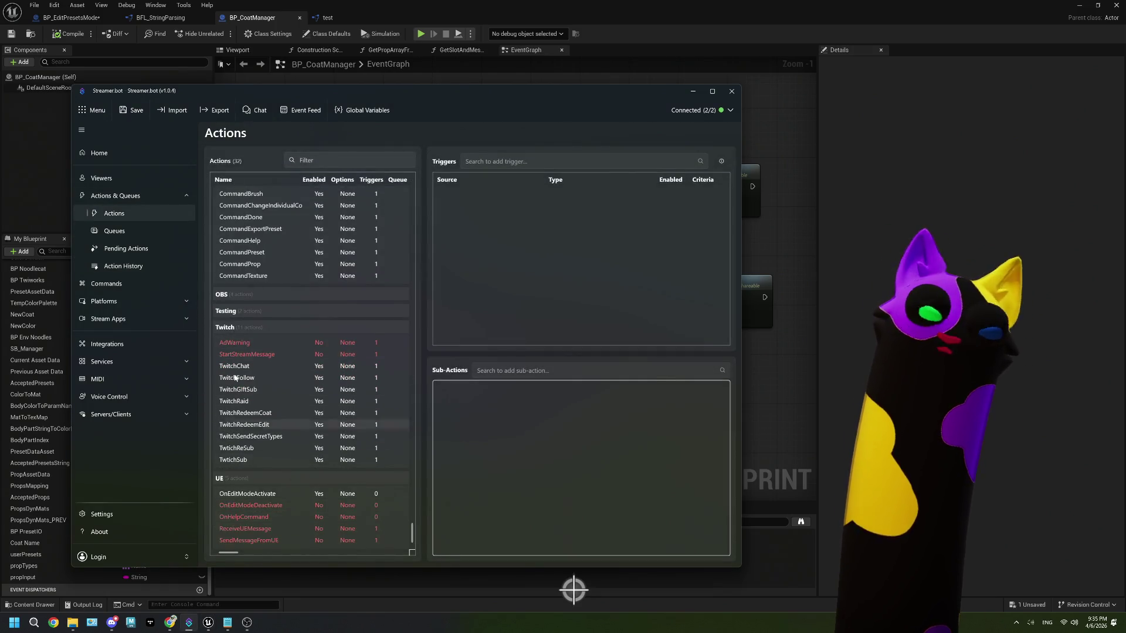
pyautogui.click(153, 47)
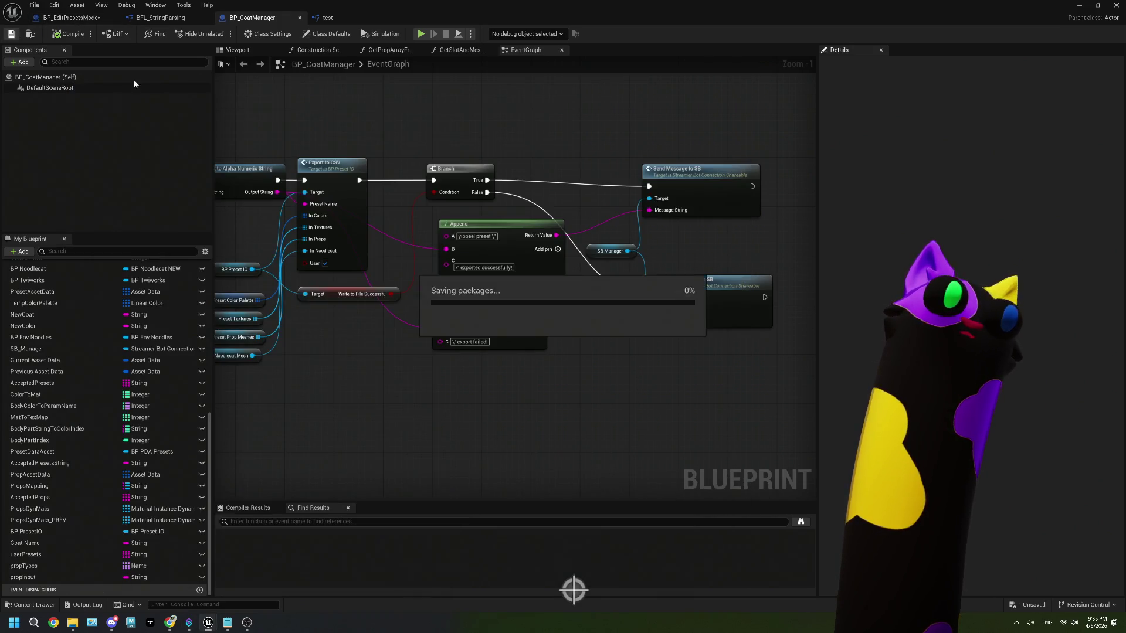
# - Switch to BP_EditPresetsMode's EventGraph and zoom out, then bring up ThePlan.txt
pyautogui.click(71, 18)
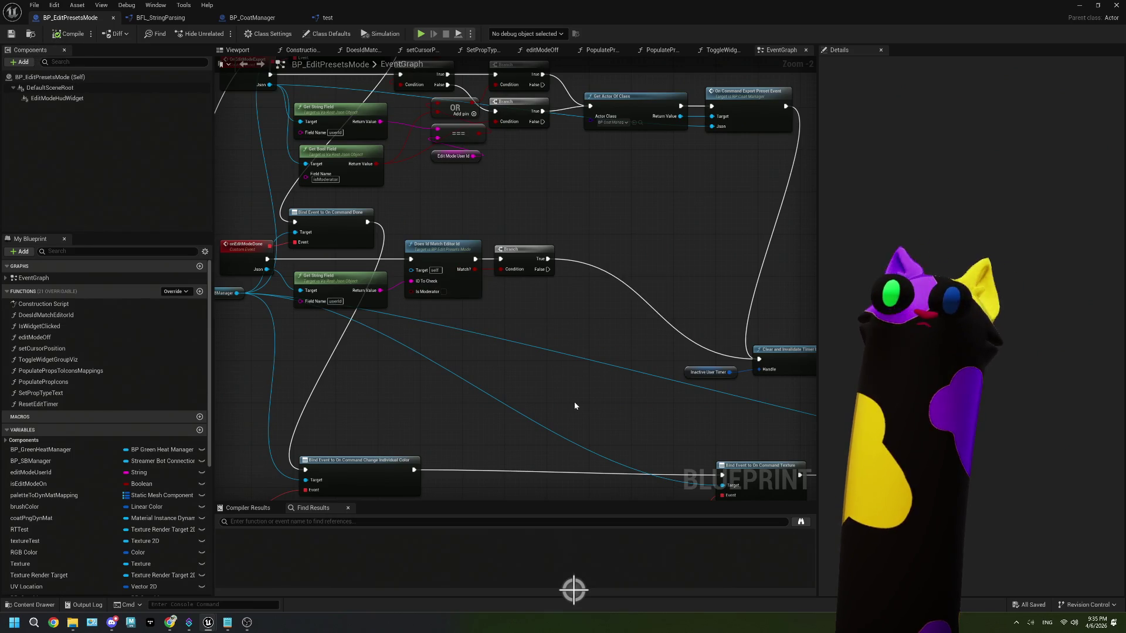
pyautogui.scroll(-2, 574, 402)
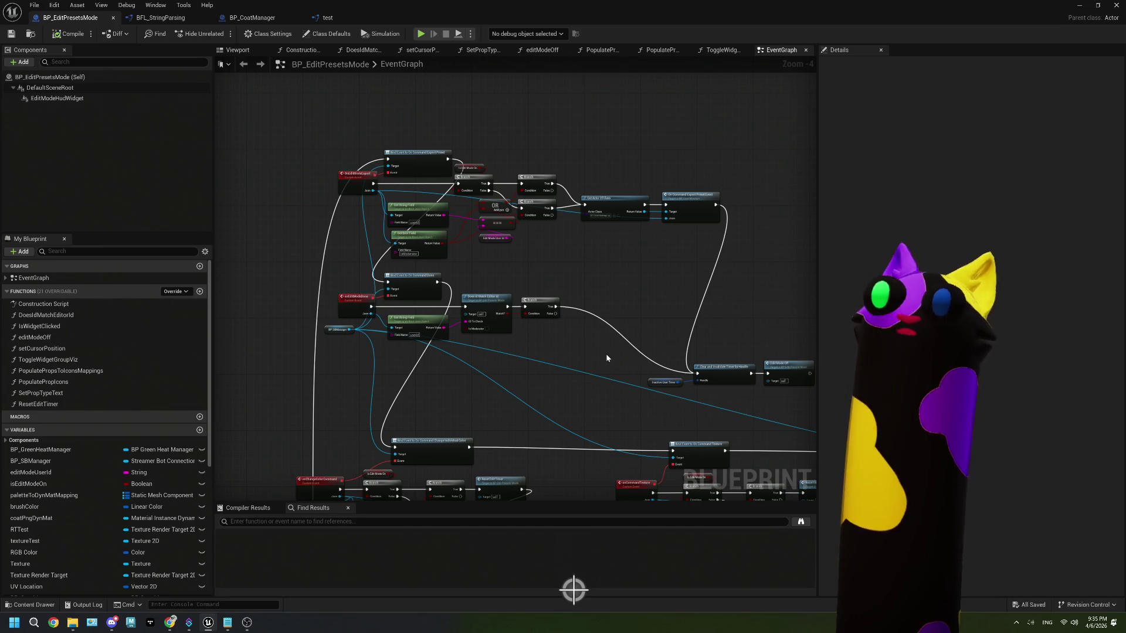
pyautogui.click(227, 623)
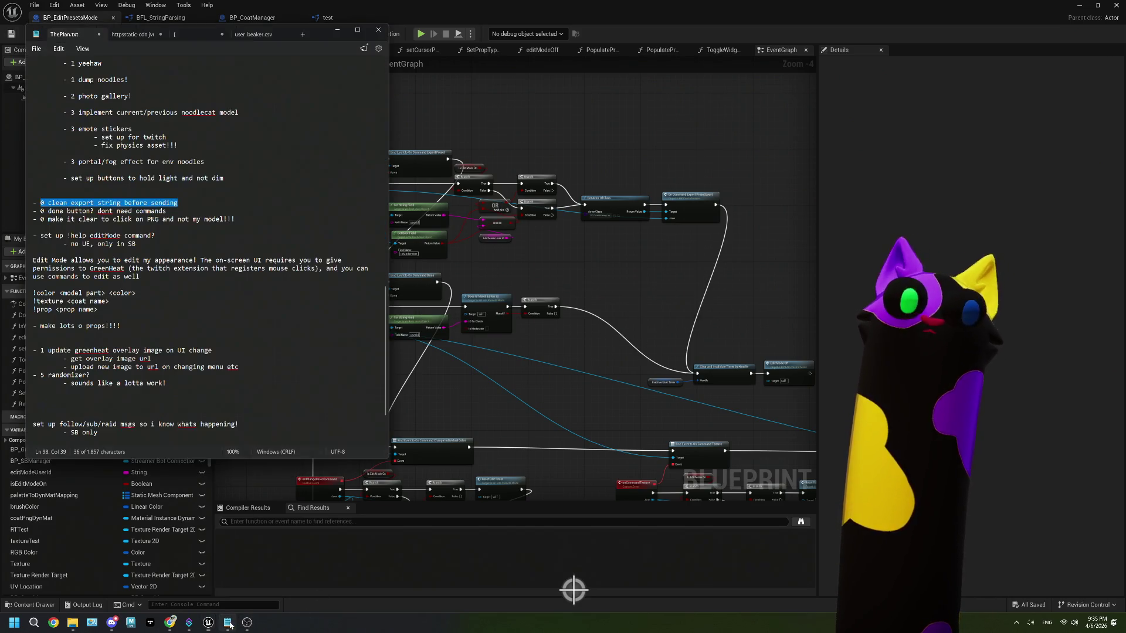
# - Delete the 'clean export string before sending' task line from ThePlan.txt
pyautogui.click(173, 206)
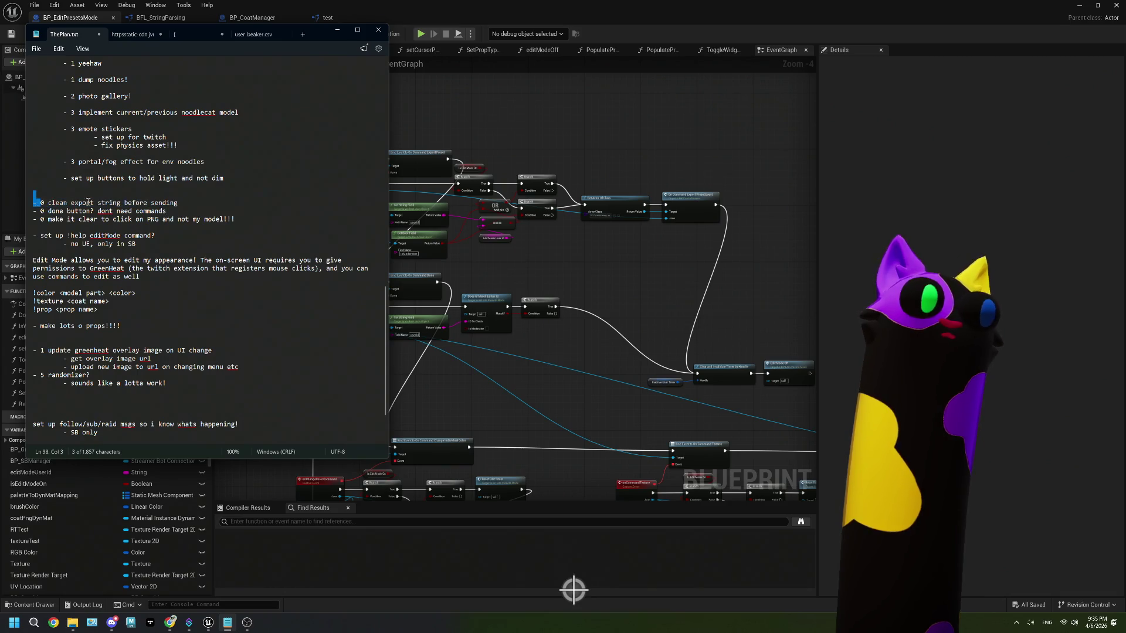
pyautogui.moveTo(178, 202); pyautogui.dragTo(37, 200)
pyautogui.press('BackSpace')
pyautogui.press('BackSpace')
pyautogui.press('BackSpace')
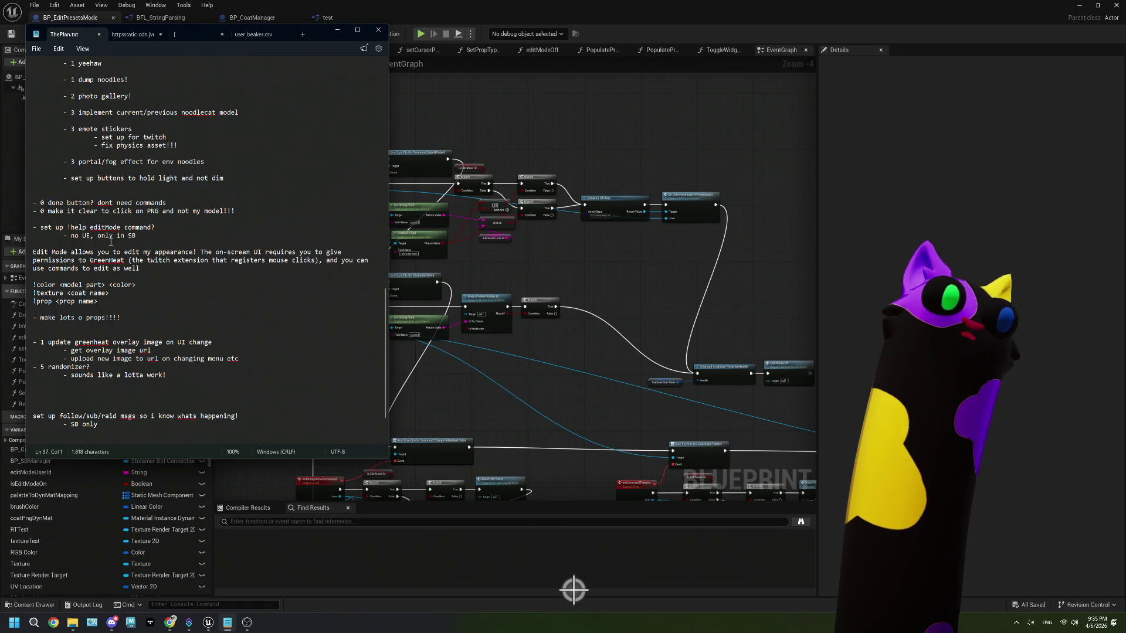
# - Add blank lines below 'make lots o props!!!!' and save the file
pyautogui.click(245, 215)
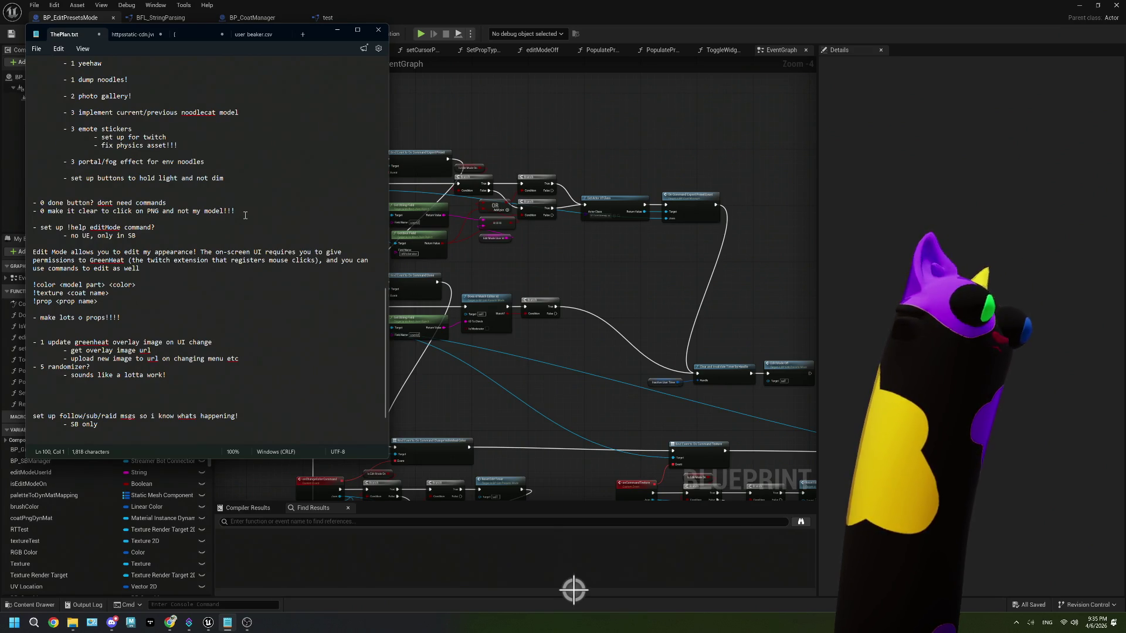
pyautogui.click(242, 211)
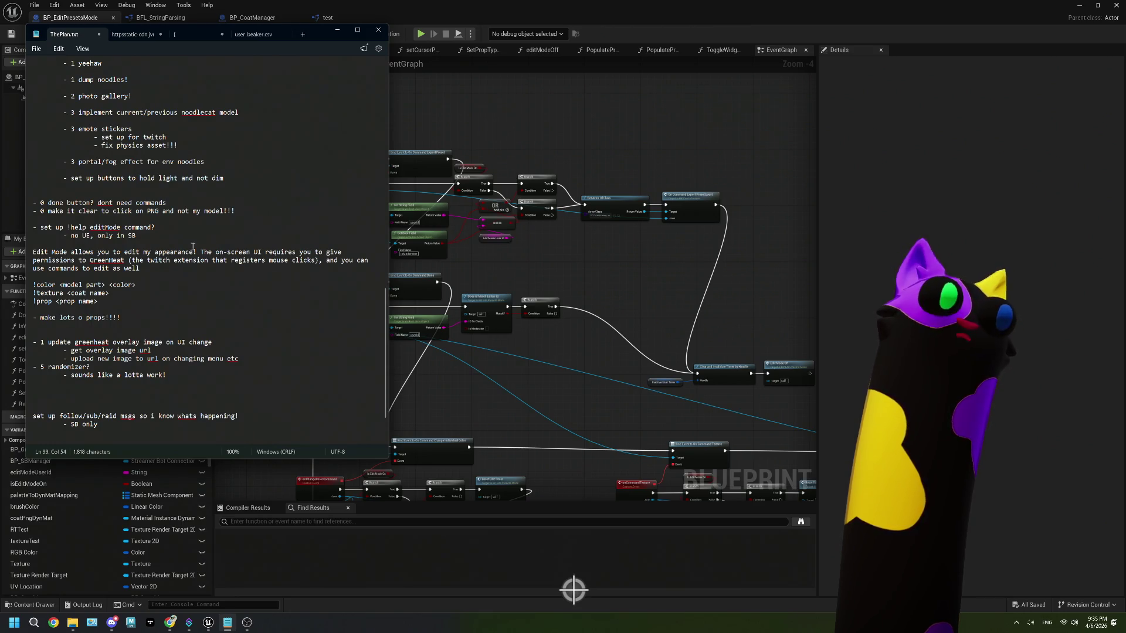
pyautogui.click(165, 324)
pyautogui.press('Return')
pyautogui.press('Return')
pyautogui.press('Return')
pyautogui.press('Return')
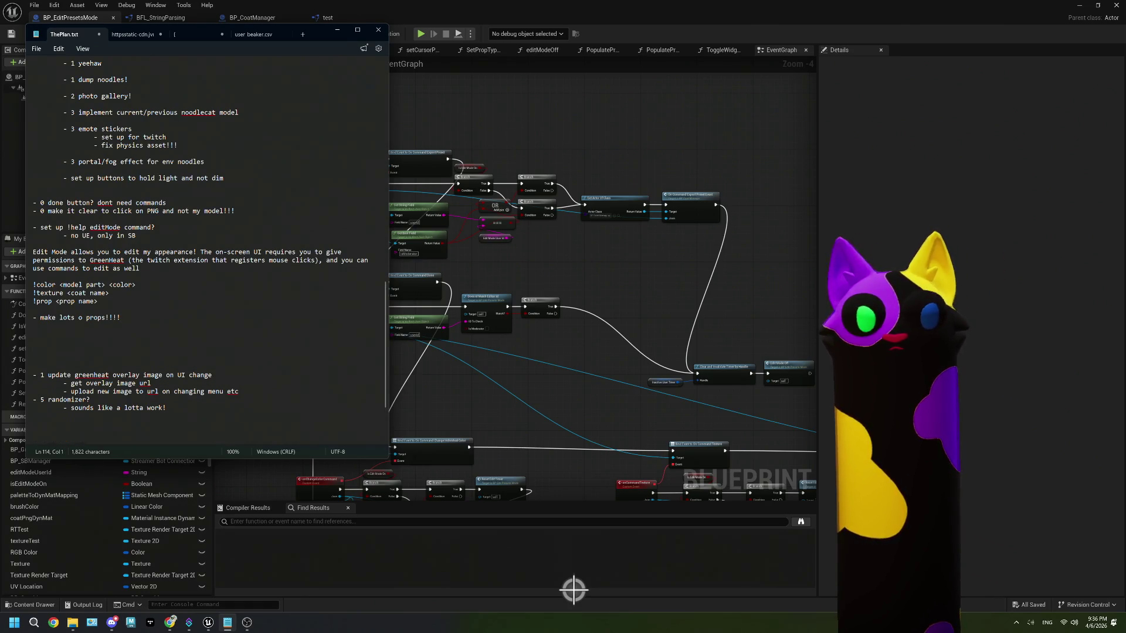
pyautogui.scroll(-1, 89, 416)
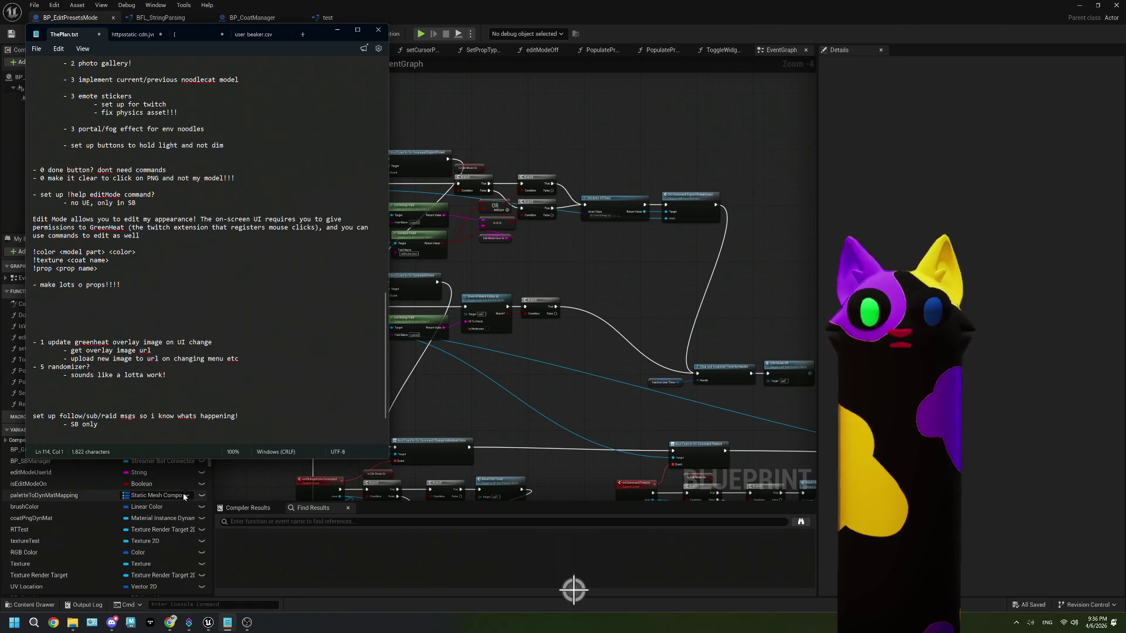
pyautogui.scroll(2, 89, 416)
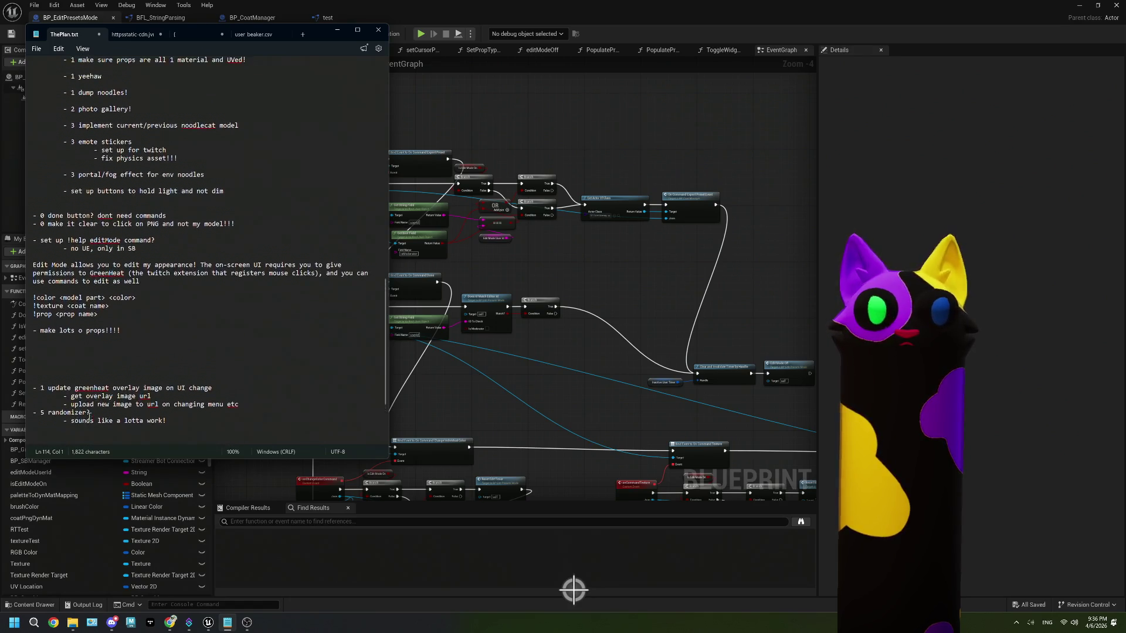
pyautogui.click(37, 49)
pyautogui.click(41, 122)
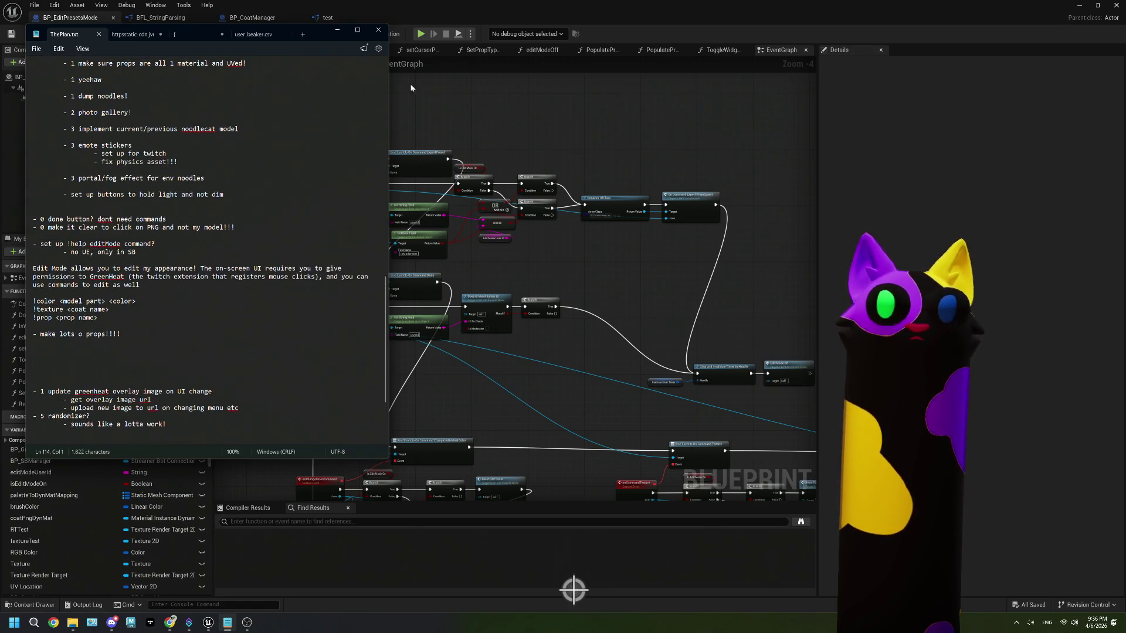
# - Save the changed assets and return to a wide view of the Noodlecat_Env level
pyautogui.click(11, 33)
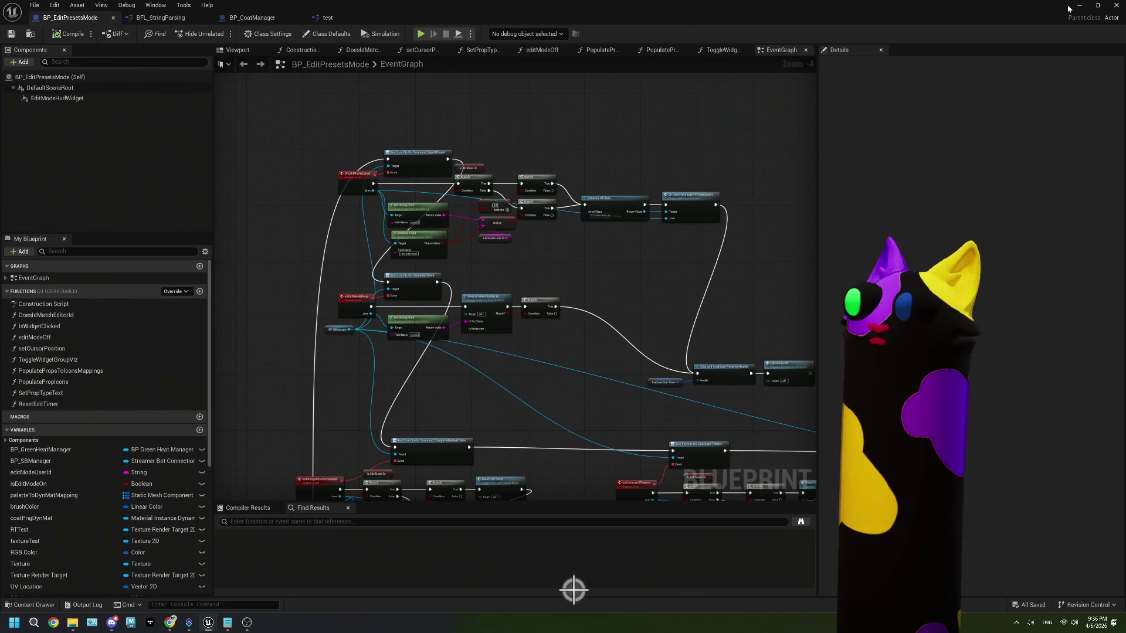
pyautogui.click(1078, 5)
pyautogui.moveTo(404, 333); pyautogui.dragTo(385, 314)
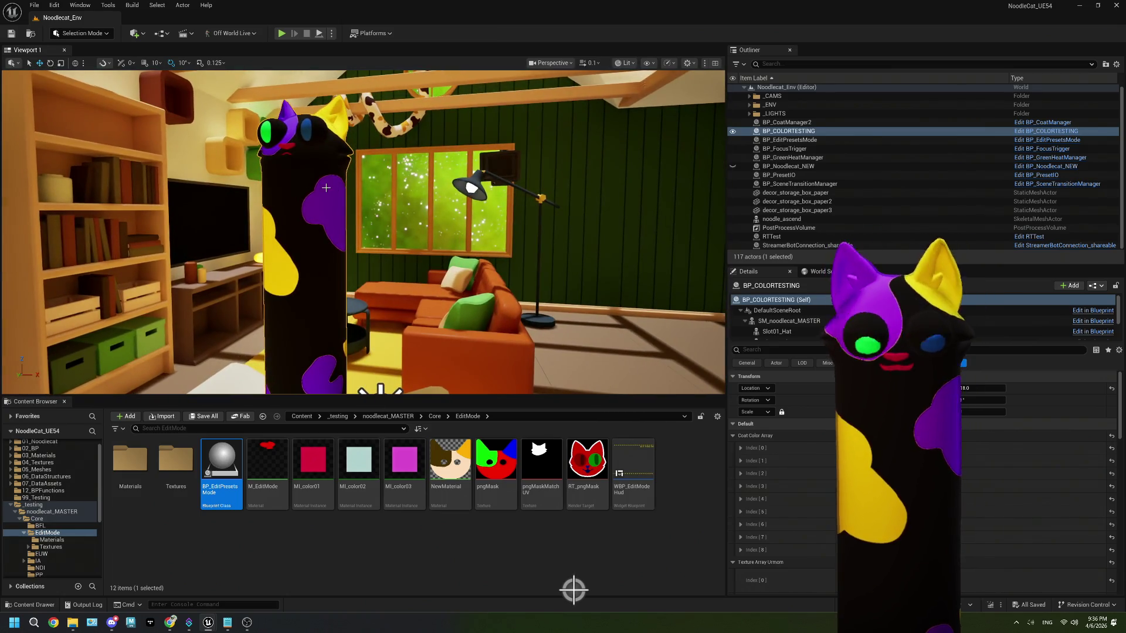
# - Package the project for Windows into the Windows build folder
pyautogui.click(371, 34)
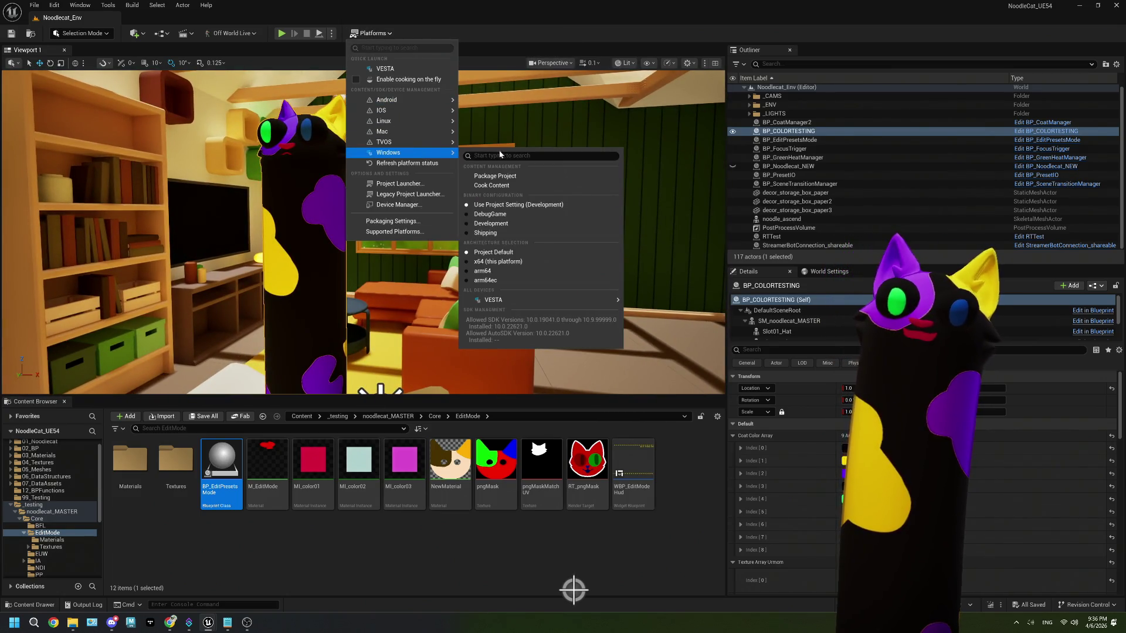
pyautogui.click(495, 167)
pyautogui.click(146, 70)
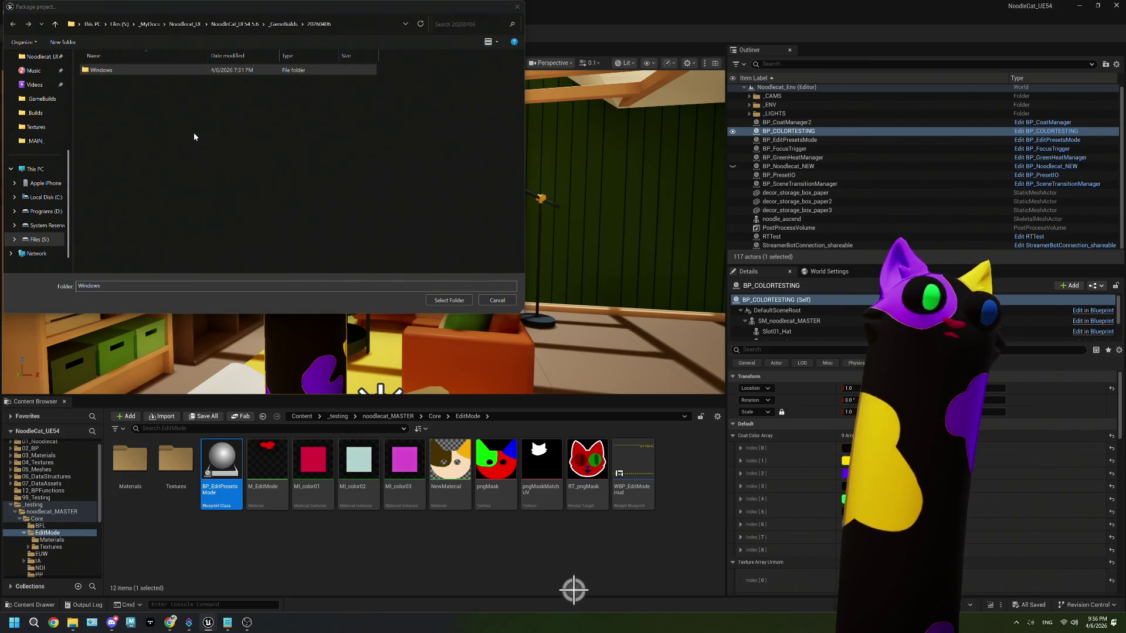
pyautogui.click(462, 304)
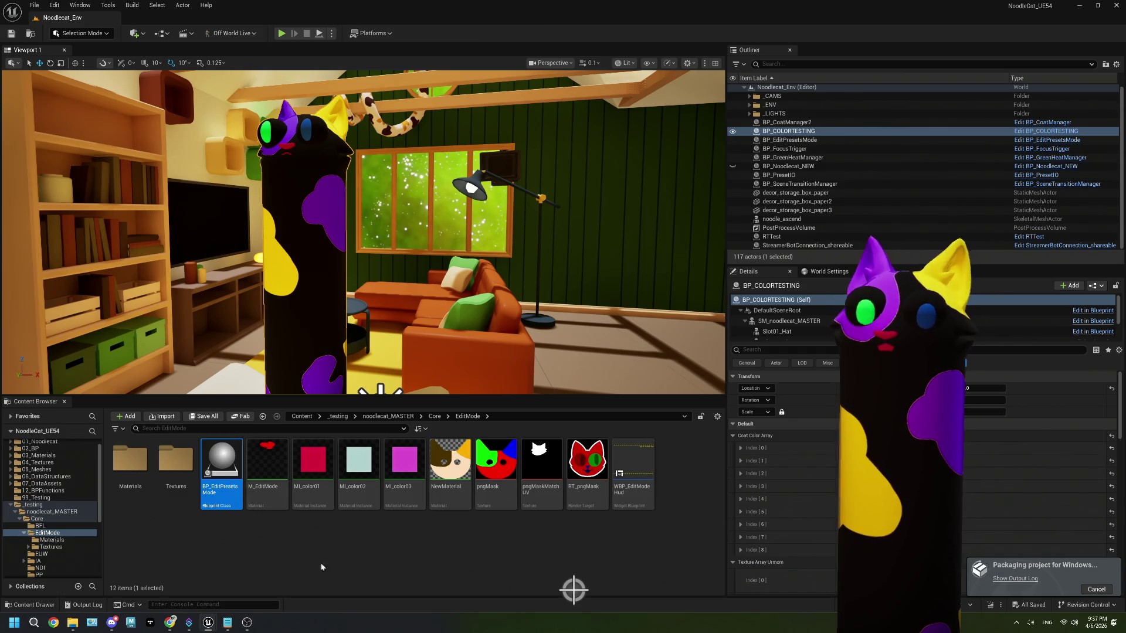
pyautogui.click(423, 555)
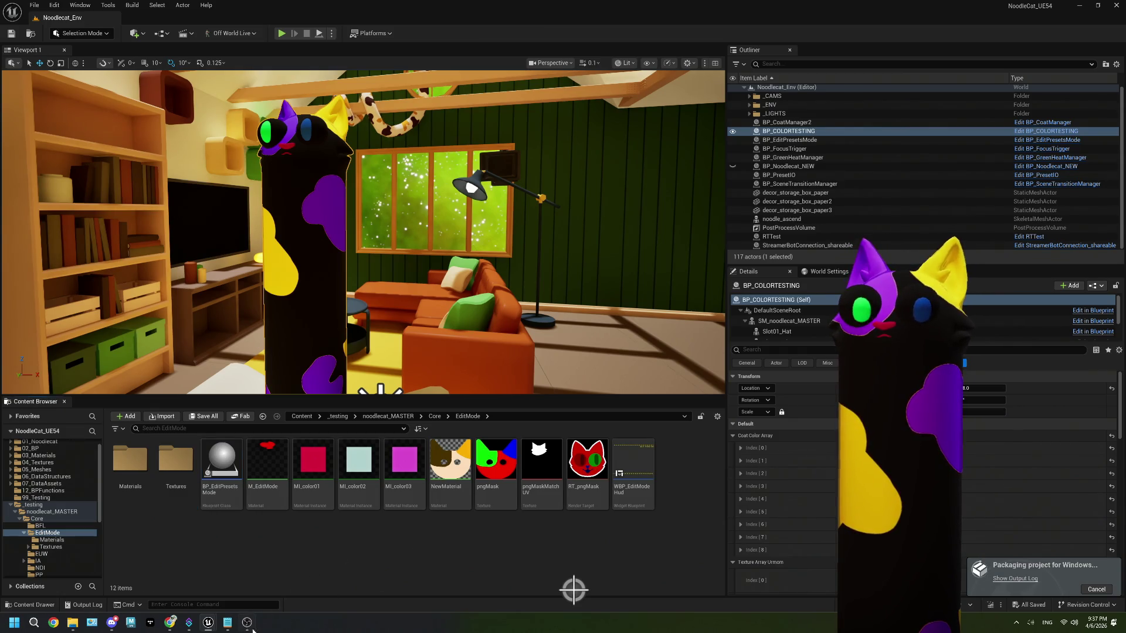
# - In the plan notes, change the help ending to 'or you can use commands to edit if youd rather!'
pyautogui.click(227, 623)
pyautogui.moveTo(239, 227); pyautogui.dragTo(38, 227)
pyautogui.tripleClick(133, 218)
pyautogui.click(133, 219)
pyautogui.tripleClick(133, 218)
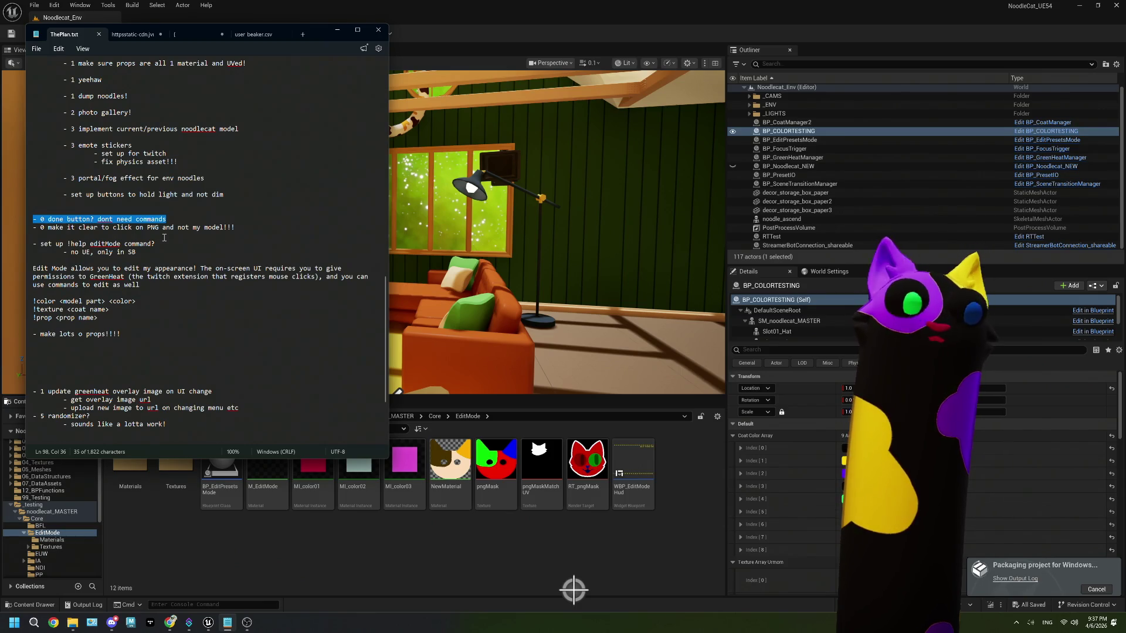
pyautogui.moveTo(144, 287); pyautogui.dragTo(328, 281)
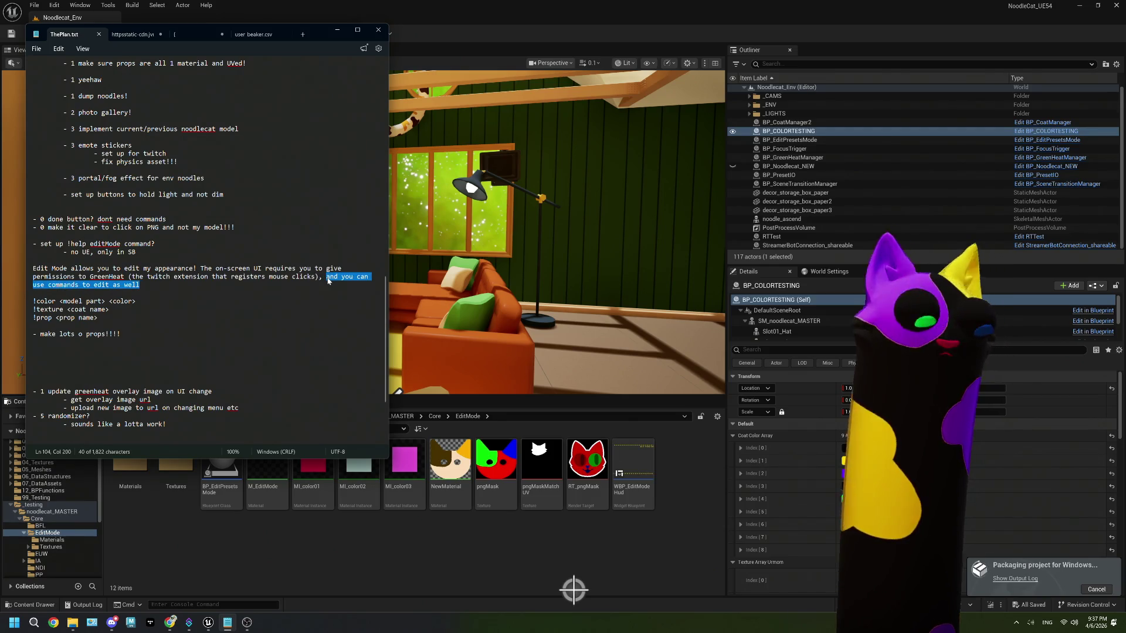
pyautogui.write('or you can use commands to edit if youd rather!')
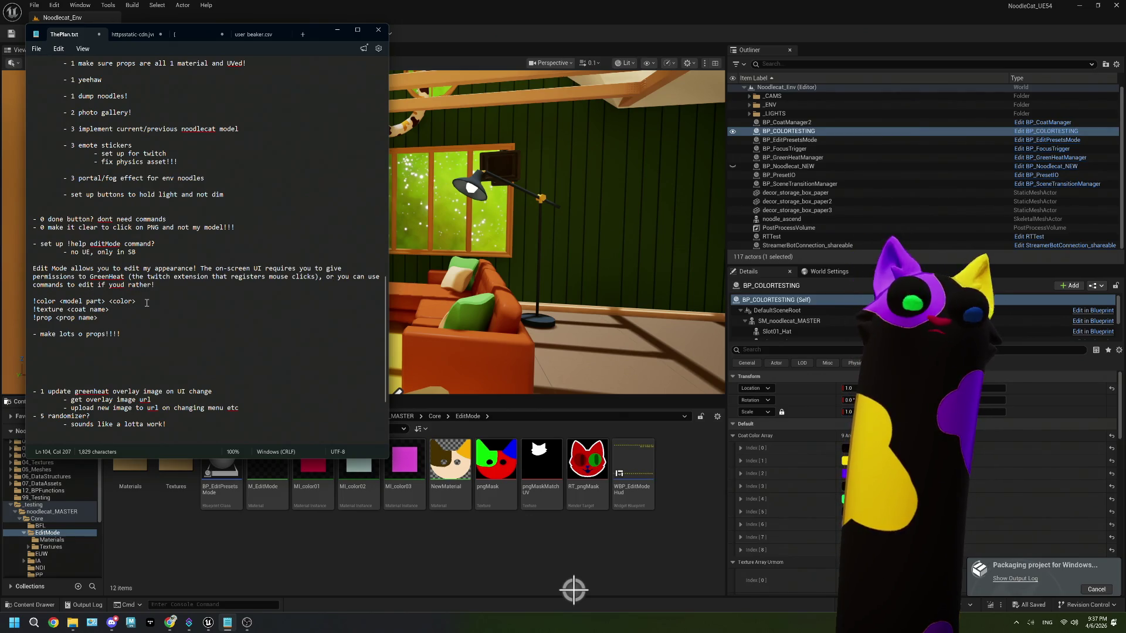
# - Copy the Edit Mode help paragraph through the !prop command line
pyautogui.moveTo(118, 318); pyautogui.dragTo(34, 269)
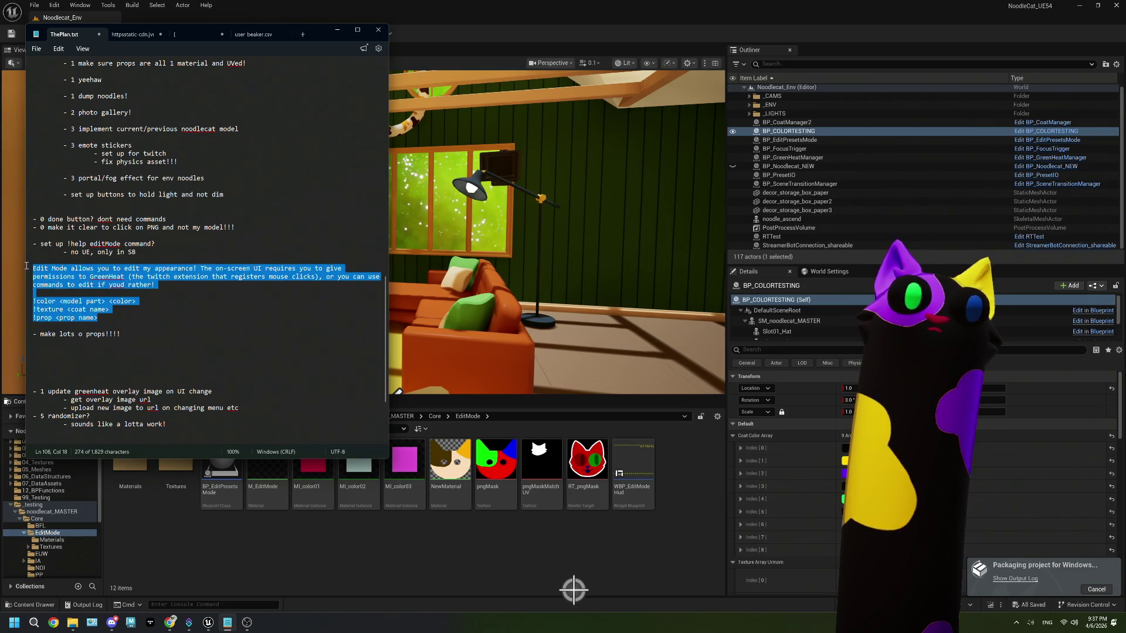
pyautogui.rightClick(38, 276)
pyautogui.click(82, 288)
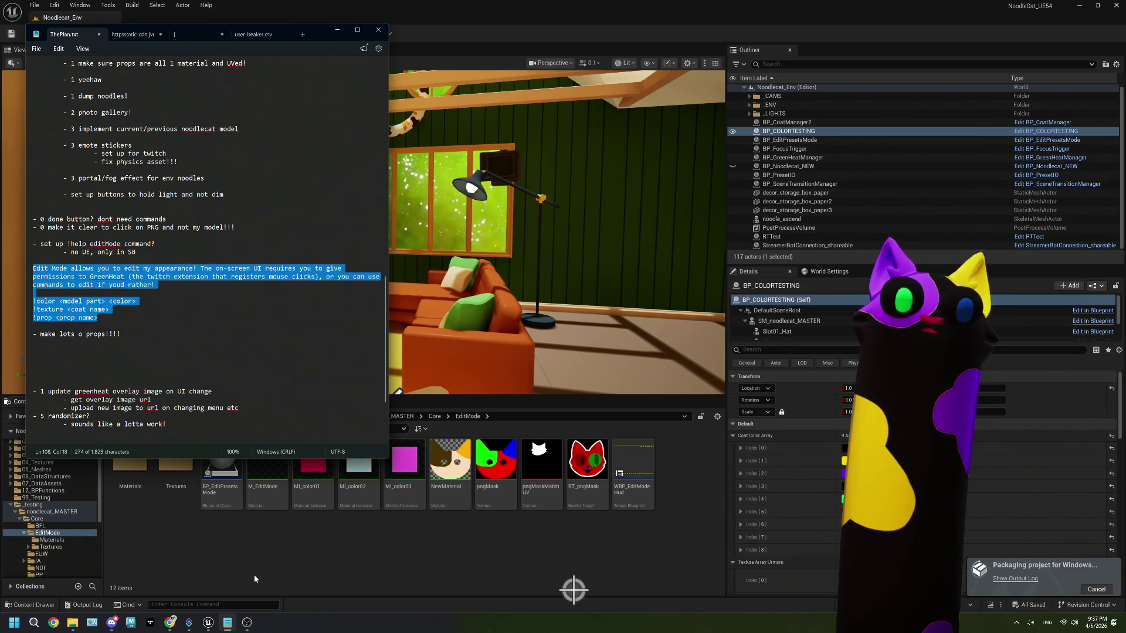
pyautogui.moveTo(189, 623)
pyautogui.click(189, 566)
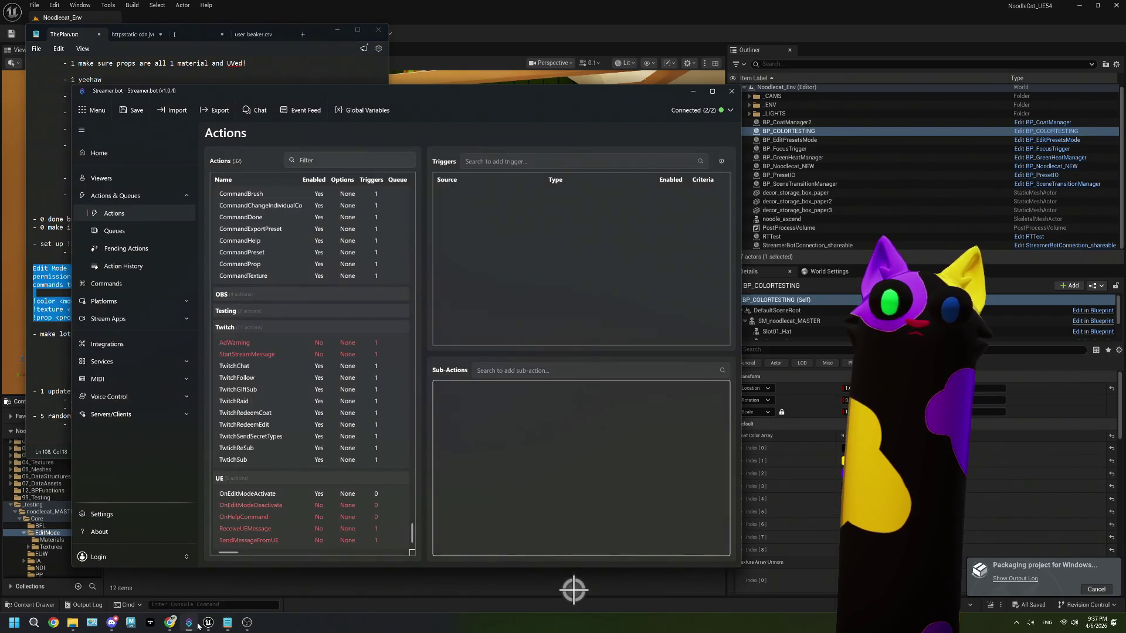
# - Add a Twitch Send Message to Channel sub-action to TestAction
pyautogui.click(279, 312)
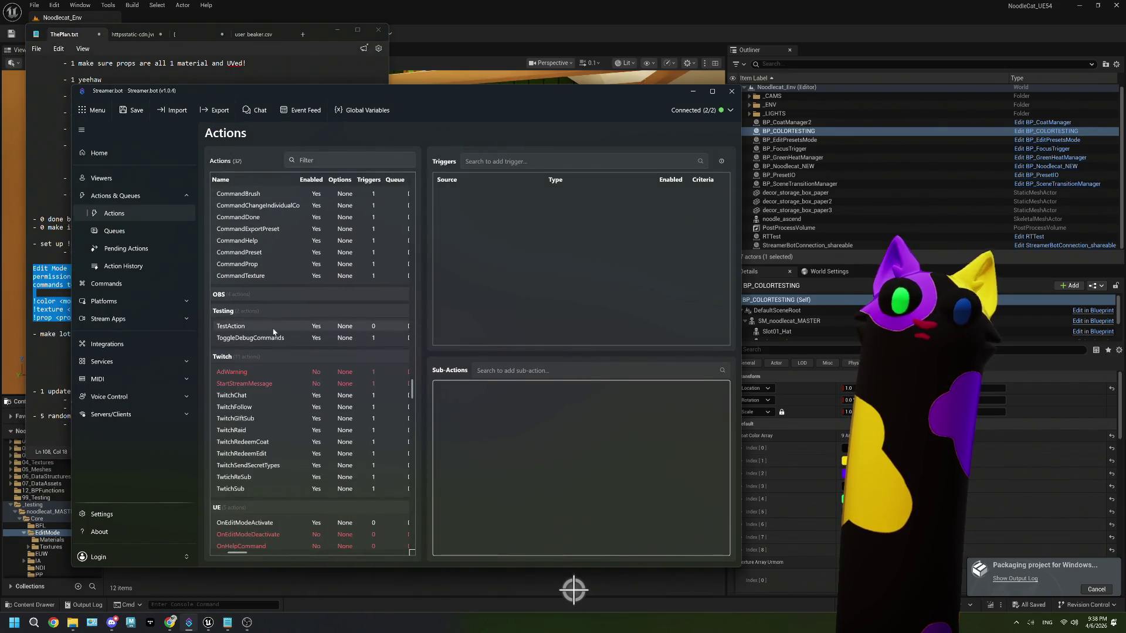
pyautogui.rightClick(483, 414)
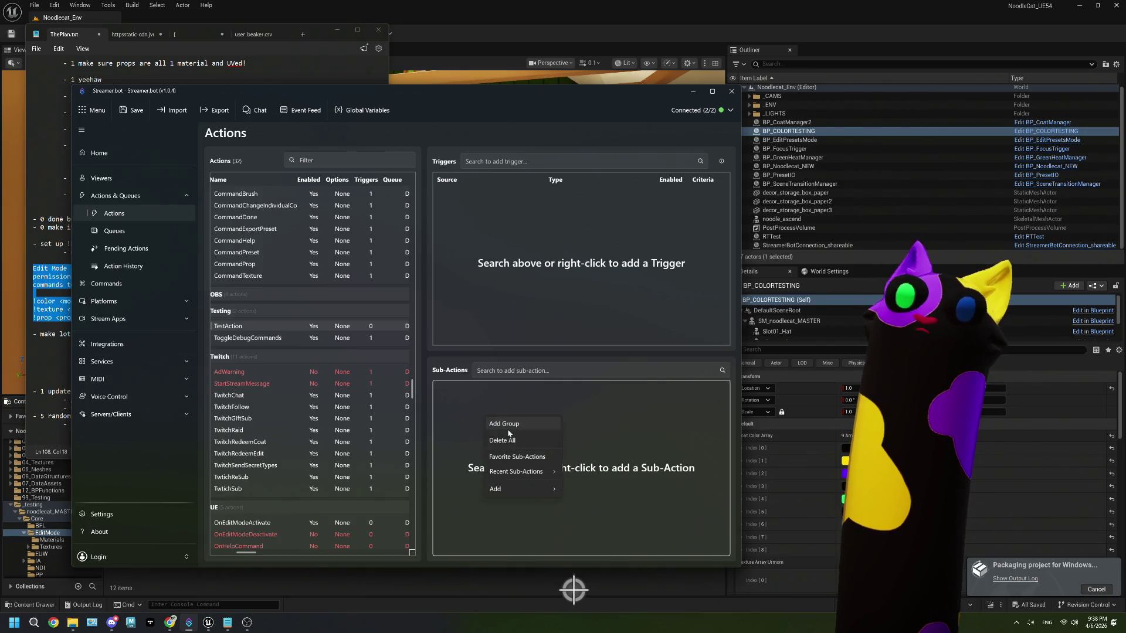
pyautogui.moveTo(533, 489)
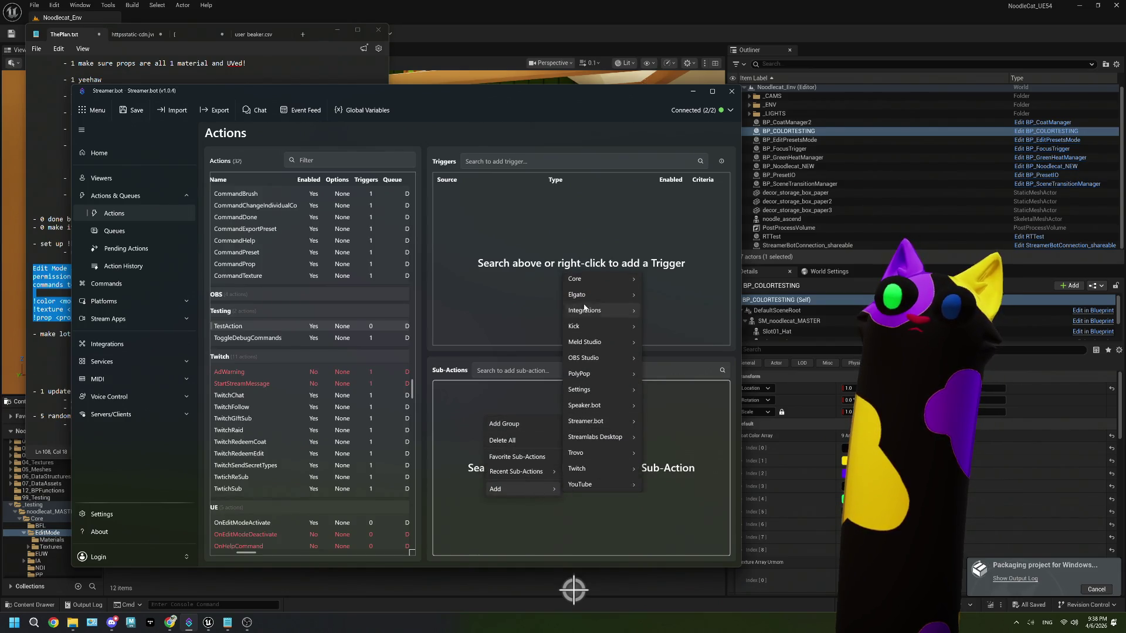
pyautogui.moveTo(601, 476)
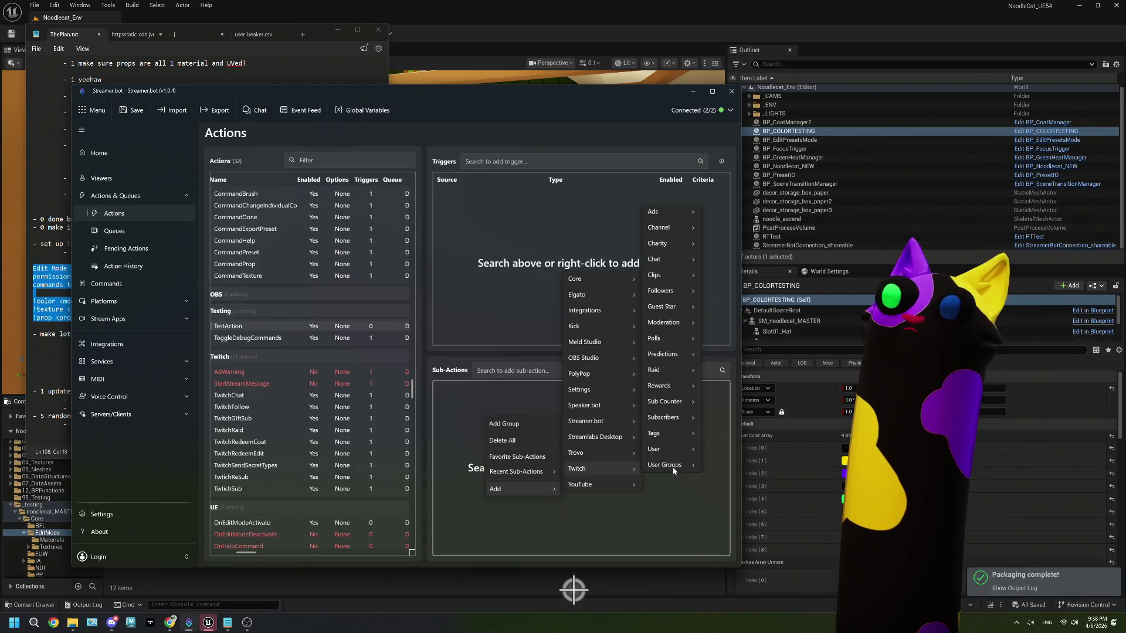
pyautogui.moveTo(680, 262)
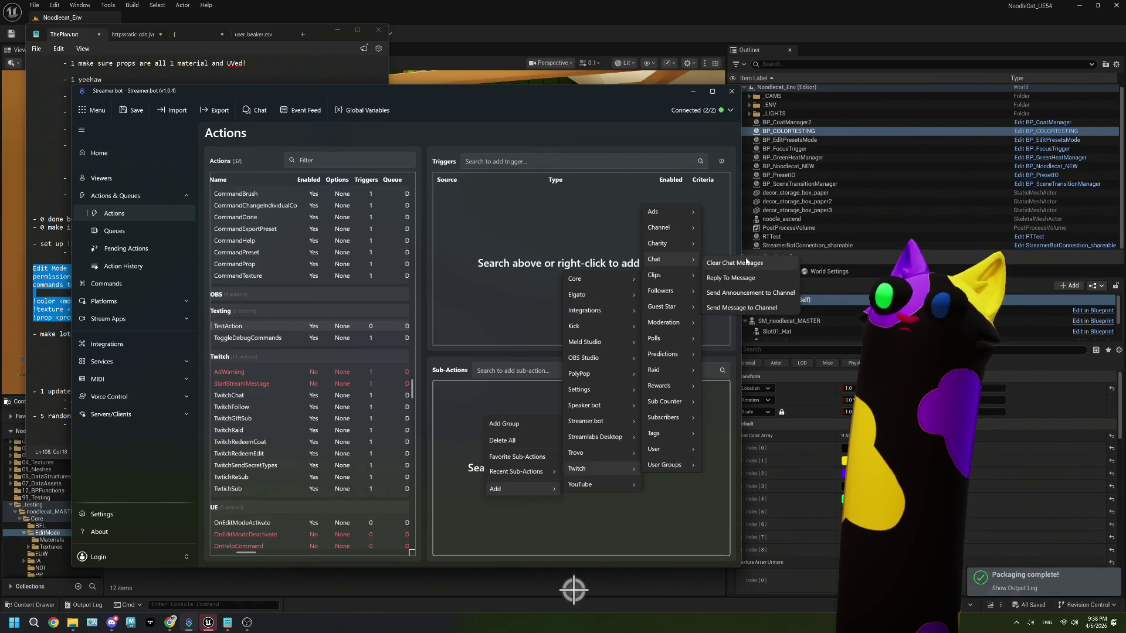
pyautogui.click(756, 307)
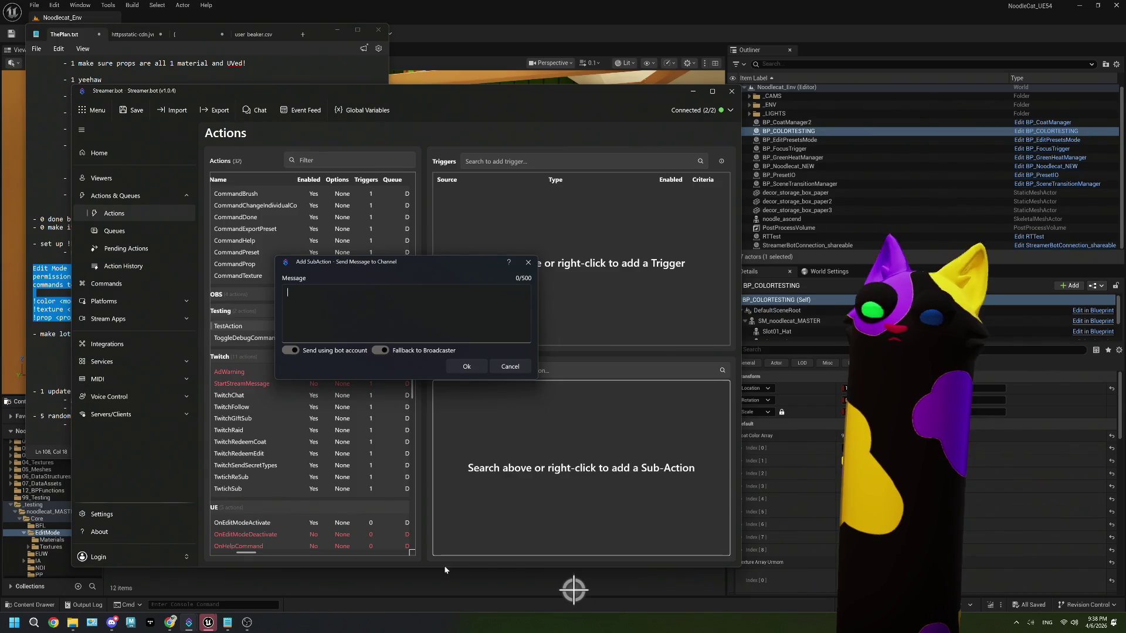
# - Paste the Edit Mode help text with a line break after 'appearance!', turn off bot-account sending, and confirm
pyautogui.click(463, 576)
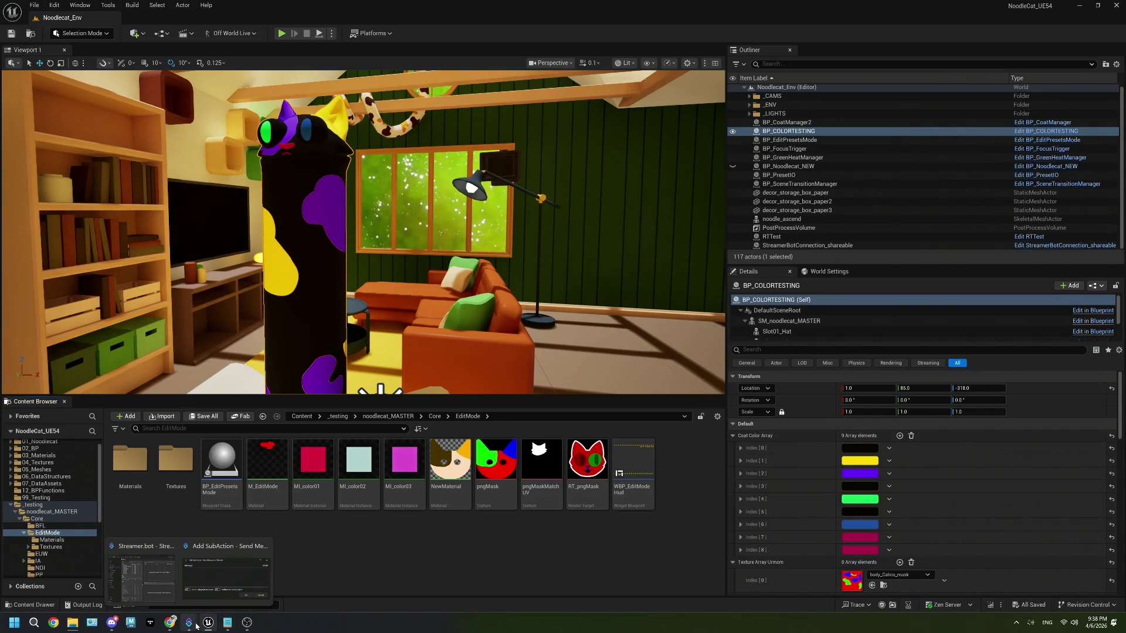
pyautogui.click(227, 623)
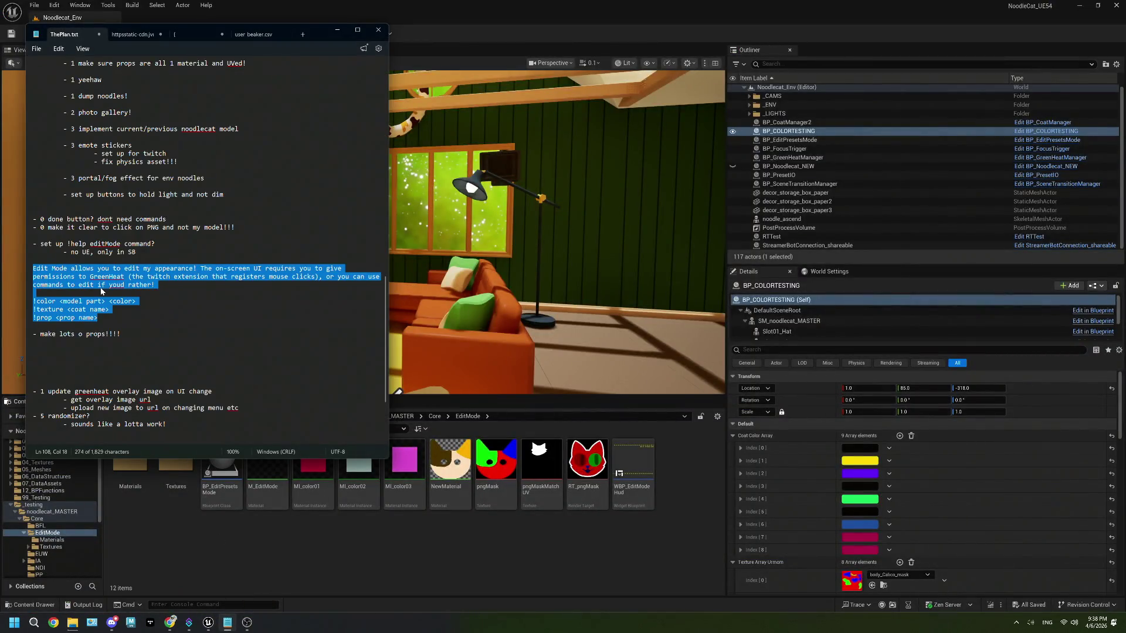
pyautogui.moveTo(188, 622)
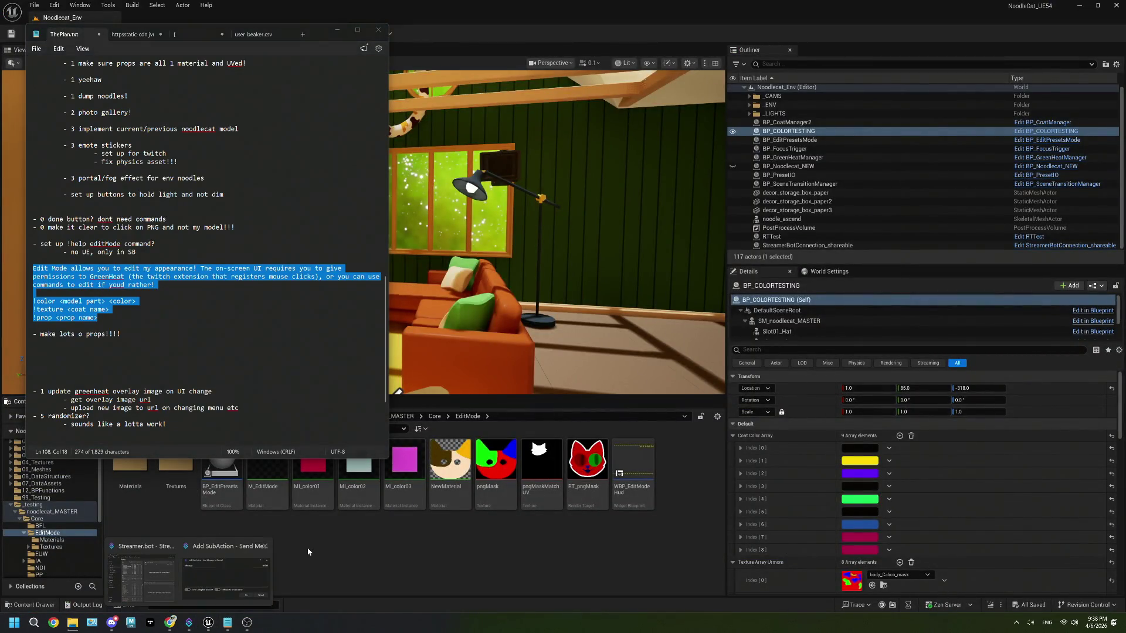
pyautogui.click(196, 593)
pyautogui.hotkey('ctrl', 'v')
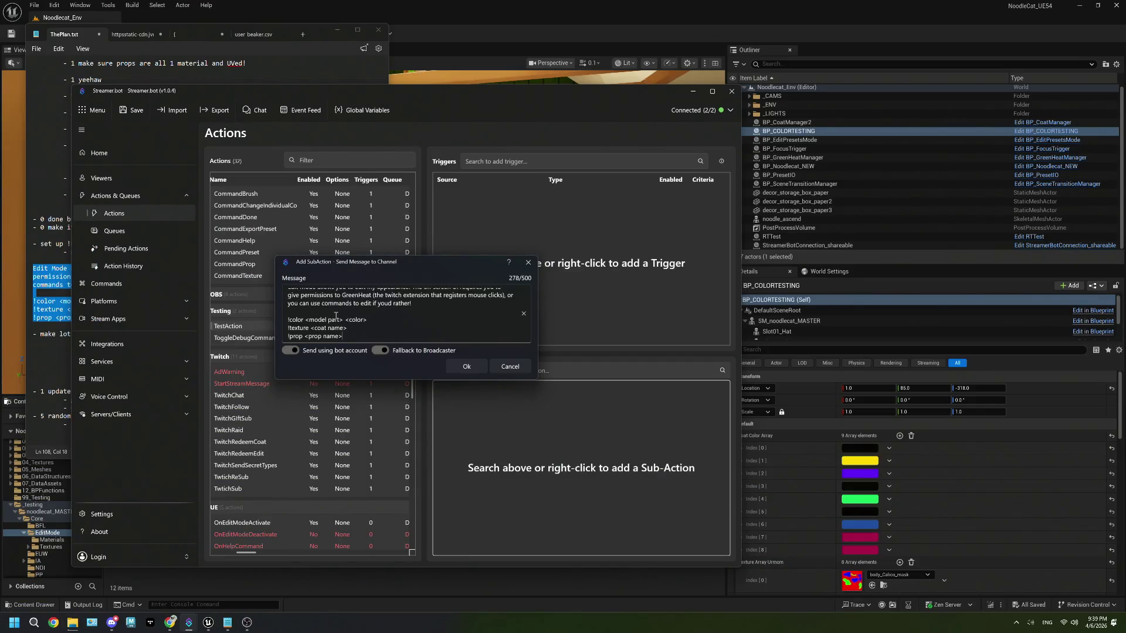
pyautogui.scroll(1, 379, 325)
pyautogui.click(317, 349)
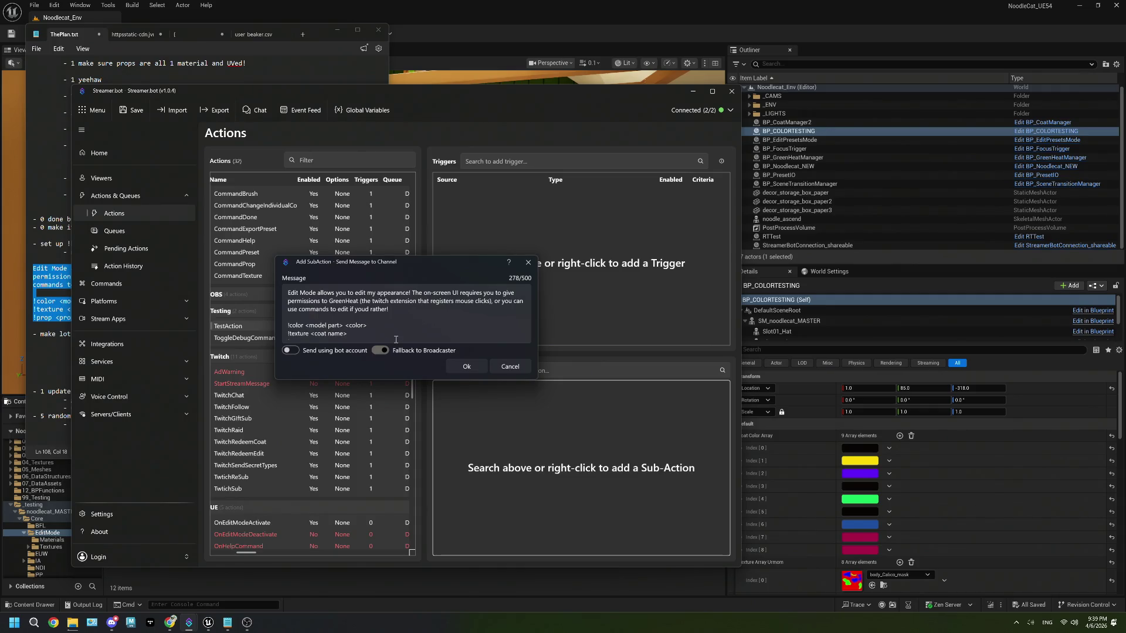
pyautogui.click(413, 293)
pyautogui.press('Return')
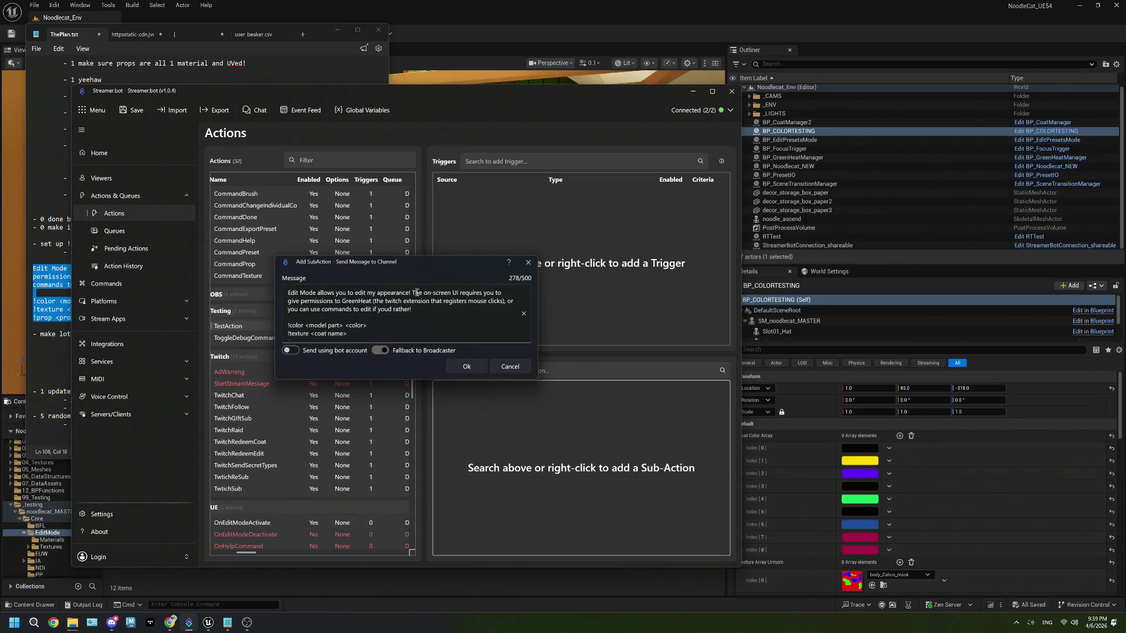
pyautogui.scroll(-1, 498, 325)
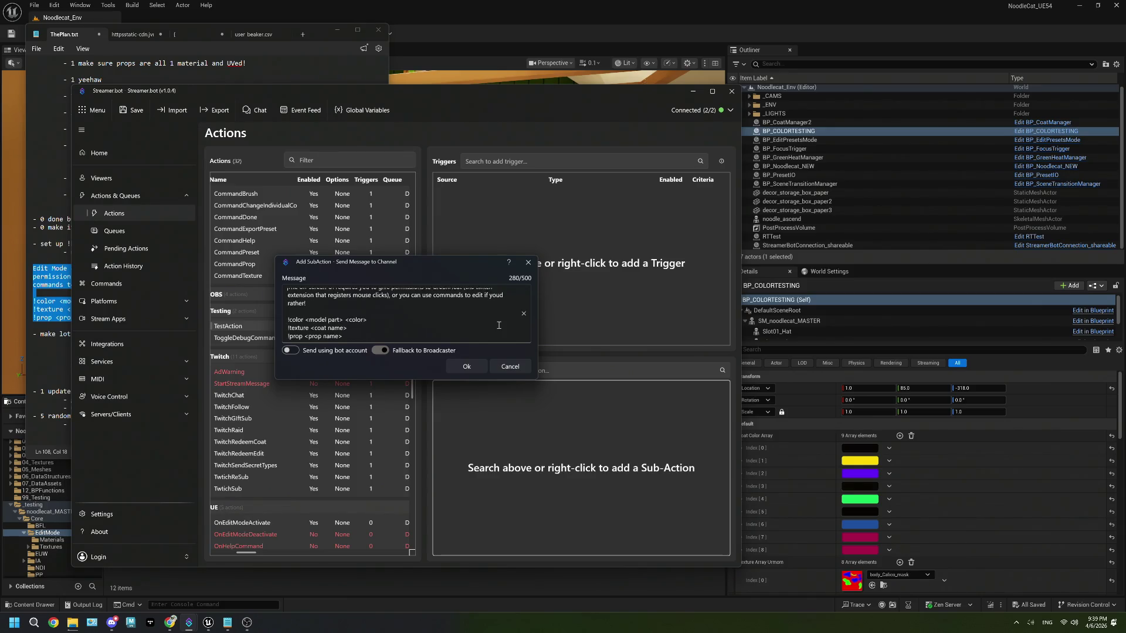
pyautogui.click(466, 366)
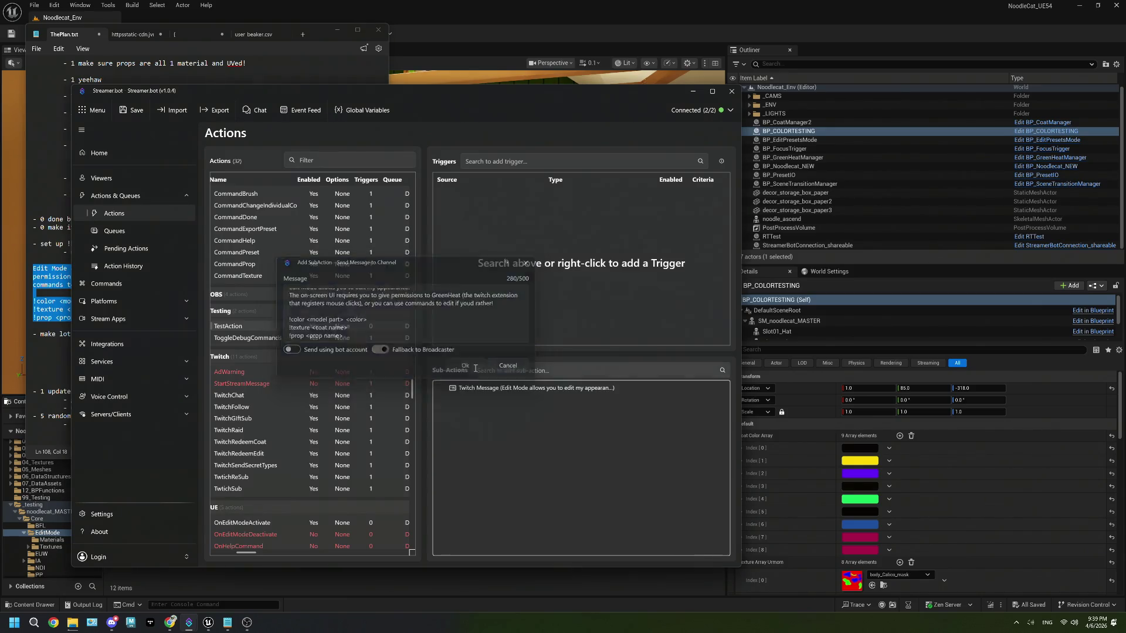
# - Add a Key Press trigger on P to TestAction, then reopen its chat message sub-action
pyautogui.rightClick(507, 233)
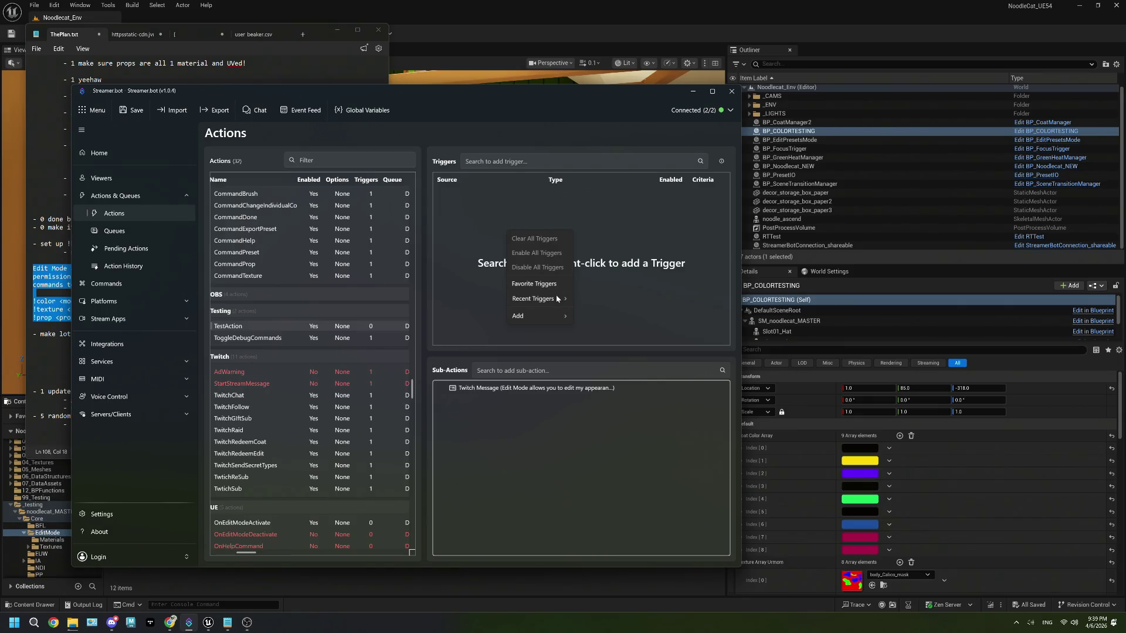
pyautogui.moveTo(547, 315)
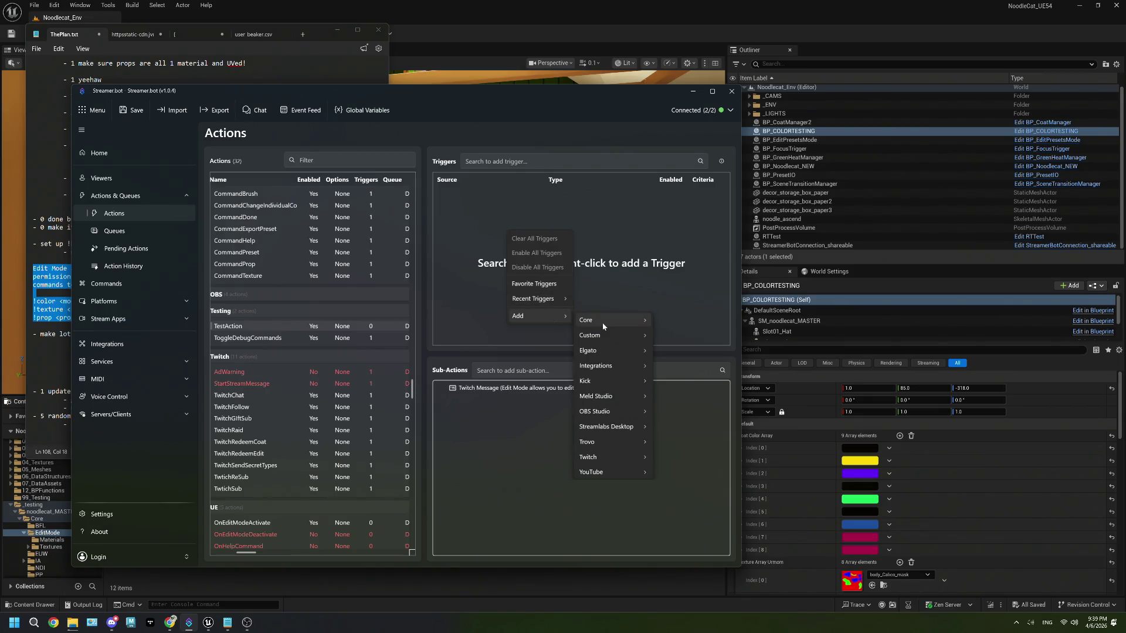
pyautogui.moveTo(603, 323)
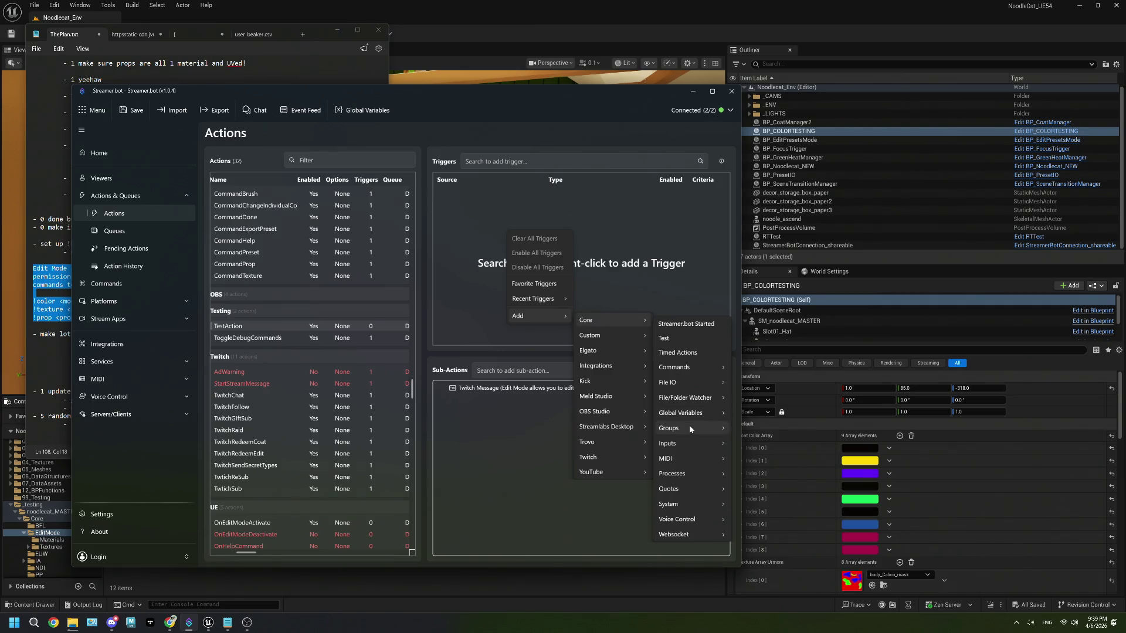
pyautogui.moveTo(704, 444)
pyautogui.click(749, 446)
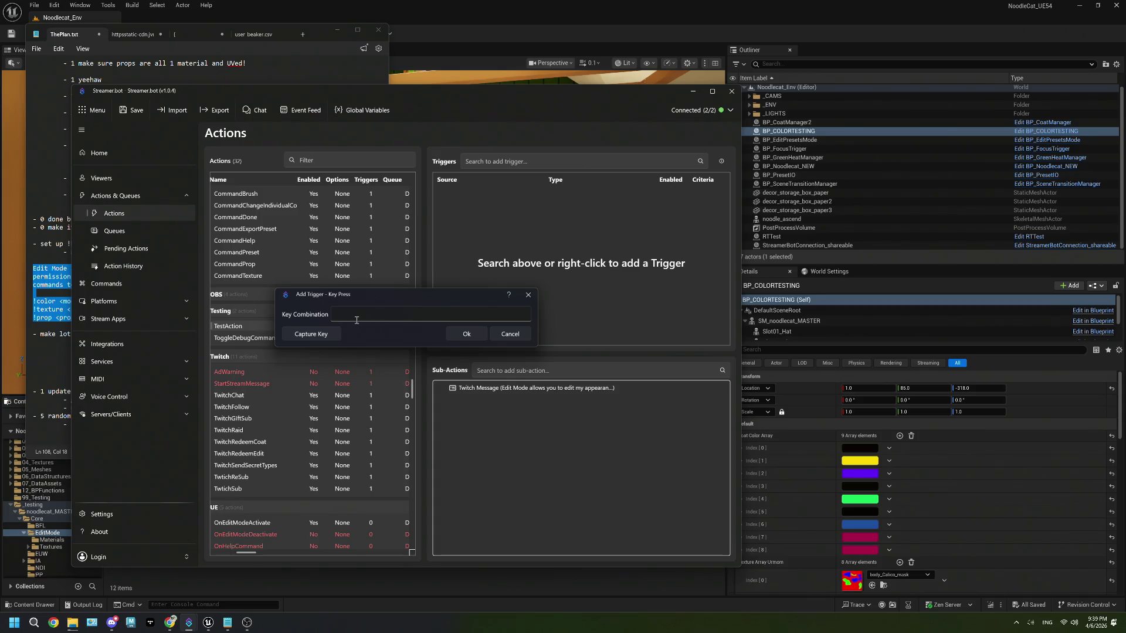
pyautogui.click(330, 336)
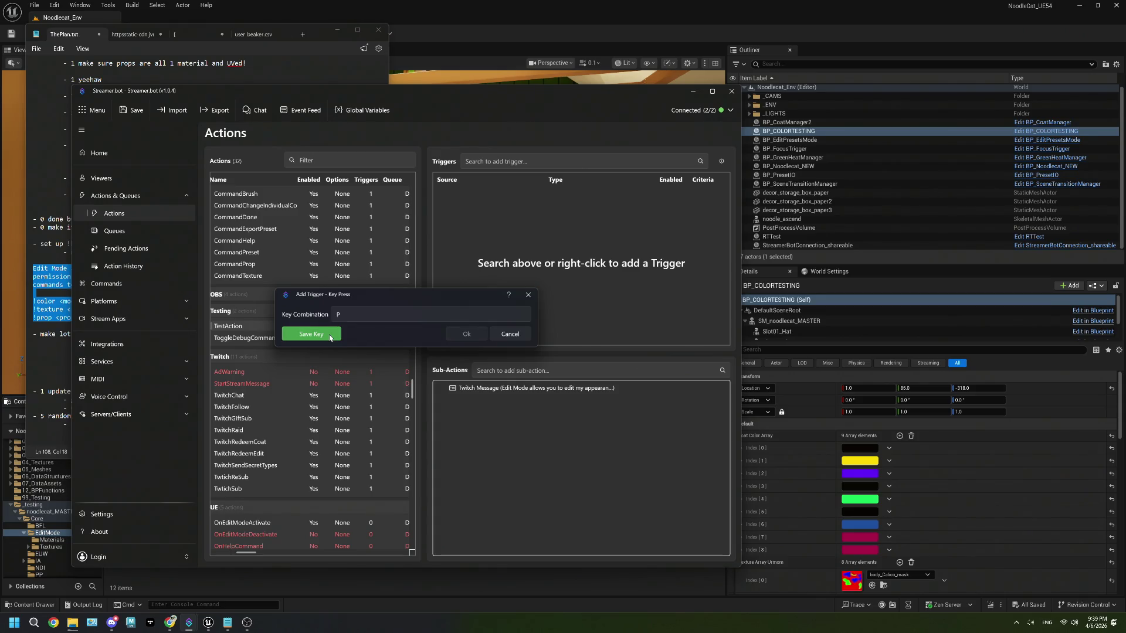
pyautogui.click(330, 336)
pyautogui.click(477, 333)
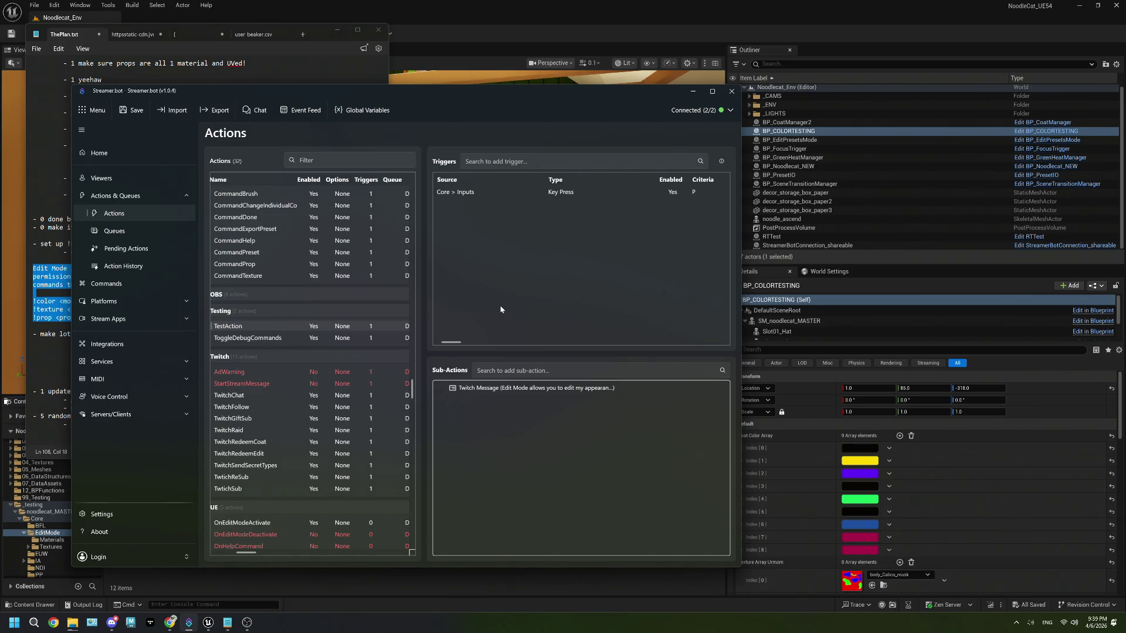
pyautogui.doubleClick(495, 388)
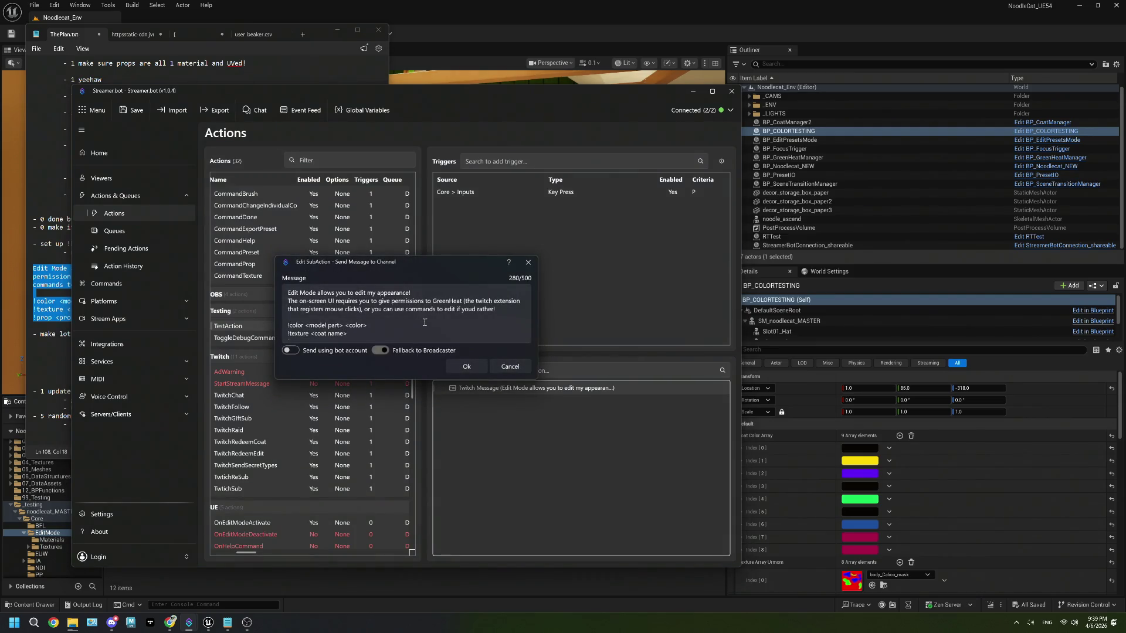
pyautogui.click(288, 301)
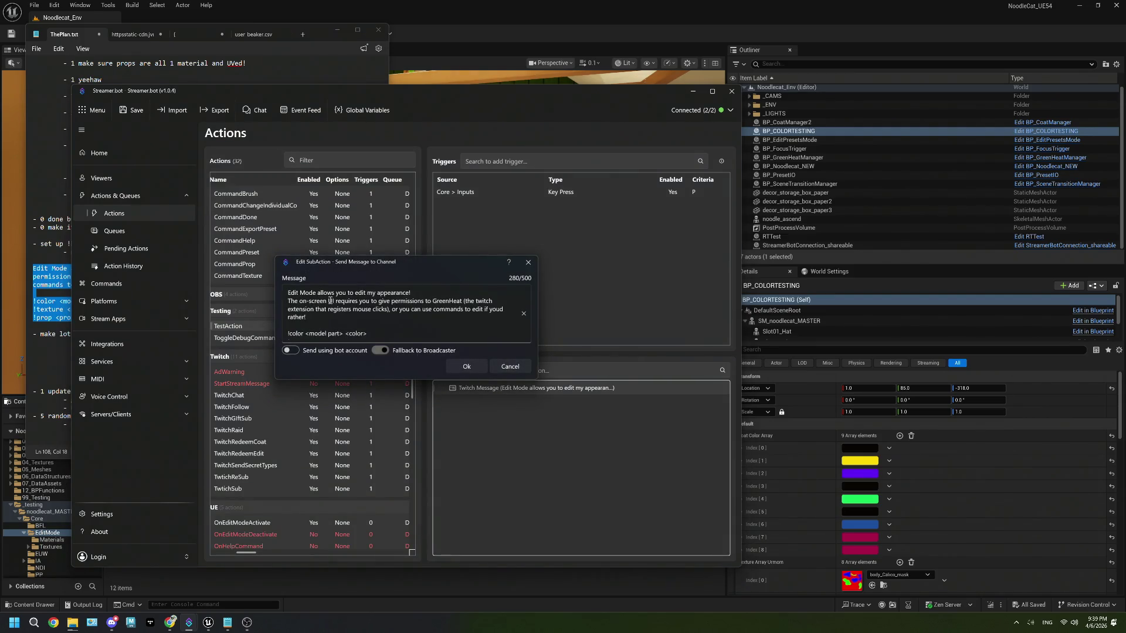
pyautogui.press('BackSpace')
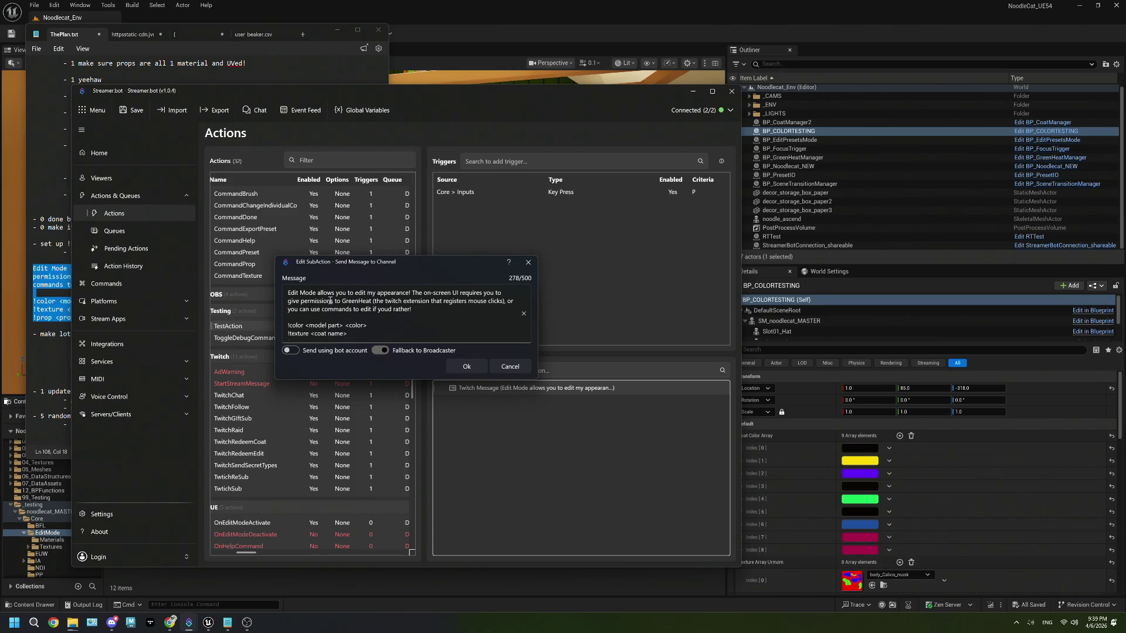
pyautogui.write(' -')
pyautogui.scroll(-1, 418, 309)
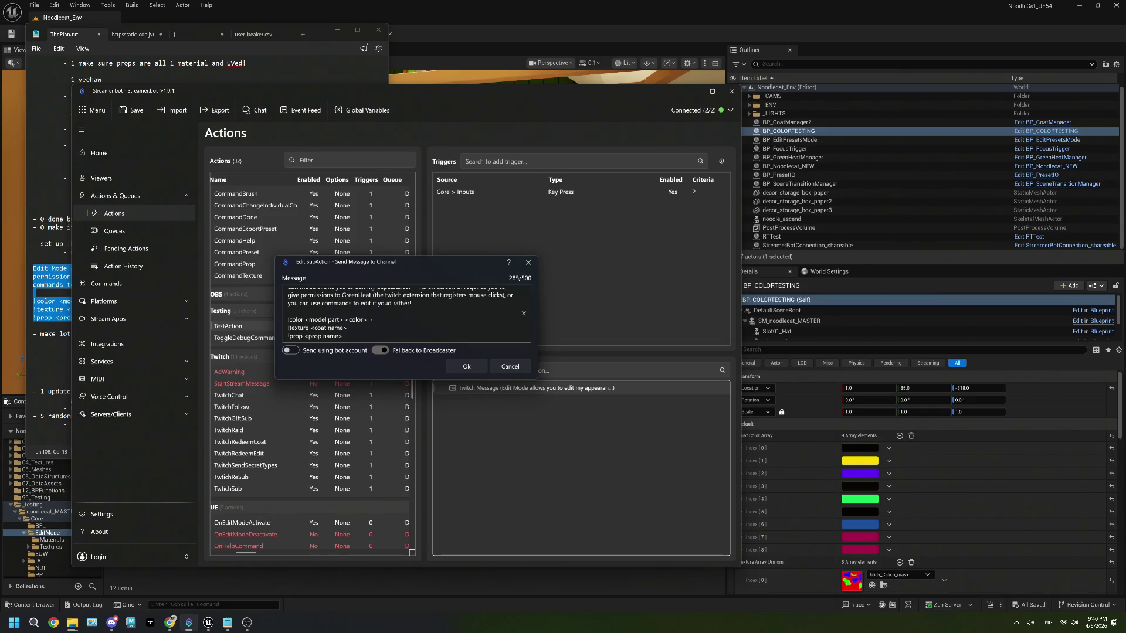
pyautogui.write('m')
pyautogui.write('part')
pyautogui.click(521, 367)
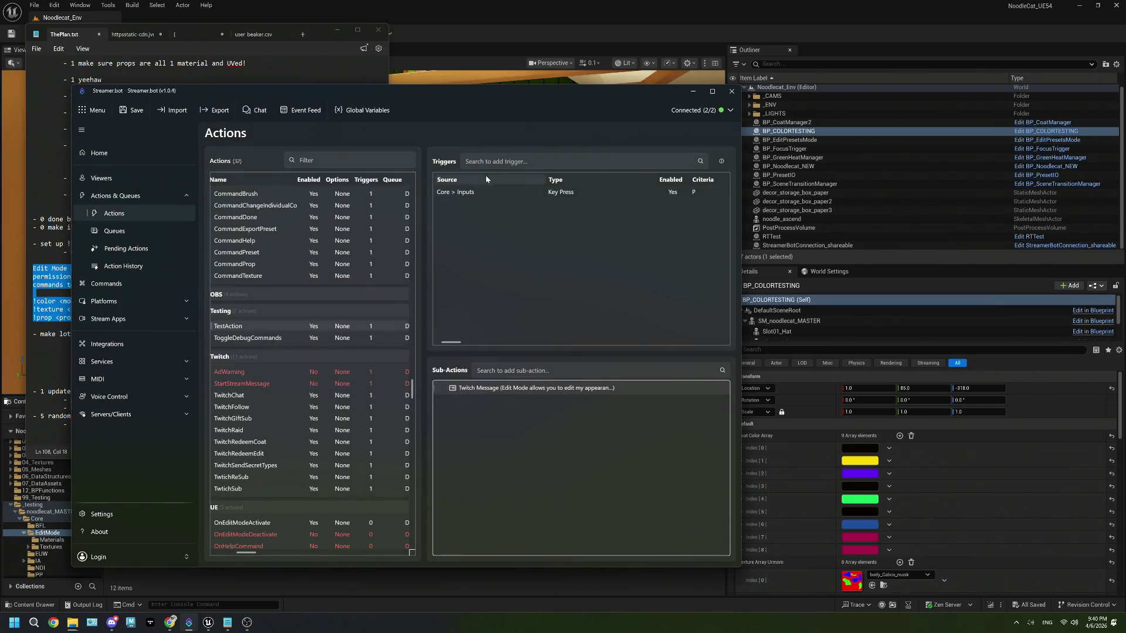
pyautogui.rightClick(484, 193)
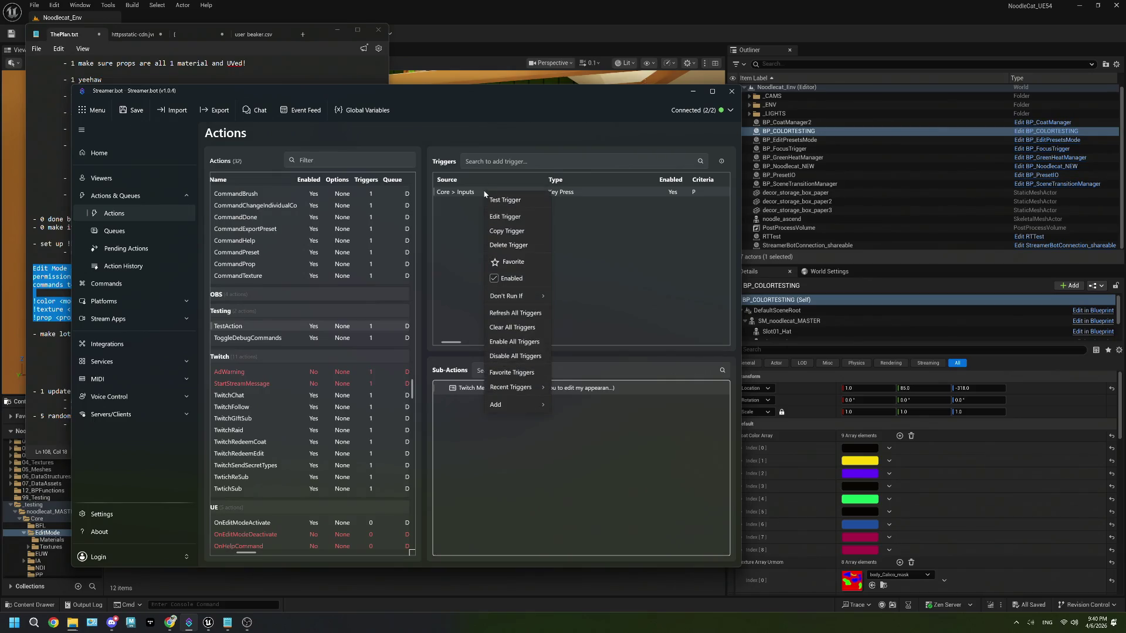
# - Delete TestAction's Key Press trigger and reopen the Twitch chat message for editing
pyautogui.click(508, 245)
pyautogui.click(431, 353)
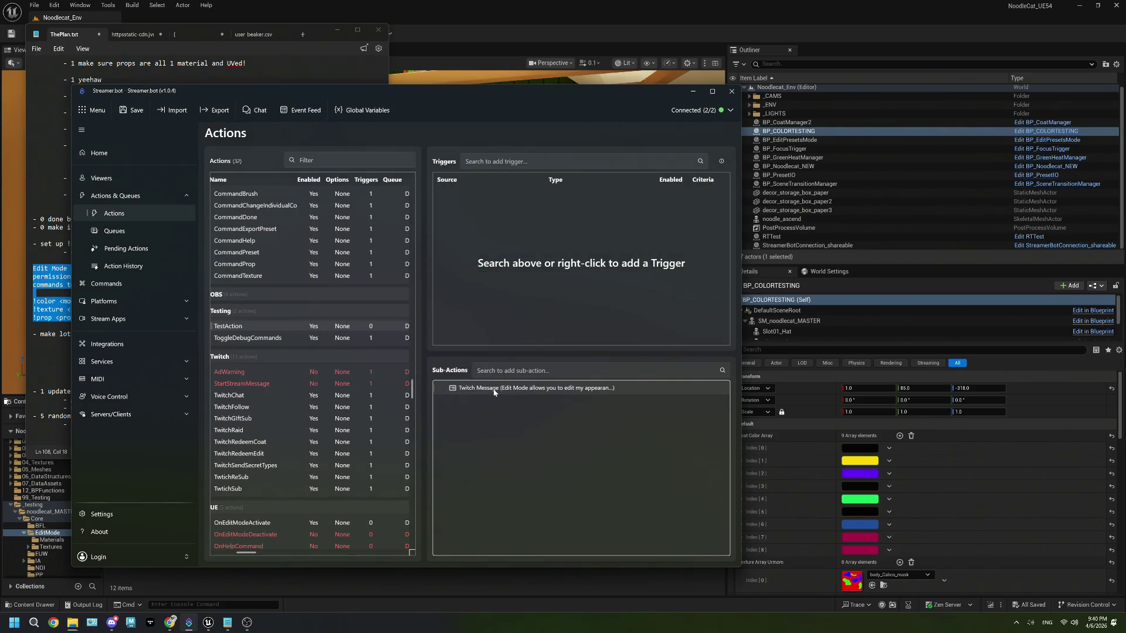
pyautogui.doubleClick(503, 389)
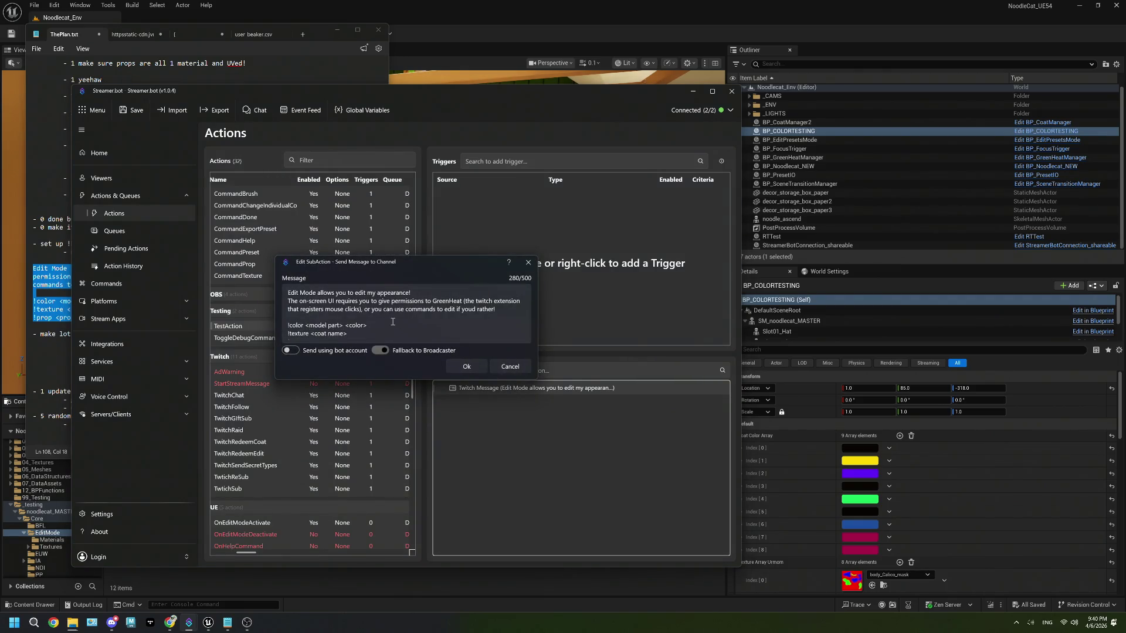
pyautogui.click(295, 299)
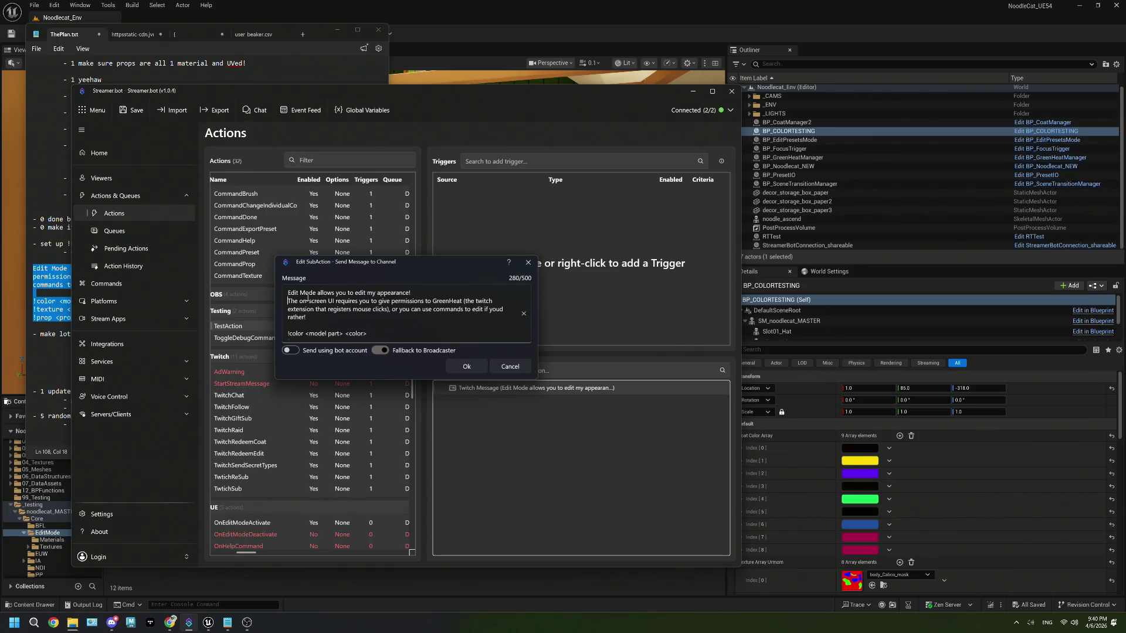
# - Remove the !color, !texture and !prop lines from the help message and begin a new ending
pyautogui.press('BackSpace')
pyautogui.press('BackSpace')
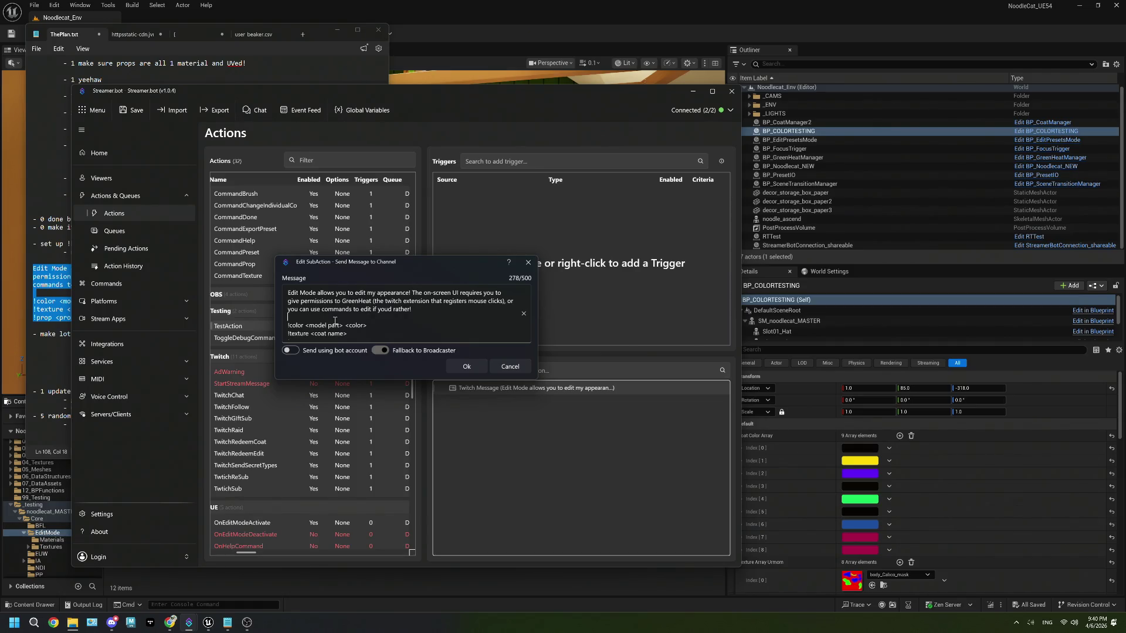
pyautogui.press('Delete')
pyautogui.click(381, 317)
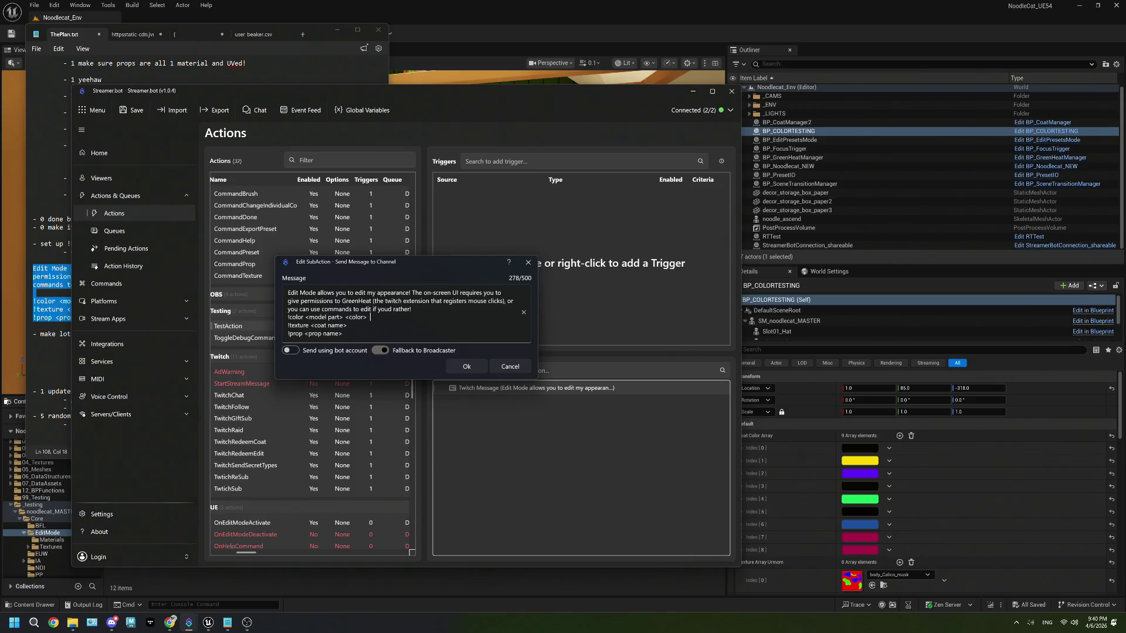
pyautogui.write('-- ')
pyautogui.write('changes c')
pyautogui.write('olor of s')
pyautogui.write('pecified b')
pyautogui.write('o')
pyautogui.press('BackSpace')
pyautogui.press('BackSpace')
pyautogui.press('BackSpace')
pyautogui.moveTo(359, 337); pyautogui.dragTo(285, 319)
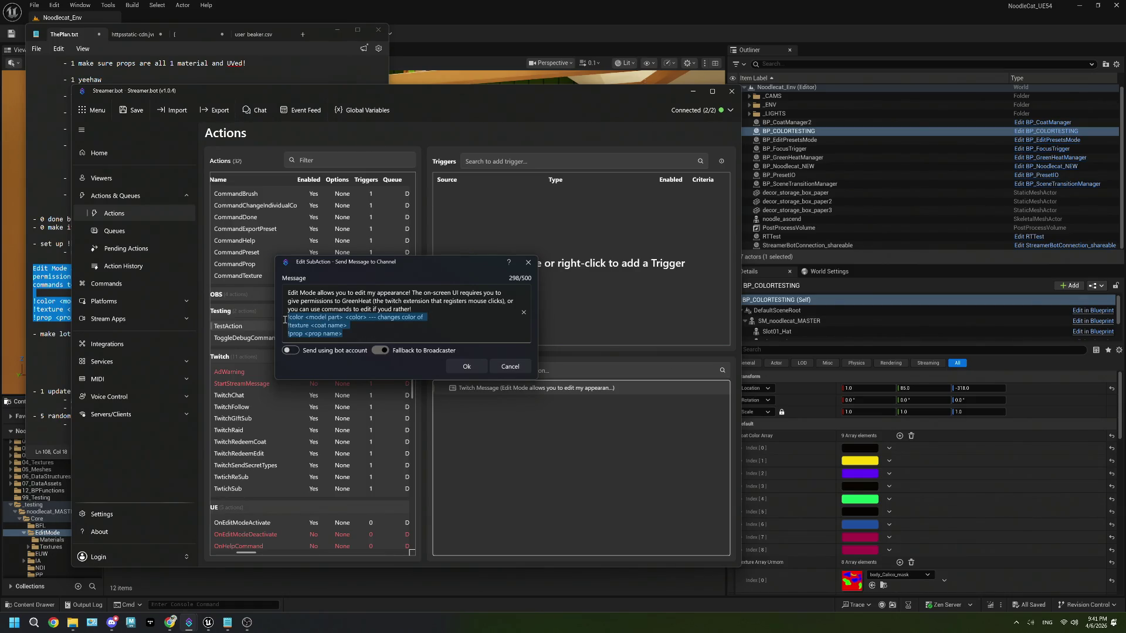
pyautogui.press('BackSpace')
pyautogui.press('BackSpace')
pyautogui.press('BackSpace')
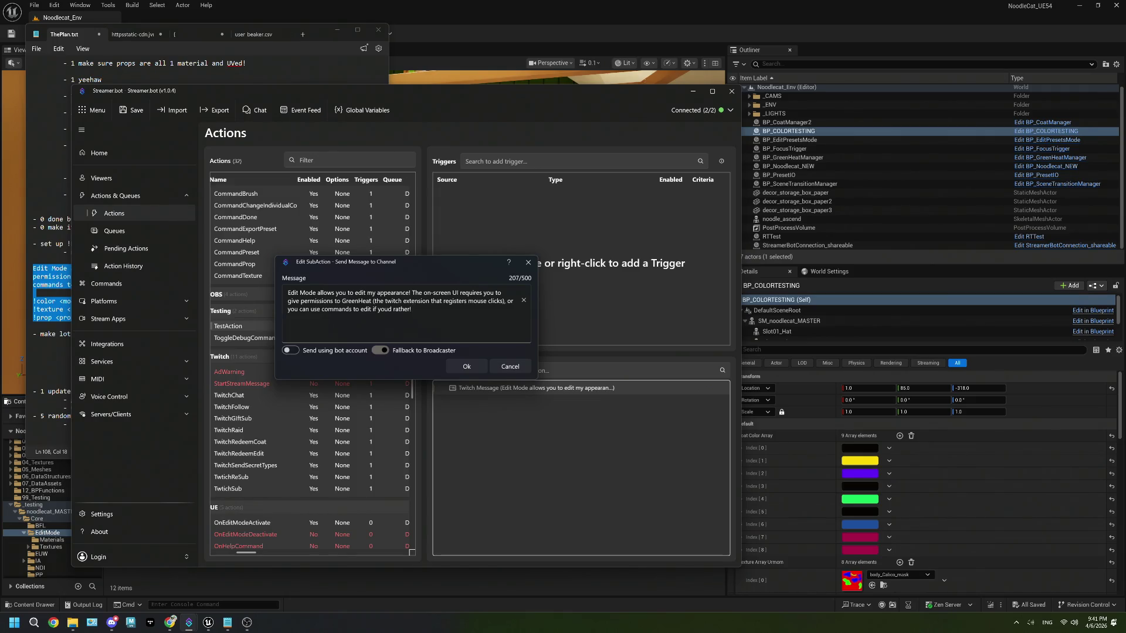
pyautogui.write('e')
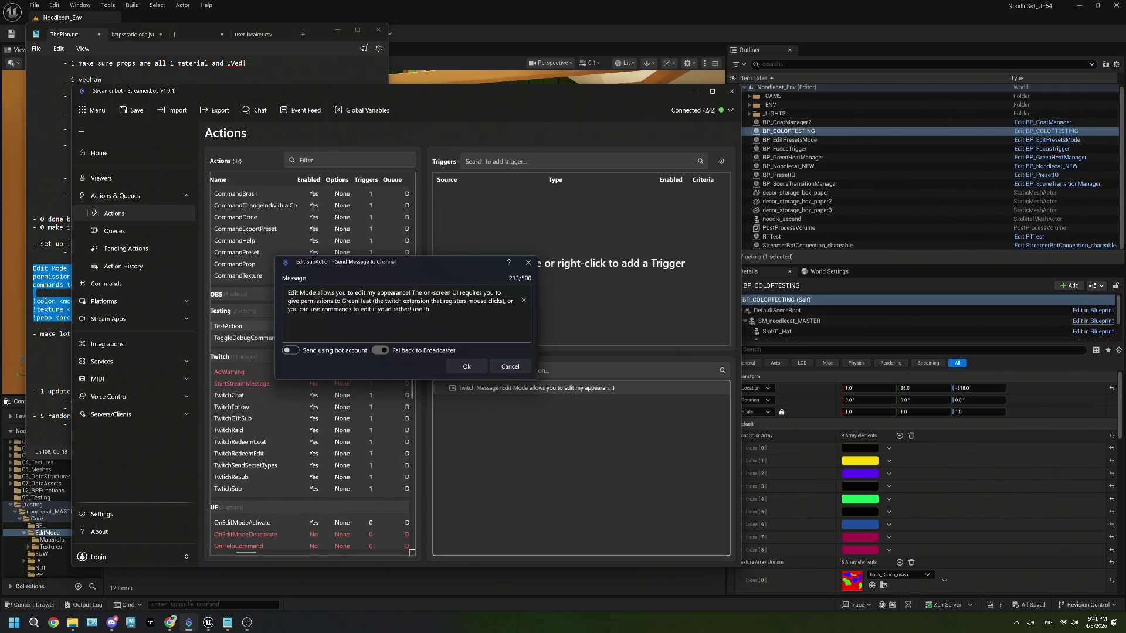